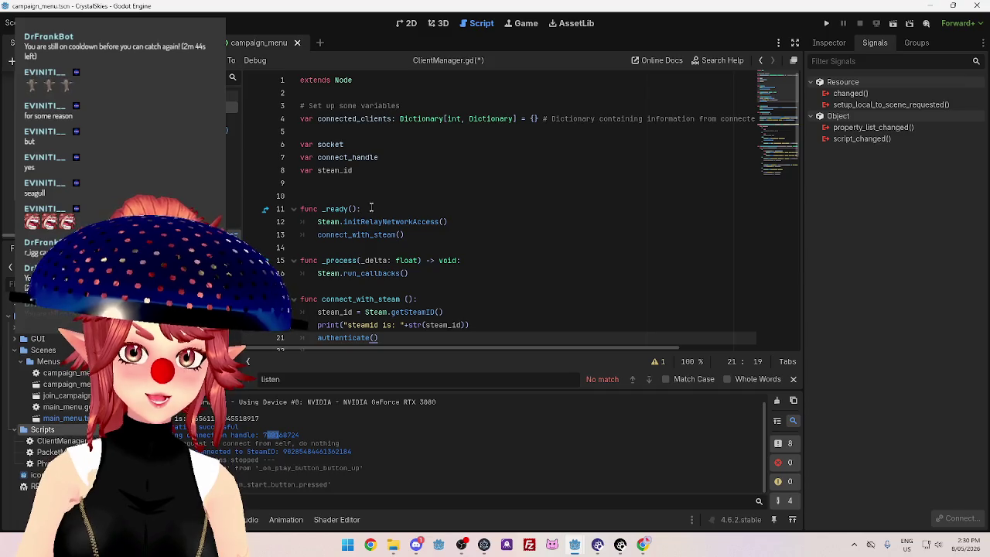
Review connect_with_steam and the steam_id and connect_handle declarations in ClientManager.gd
{"action": "left_click", "coordinate": [490, 297]}
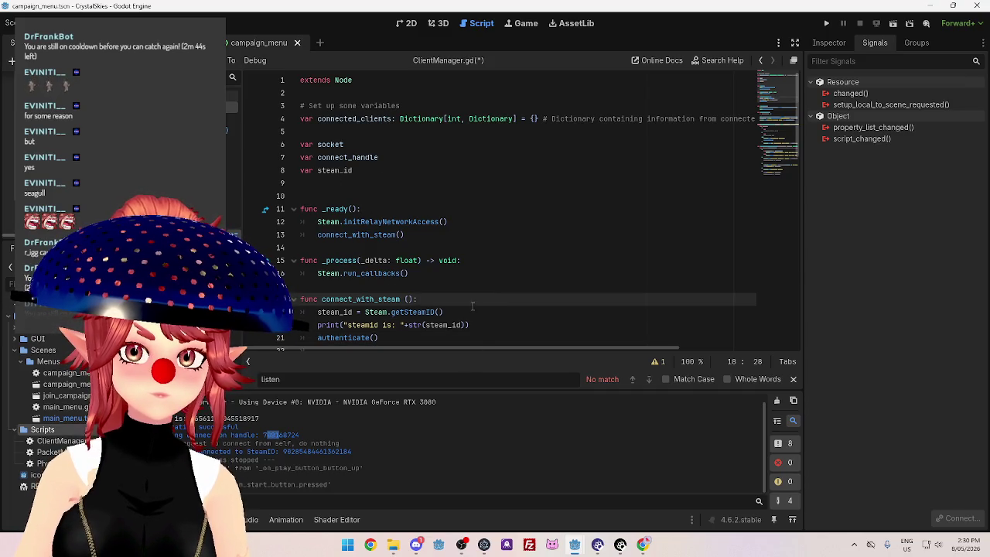
{"action": "left_click", "coordinate": [473, 309]}
{"action": "scroll", "coordinate": [468, 279], "scroll_direction": "down", "scroll_amount": 2}
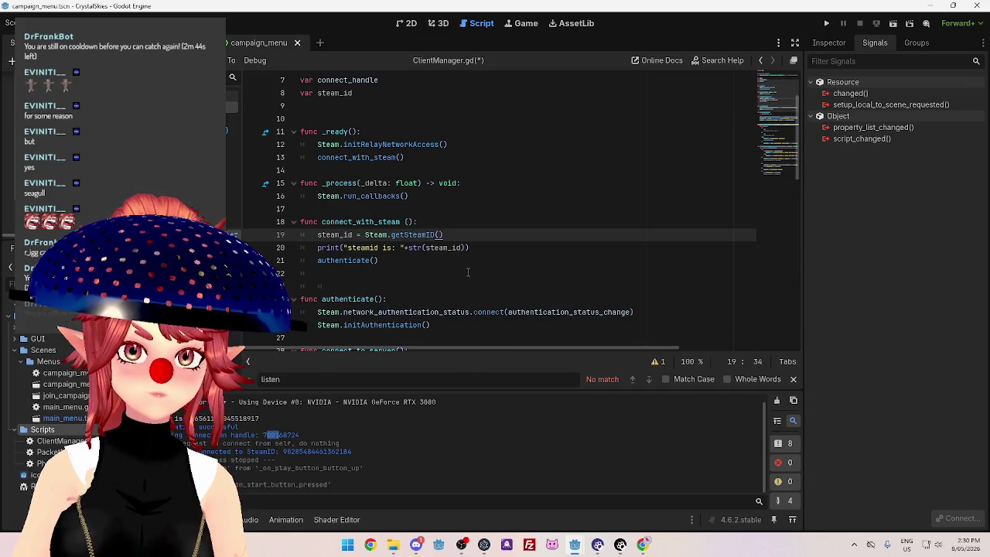
{"action": "scroll", "coordinate": [468, 273], "scroll_direction": "up", "scroll_amount": 1}
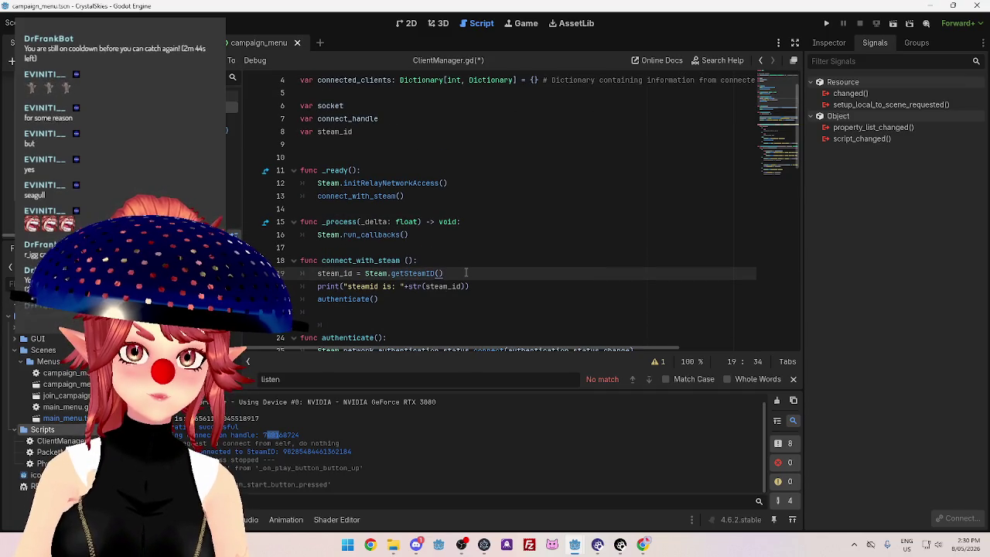
{"action": "left_click", "coordinate": [332, 132]}
{"action": "key", "text": "ctrl+z"}
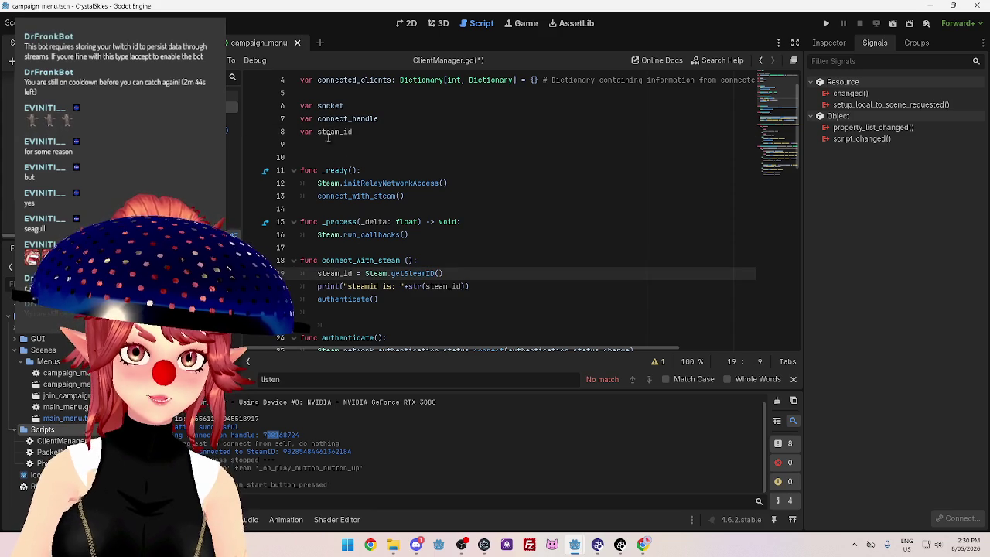
{"action": "left_click", "coordinate": [326, 118]}
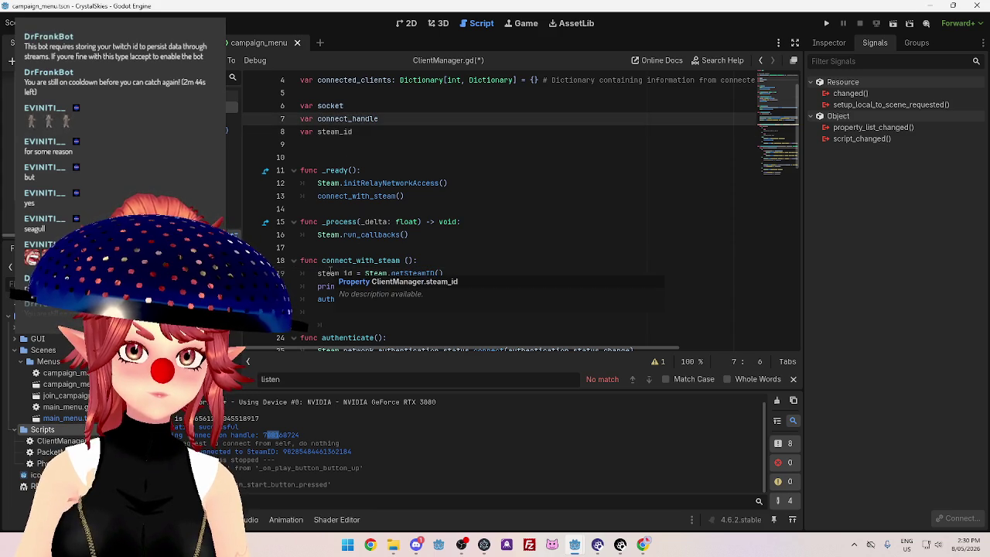
{"action": "scroll", "coordinate": [449, 265], "scroll_direction": "down", "scroll_amount": 9}
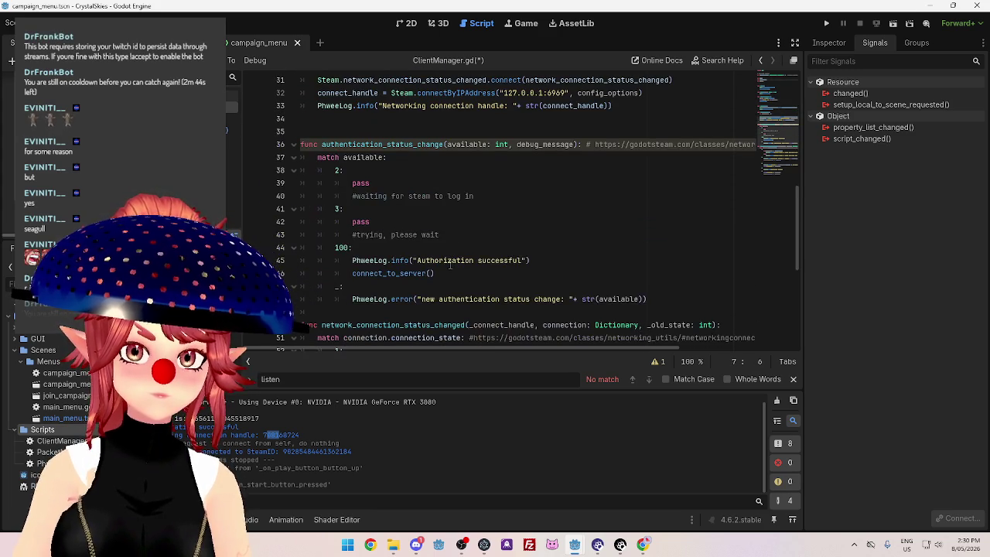
Inspect the match block branches and switch the bottom panel to the Debugger
{"action": "left_click", "coordinate": [445, 234]}
{"action": "left_click", "coordinate": [452, 179]}
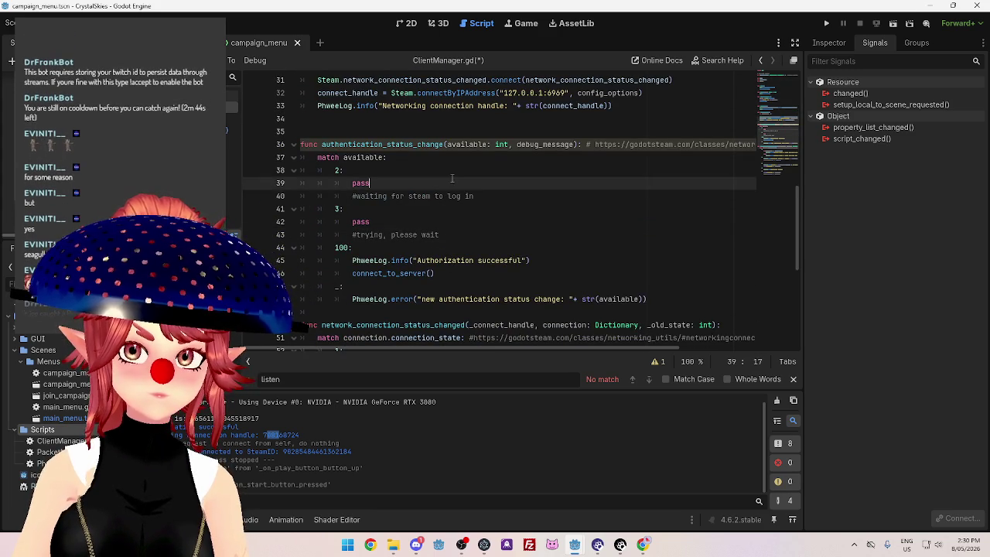
{"action": "left_click", "coordinate": [403, 157]}
{"action": "left_click", "coordinate": [456, 286]}
{"action": "scroll", "coordinate": [457, 326], "scroll_direction": "down", "scroll_amount": 1}
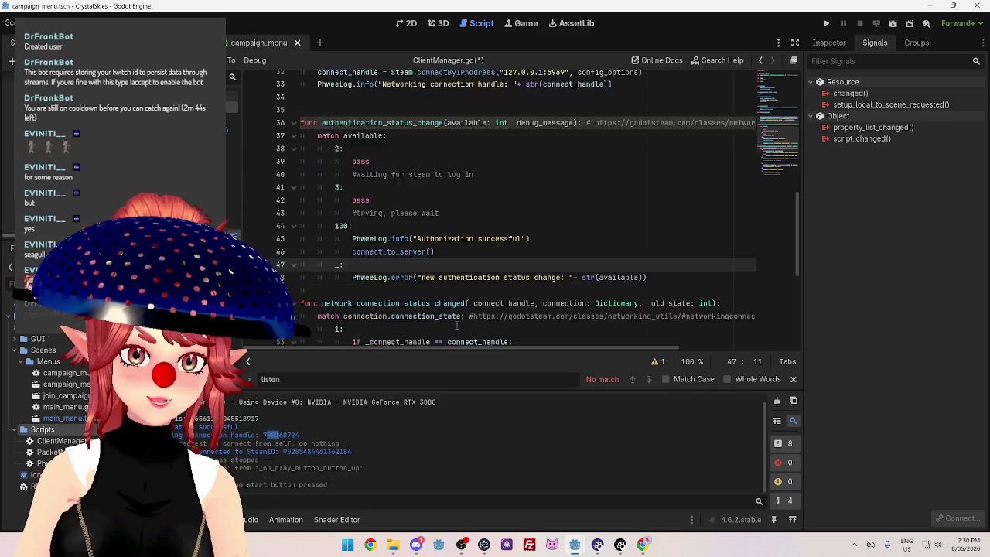
{"action": "scroll", "coordinate": [457, 326], "scroll_direction": "down", "scroll_amount": 4}
{"action": "scroll", "coordinate": [433, 309], "scroll_direction": "up", "scroll_amount": 6}
{"action": "left_click", "coordinate": [205, 520]}
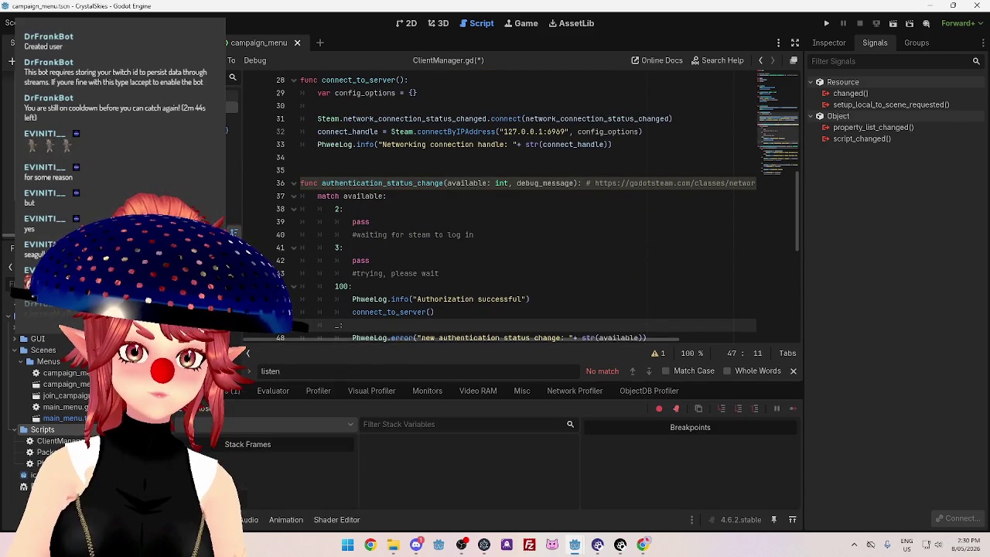
Read the unused debug_message warning under Errors, then return to the Output log
{"action": "left_click", "coordinate": [234, 393]}
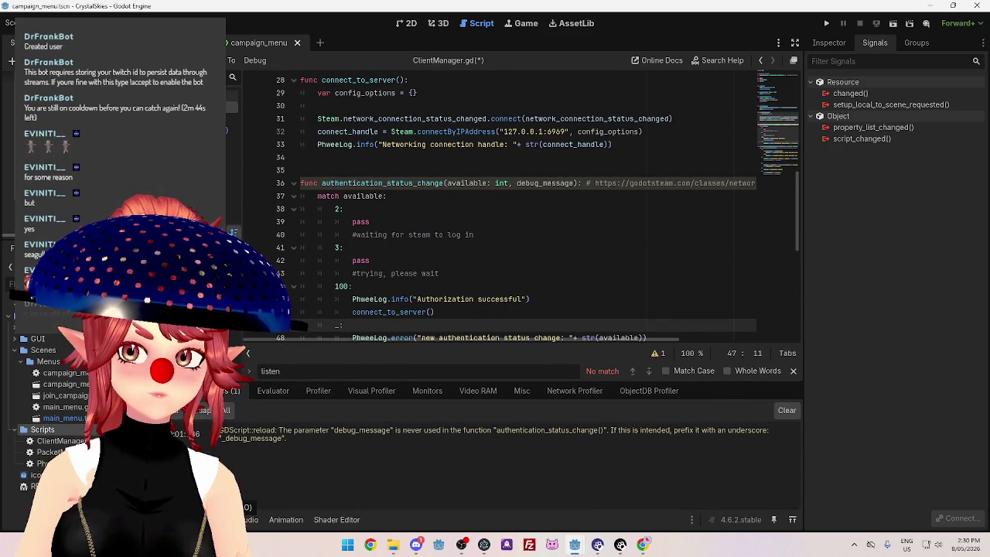
{"action": "left_click", "coordinate": [248, 520]}
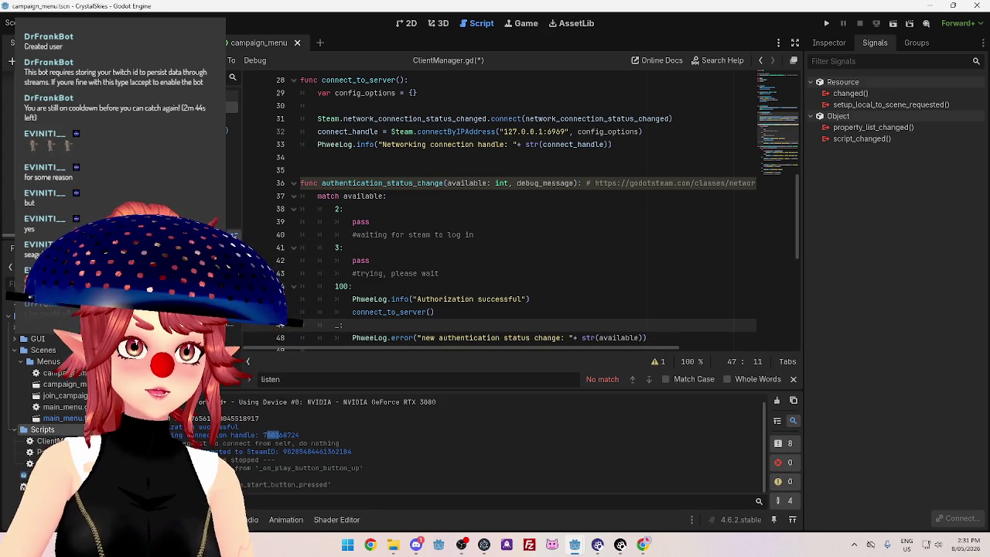
{"action": "left_click", "coordinate": [369, 157]}
{"action": "scroll", "coordinate": [370, 182], "scroll_direction": "up", "scroll_amount": 3}
{"action": "scroll", "coordinate": [370, 183], "scroll_direction": "up", "scroll_amount": 6}
Inspect the connect_handle declaration and where it is assigned on line 32
{"action": "left_click", "coordinate": [327, 157]}
{"action": "double_click", "coordinate": [326, 157]}
{"action": "scroll", "coordinate": [410, 270], "scroll_direction": "down", "scroll_amount": 6}
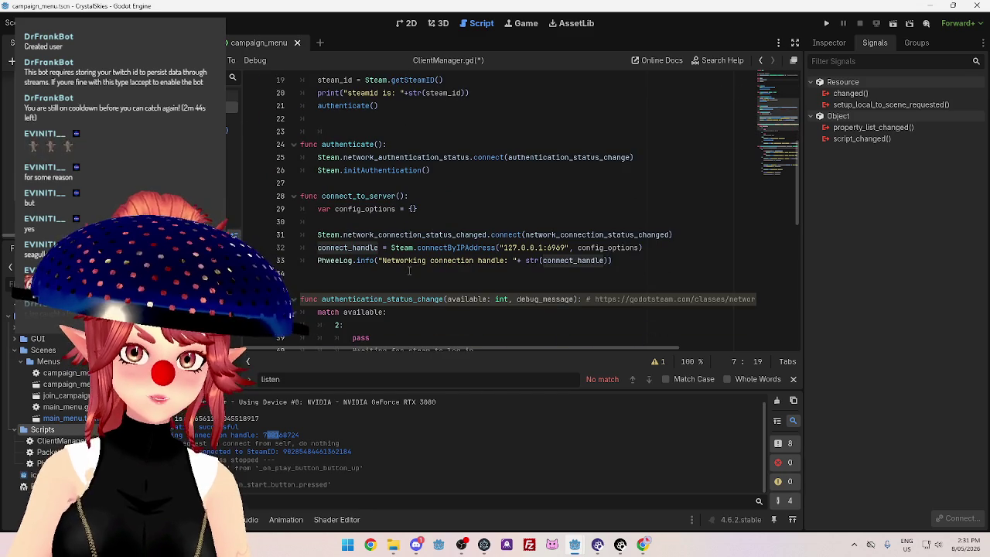
{"action": "left_click", "coordinate": [343, 260]}
{"action": "double_click", "coordinate": [347, 247]}
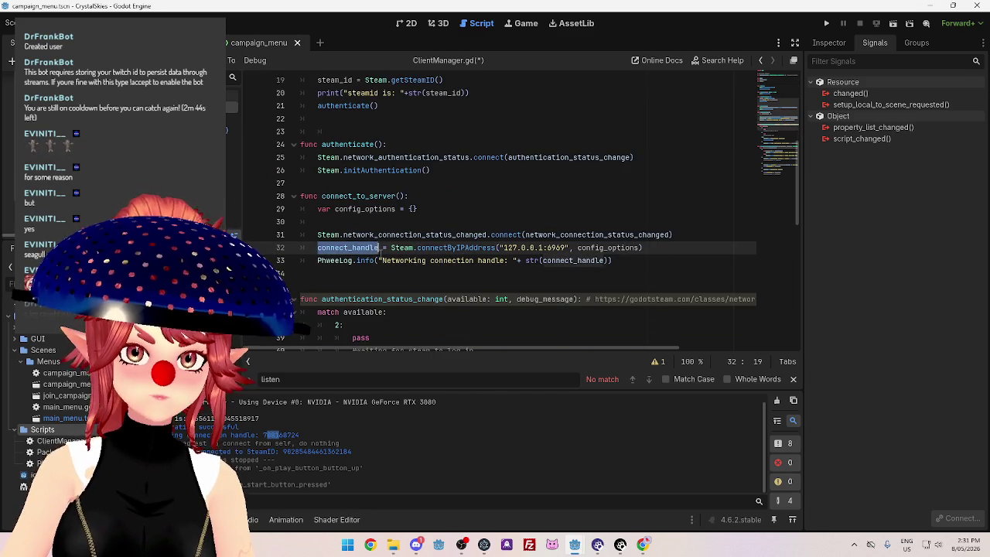
{"action": "scroll", "coordinate": [379, 249], "scroll_direction": "up", "scroll_amount": 6}
{"action": "left_click", "coordinate": [366, 168]}
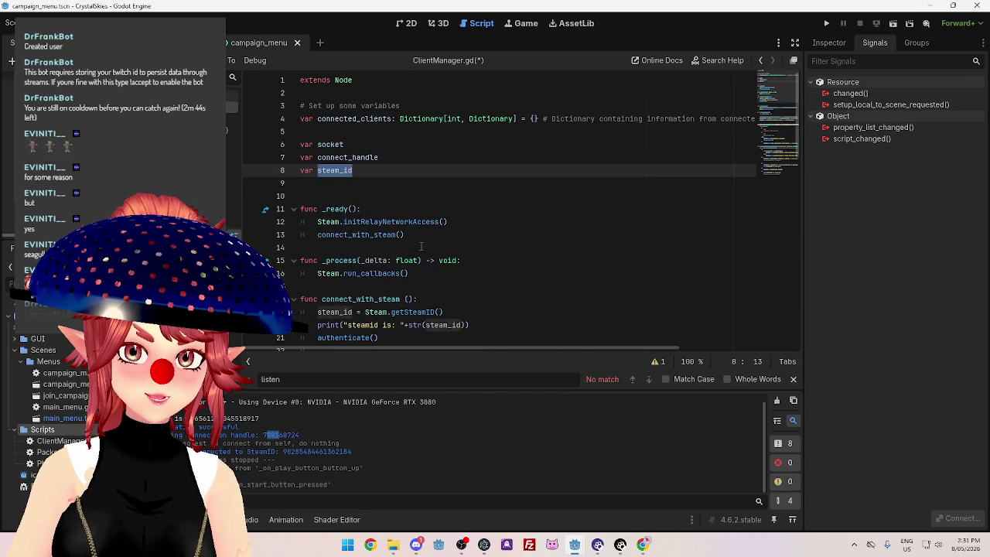
Review the top-of-file variable declarations, selecting steam on line 8
{"action": "scroll", "coordinate": [377, 230], "scroll_direction": "down", "scroll_amount": 3}
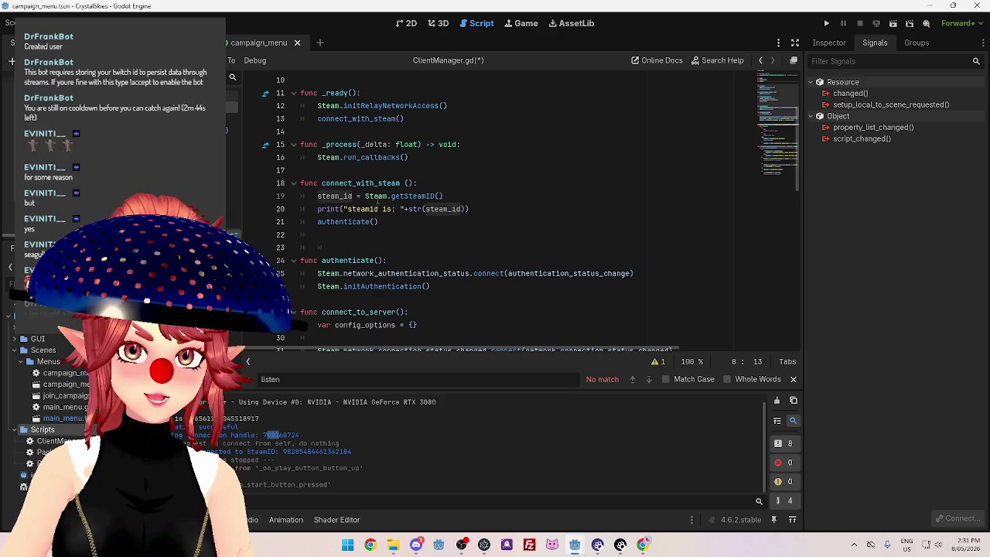
{"action": "scroll", "coordinate": [439, 208], "scroll_direction": "down", "scroll_amount": 11}
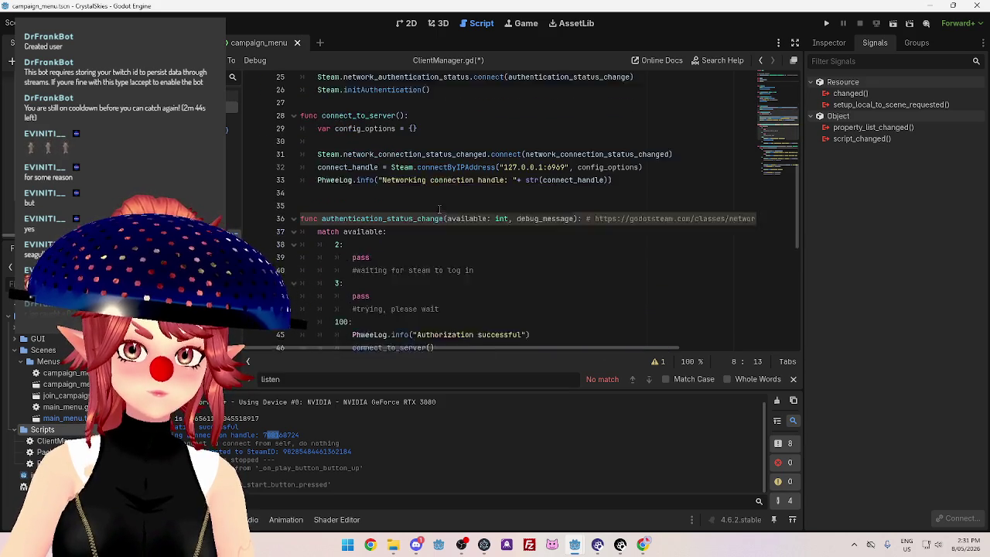
{"action": "scroll", "coordinate": [439, 210], "scroll_direction": "down", "scroll_amount": 1}
{"action": "scroll", "coordinate": [439, 217], "scroll_direction": "up", "scroll_amount": 14}
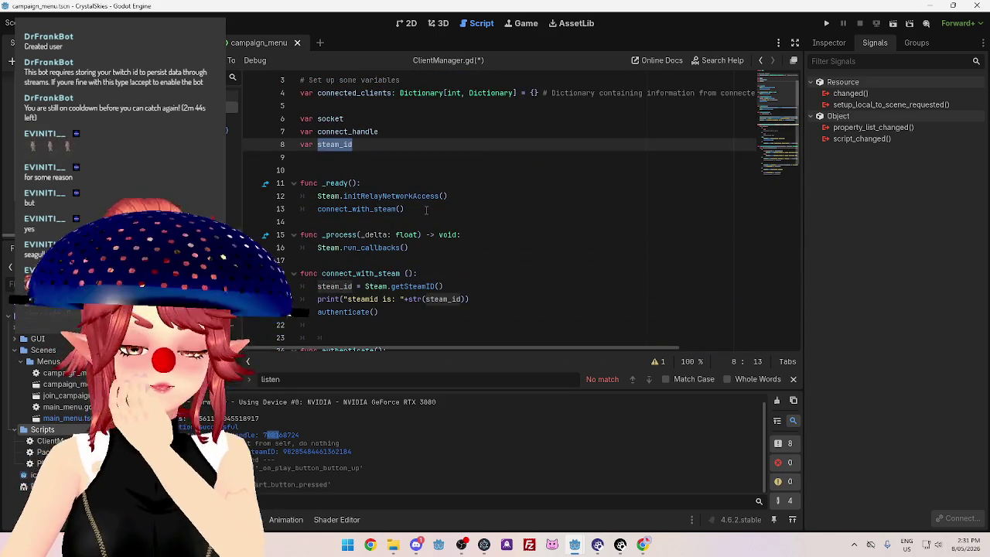
{"action": "left_click", "coordinate": [377, 132]}
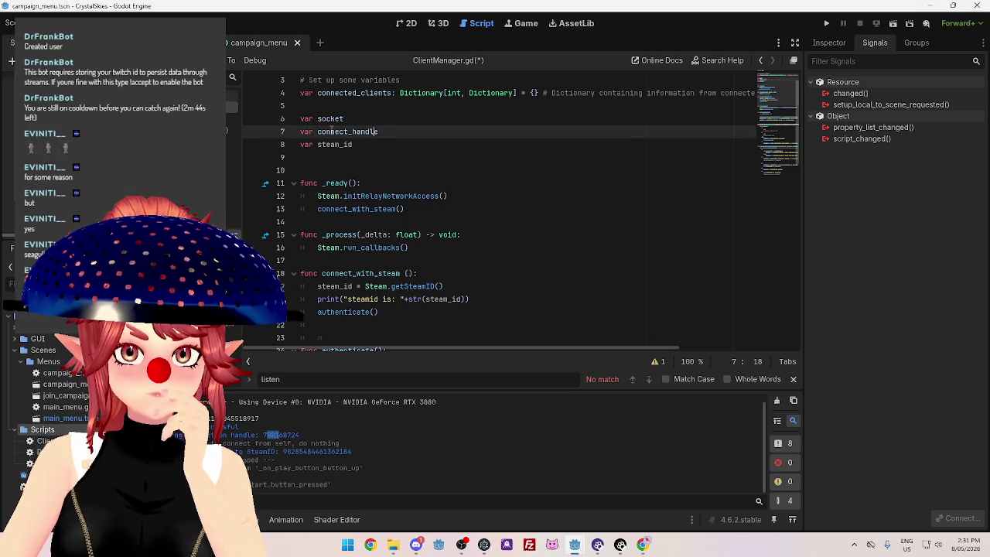
{"action": "left_click_drag", "start_coordinate": [318, 145], "coordinate": [345, 144]}
{"action": "scroll", "coordinate": [361, 181], "scroll_direction": "down", "scroll_amount": 9}
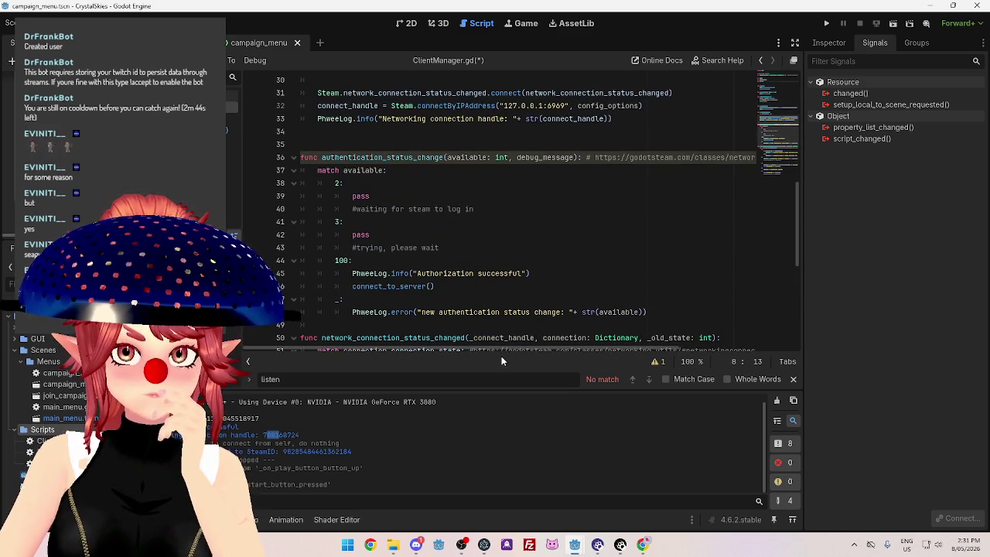
{"action": "mouse_move", "coordinate": [492, 346]}
{"action": "left_mouse_down"}
{"action": "mouse_move", "coordinate": [597, 353]}
{"action": "mouse_move", "coordinate": [486, 348]}
{"action": "left_mouse_up"}
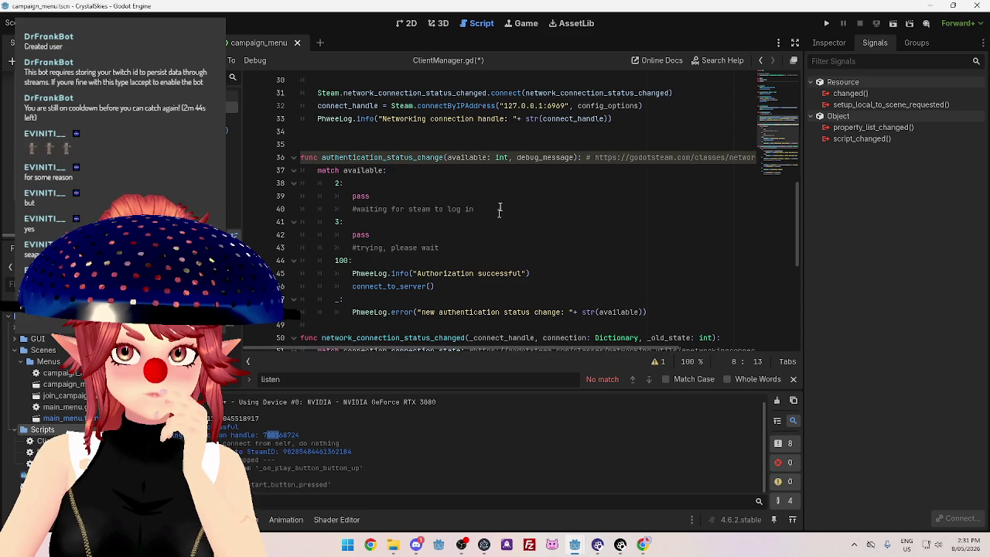
Rename the debug_message parameter to _debug_message and close the find bar
{"action": "left_click", "coordinate": [517, 158]}
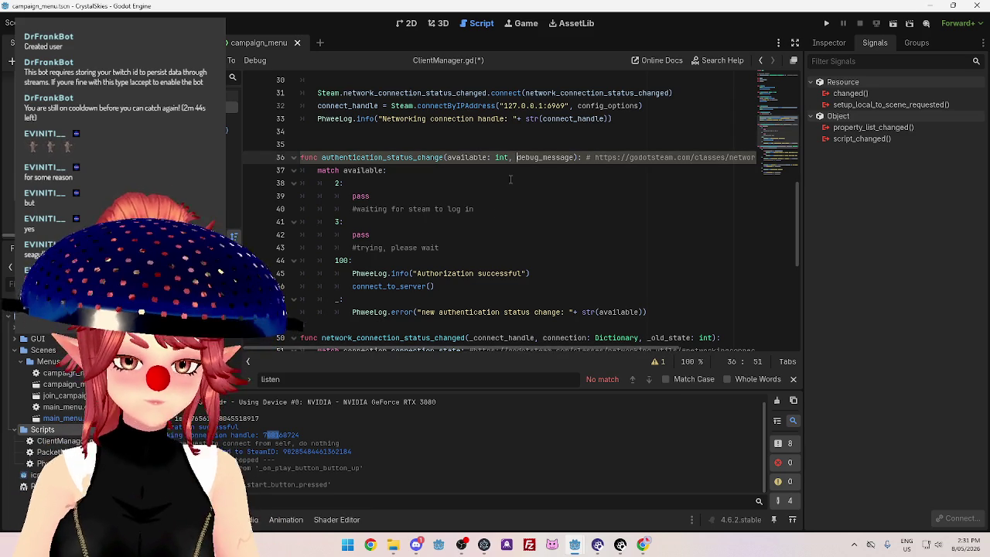
{"action": "type", "text": "_"}
{"action": "left_click", "coordinate": [490, 219]}
{"action": "left_click", "coordinate": [452, 198]}
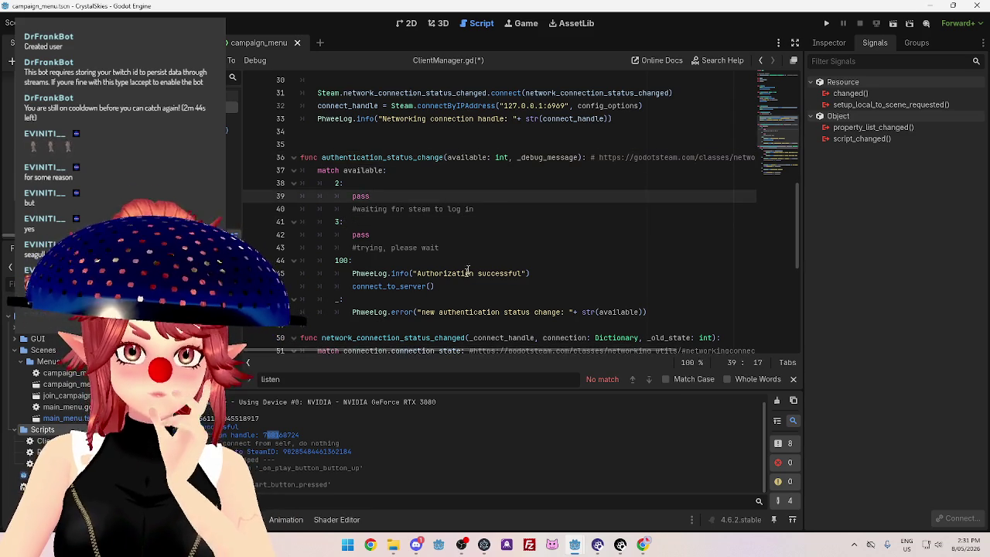
{"action": "left_click", "coordinate": [792, 380]}
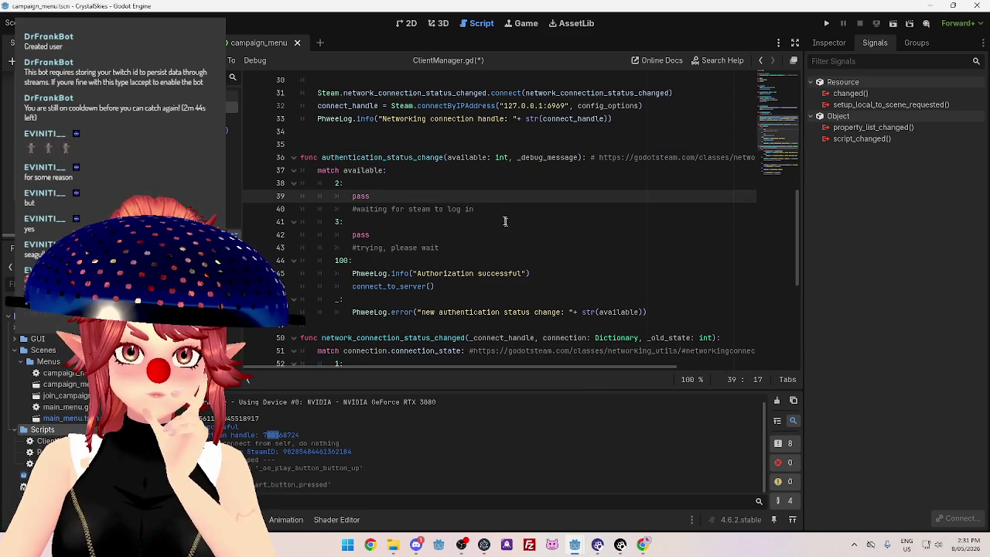
Check the match cases and initRelayNetworkAccess call, then run the game
{"action": "left_click", "coordinate": [494, 186]}
{"action": "scroll", "coordinate": [517, 343], "scroll_direction": "down", "scroll_amount": 6}
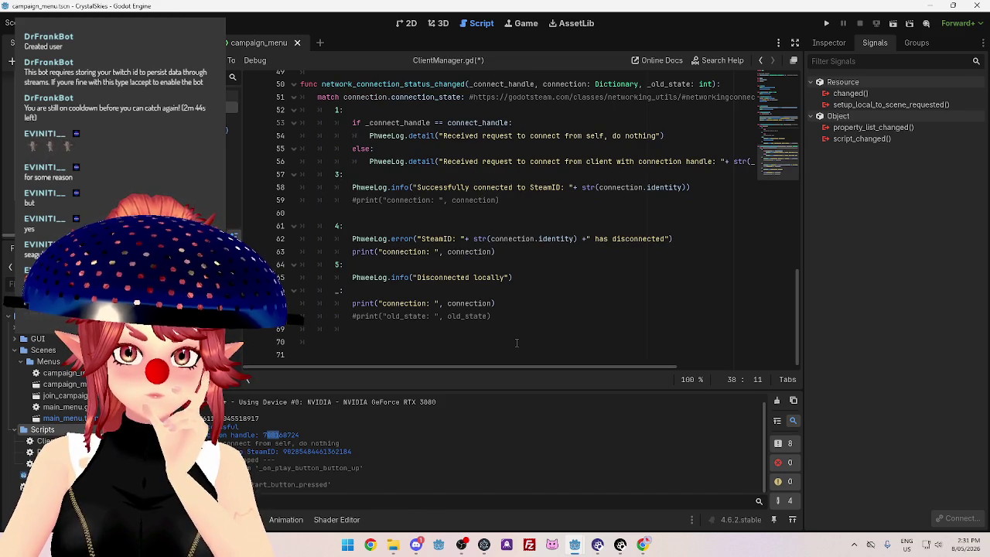
{"action": "scroll", "coordinate": [517, 343], "scroll_direction": "up", "scroll_amount": 15}
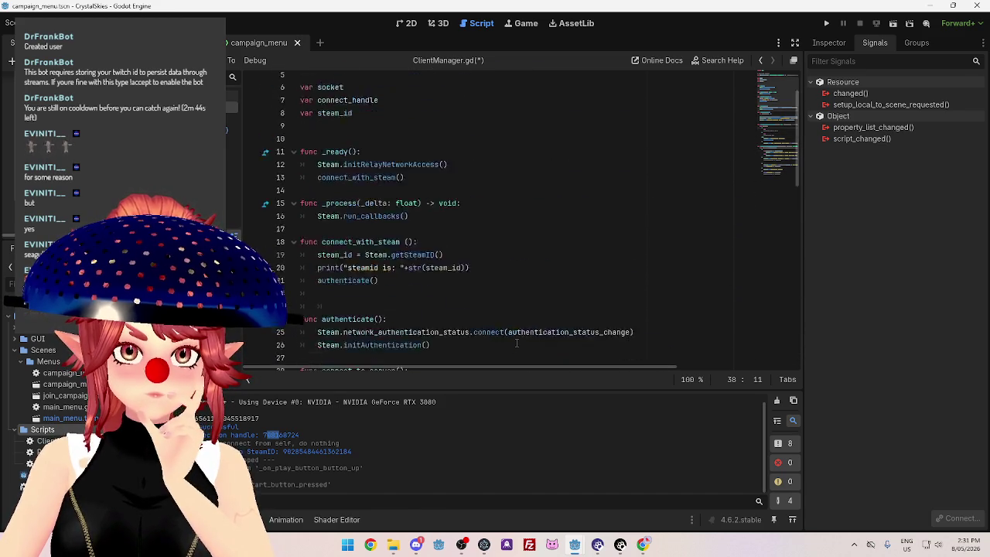
{"action": "left_click", "coordinate": [442, 221]}
{"action": "left_click", "coordinate": [825, 24]}
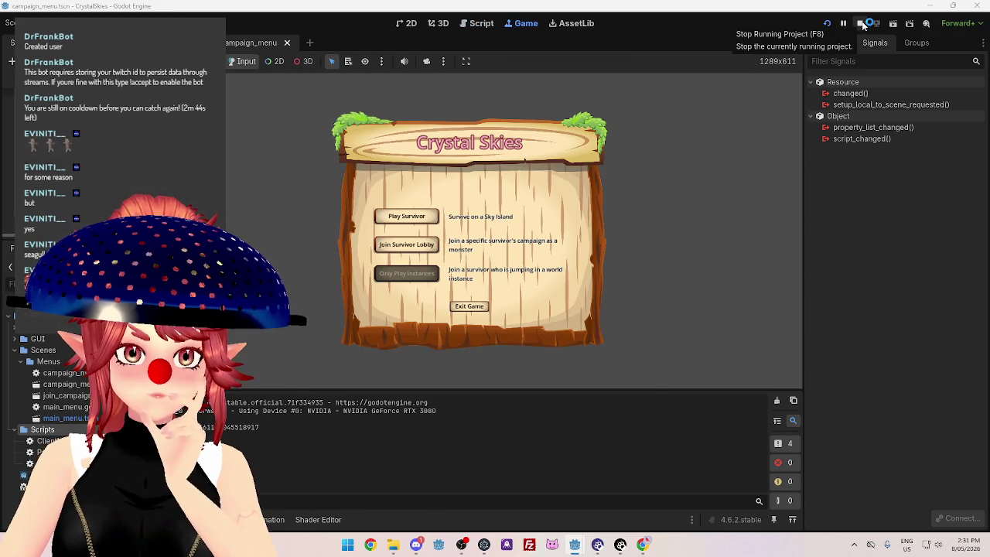
Stop the running game and return to the steam_id declaration on line 8
{"action": "left_click", "coordinate": [861, 24]}
{"action": "left_click", "coordinate": [440, 183]}
{"action": "left_click", "coordinate": [396, 175]}
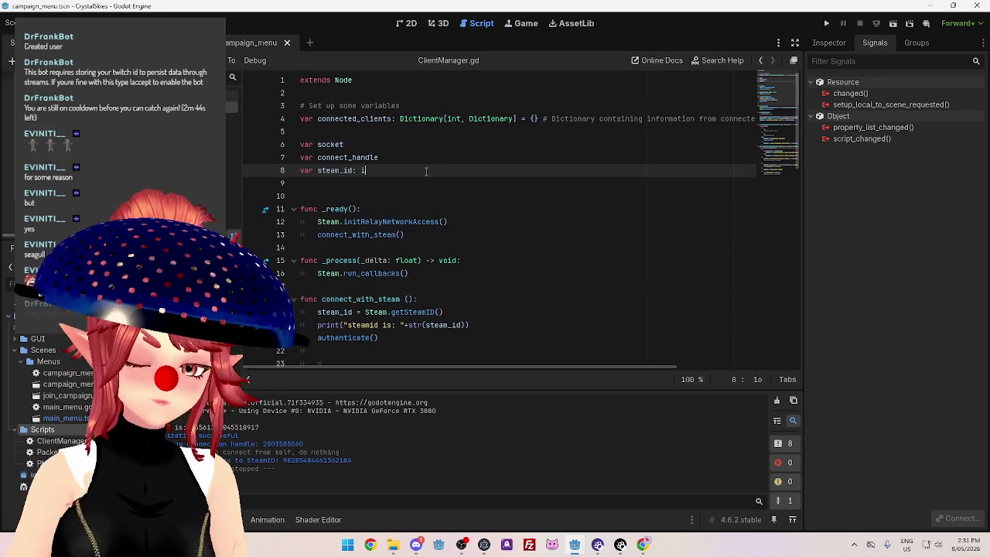
{"action": "type", "text": "nt"}
{"action": "left_click", "coordinate": [430, 148]}
{"action": "left_click", "coordinate": [405, 160]}
{"action": "type", "text": ": int"}
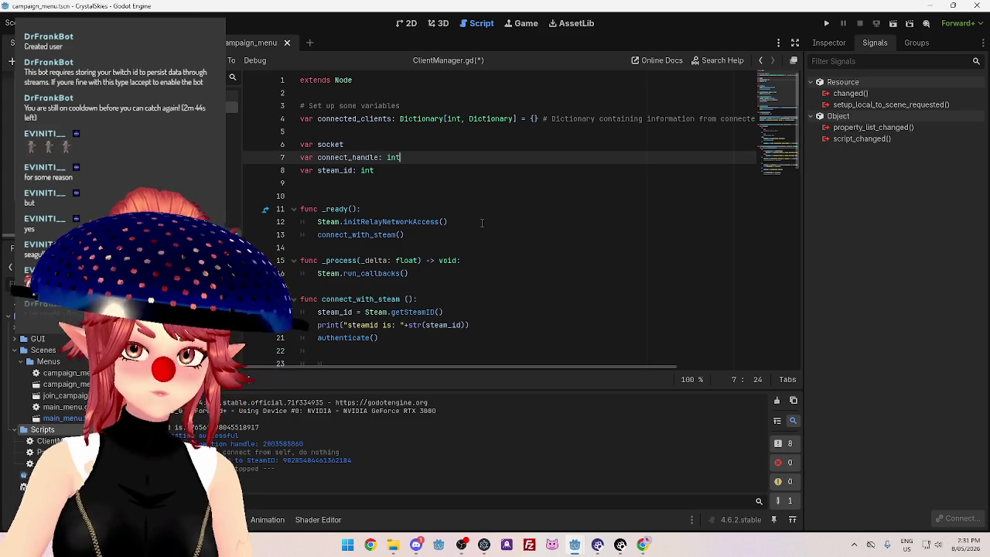
{"action": "left_click", "coordinate": [365, 207]}
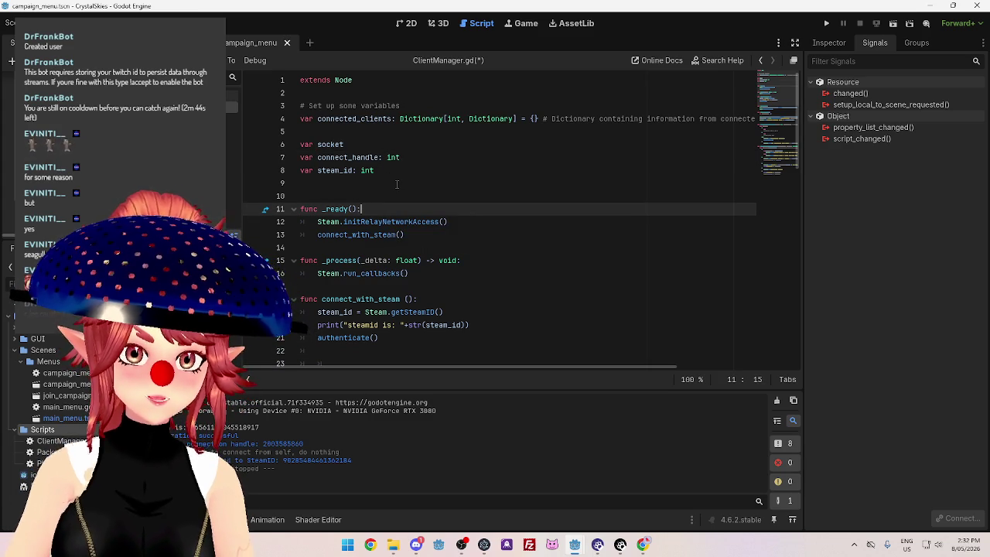
{"action": "scroll", "coordinate": [353, 186], "scroll_direction": "down", "scroll_amount": 2}
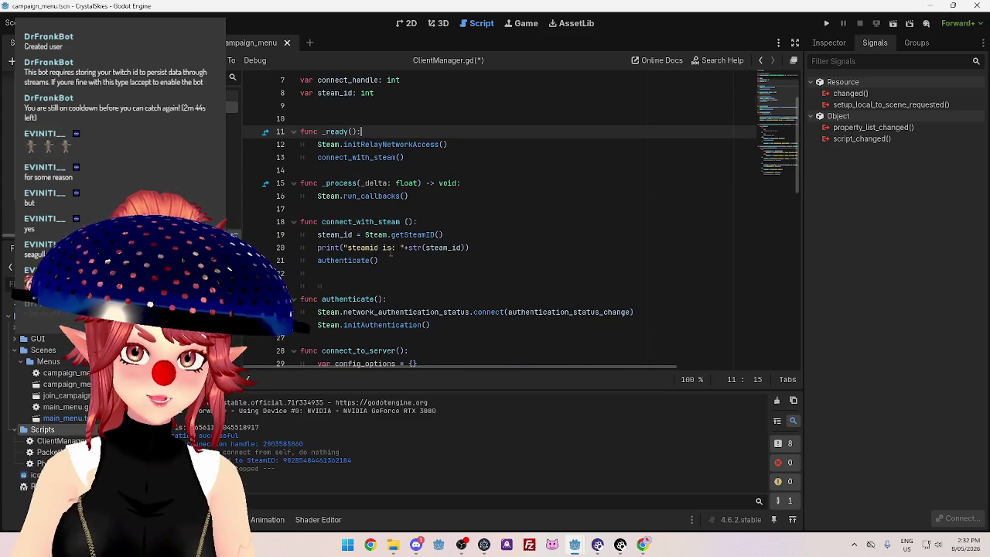
{"action": "scroll", "coordinate": [391, 252], "scroll_direction": "down", "scroll_amount": 4}
{"action": "left_click", "coordinate": [318, 260]}
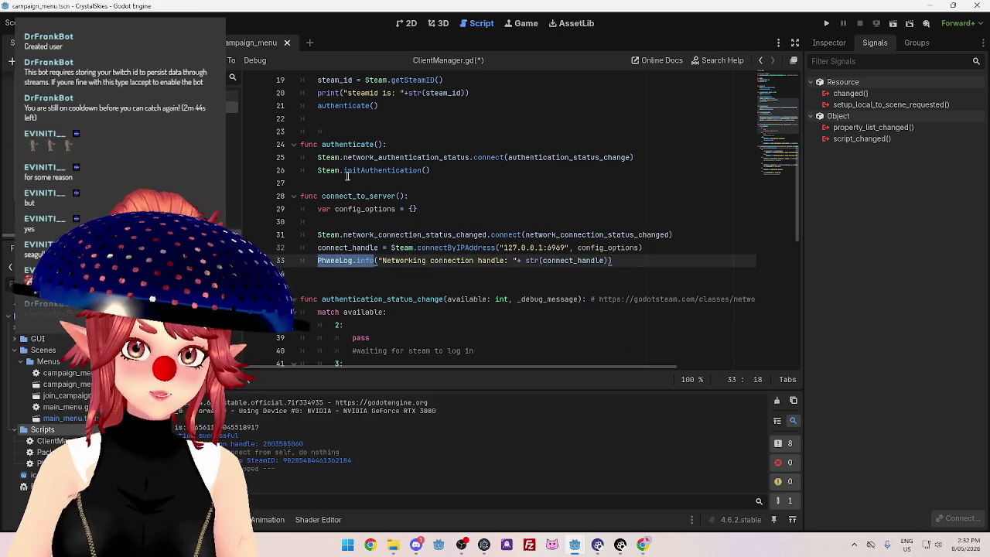
{"action": "scroll", "coordinate": [349, 183], "scroll_direction": "up", "scroll_amount": 1}
{"action": "left_click_drag", "start_coordinate": [318, 132], "coordinate": [338, 133]}
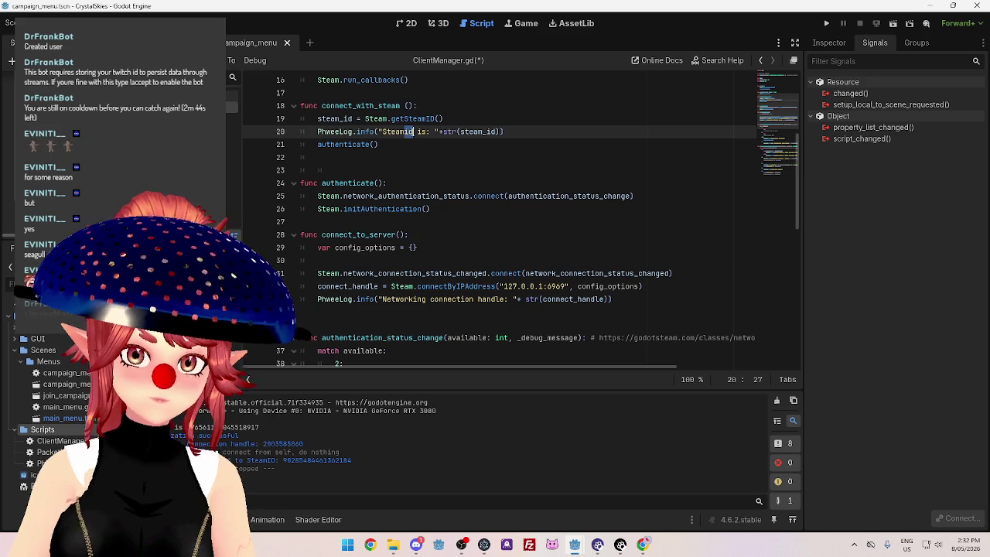
Change line 20's PhweeLog.info call to PhweeLog.detail and review the surrounding code
{"action": "left_click", "coordinate": [477, 147]}
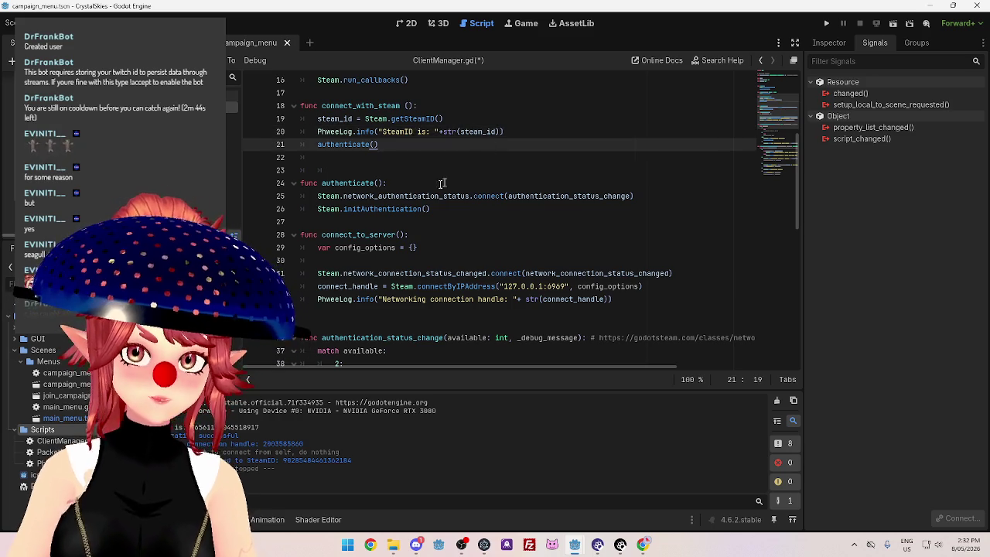
{"action": "scroll", "coordinate": [442, 184], "scroll_direction": "up", "scroll_amount": 1}
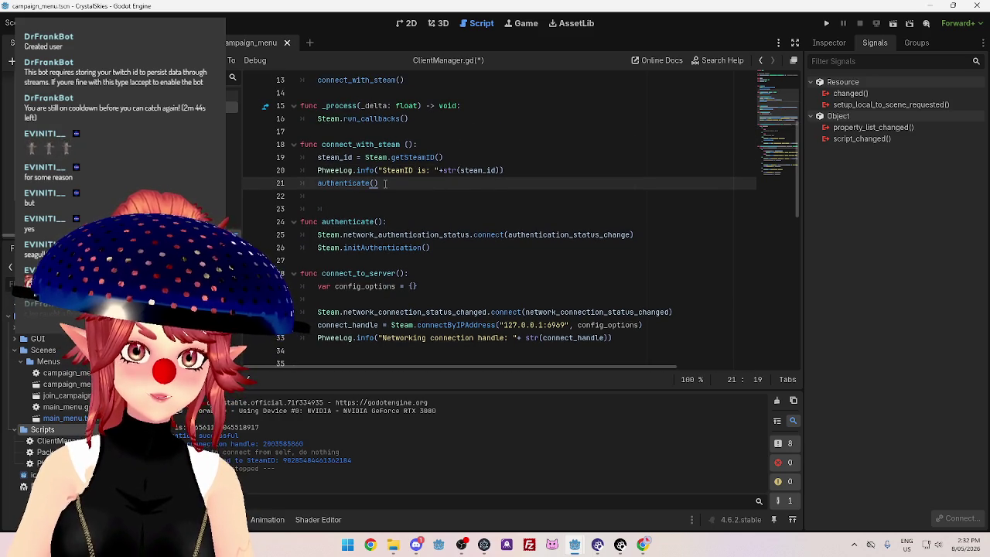
{"action": "scroll", "coordinate": [470, 218], "scroll_direction": "up", "scroll_amount": 1}
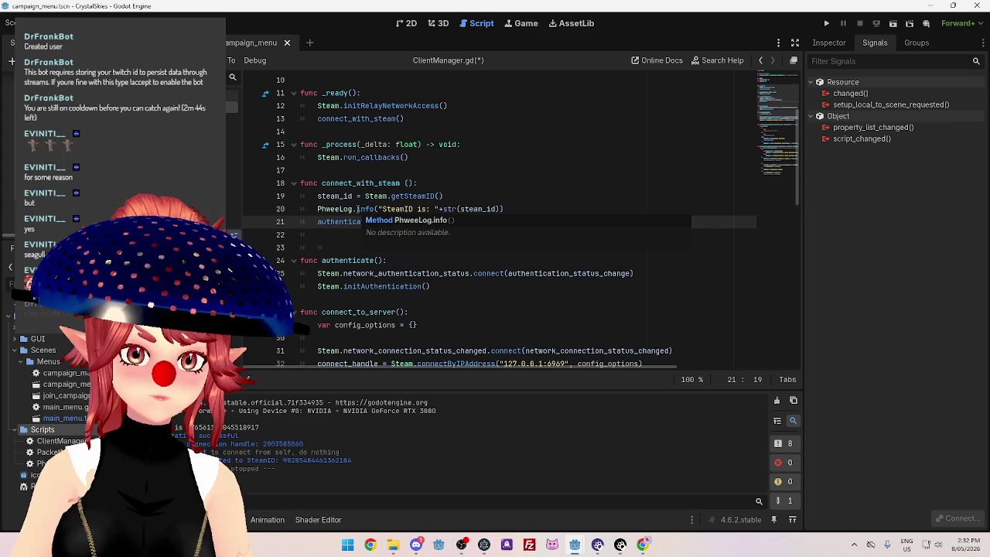
{"action": "double_click", "coordinate": [364, 208]}
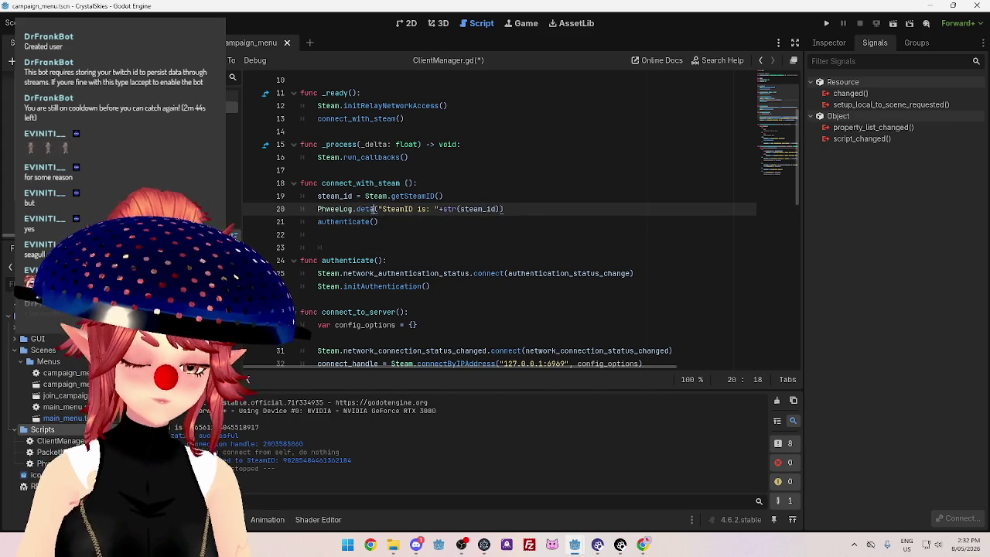
{"action": "type", "text": "il"}
{"action": "left_click", "coordinate": [485, 234]}
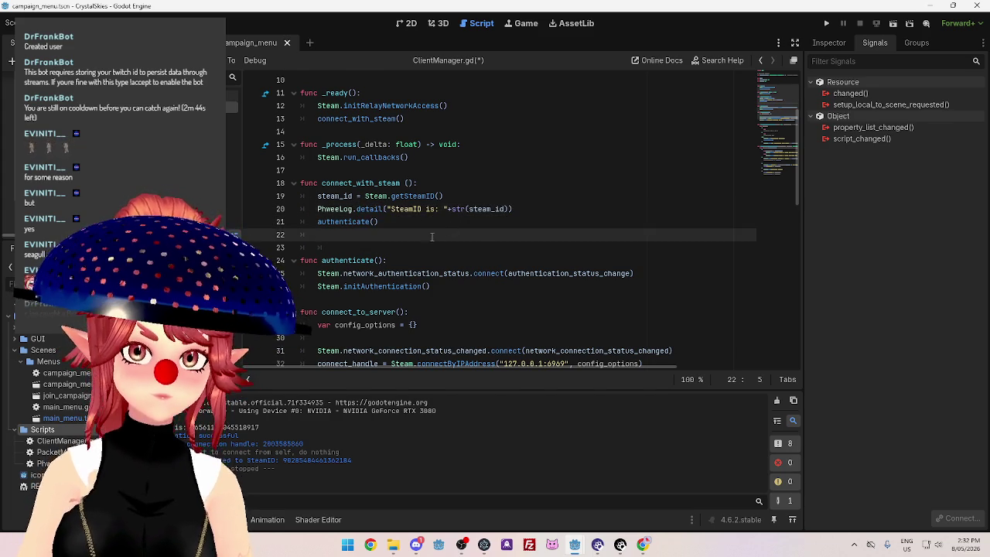
{"action": "scroll", "coordinate": [431, 236], "scroll_direction": "up", "scroll_amount": 2}
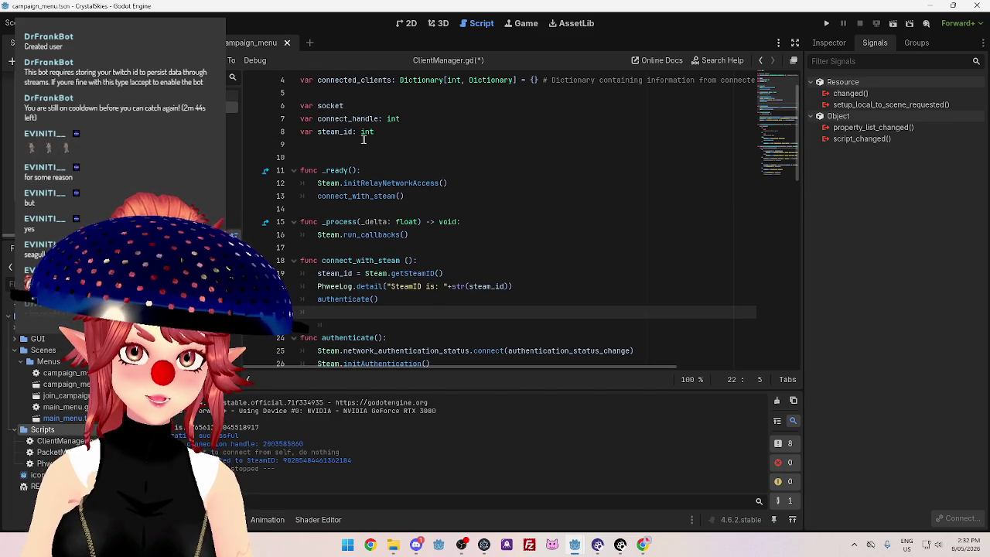
{"action": "scroll", "coordinate": [378, 246], "scroll_direction": "down", "scroll_amount": 4}
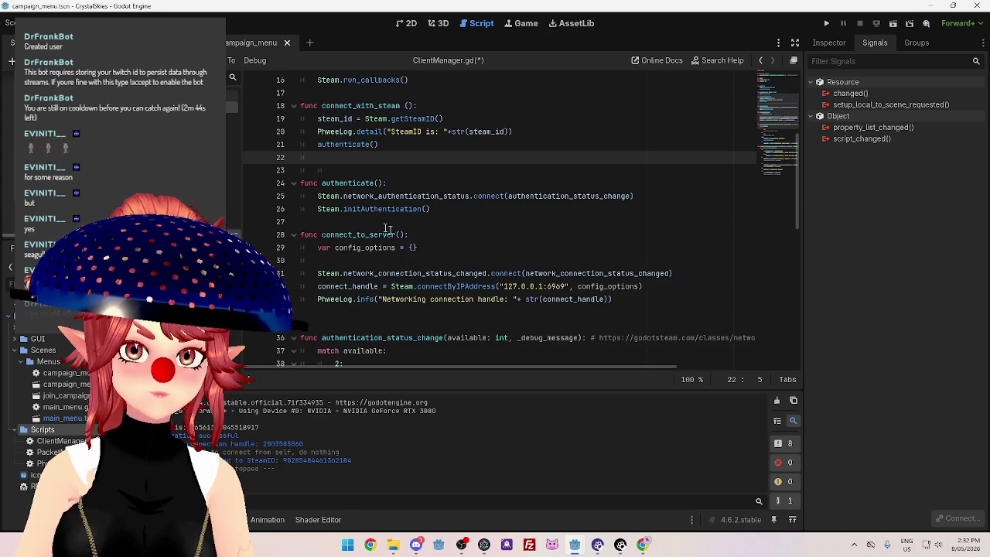
{"action": "scroll", "coordinate": [388, 229], "scroll_direction": "down", "scroll_amount": 1}
{"action": "scroll", "coordinate": [379, 185], "scroll_direction": "down", "scroll_amount": 2}
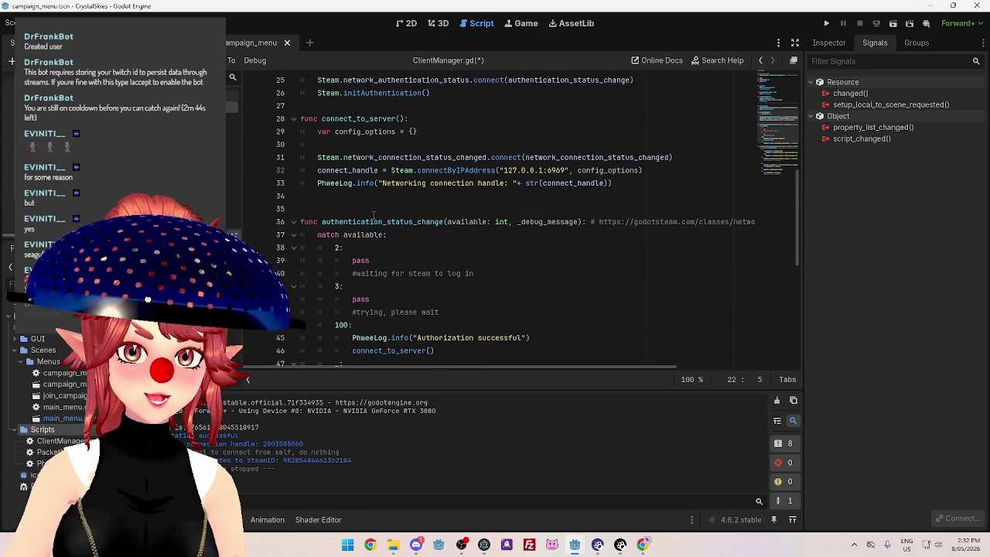
{"action": "scroll", "coordinate": [377, 219], "scroll_direction": "up", "scroll_amount": 8}
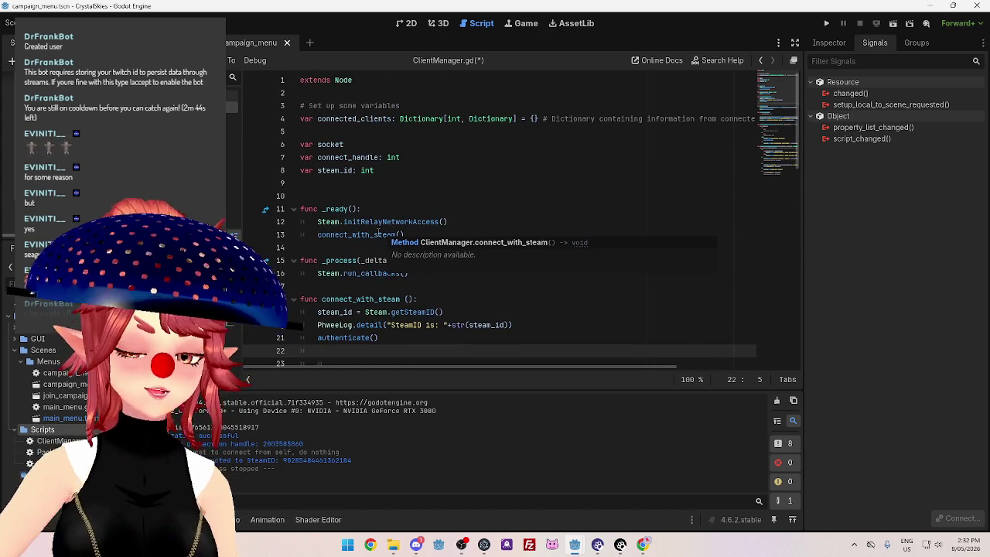
{"action": "scroll", "coordinate": [501, 274], "scroll_direction": "down", "scroll_amount": 6}
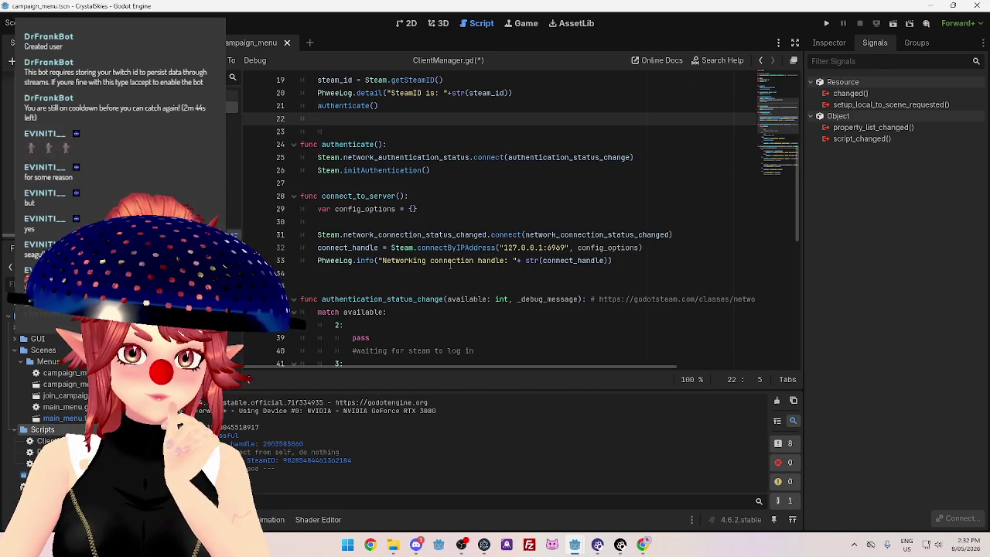
{"action": "scroll", "coordinate": [449, 265], "scroll_direction": "up", "scroll_amount": 1}
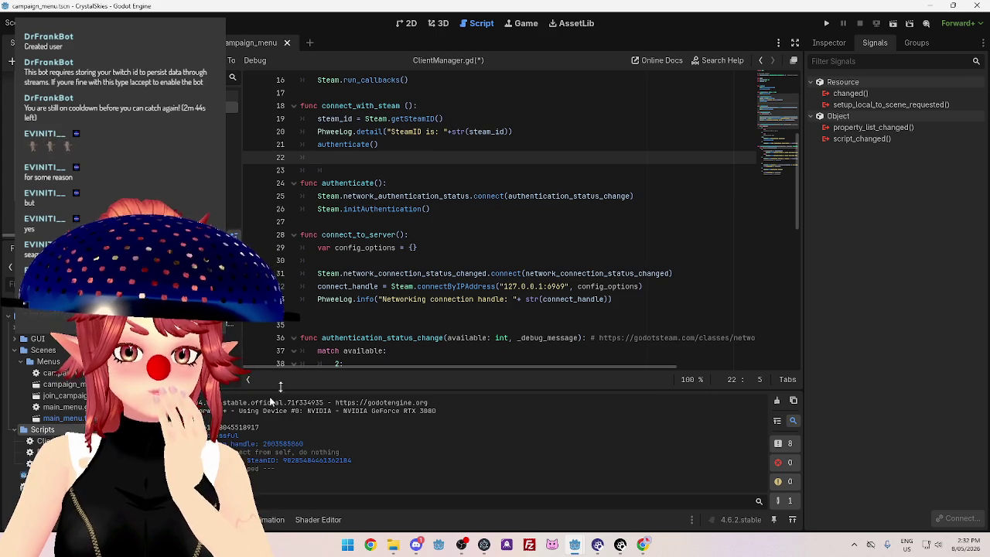
{"action": "scroll", "coordinate": [247, 378], "scroll_direction": "down", "scroll_amount": 1}
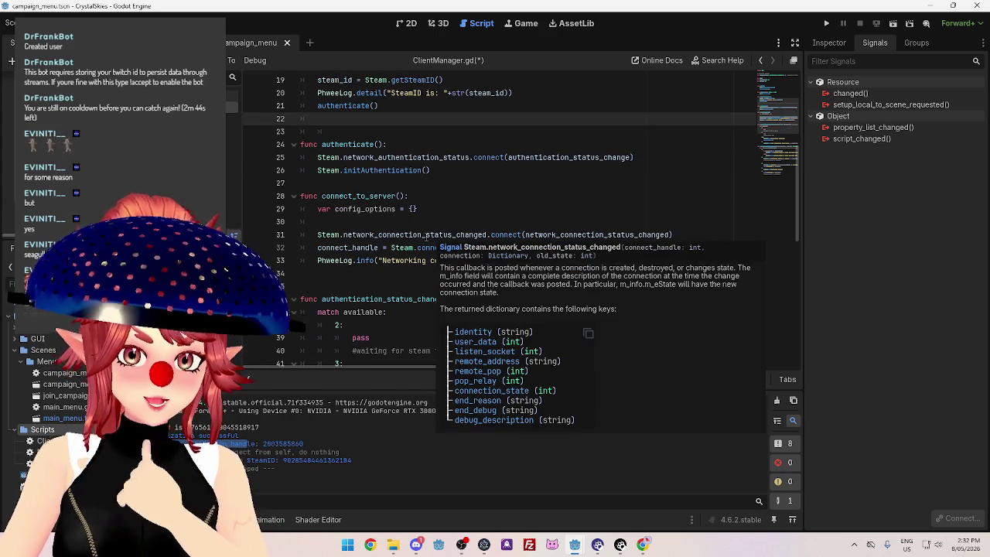
{"action": "mouse_move", "coordinate": [425, 236]}
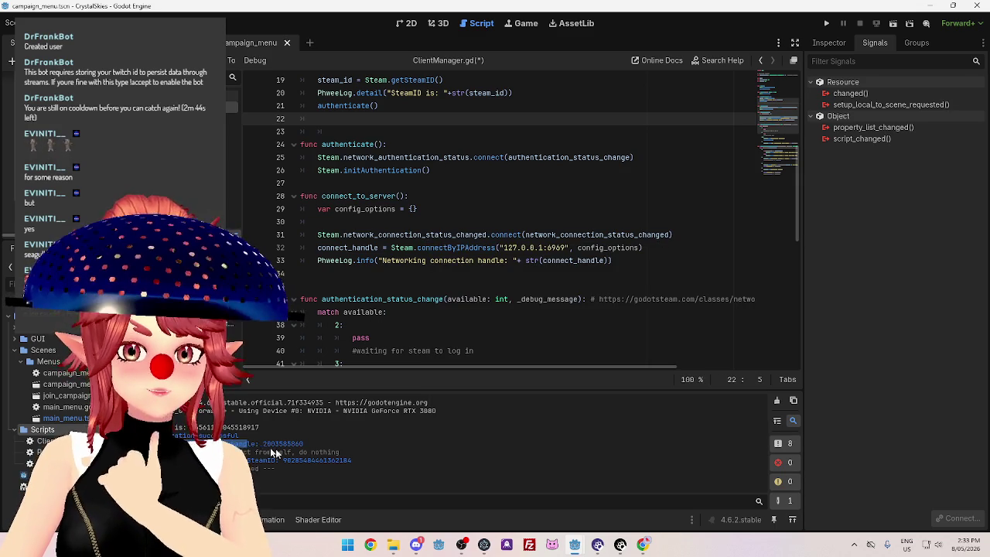
{"action": "left_click_drag", "start_coordinate": [283, 461], "coordinate": [352, 460]}
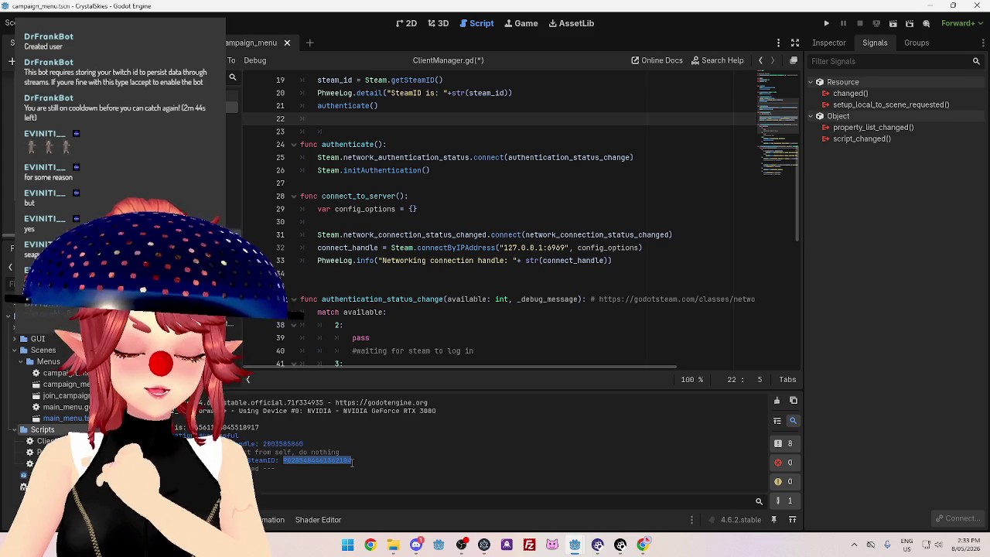
{"action": "scroll", "coordinate": [380, 358], "scroll_direction": "down", "scroll_amount": 10}
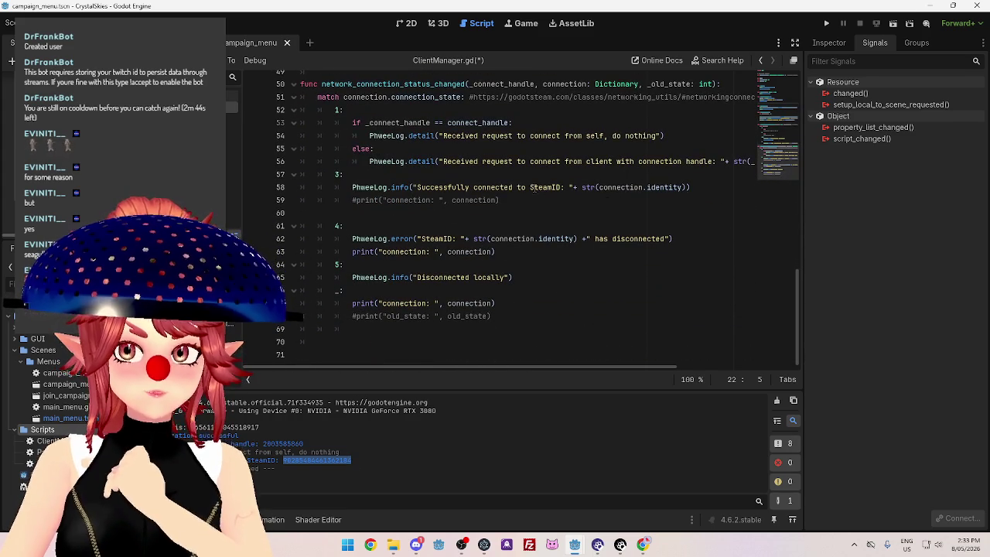
Uncomment the connection print on line 59 and save ClientManager.gd
{"action": "left_click", "coordinate": [600, 200]}
{"action": "key", "text": "ctrl+k"}
{"action": "left_click", "coordinate": [594, 226]}
{"action": "key", "text": "ctrl+s"}
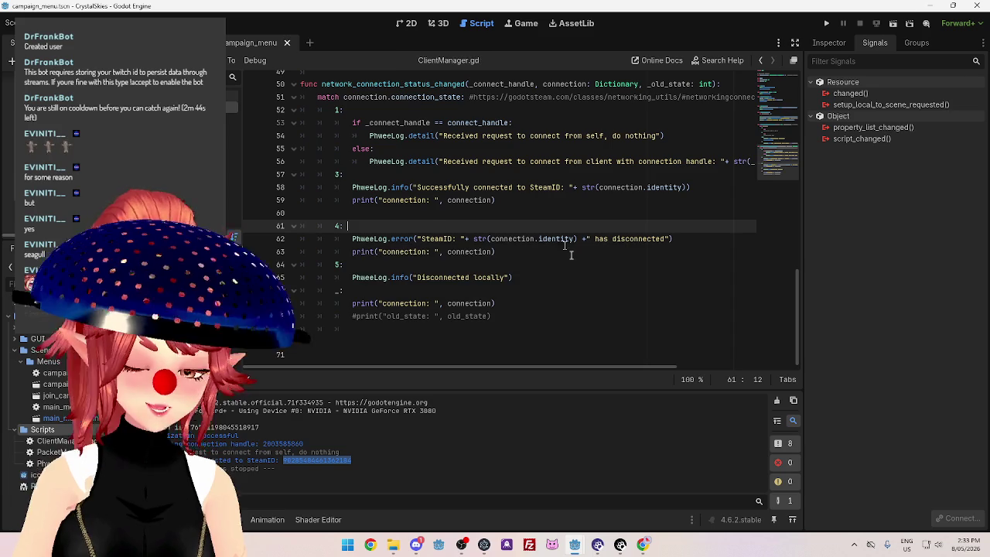
Run the CrystalSkiesServer project from its editor, then return to the client editor
{"action": "mouse_move", "coordinate": [574, 549]}
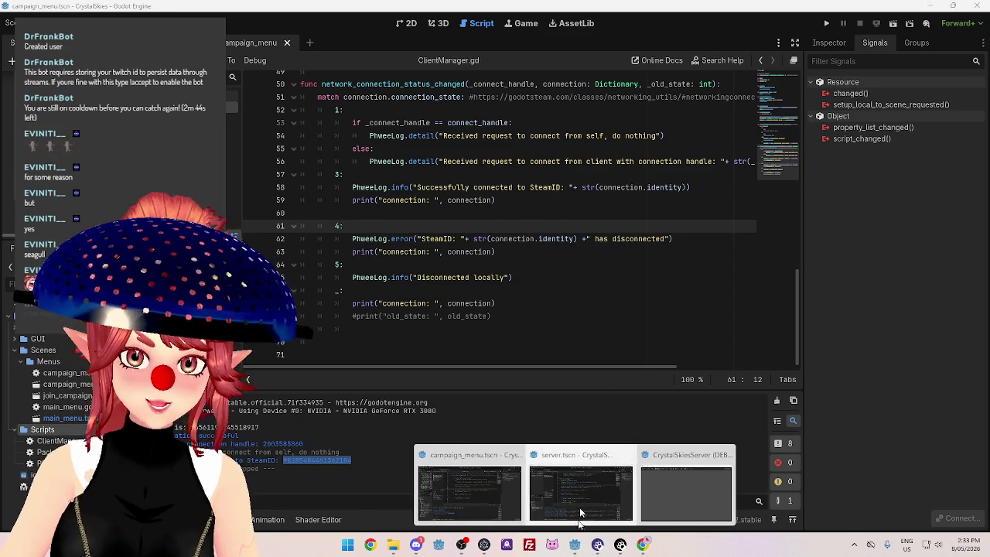
{"action": "left_click", "coordinate": [579, 507]}
{"action": "scroll", "coordinate": [248, 447], "scroll_direction": "up", "scroll_amount": 1}
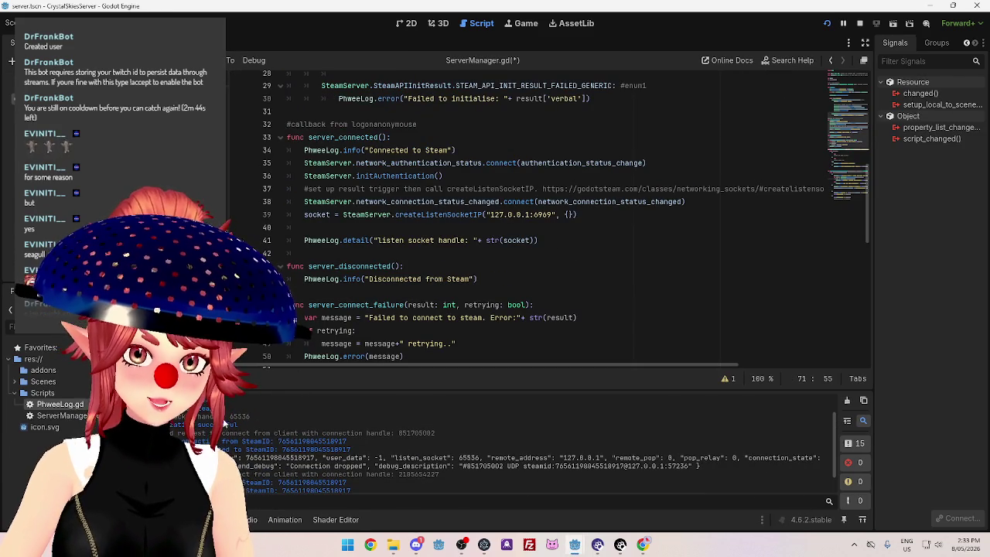
{"action": "mouse_move", "coordinate": [575, 544]}
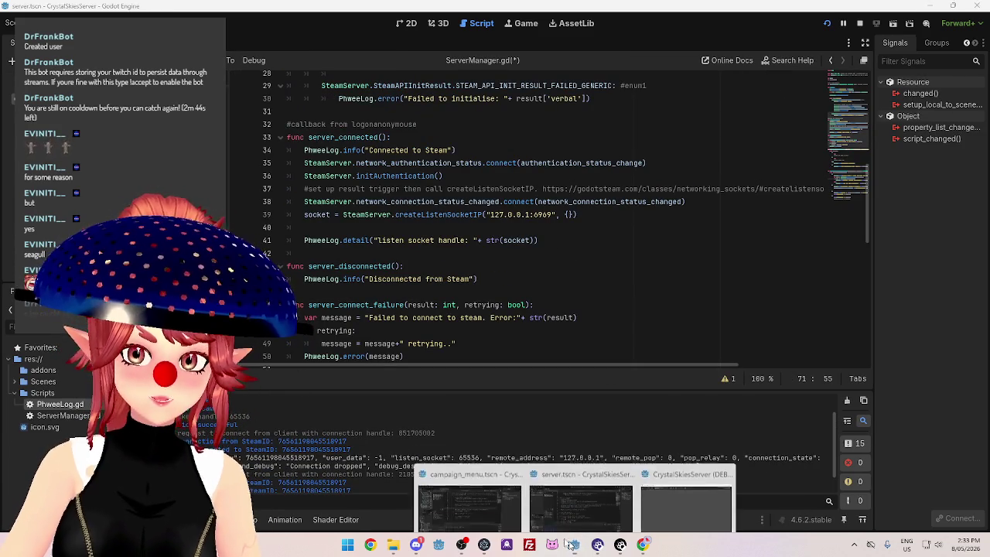
{"action": "left_click", "coordinate": [479, 495]}
{"action": "left_click", "coordinate": [364, 426]}
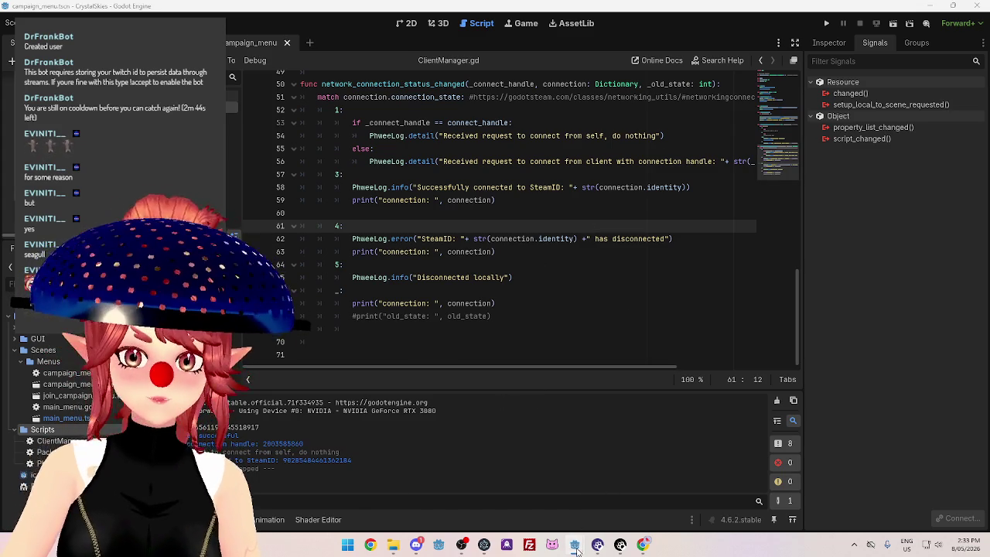
{"action": "mouse_move", "coordinate": [575, 545]}
{"action": "left_click", "coordinate": [576, 495]}
{"action": "left_click", "coordinate": [827, 24]}
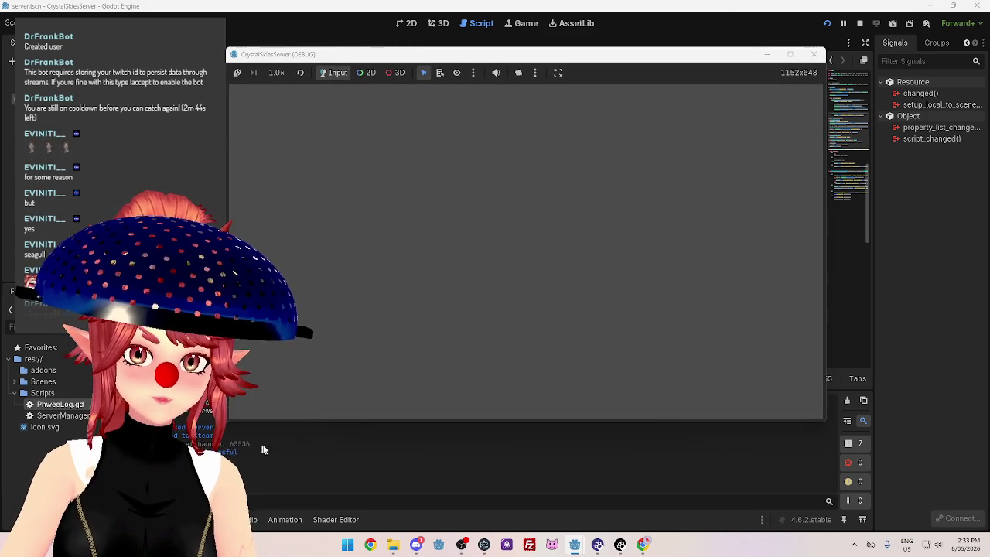
{"action": "mouse_move", "coordinate": [573, 551]}
{"action": "left_click", "coordinate": [452, 499]}
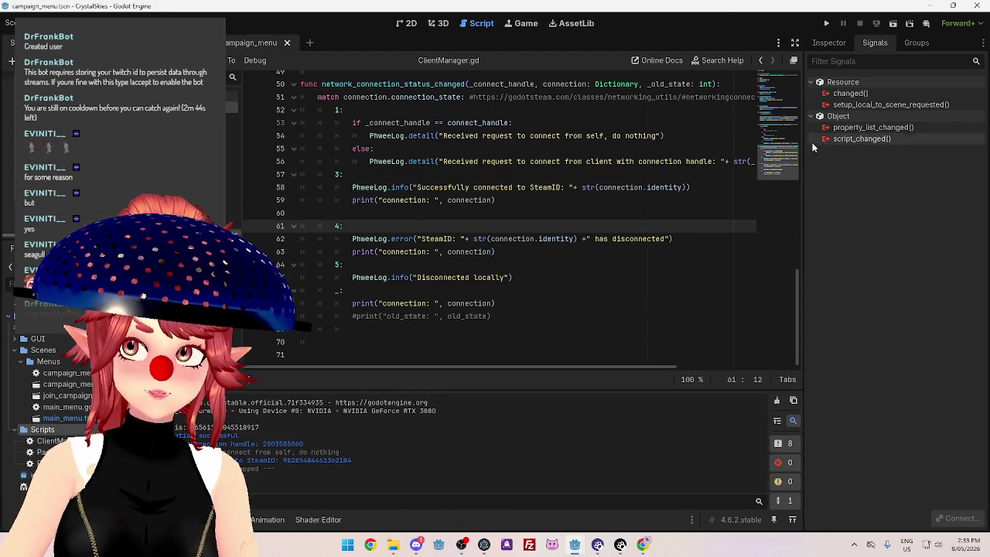
Run the CrystalSkies client until it logs the 127.0.0.1 connection, then stop it
{"action": "left_click", "coordinate": [826, 23]}
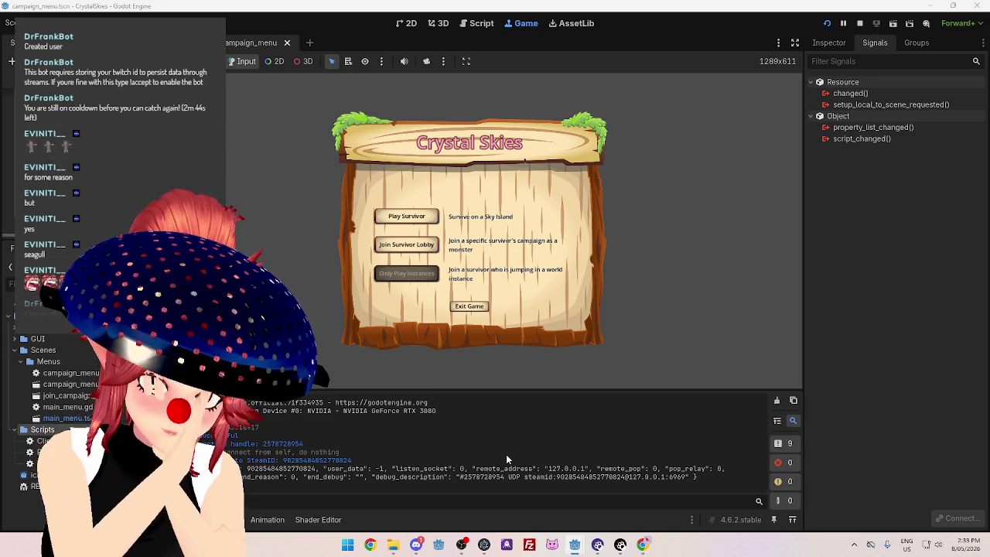
{"action": "left_click", "coordinate": [859, 24]}
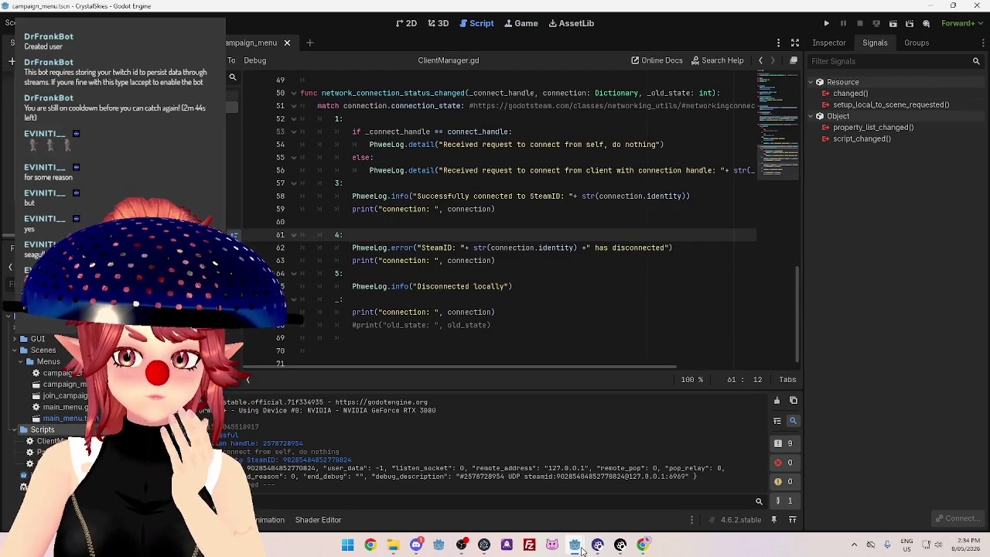
Bring the server.tscn editor window forward from the taskbar preview
{"action": "mouse_move", "coordinate": [583, 549]}
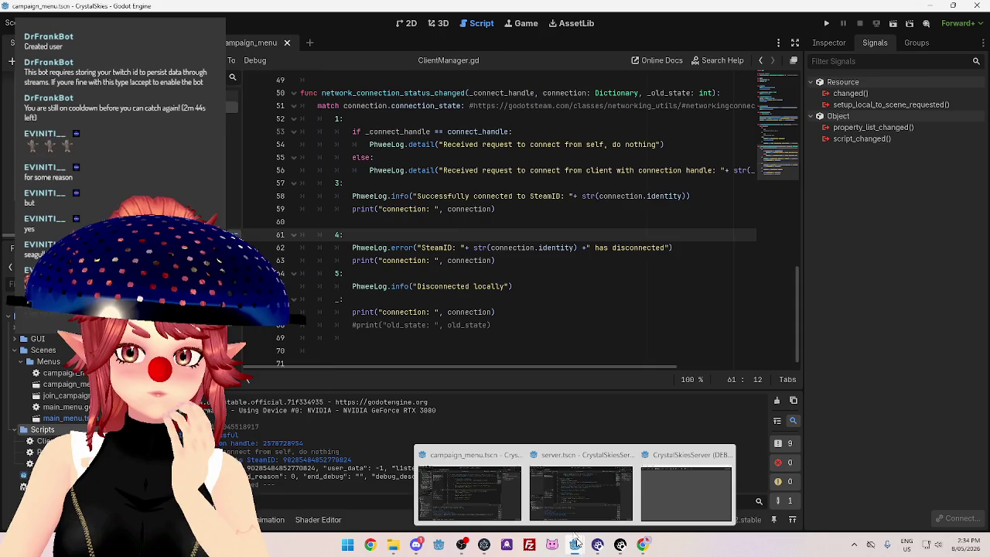
{"action": "left_click", "coordinate": [581, 487]}
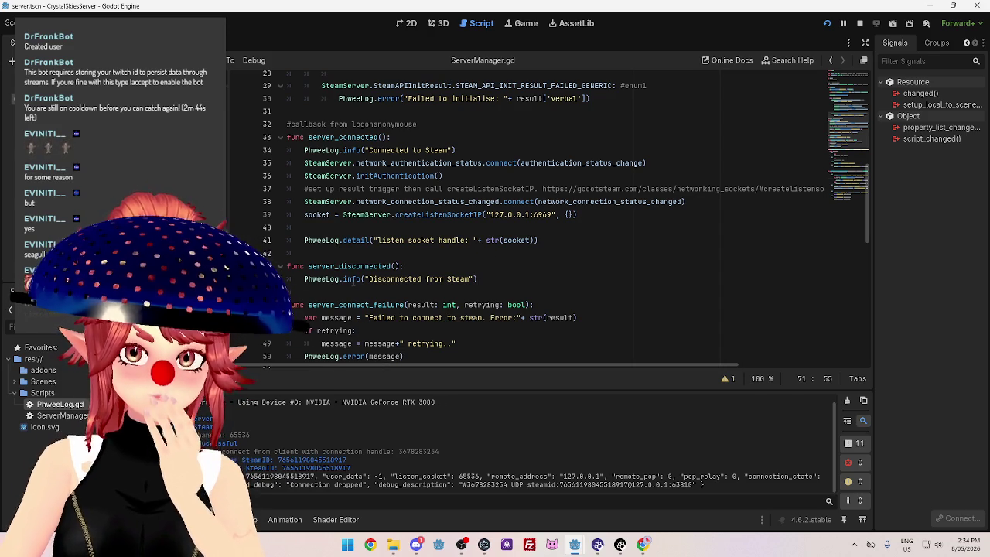
In the client editor, delete the blank line below line 59's print and comment the print out
{"action": "mouse_move", "coordinate": [576, 547]}
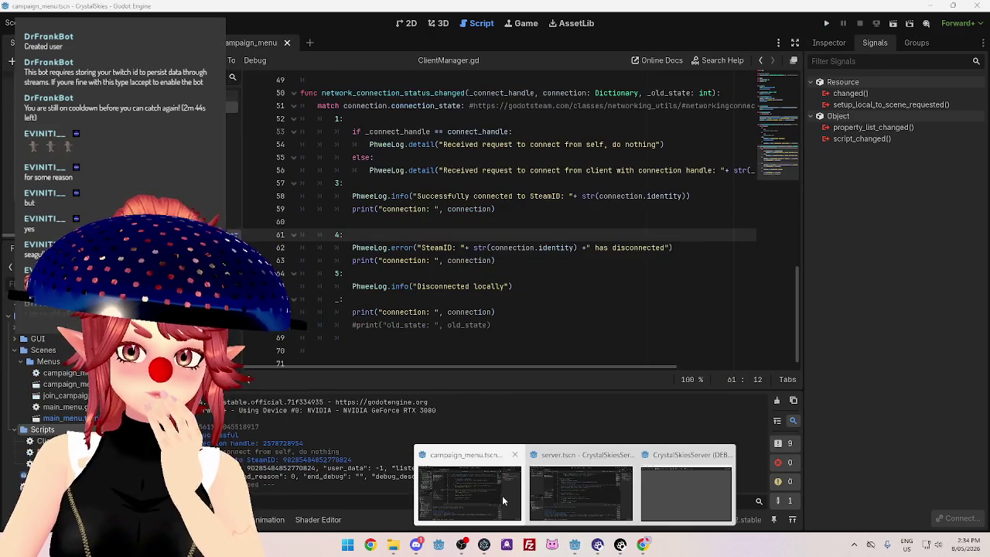
{"action": "left_click", "coordinate": [502, 495]}
{"action": "left_click", "coordinate": [353, 209]}
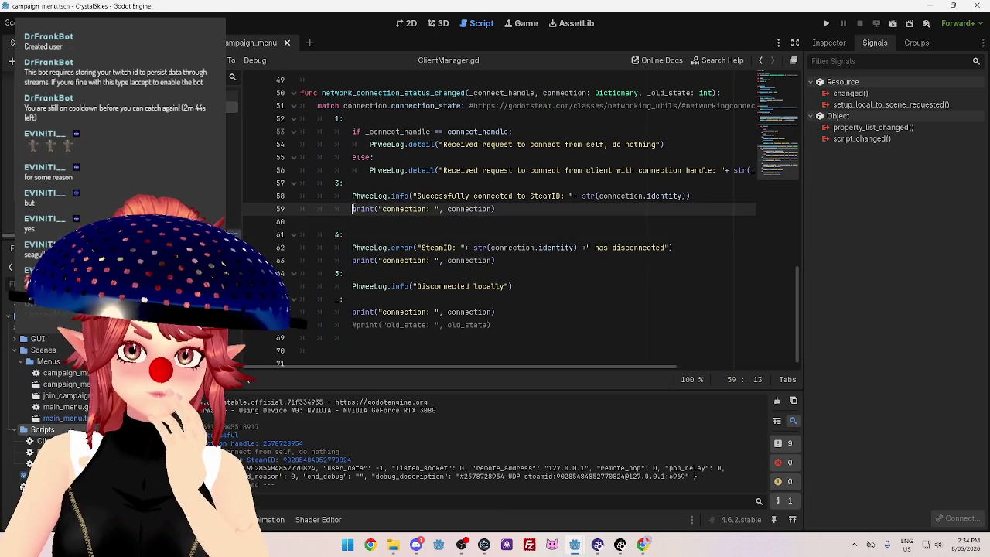
{"action": "key", "text": "Down"}
{"action": "key", "text": "ctrl+shift+k"}
{"action": "key", "text": "Up"}
{"action": "key", "text": "Home"}
{"action": "key", "text": "ctrl+k"}
Insert an empty line after the commented-out connection print
{"action": "left_click", "coordinate": [603, 252]}
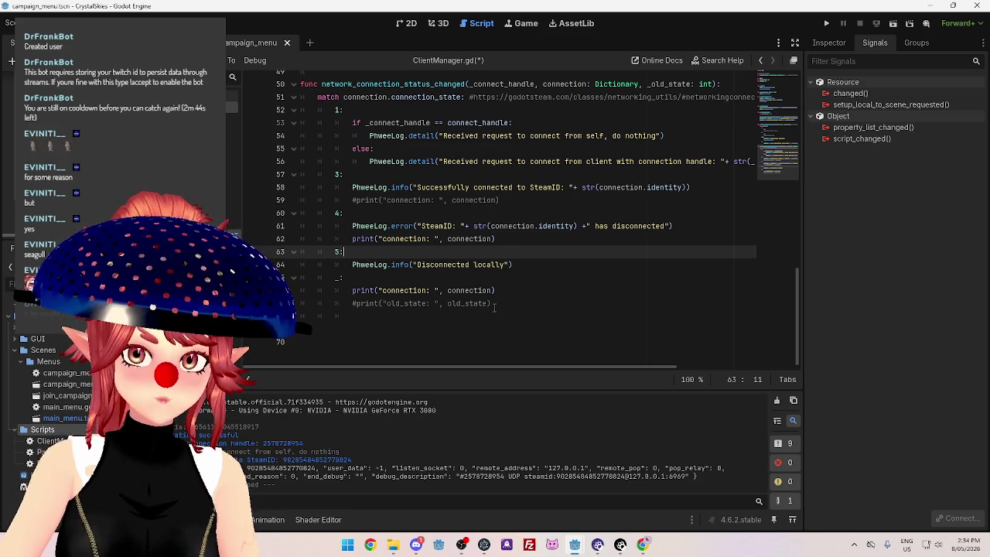
{"action": "scroll", "coordinate": [494, 307], "scroll_direction": "up", "scroll_amount": 15}
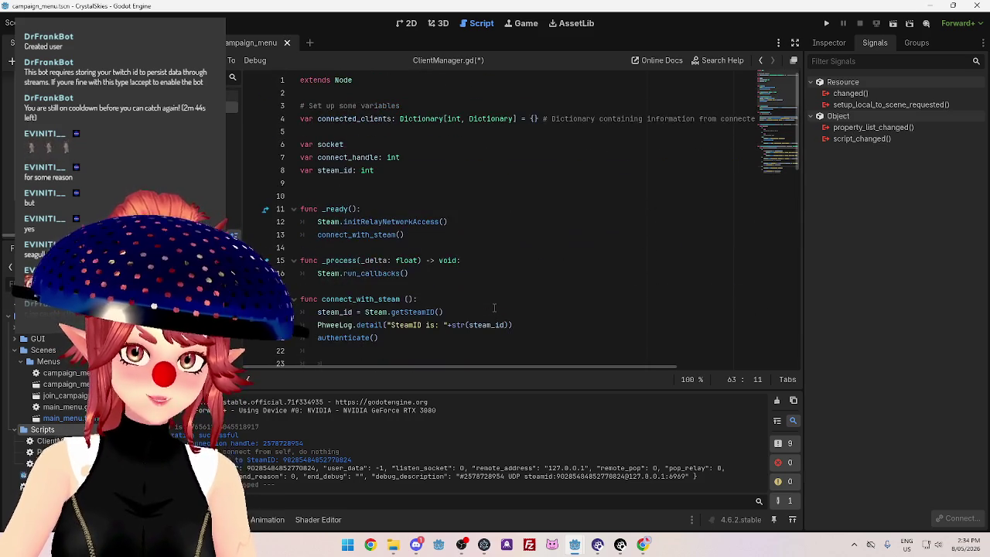
{"action": "scroll", "coordinate": [419, 253], "scroll_direction": "down", "scroll_amount": 15}
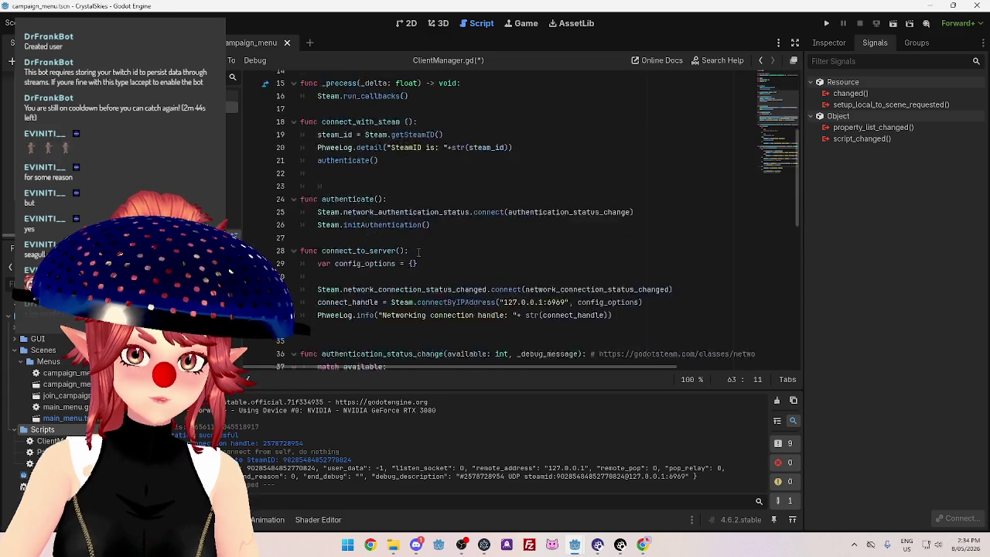
{"action": "scroll", "coordinate": [418, 253], "scroll_direction": "down", "scroll_amount": 1}
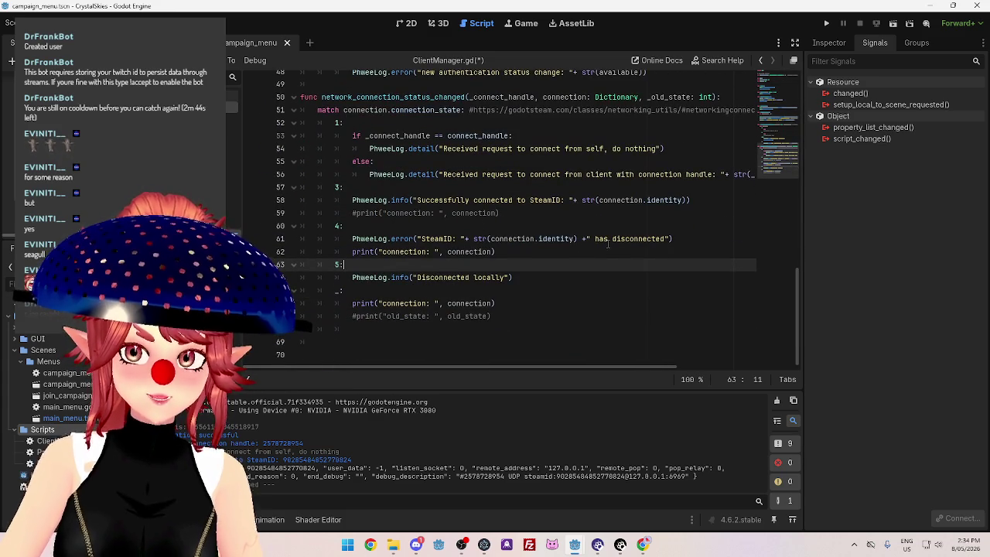
{"action": "left_click", "coordinate": [519, 213]}
{"action": "key", "text": "Return"}
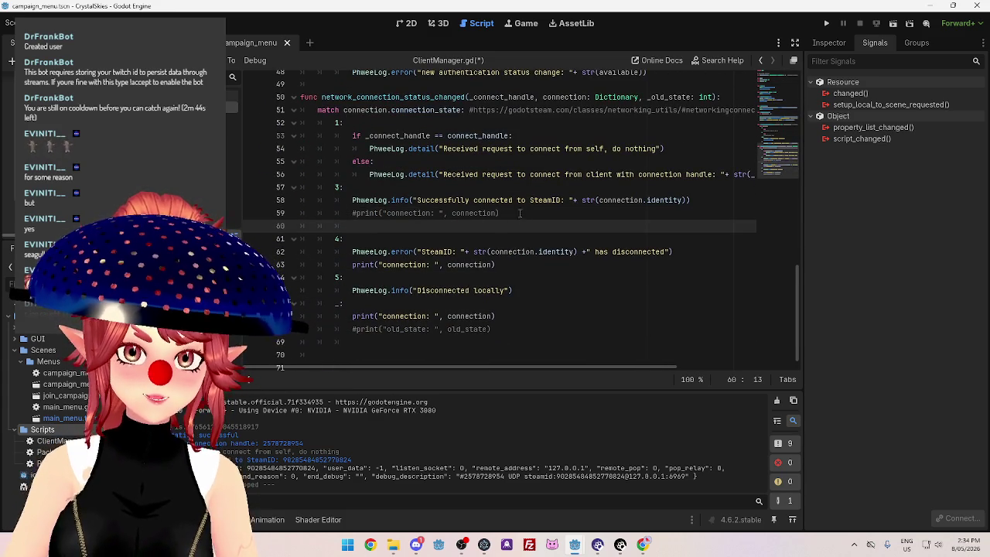
{"action": "mouse_move", "coordinate": [576, 545]}
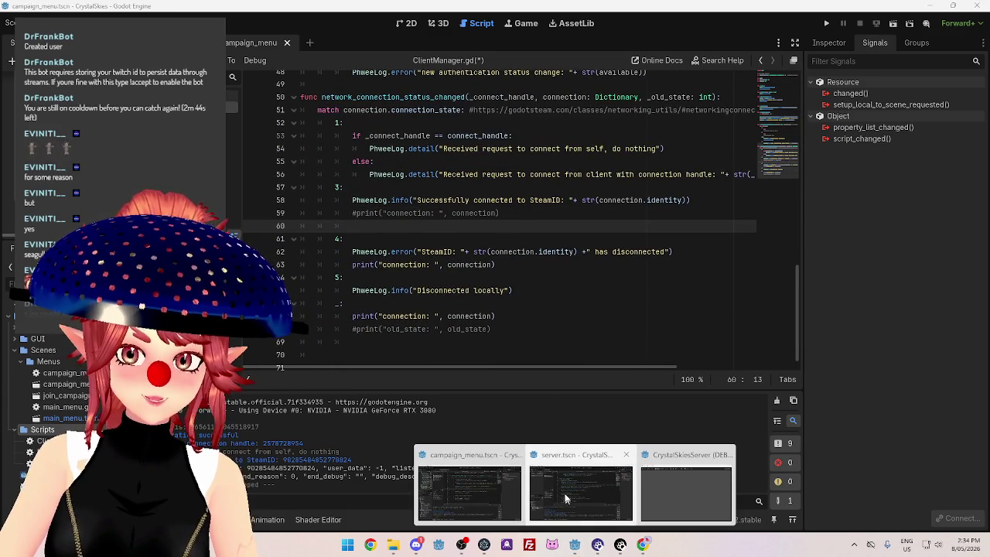
{"action": "left_click", "coordinate": [565, 499]}
{"action": "scroll", "coordinate": [484, 319], "scroll_direction": "down", "scroll_amount": 5}
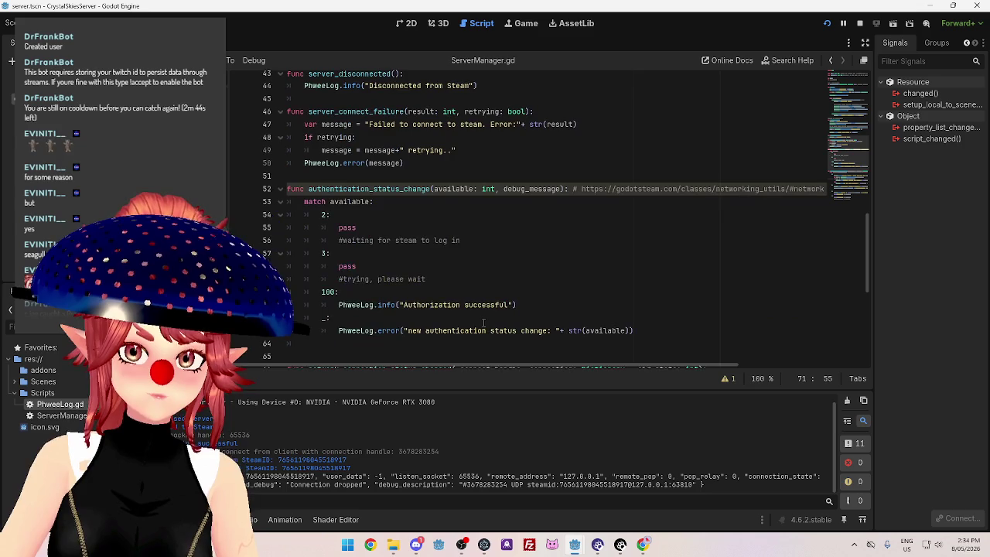
{"action": "scroll", "coordinate": [483, 319], "scroll_direction": "down", "scroll_amount": 6}
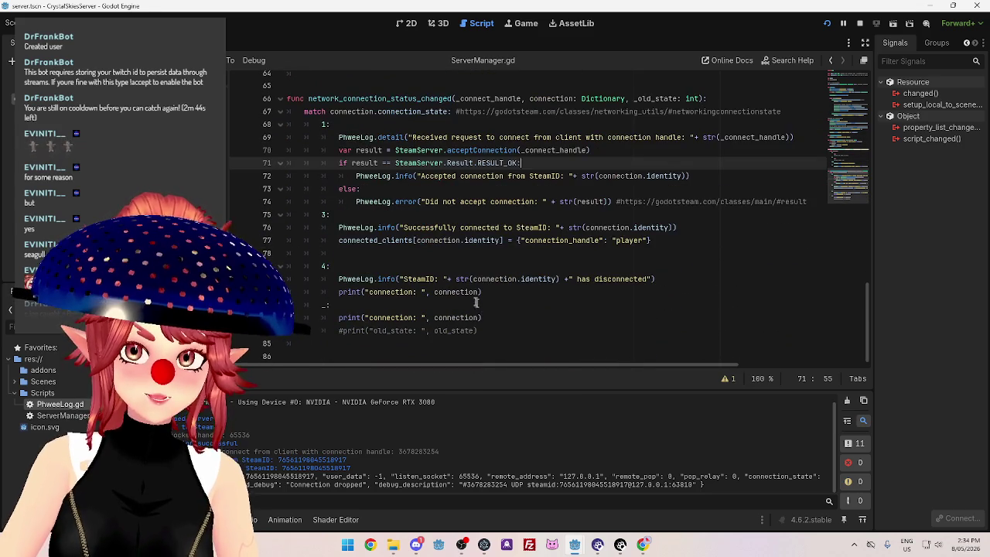
{"action": "mouse_move", "coordinate": [339, 241]}
{"action": "left_mouse_down"}
{"action": "mouse_move", "coordinate": [653, 243]}
{"action": "mouse_move", "coordinate": [640, 255]}
{"action": "left_mouse_up"}
{"action": "mouse_move", "coordinate": [572, 543]}
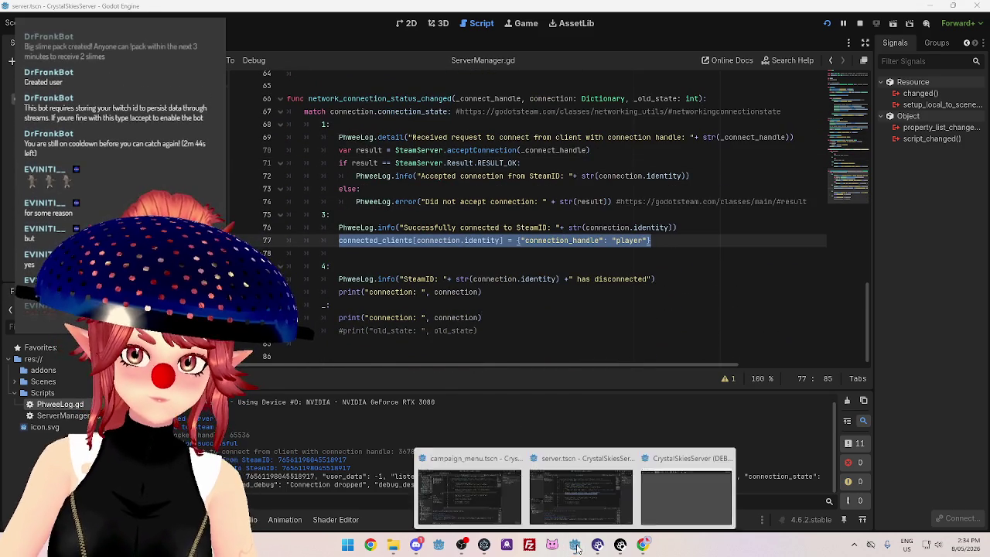
{"action": "left_click", "coordinate": [477, 498]}
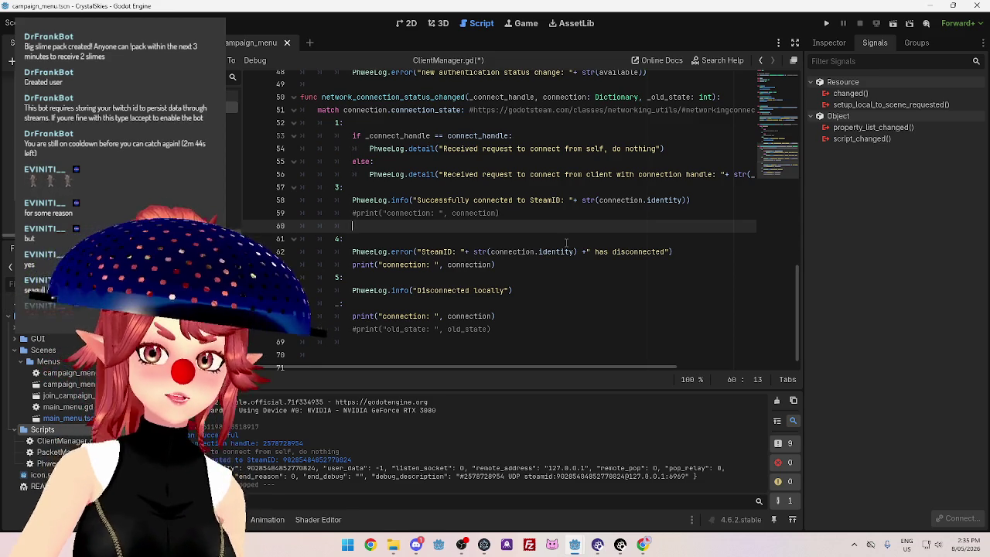
{"action": "mouse_move", "coordinate": [575, 544]}
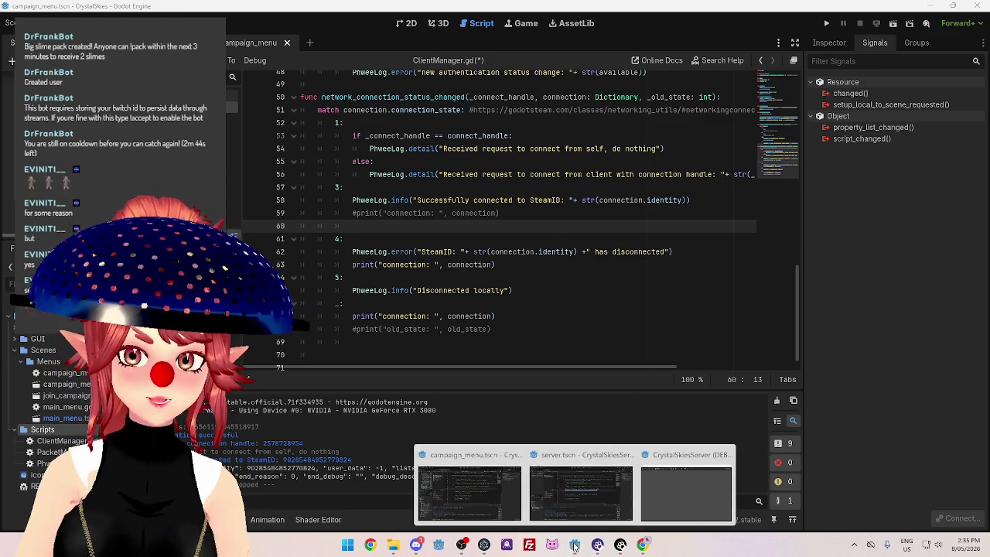
{"action": "left_click", "coordinate": [680, 495]}
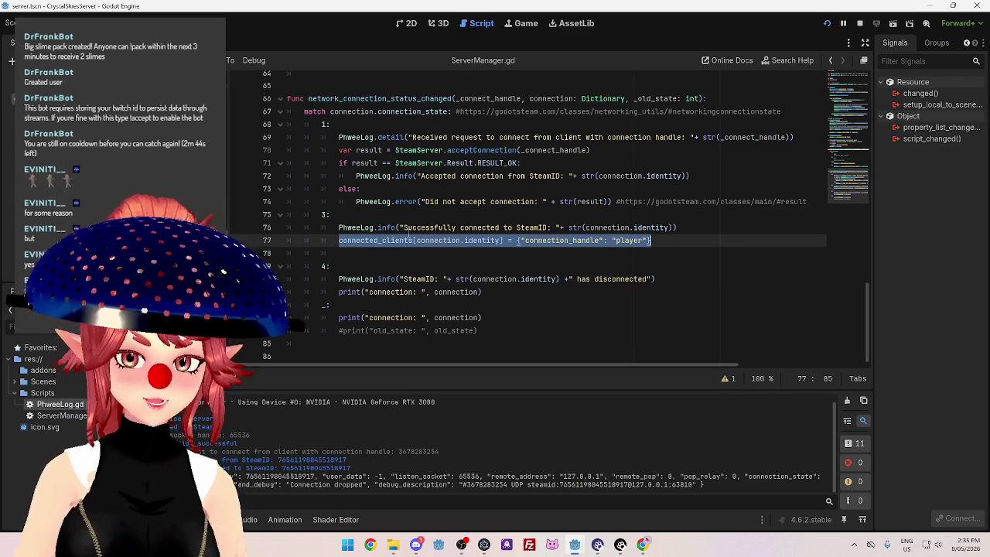
{"action": "mouse_move", "coordinate": [575, 544]}
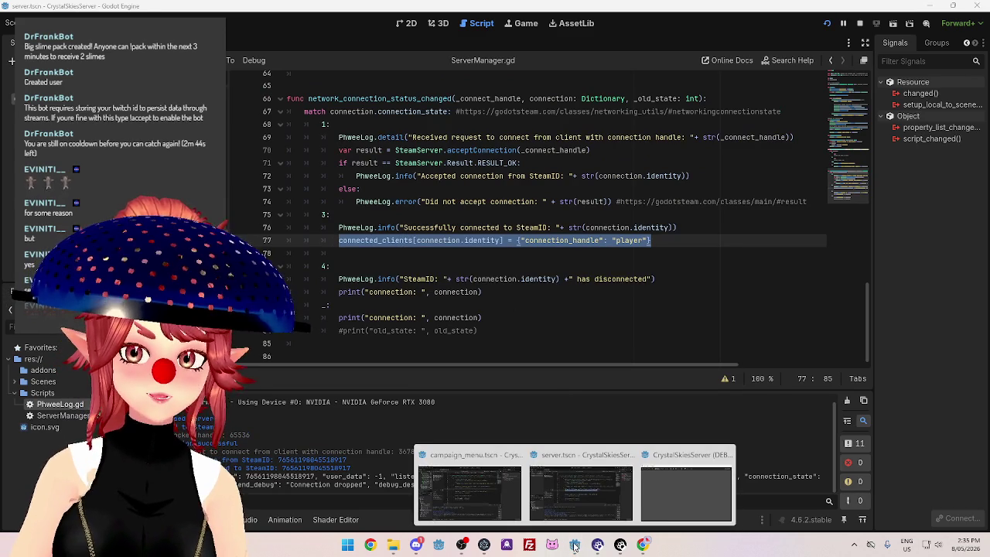
{"action": "left_click", "coordinate": [471, 478]}
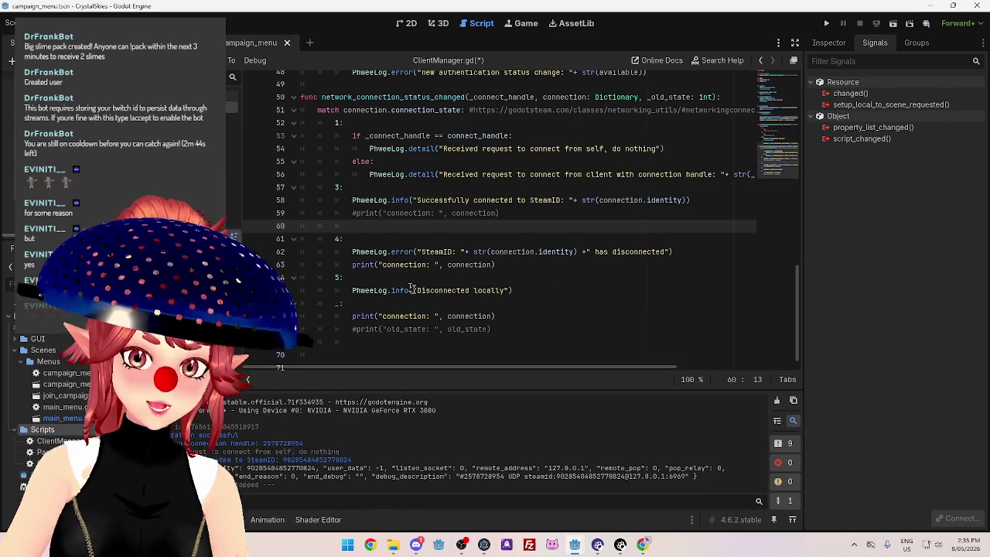
Add 'var game_coordinator_steamid: int' below the steam_id declaration and select the new name
{"action": "scroll", "coordinate": [412, 287], "scroll_direction": "up", "scroll_amount": 15}
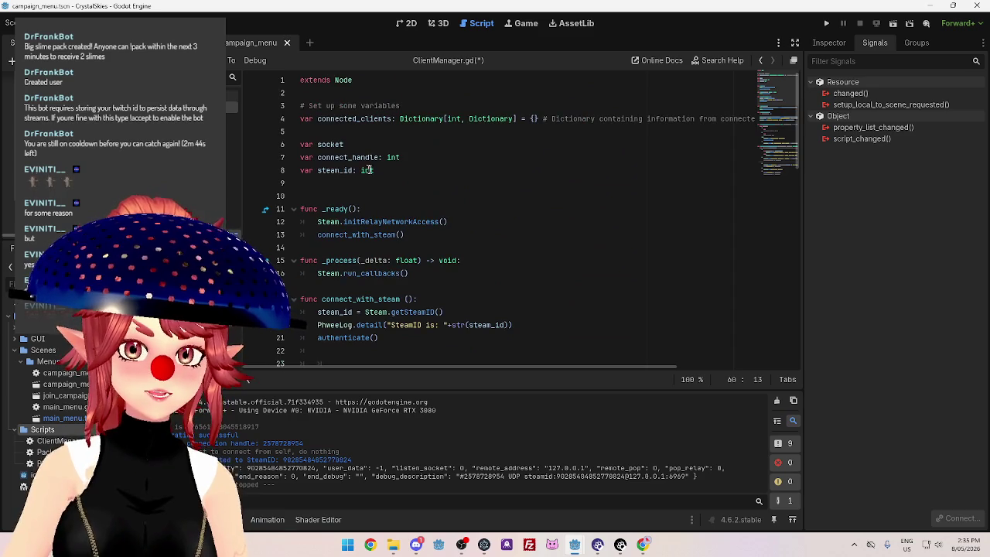
{"action": "left_click", "coordinate": [387, 170]}
{"action": "key", "text": "Return"}
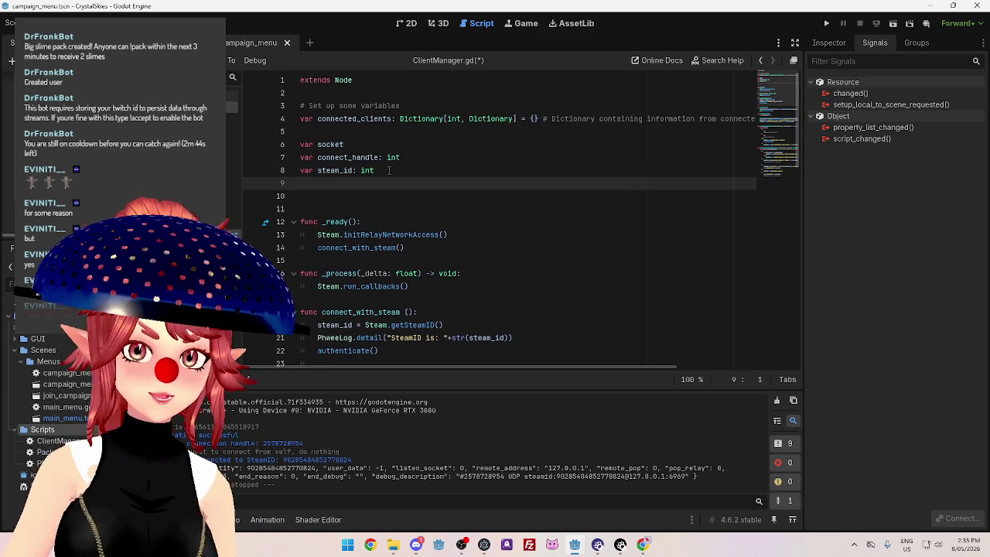
{"action": "type", "text": "var"}
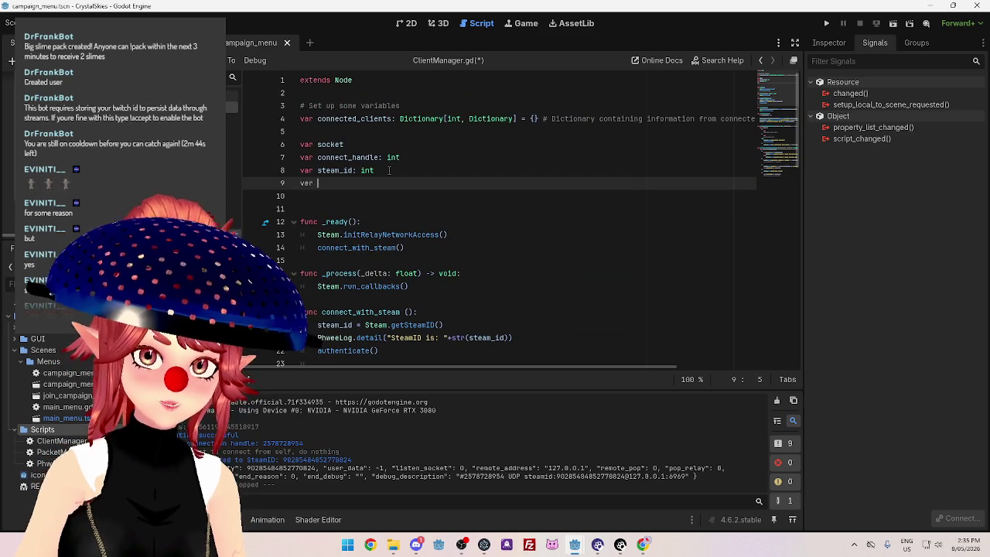
{"action": "key", "text": "BackSpace"}
{"action": "key", "text": "BackSpace"}
{"action": "type", "text": "r game_"}
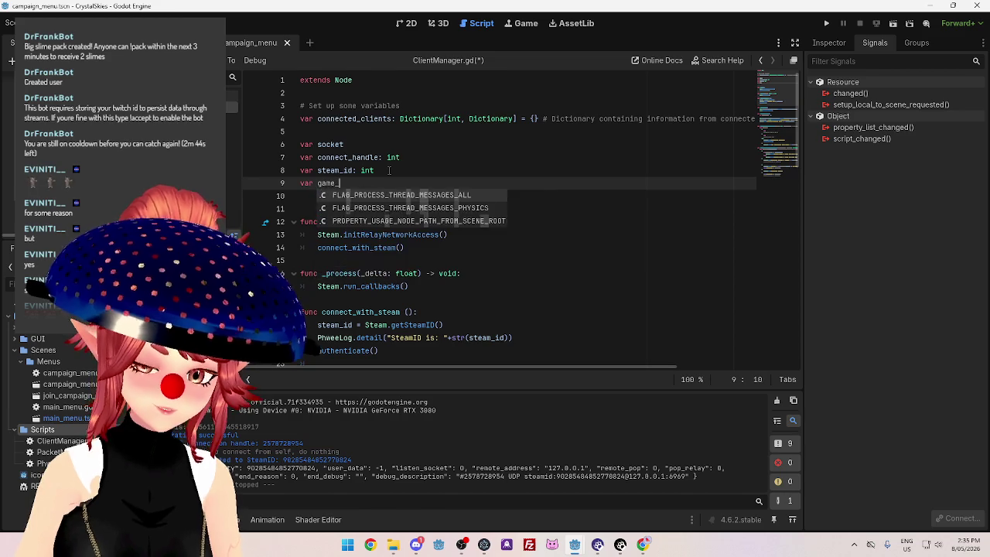
{"action": "type", "text": "coordinator_steamid"}
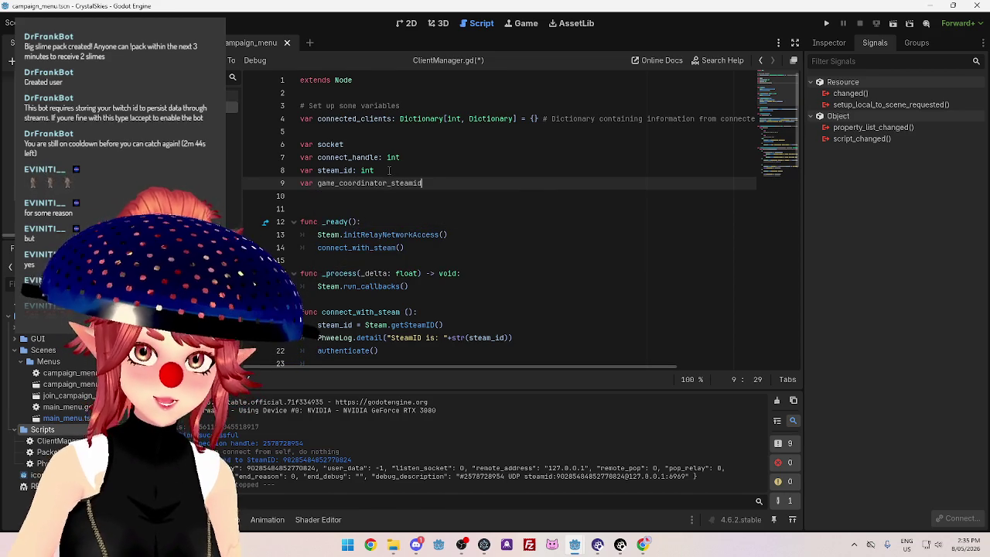
{"action": "type", "text": ": int"}
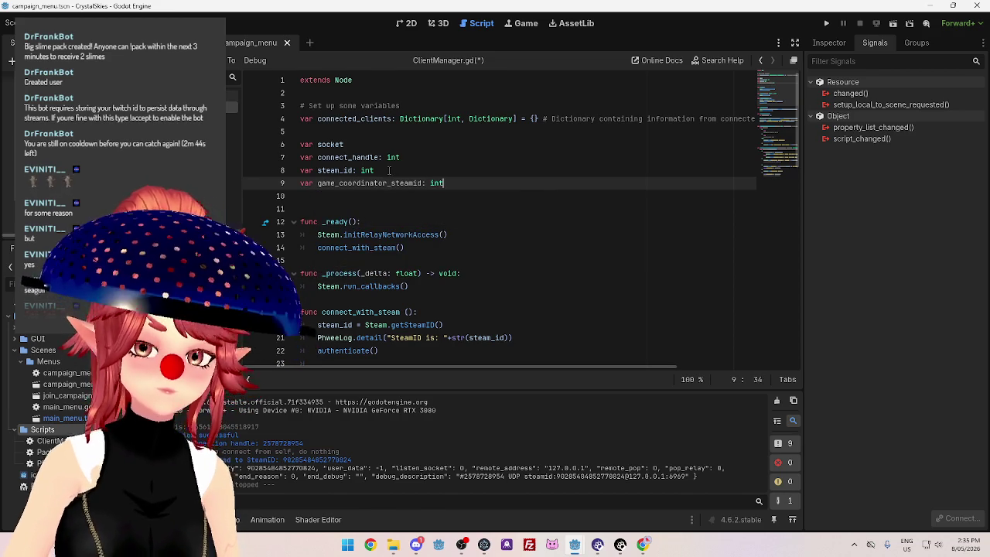
{"action": "key", "text": "Return"}
{"action": "left_click_drag", "start_coordinate": [320, 183], "coordinate": [423, 183]}
{"action": "key", "text": "ctrl+c"}
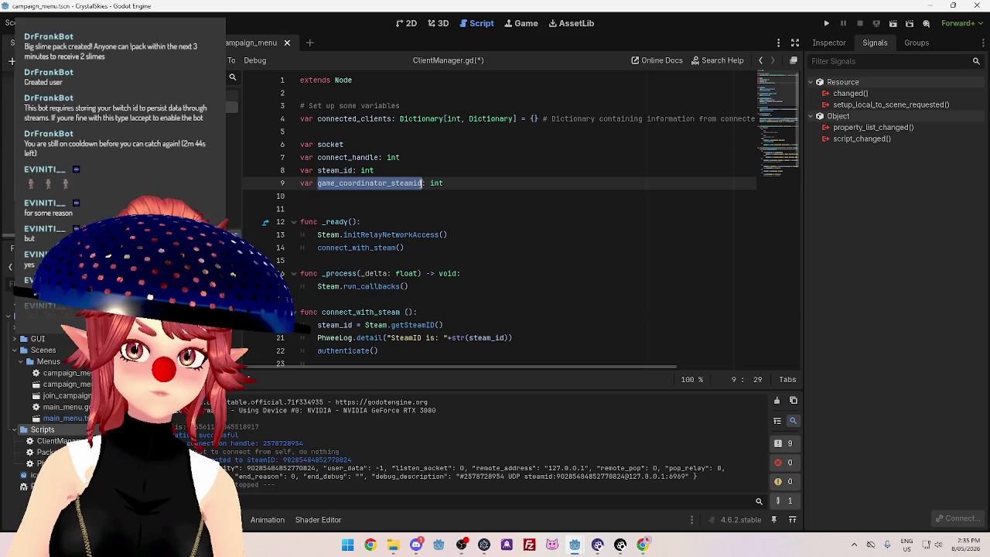
{"action": "scroll", "coordinate": [392, 235], "scroll_direction": "down", "scroll_amount": 10}
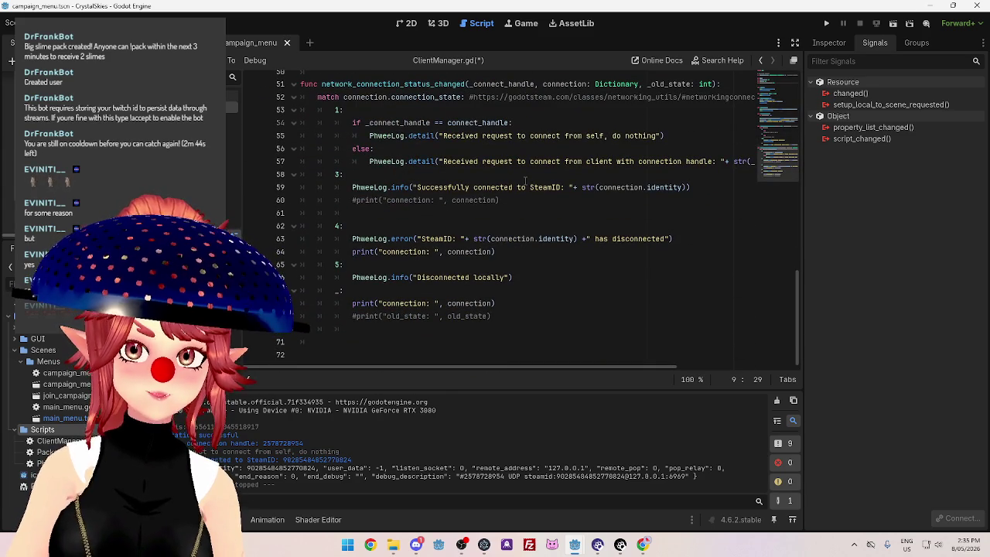
{"action": "scroll", "coordinate": [452, 196], "scroll_direction": "up", "scroll_amount": 2}
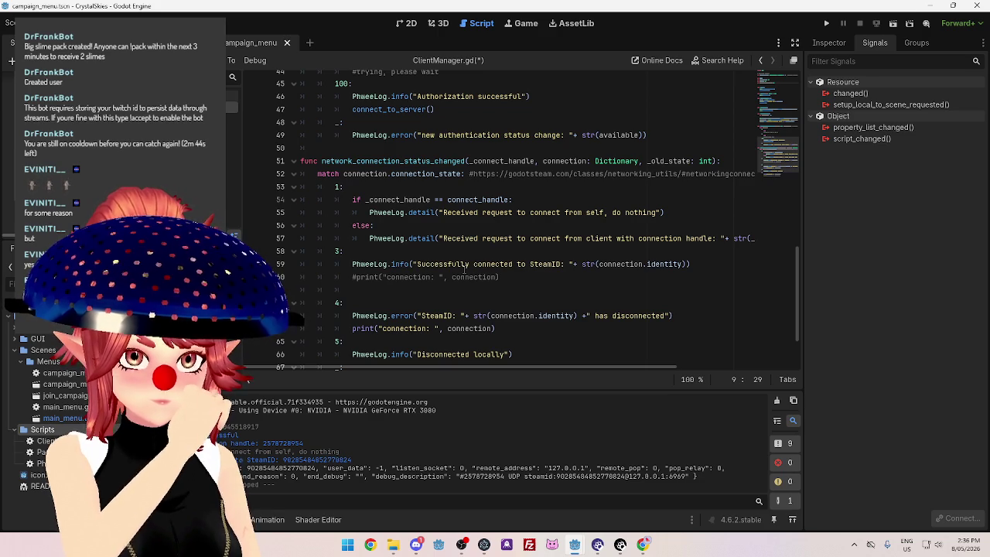
{"action": "left_click", "coordinate": [554, 278]}
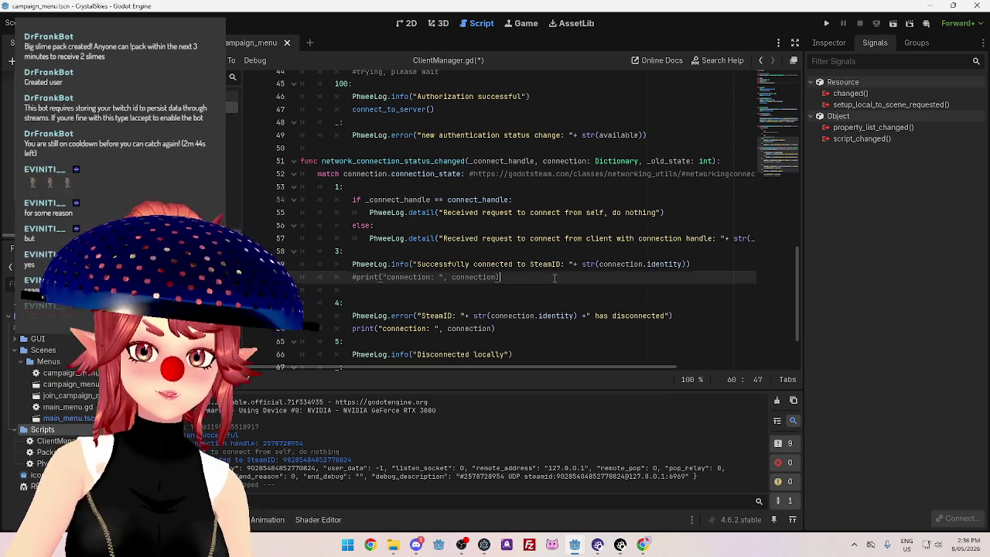
Under the commented print, assign connection.identity to game_coordinator_steamid without the str() wrapper
{"action": "key", "text": "Return"}
{"action": "key", "text": "ctrl+v"}
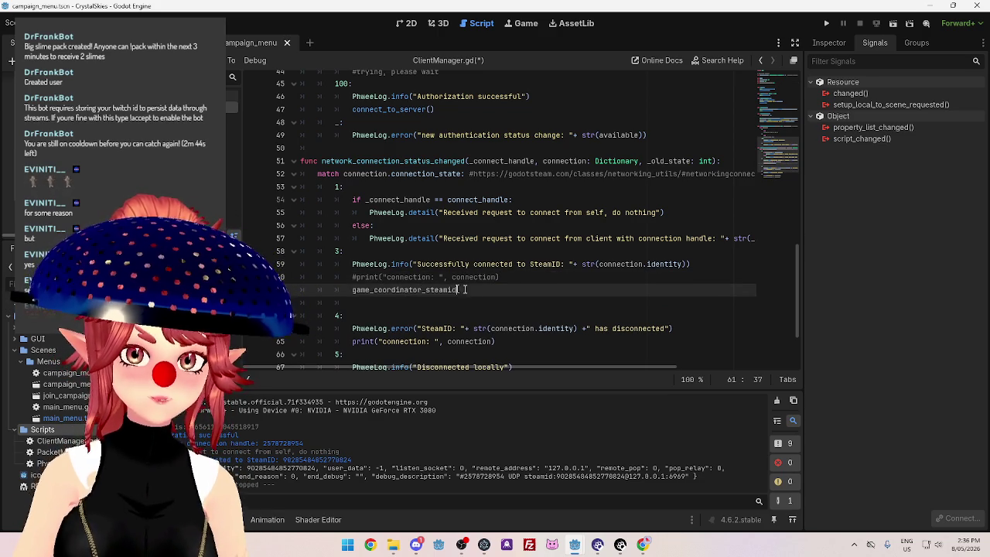
{"action": "scroll", "coordinate": [472, 290], "scroll_direction": "up", "scroll_amount": 1}
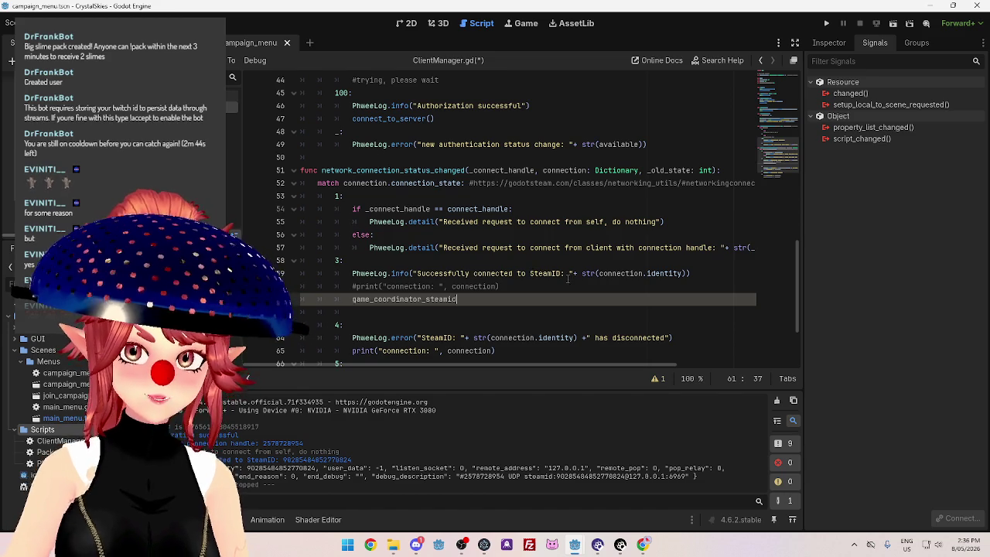
{"action": "left_click_drag", "start_coordinate": [582, 273], "coordinate": [688, 273]}
{"action": "key", "text": "ctrl+c"}
{"action": "left_click", "coordinate": [482, 301]}
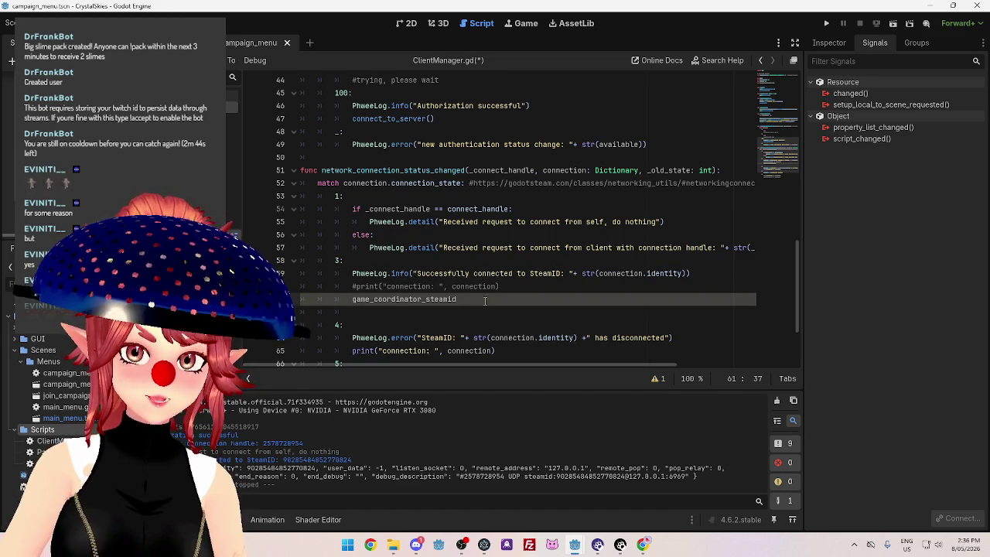
{"action": "type", "text": "="}
{"action": "key", "text": "ctrl+v"}
{"action": "key", "text": "ctrl+Left"}
{"action": "key", "text": "ctrl+Left"}
{"action": "key", "text": "ctrl+Left"}
{"action": "key", "text": "BackSpace"}
{"action": "key", "text": "BackSpace"}
{"action": "key", "text": "BackSpace"}
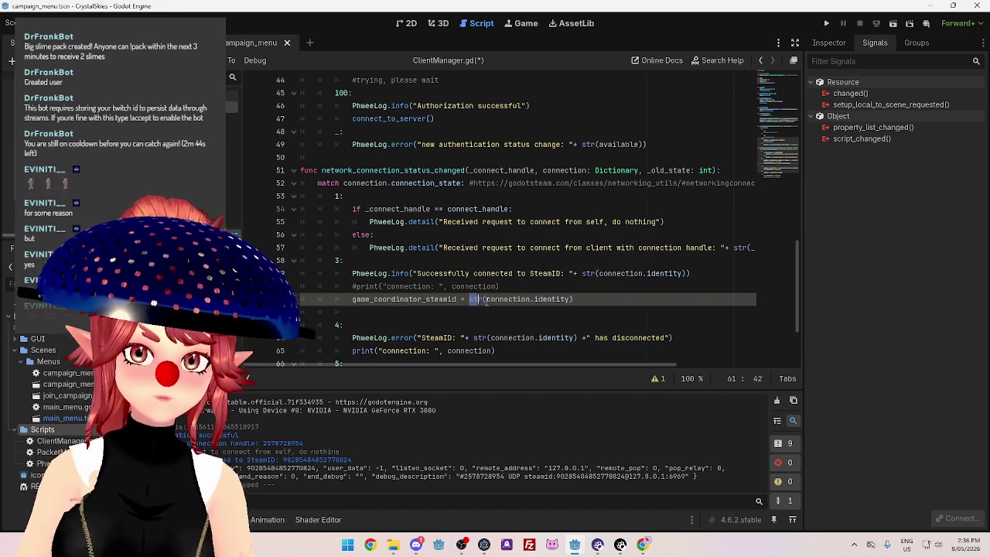
{"action": "left_click", "coordinate": [577, 302]}
{"action": "key", "text": "BackSpace"}
{"action": "left_click", "coordinate": [361, 300]}
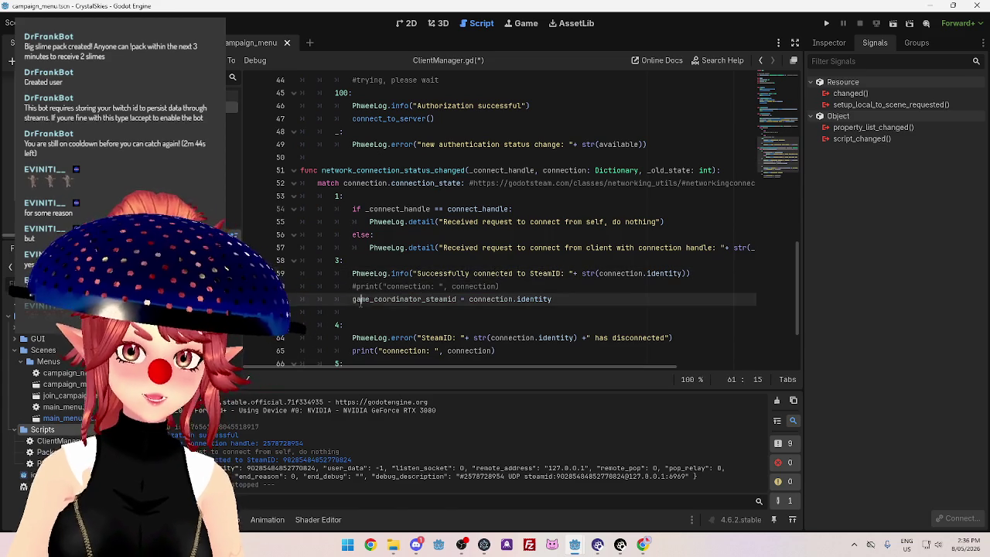
Save ClientManager.gd and switch to the PacketManager script
{"action": "key", "text": "ctrl+s"}
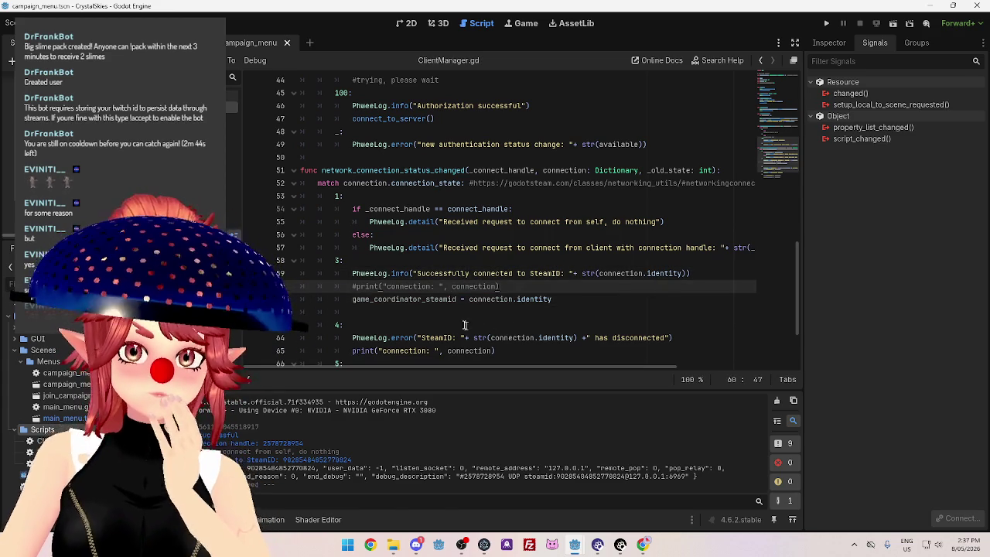
{"action": "left_click", "coordinate": [457, 322]}
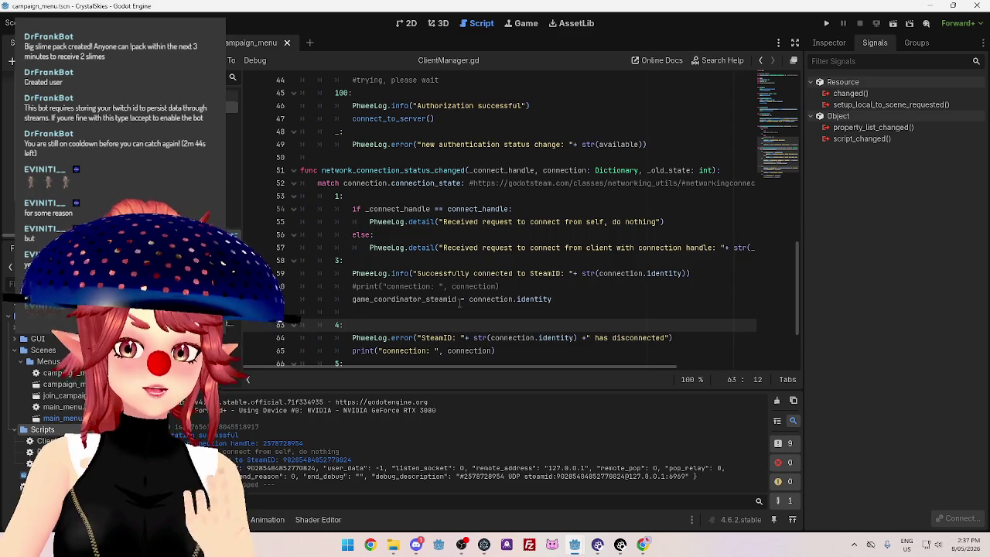
{"action": "scroll", "coordinate": [399, 299], "scroll_direction": "up", "scroll_amount": 12}
{"action": "left_click", "coordinate": [232, 130]}
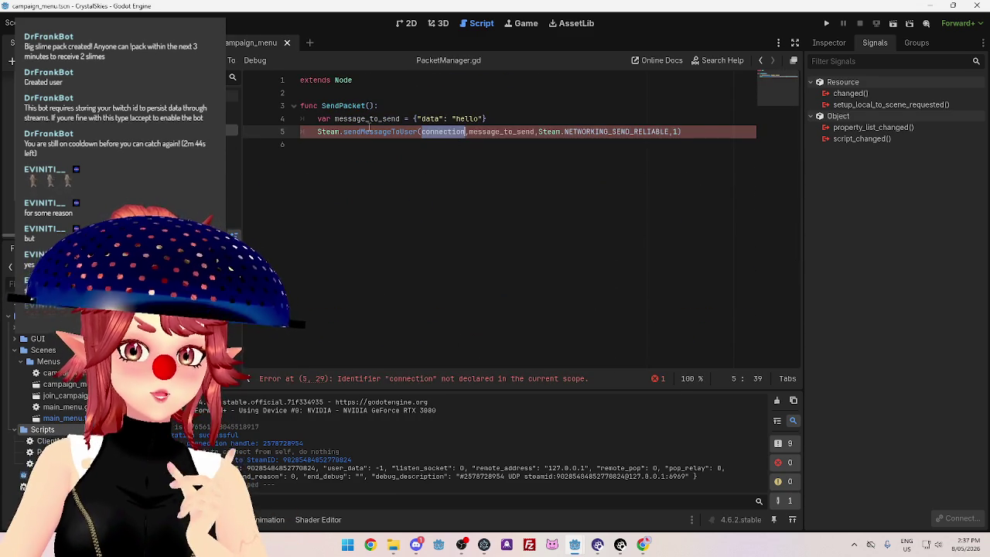
{"action": "left_click", "coordinate": [424, 133]}
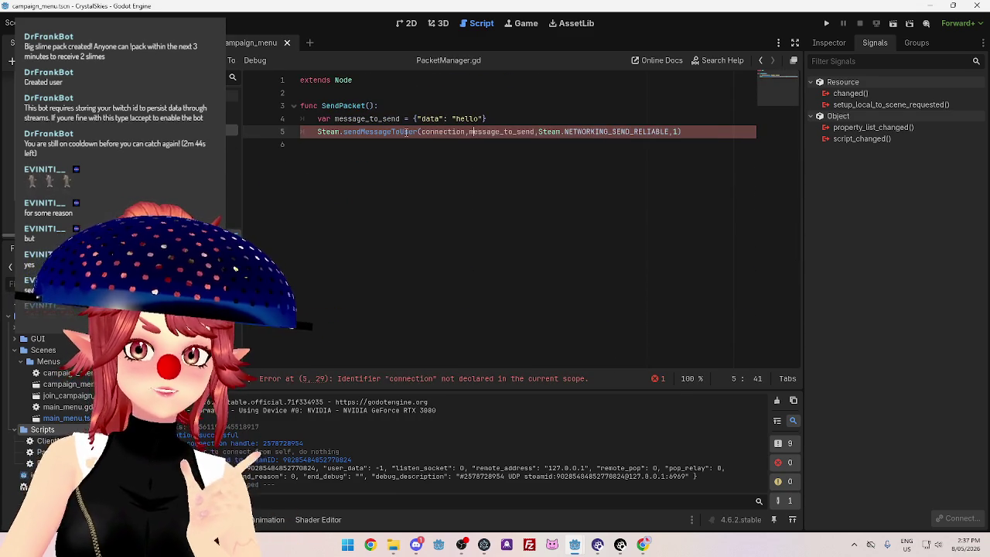
{"action": "mouse_move", "coordinate": [405, 133]}
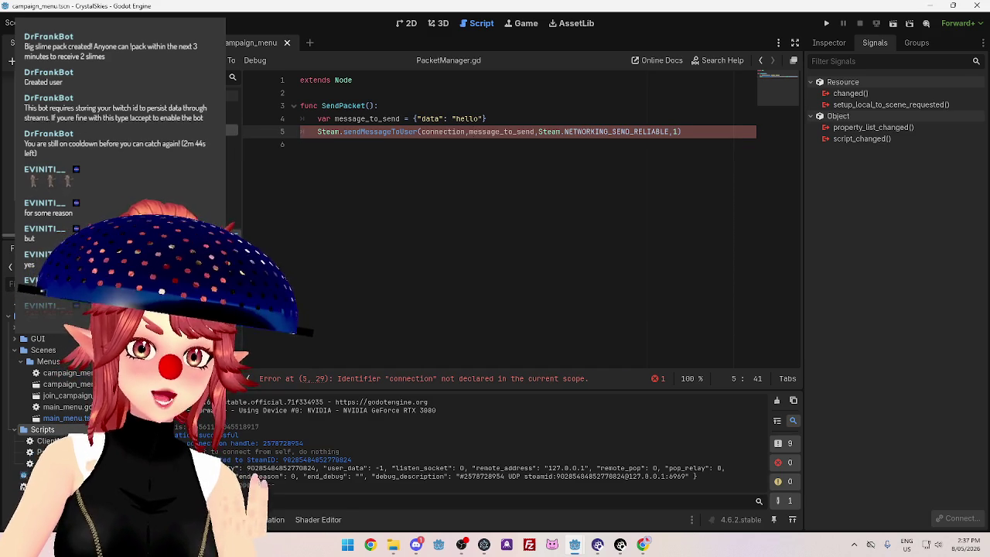
{"action": "left_click", "coordinate": [232, 107]}
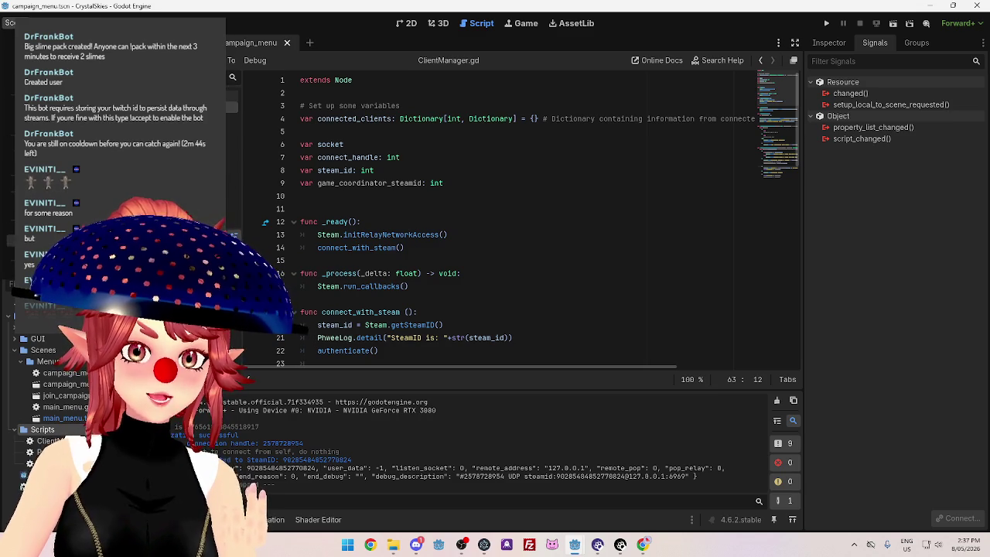
{"action": "left_click", "coordinate": [239, 80]}
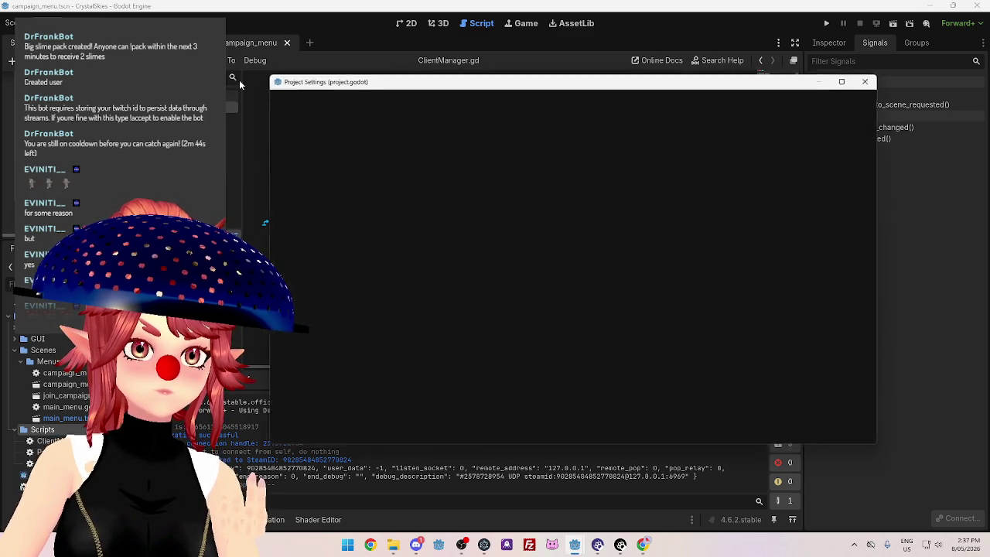
{"action": "left_click", "coordinate": [444, 100]}
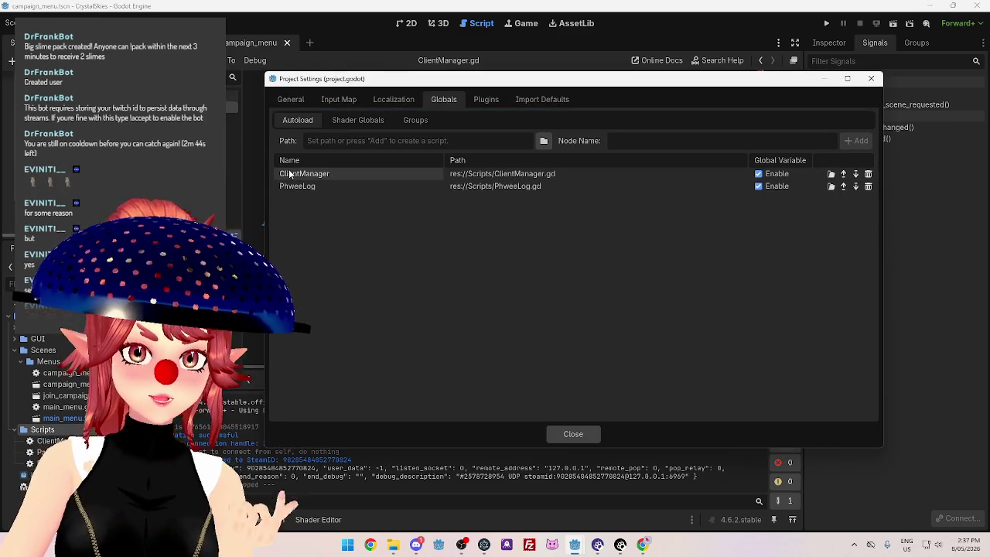
{"action": "left_click", "coordinate": [577, 435]}
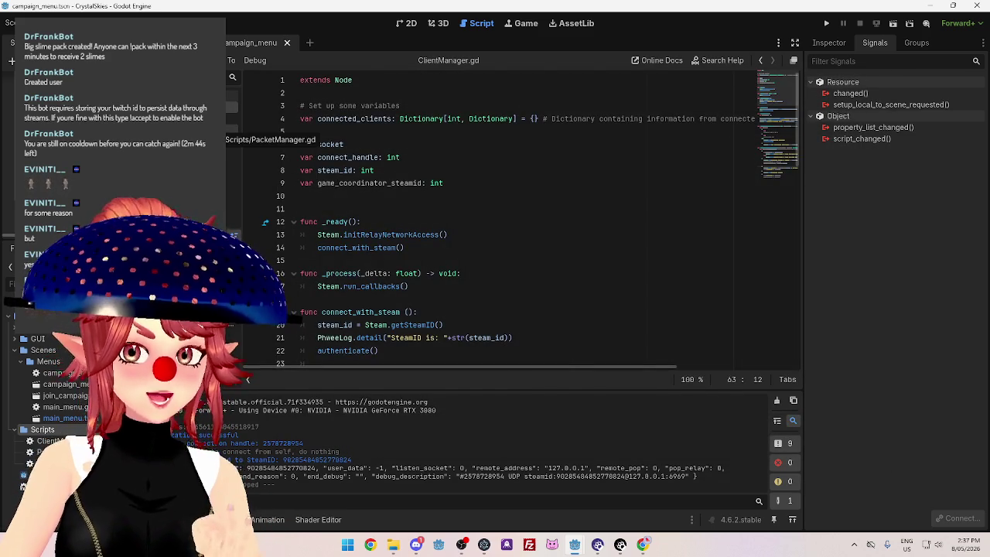
{"action": "left_click", "coordinate": [194, 130]}
On line 5, replace the 'connection' argument with ClientManager.game_coordinator_steamid using autocomplete
{"action": "left_click_drag", "start_coordinate": [421, 133], "coordinate": [467, 133]}
{"action": "type", "text": "Client"}
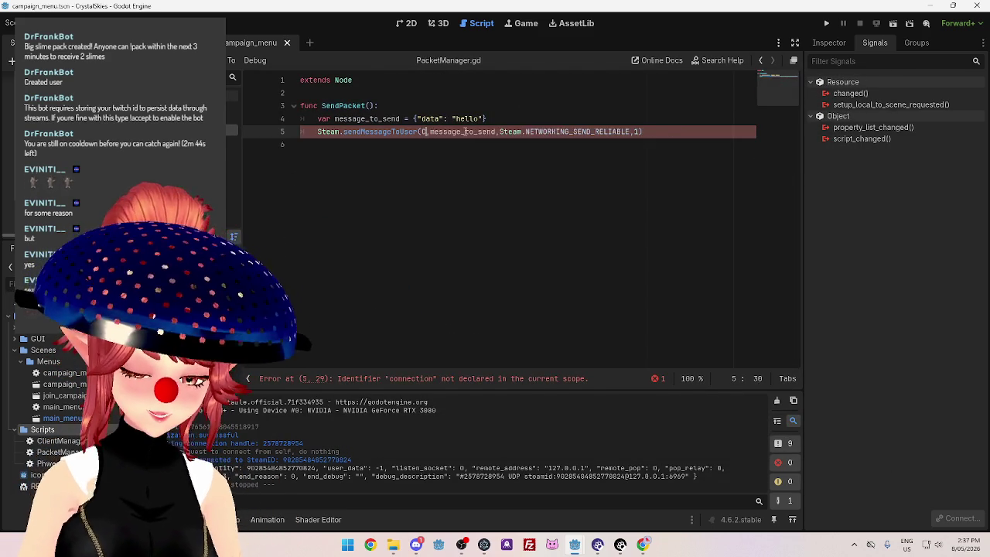
{"action": "key", "text": "Return"}
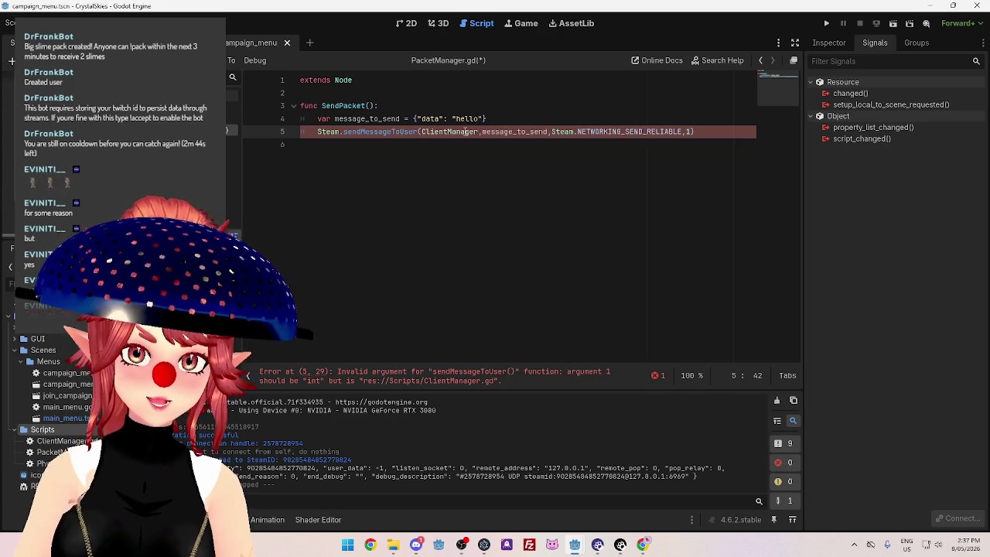
{"action": "type", "text": ".ga"}
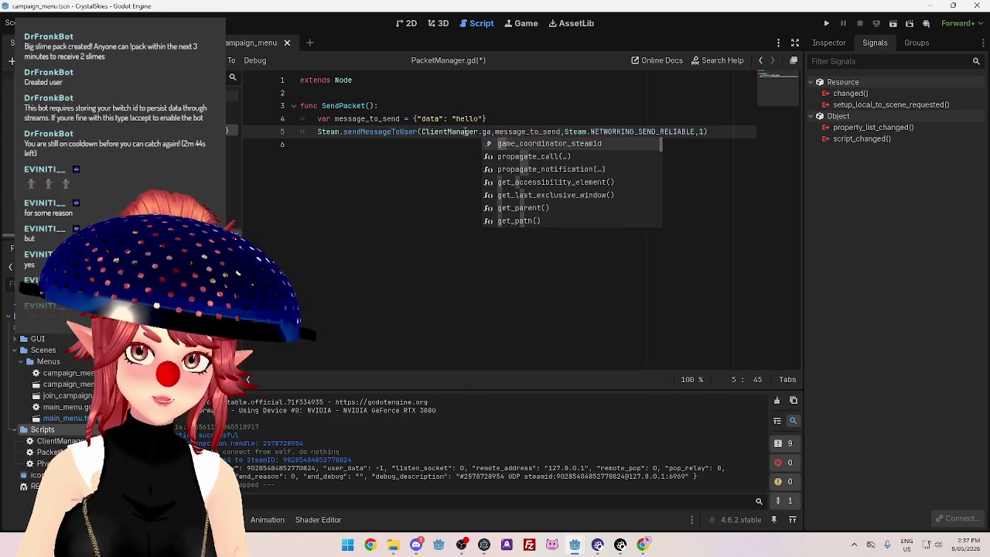
{"action": "key", "text": "Return"}
{"action": "left_click", "coordinate": [490, 202]}
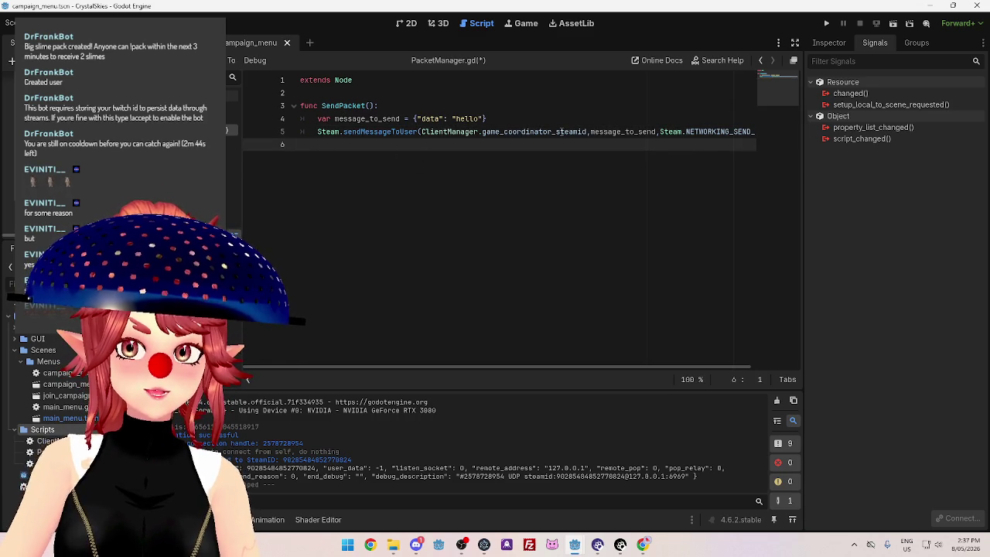
{"action": "mouse_move", "coordinate": [562, 132]}
{"action": "left_click", "coordinate": [622, 132]}
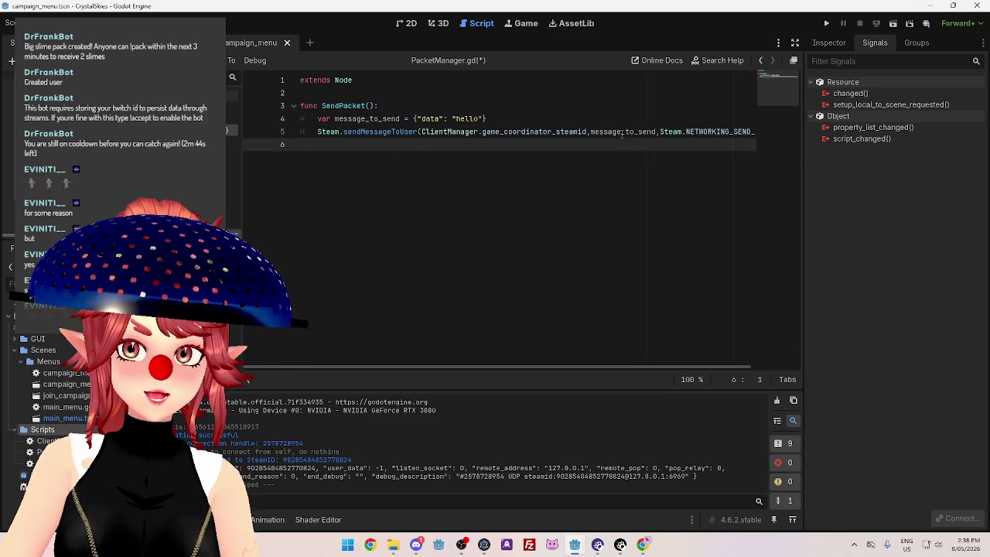
{"action": "left_click_drag", "start_coordinate": [559, 366], "coordinate": [639, 373]}
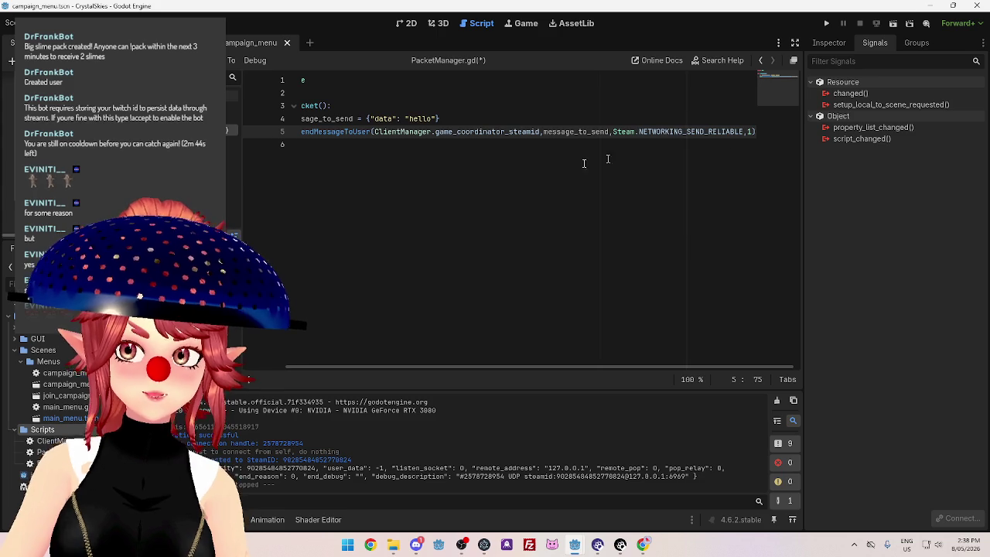
{"action": "mouse_move", "coordinate": [355, 132]}
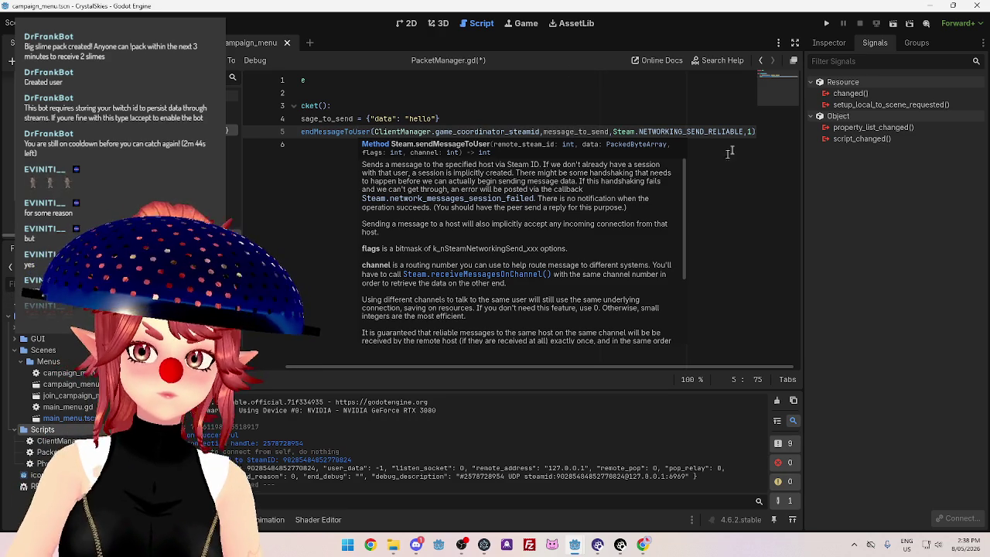
Make 0 the last sendMessageToUser argument on line 5, save PacketManager.gd, and select the start button node
{"action": "left_click", "coordinate": [751, 132]}
{"action": "double_click", "coordinate": [749, 132]}
{"action": "left_click", "coordinate": [660, 183]}
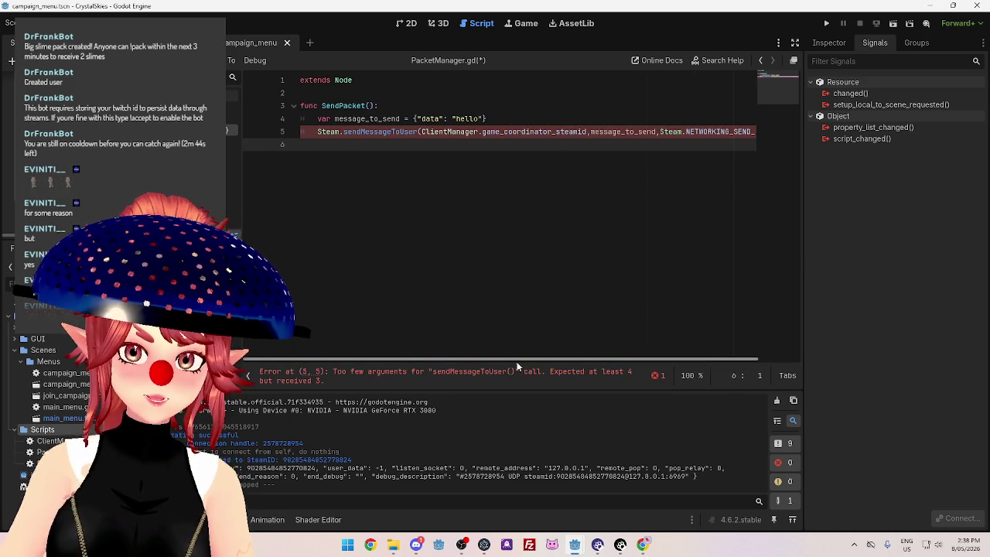
{"action": "left_click", "coordinate": [752, 132]}
{"action": "type", "text": ",0"}
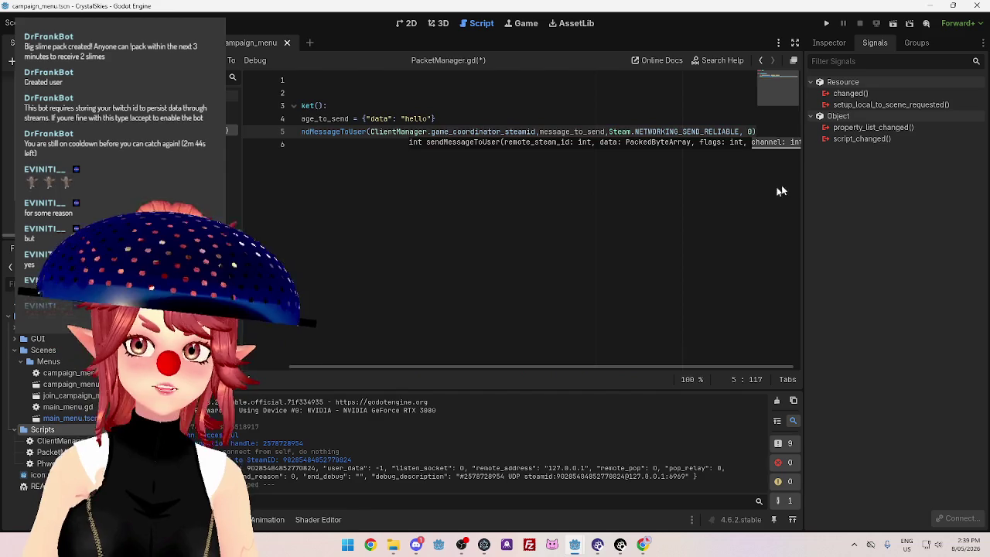
{"action": "left_click", "coordinate": [564, 267]}
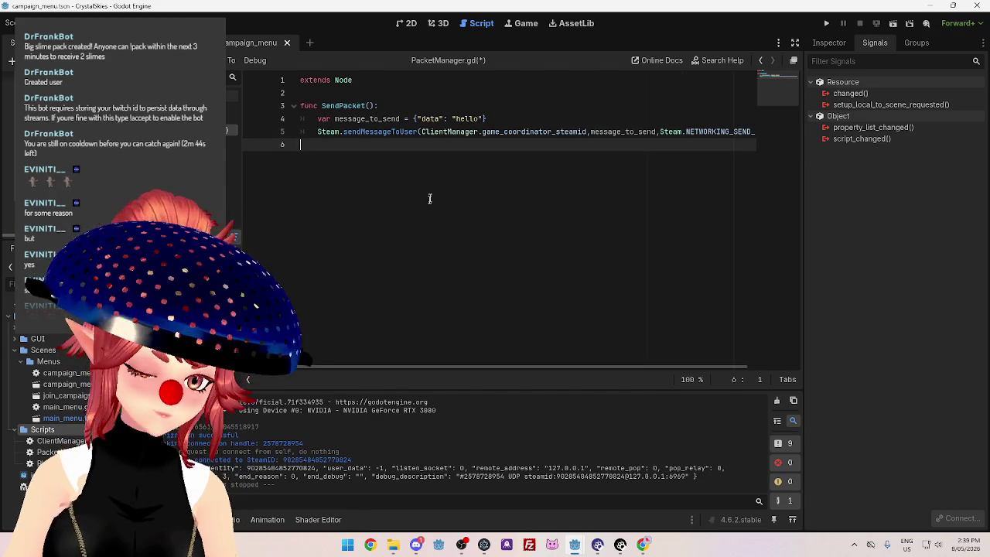
{"action": "key", "text": "ctrl+s"}
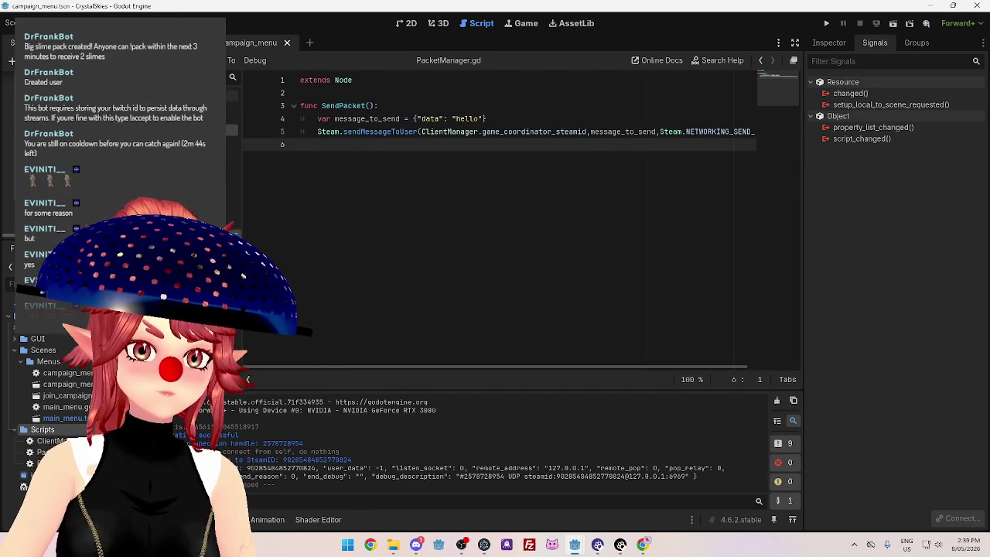
{"action": "left_click", "coordinate": [116, 124]}
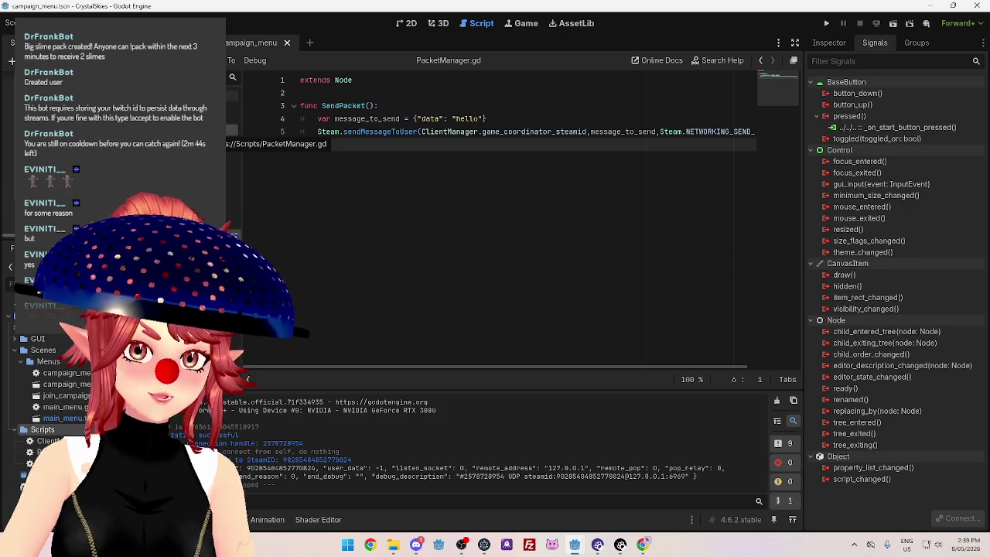
{"action": "left_click", "coordinate": [50, 22]}
Add res://Scripts/PacketManager.gd as an autoload in Project Settings, then open campaign_menu.gd
{"action": "left_click", "coordinate": [73, 41]}
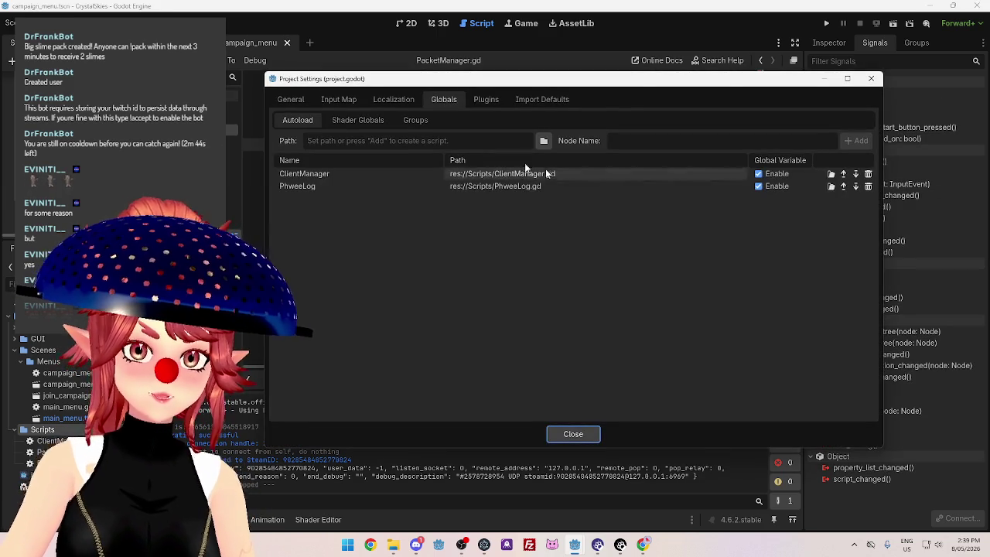
{"action": "left_click", "coordinate": [544, 141]}
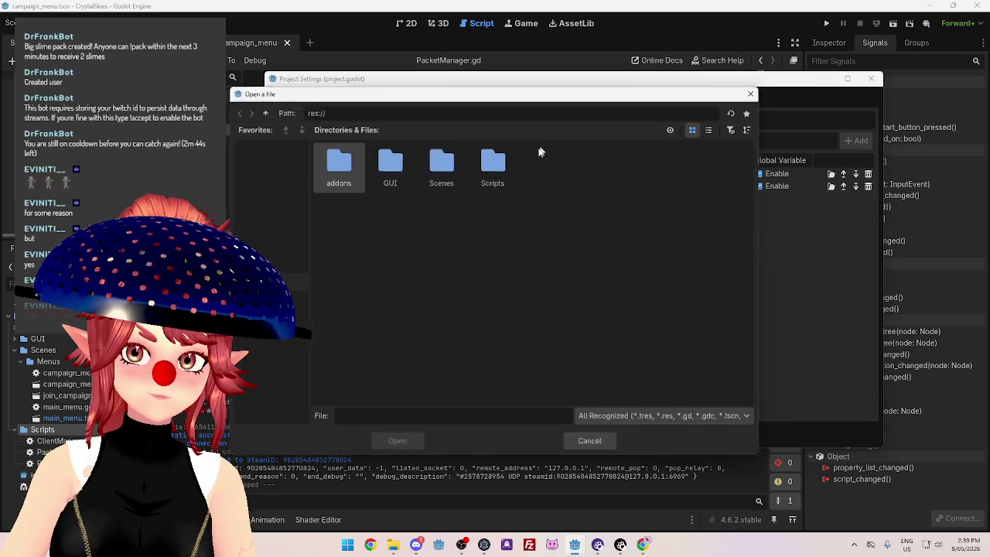
{"action": "double_click", "coordinate": [495, 162]}
{"action": "left_click", "coordinate": [388, 162]}
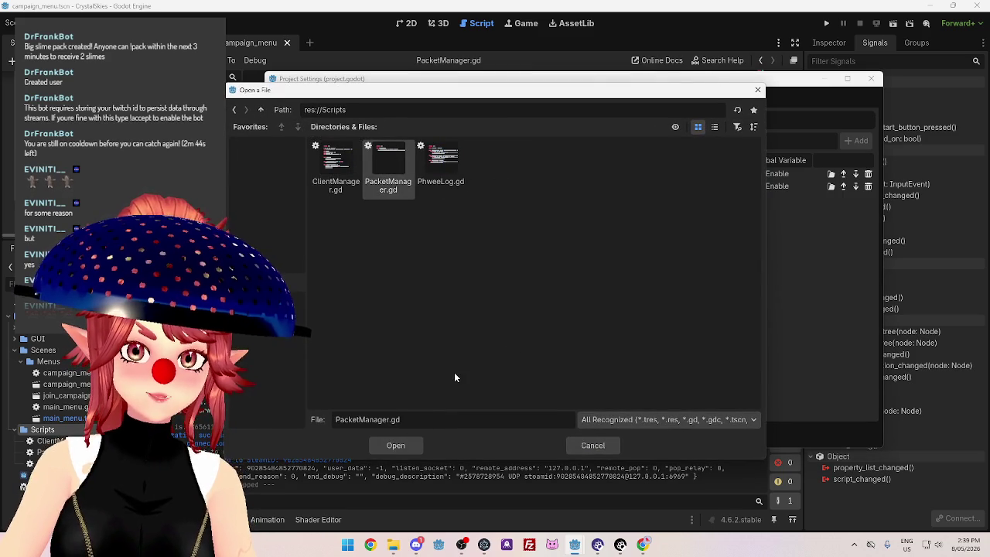
{"action": "left_click", "coordinate": [394, 445]}
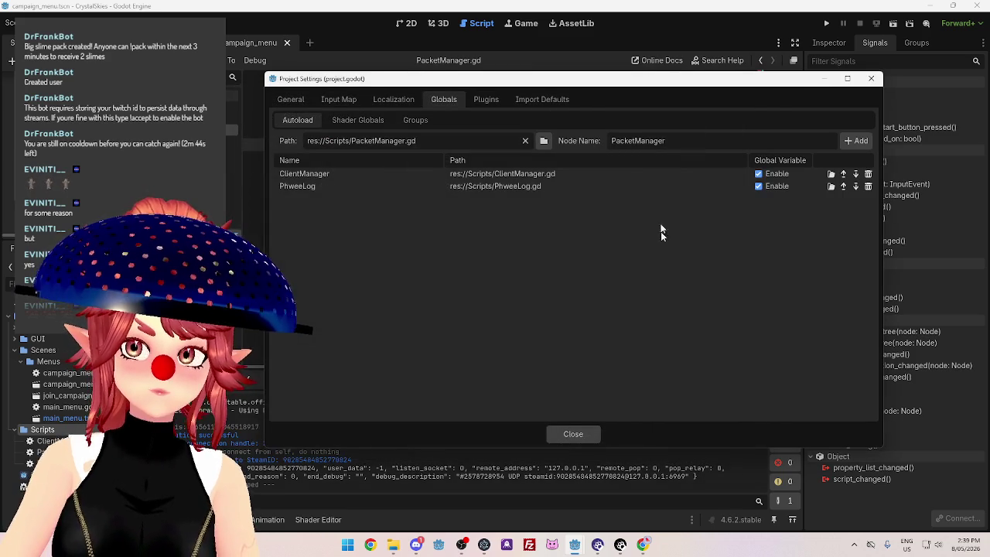
{"action": "left_click", "coordinate": [859, 141]}
{"action": "left_click", "coordinate": [577, 436]}
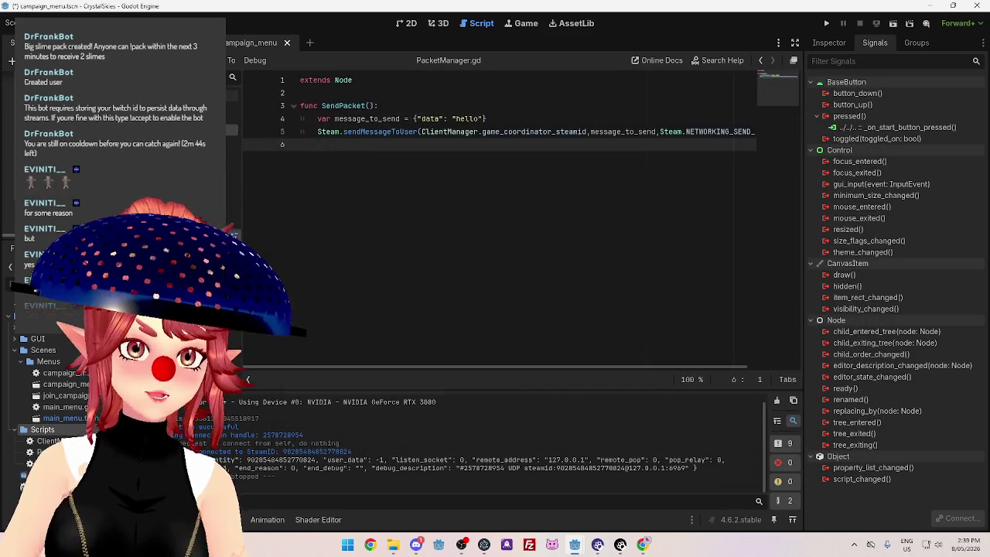
{"action": "left_click", "coordinate": [232, 96]}
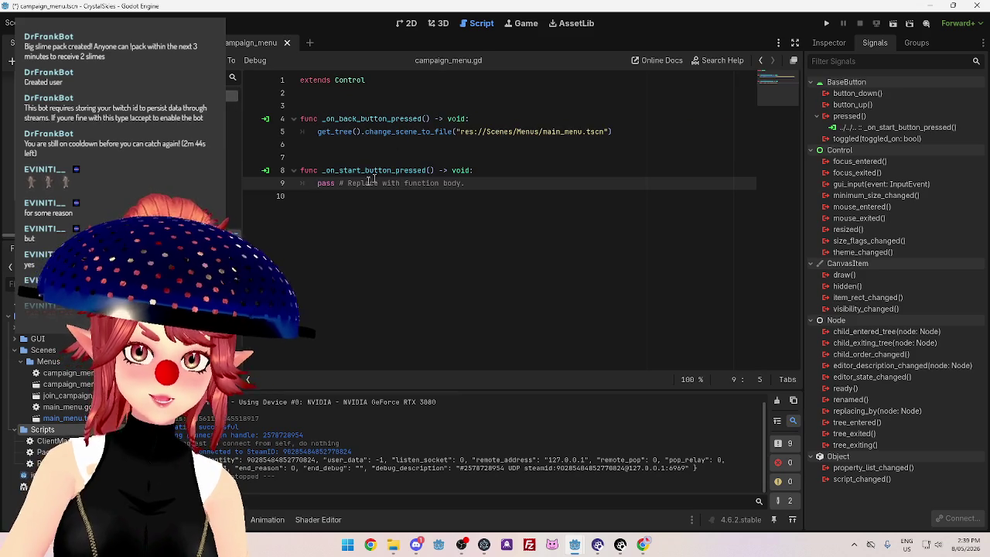
Replace pass in _on_start_button_pressed with a PacketManager.SendPacket() call
{"action": "left_click_drag", "start_coordinate": [464, 184], "coordinate": [320, 187]}
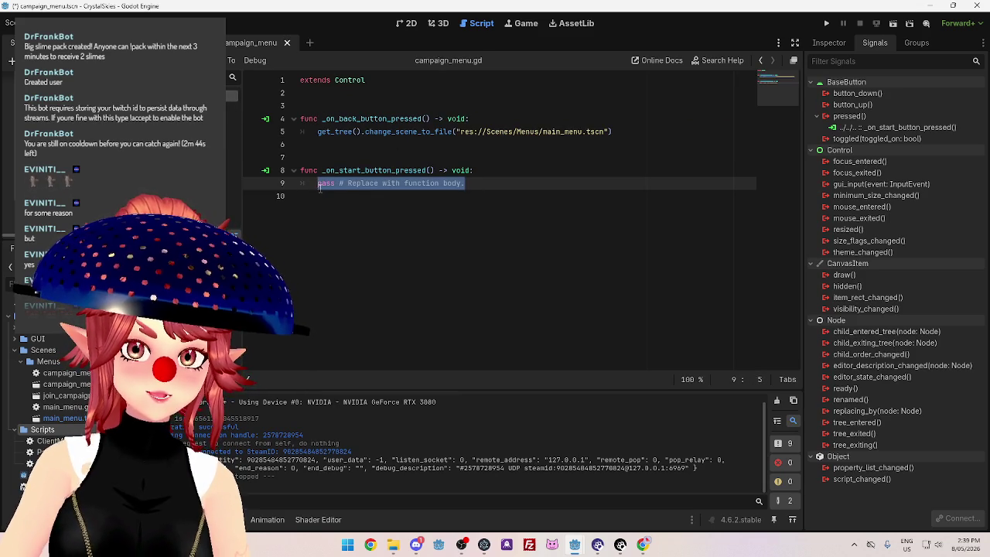
{"action": "type", "text": "Pack"}
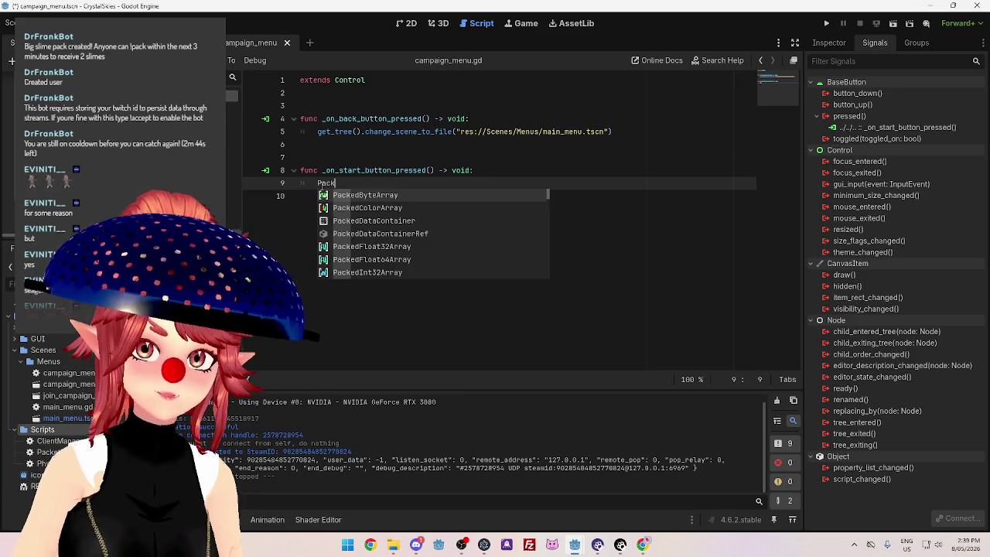
{"action": "type", "text": "etM"}
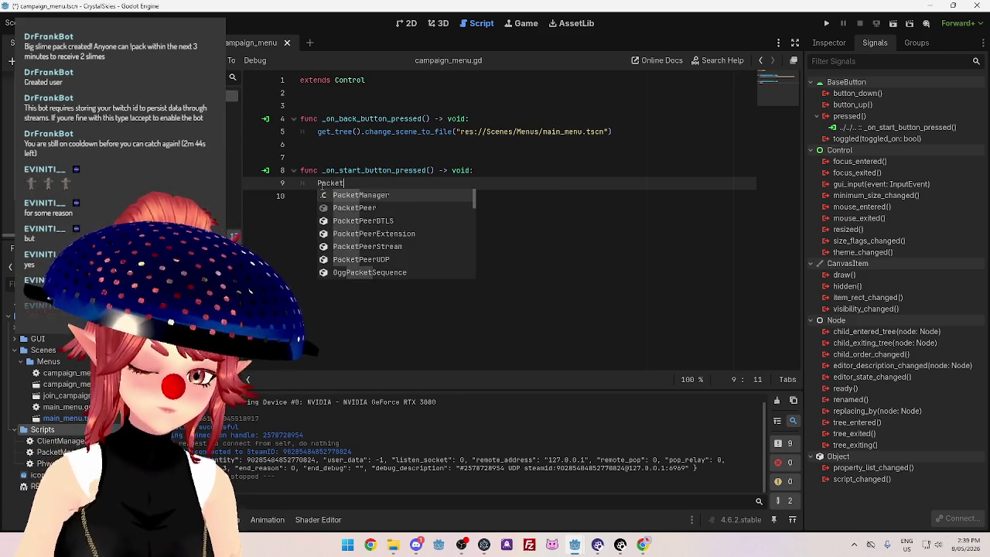
{"action": "key", "text": "Return"}
{"action": "type", "text": "send"}
{"action": "key", "text": "Return"}
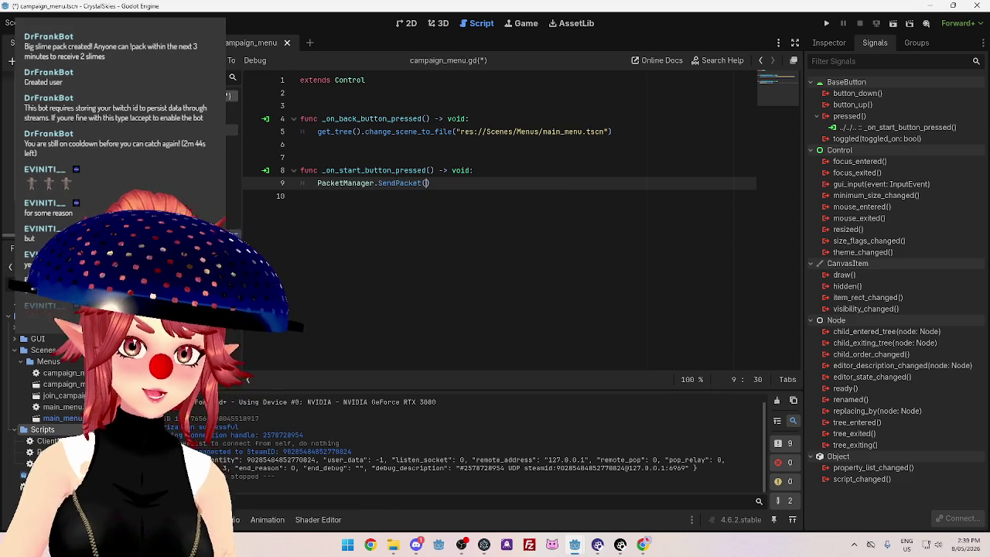
{"action": "left_click", "coordinate": [321, 183], "text": "ctrl"}
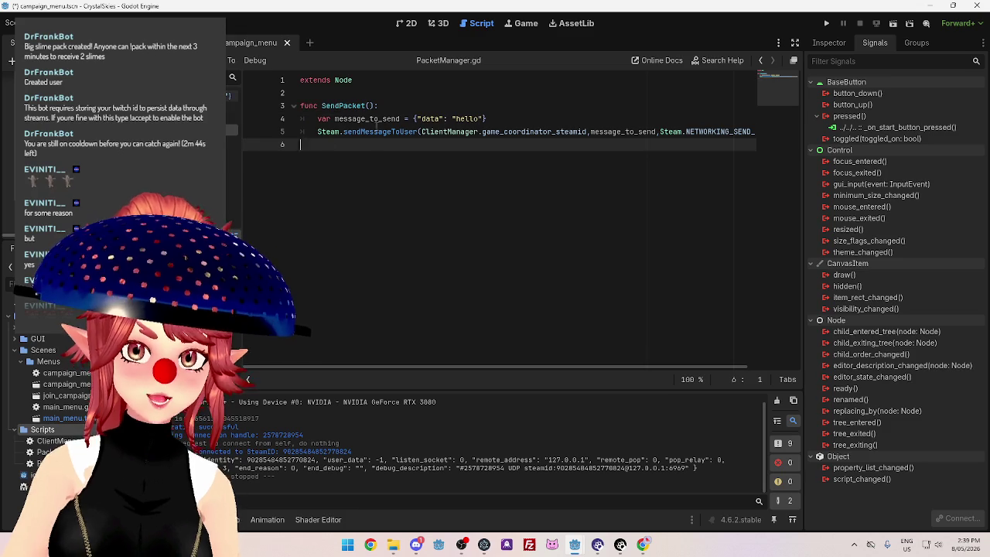
Turn the local message_to_send into SendPacket's parameter and delete the old var line
{"action": "left_click", "coordinate": [371, 131]}
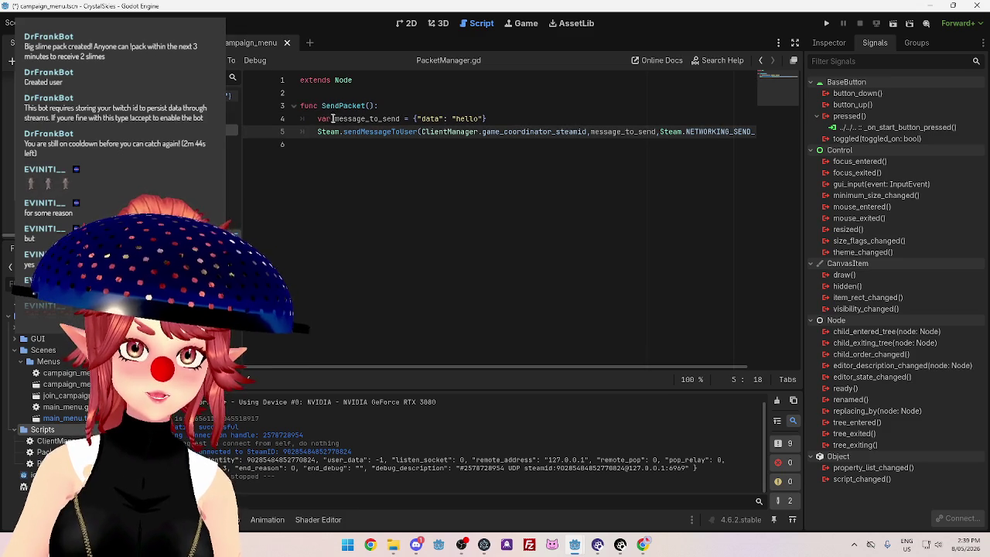
{"action": "double_click", "coordinate": [334, 119]}
{"action": "key", "text": "ctrl+c"}
{"action": "left_click", "coordinate": [370, 105]}
{"action": "key", "text": "ctrl+v"}
{"action": "left_click_drag", "start_coordinate": [486, 119], "coordinate": [258, 120]}
{"action": "key", "text": "Delete"}
{"action": "key", "text": "Delete"}
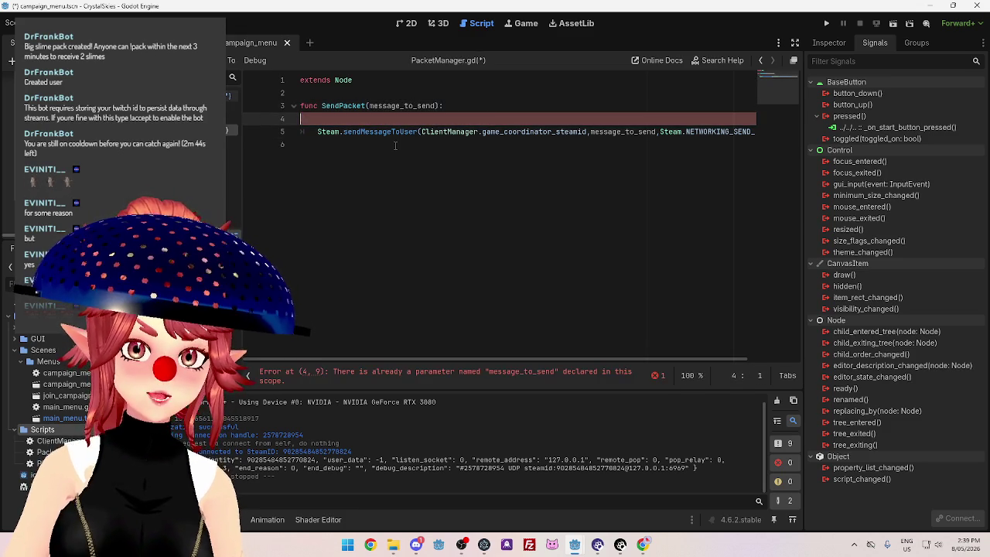
{"action": "key", "text": "Down"}
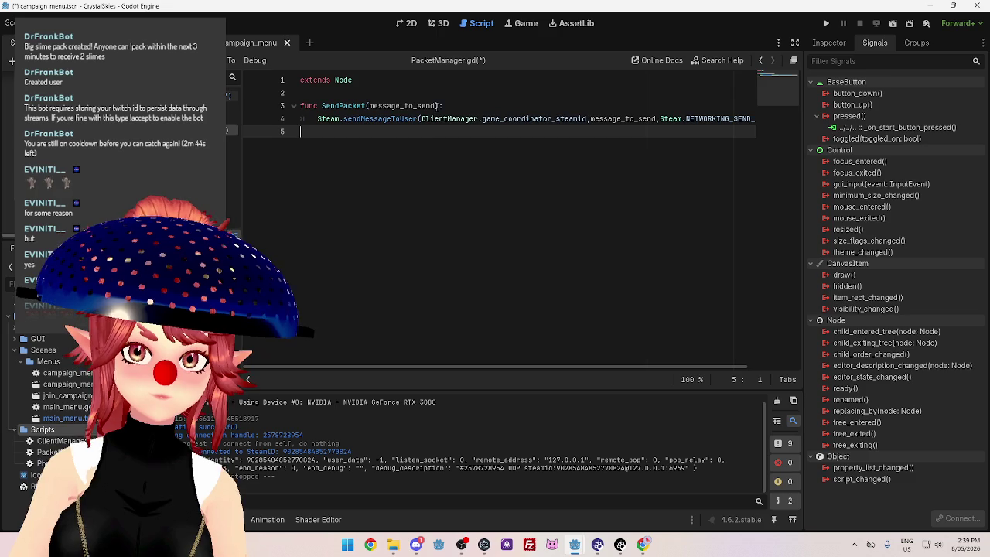
{"action": "left_click", "coordinate": [438, 105]}
{"action": "left_click_drag", "start_coordinate": [368, 105], "coordinate": [438, 105]}
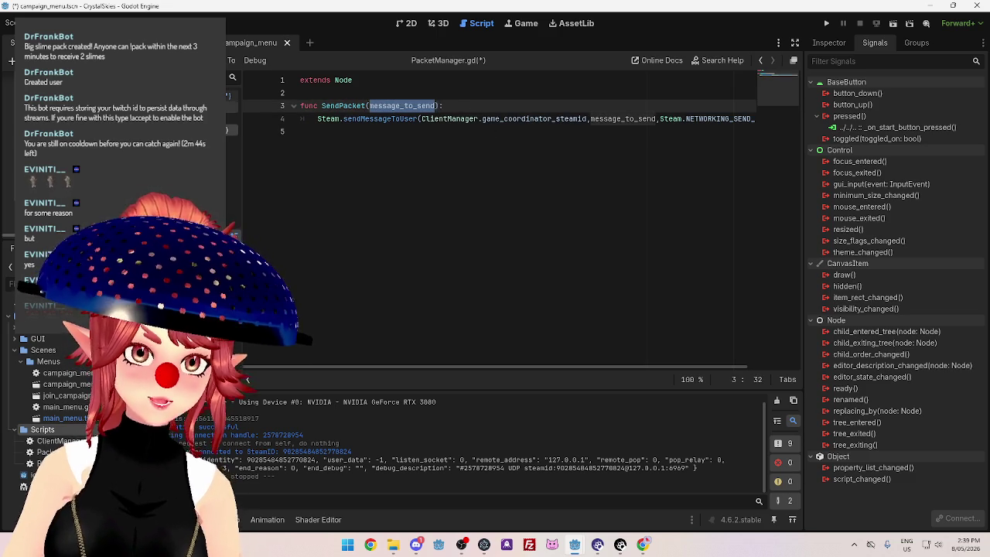
{"action": "left_click", "coordinate": [232, 95]}
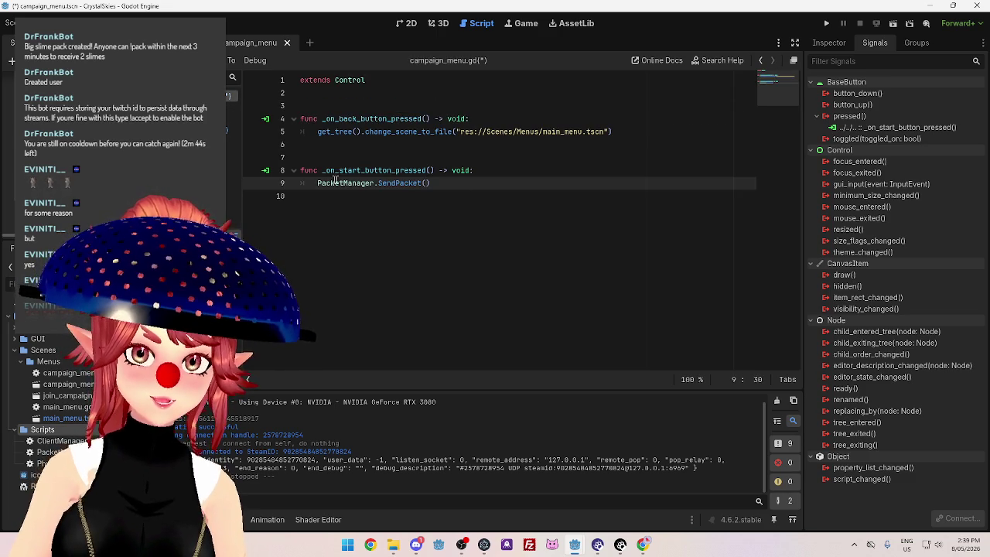
Declare var message_to_send in the start handler and pass it into SendPacket()
{"action": "left_click", "coordinate": [480, 172]}
{"action": "key", "text": "Return"}
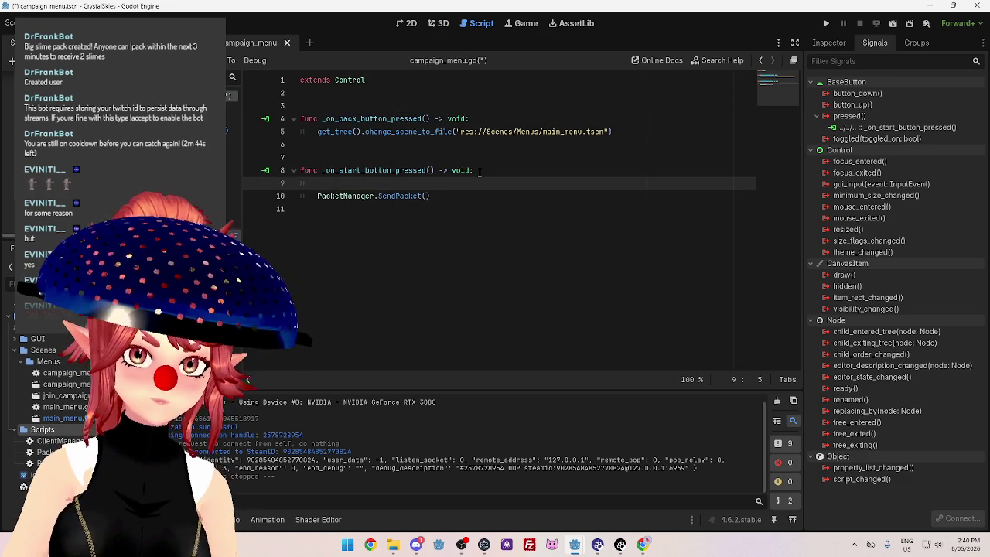
{"action": "type", "text": "var message_"}
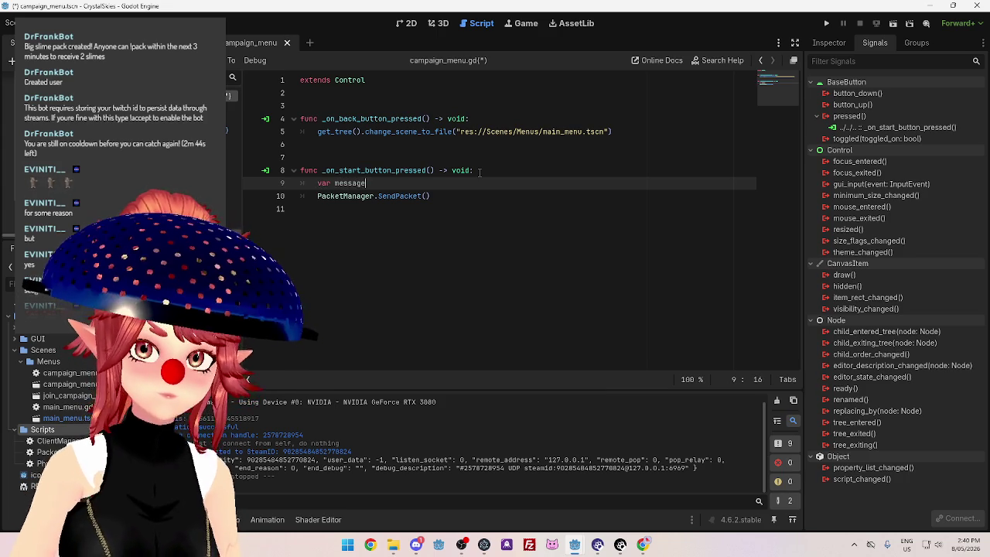
{"action": "type", "text": "to_send"}
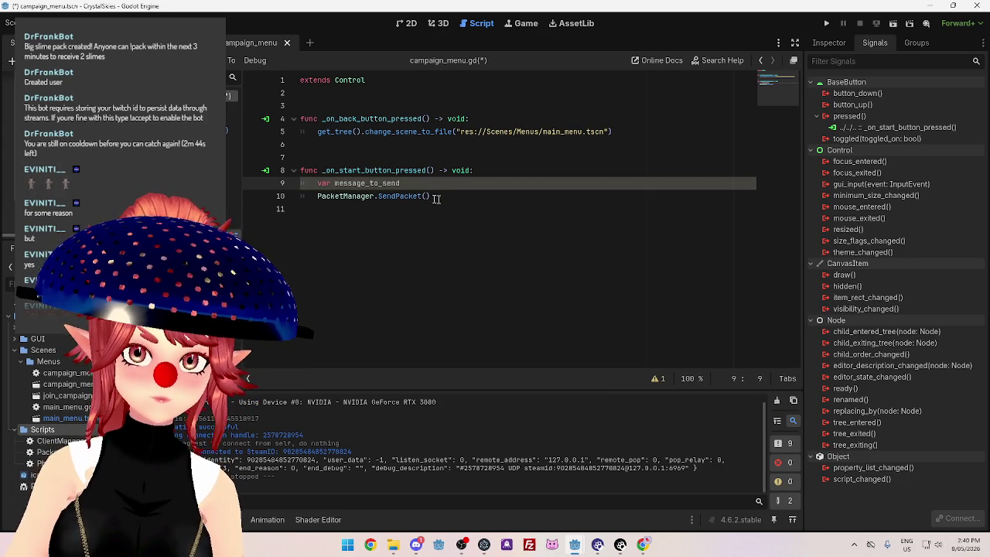
{"action": "double_click", "coordinate": [337, 184]}
{"action": "key", "text": "ctrl+c"}
{"action": "left_click", "coordinate": [427, 195]}
{"action": "key", "text": "ctrl+v"}
Assign message_to_send the dictionary {"data": "hello"} and save campaign_menu.gd
{"action": "left_click", "coordinate": [424, 185]}
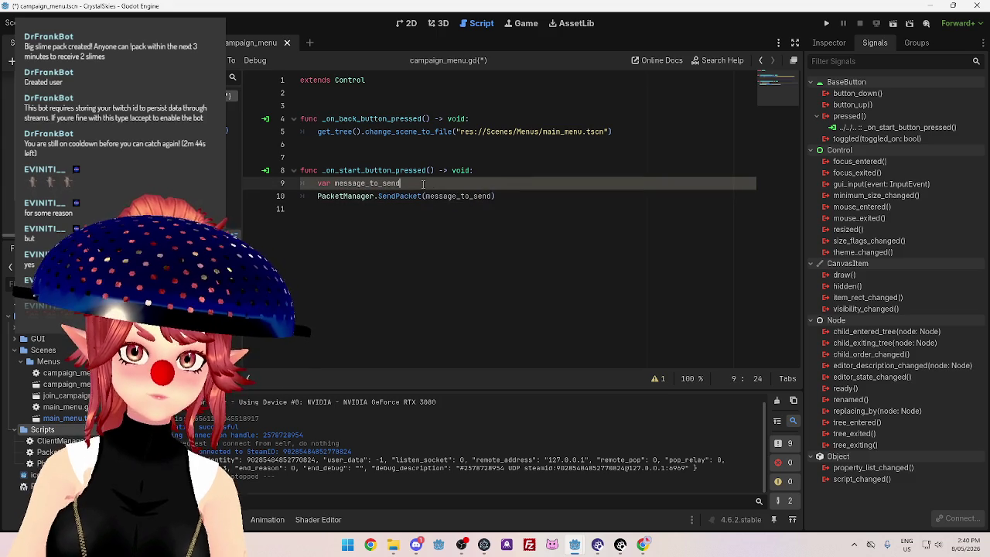
{"action": "type", "text": "{}"}
{"action": "type", "text": "data: \""}
{"action": "type", "text": "hello"}
{"action": "key", "text": "Down"}
{"action": "key", "text": "Down"}
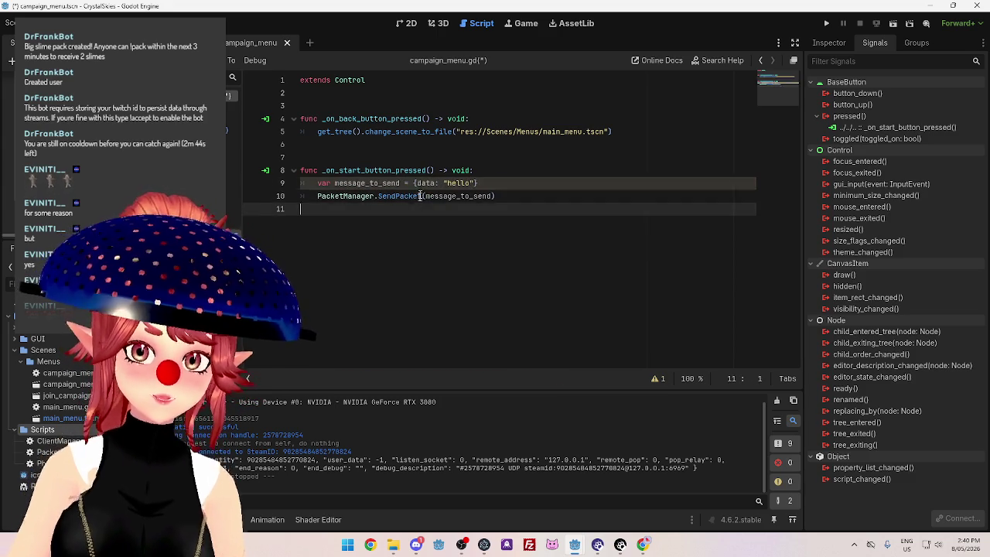
{"action": "double_click", "coordinate": [428, 183]}
{"action": "type", "text": "\""}
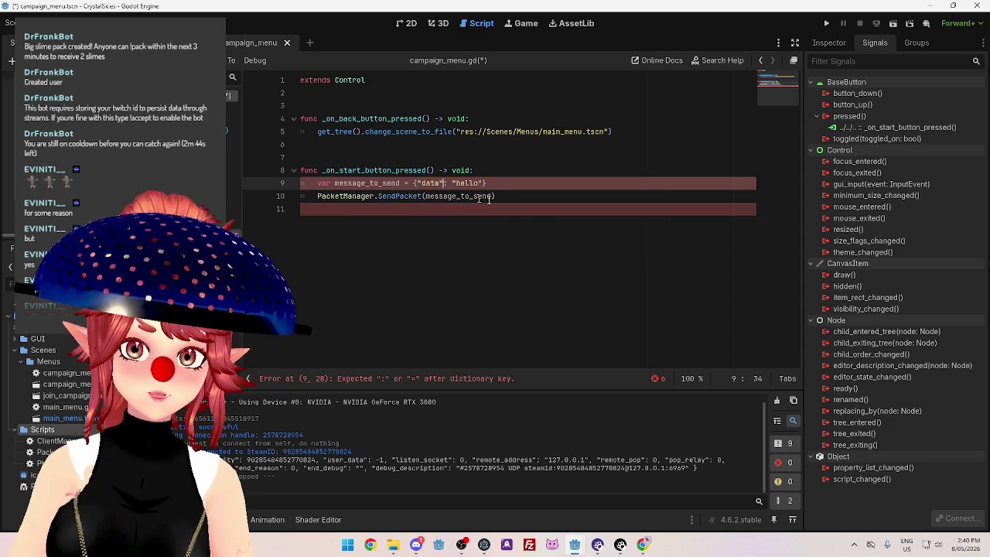
{"action": "key", "text": "Up"}
{"action": "key", "text": "End"}
{"action": "key", "text": "ctrl+s"}
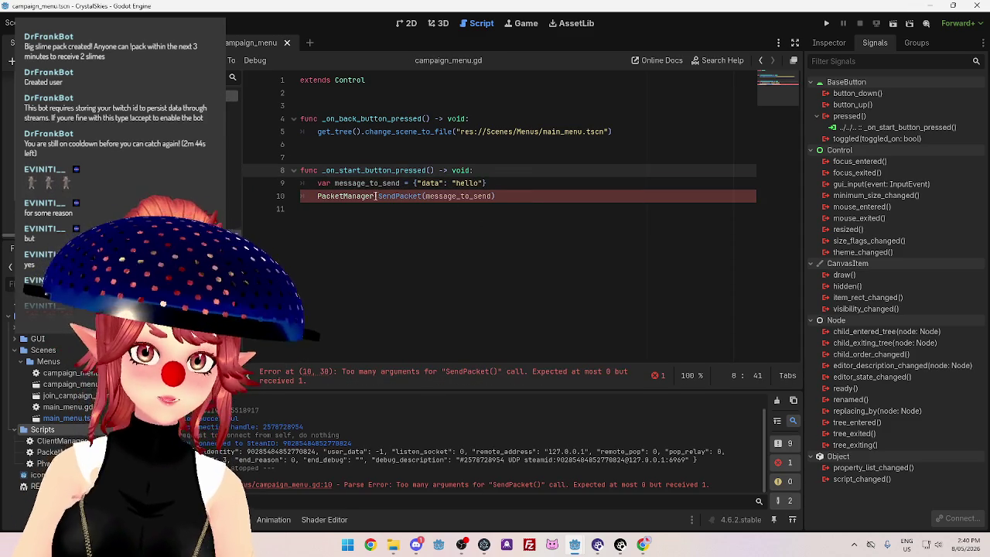
{"action": "left_click", "coordinate": [376, 195]}
{"action": "mouse_move", "coordinate": [406, 196]}
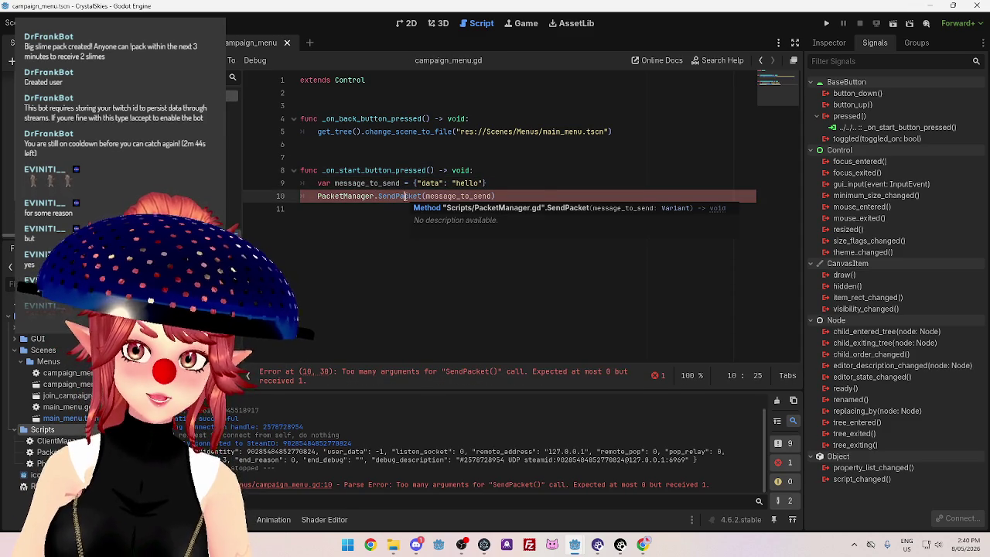
{"action": "left_click", "coordinate": [535, 170]}
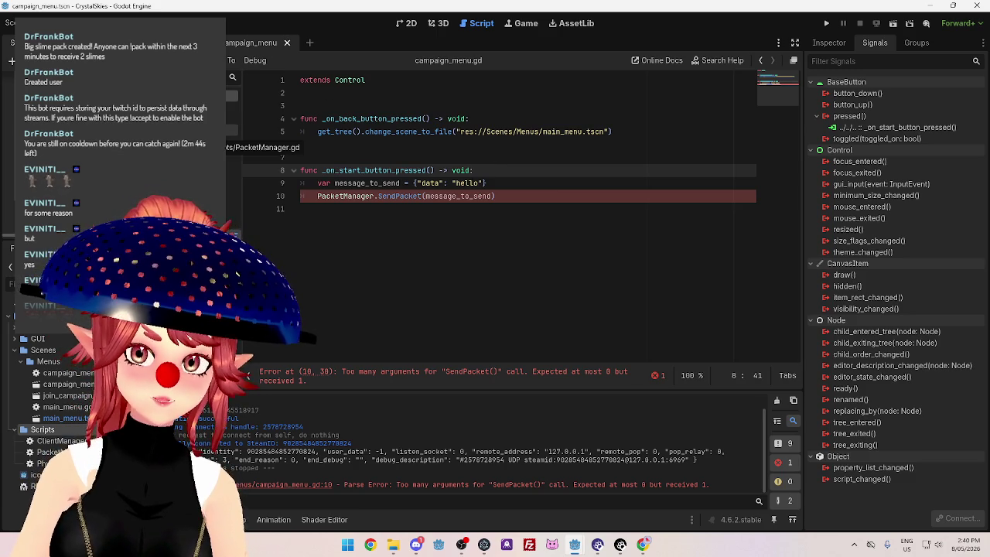
Check SendPacket's argument in campaign_menu.gd against PacketManager.gd's sendMessageToUser documentation
{"action": "left_click", "coordinate": [226, 133]}
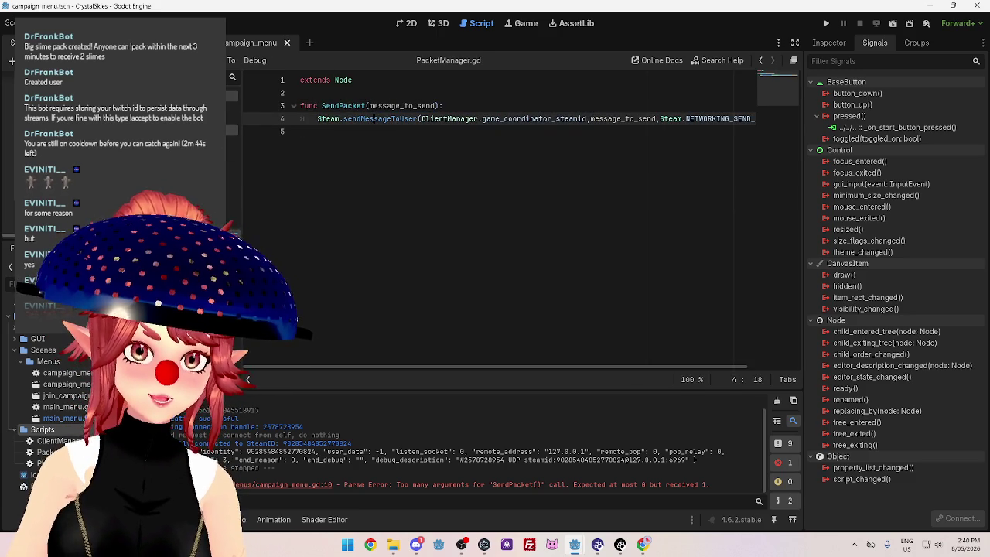
{"action": "left_click", "coordinate": [226, 96]}
{"action": "left_click", "coordinate": [453, 198]}
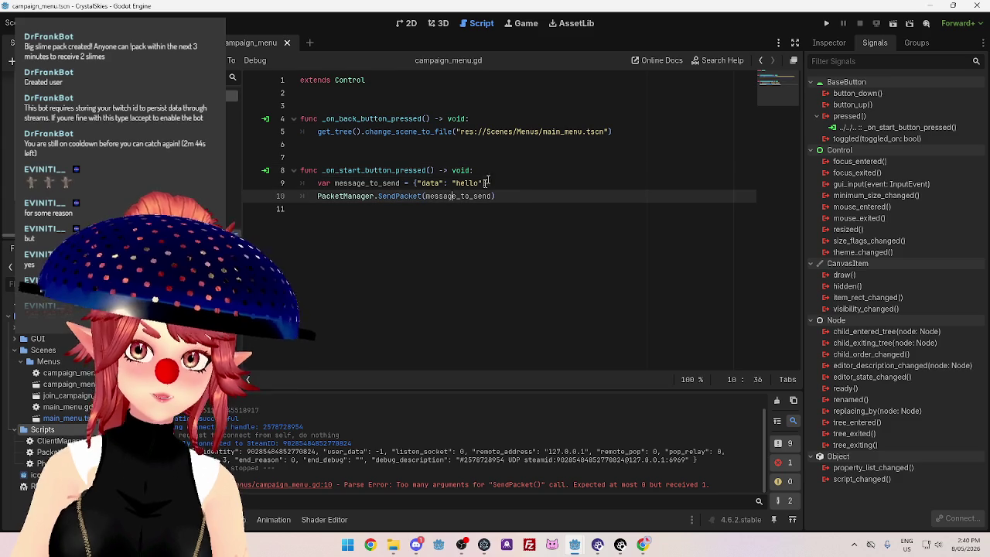
{"action": "left_click", "coordinate": [232, 140]}
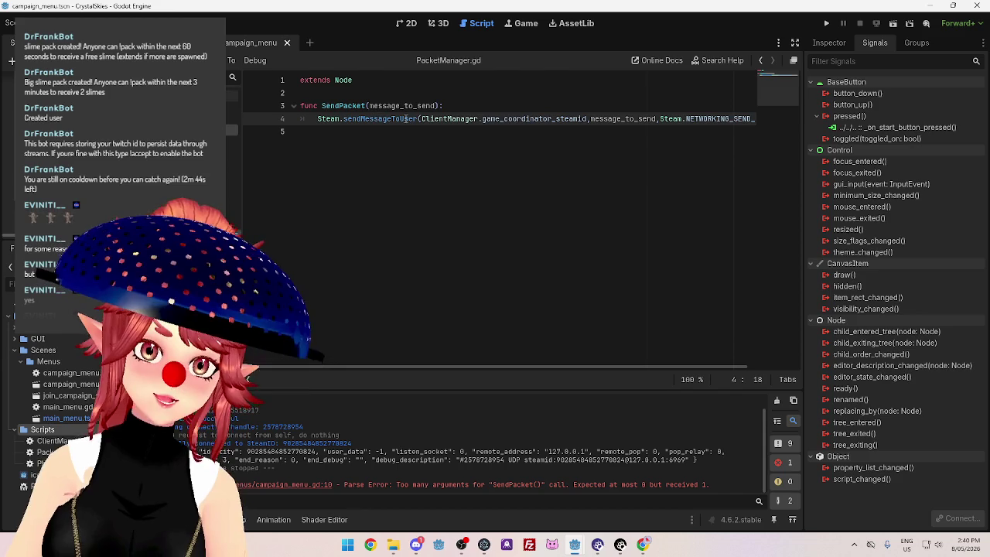
{"action": "mouse_move", "coordinate": [404, 118]}
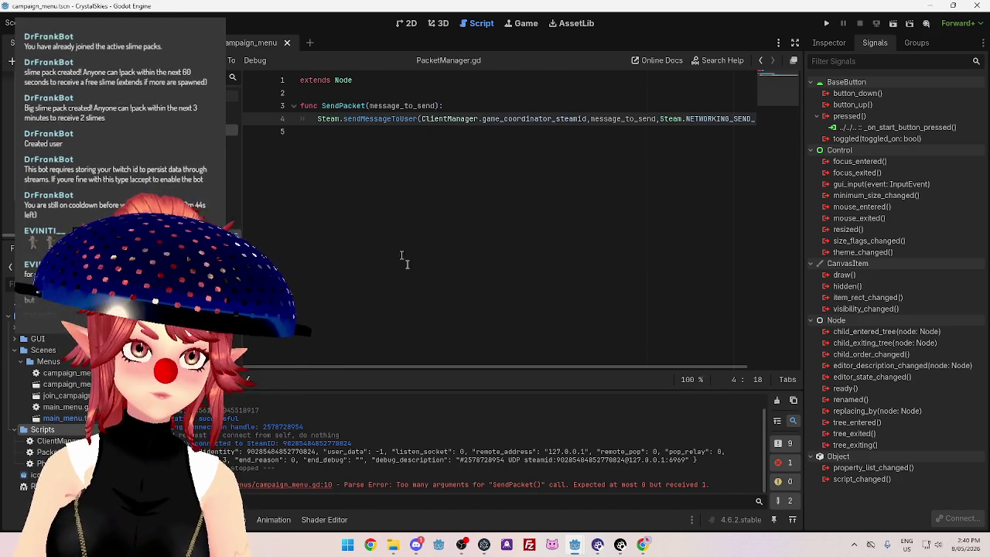
{"action": "mouse_move", "coordinate": [570, 552]}
{"action": "left_click", "coordinate": [580, 519]}
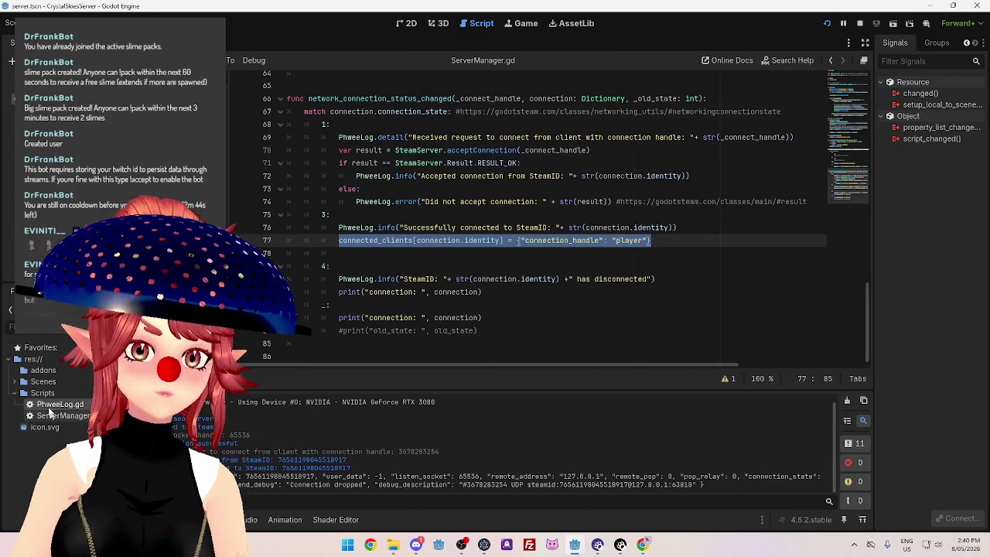
Open the server Scripts folder's menu, dismiss it, and return to the server editor window
{"action": "right_click", "coordinate": [41, 393]}
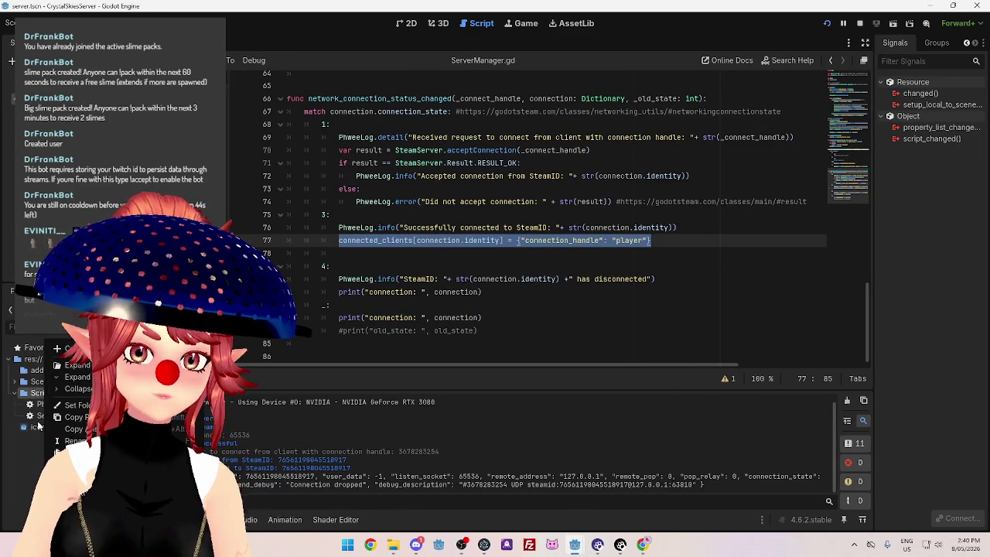
{"action": "mouse_move", "coordinate": [69, 348]}
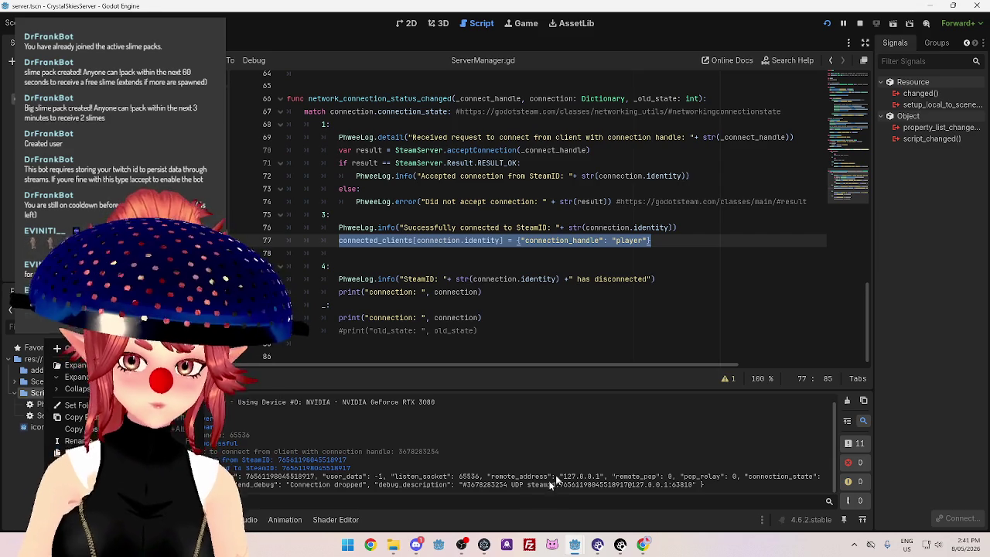
{"action": "left_click", "coordinate": [574, 546]}
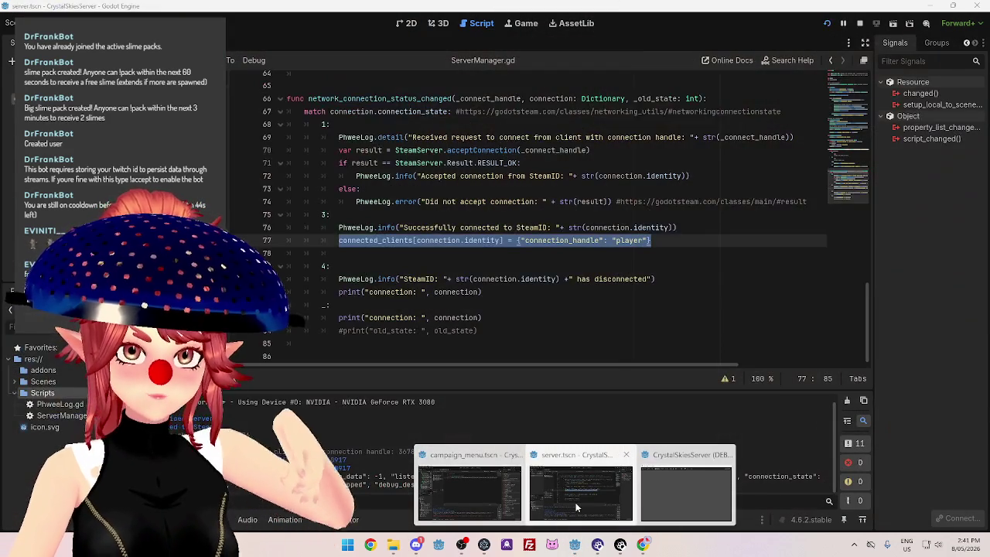
{"action": "left_click", "coordinate": [493, 493]}
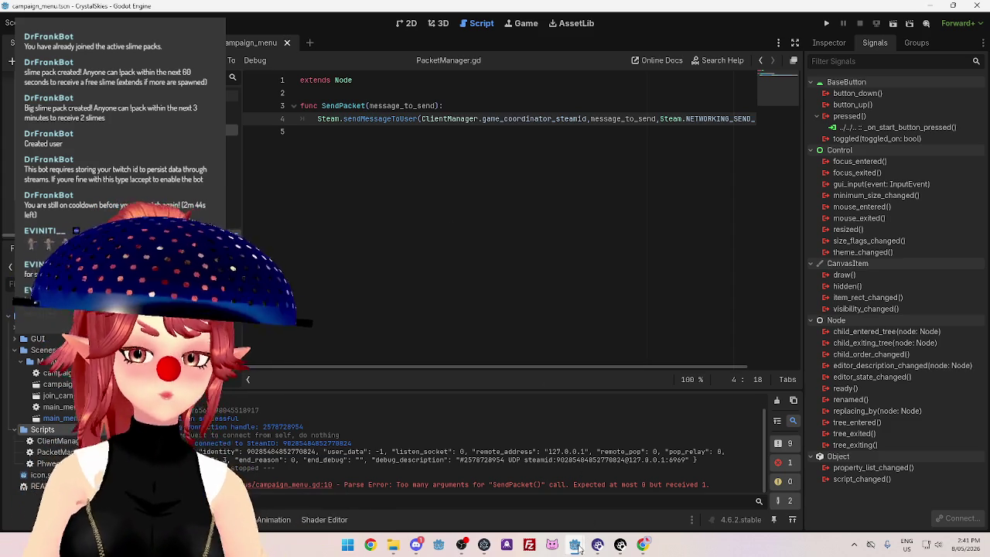
{"action": "mouse_move", "coordinate": [575, 545]}
{"action": "left_click", "coordinate": [578, 491]}
Create a new PacketManager.gd script in the server's Scripts folder and add a blank line
{"action": "right_click", "coordinate": [58, 397]}
{"action": "mouse_move", "coordinate": [155, 349]}
{"action": "left_click", "coordinate": [276, 371]}
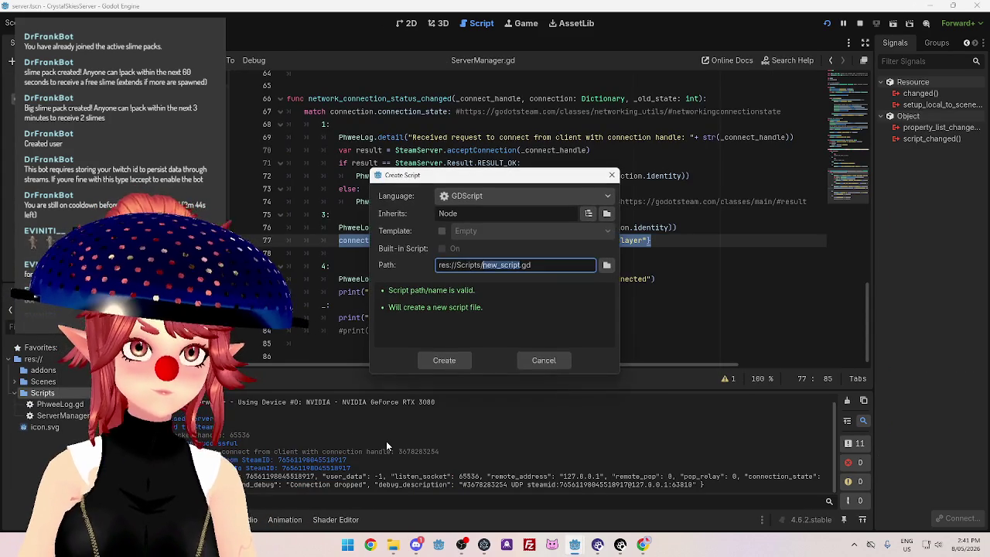
{"action": "type", "text": "PacketManager"}
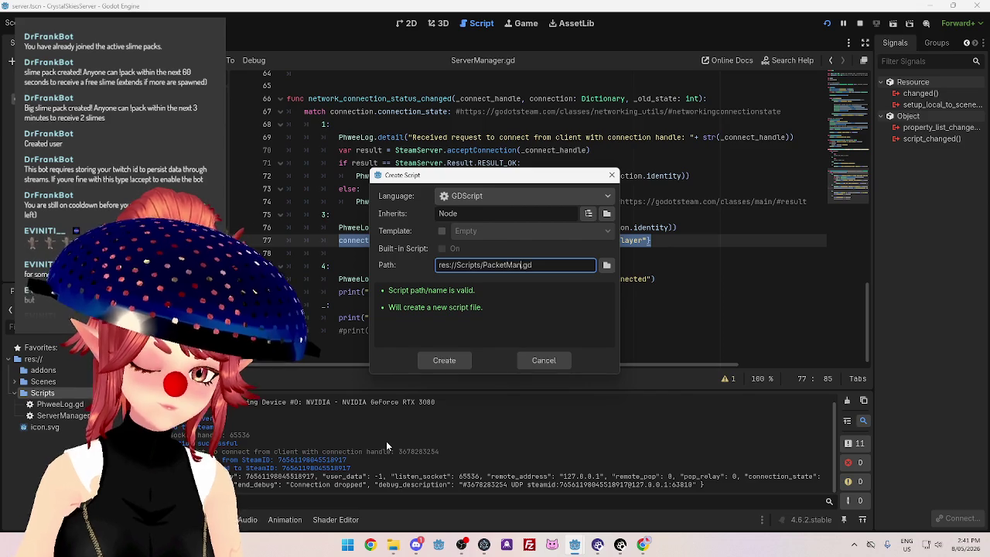
{"action": "key", "text": "Return"}
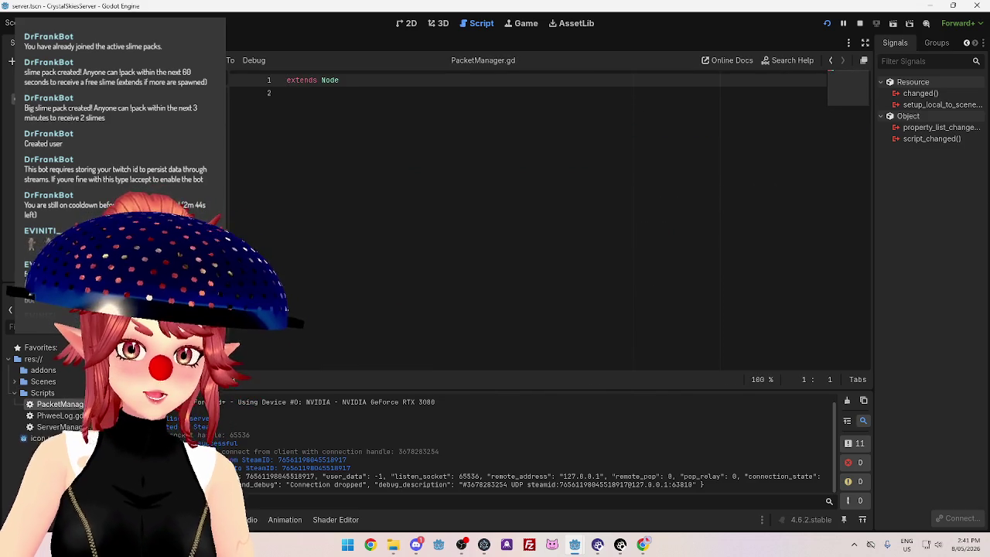
{"action": "left_click", "coordinate": [369, 105]}
{"action": "key", "text": "Return"}
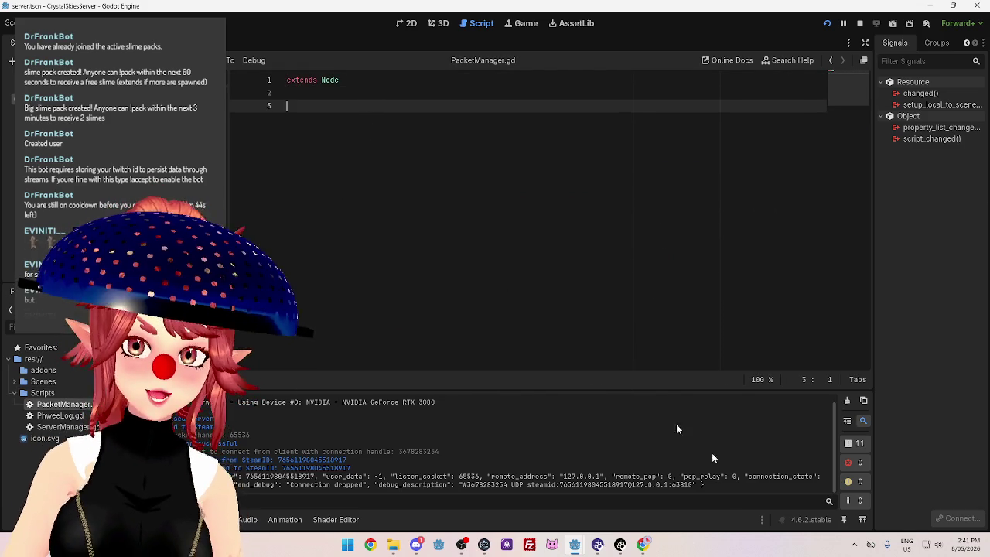
{"action": "mouse_move", "coordinate": [576, 548]}
{"action": "left_click", "coordinate": [469, 503]}
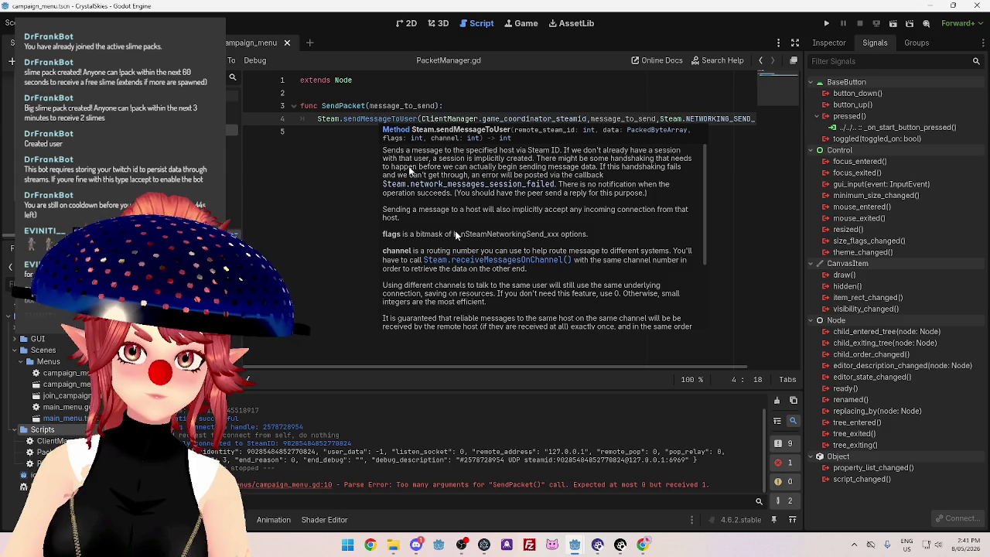
Navigate back to the Networking Sockets docs and select the receiveMessagesOnConnection signature
{"action": "left_click", "coordinate": [639, 545]}
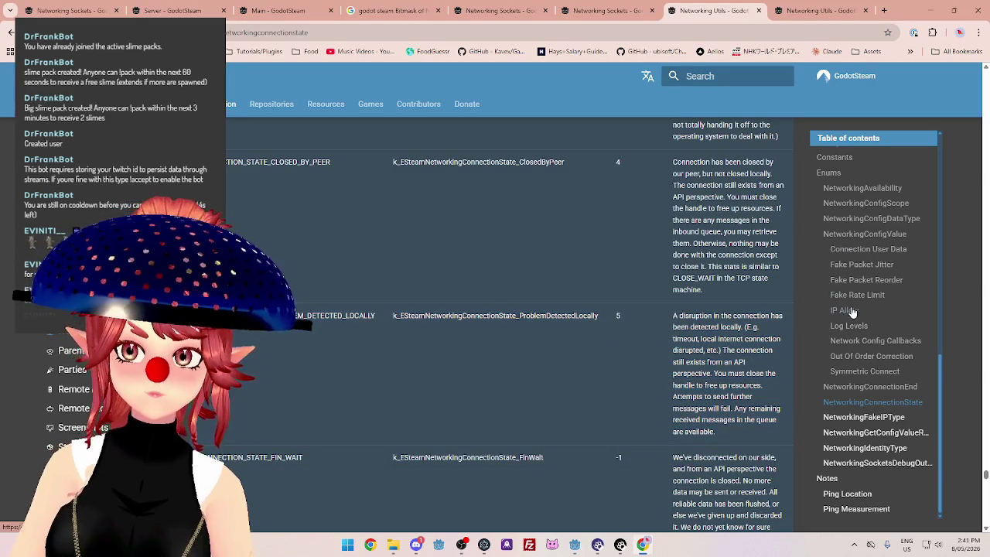
{"action": "key", "text": "alt+Left"}
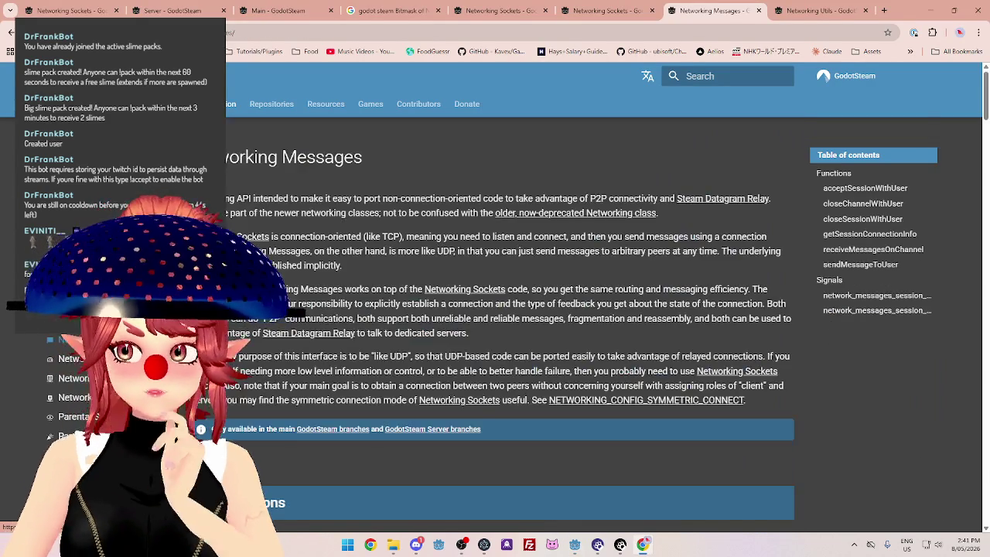
{"action": "key", "text": "alt+Left"}
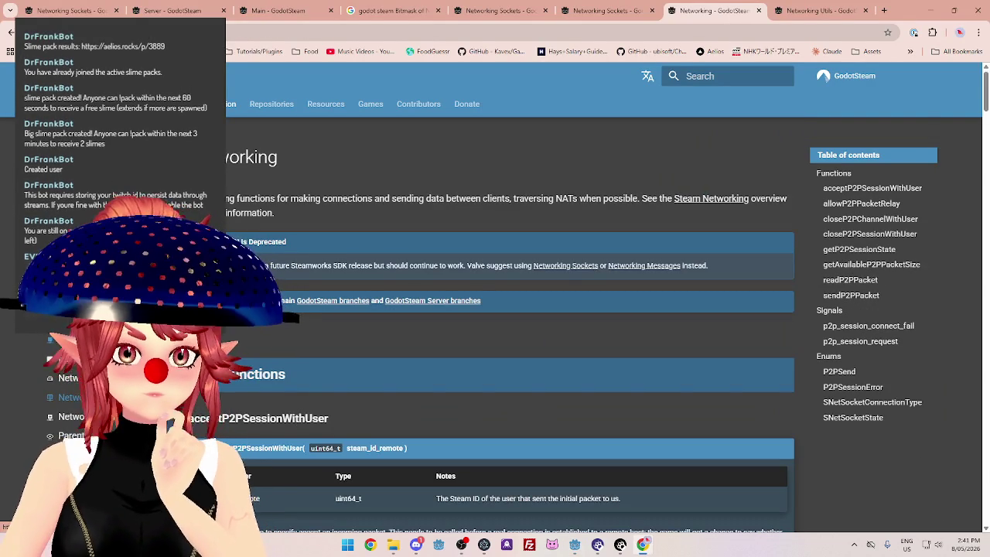
{"action": "key", "text": "alt+Left"}
{"action": "scroll", "coordinate": [849, 419], "scroll_direction": "down", "scroll_amount": 4}
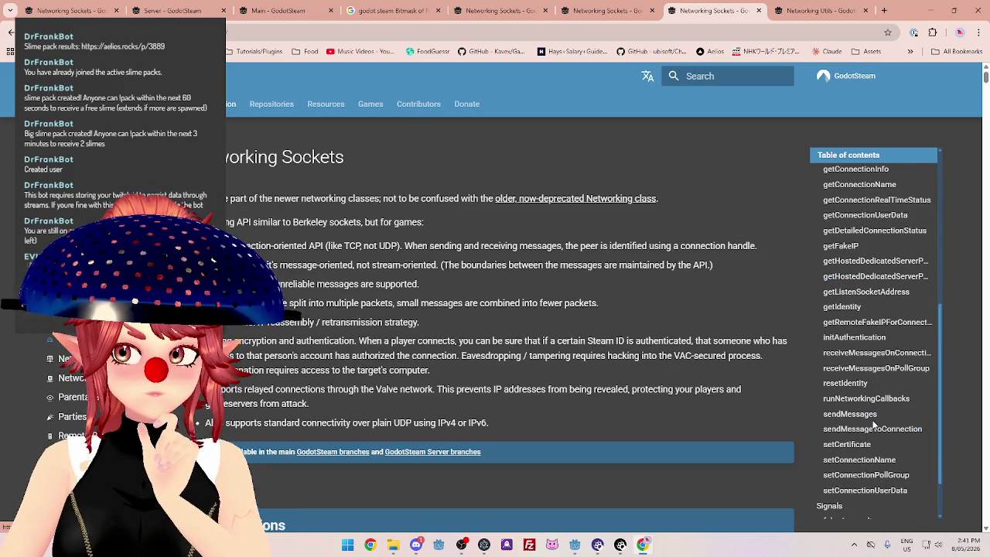
{"action": "left_click", "coordinate": [848, 355]}
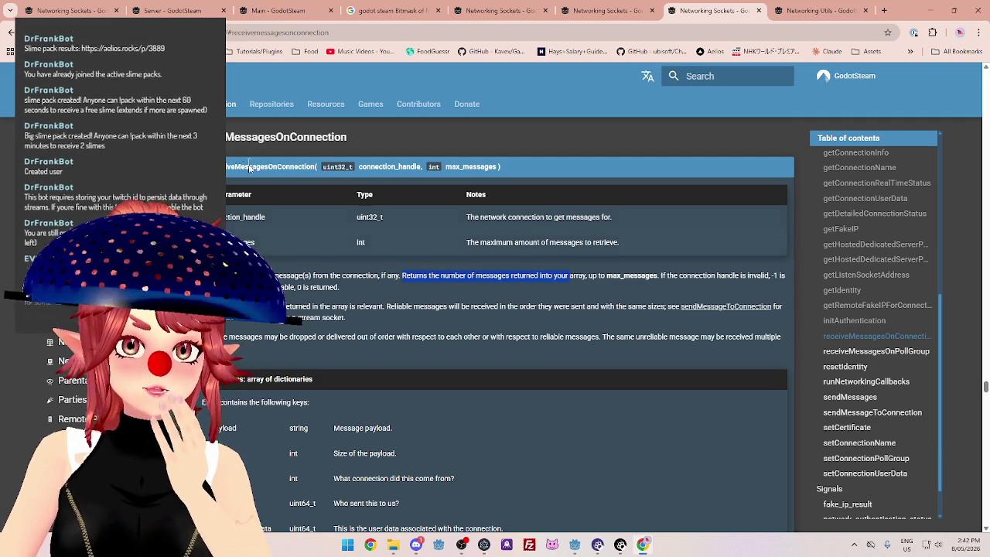
{"action": "left_click_drag", "start_coordinate": [228, 136], "coordinate": [328, 133]}
{"action": "scroll", "coordinate": [364, 263], "scroll_direction": "down", "scroll_amount": 3}
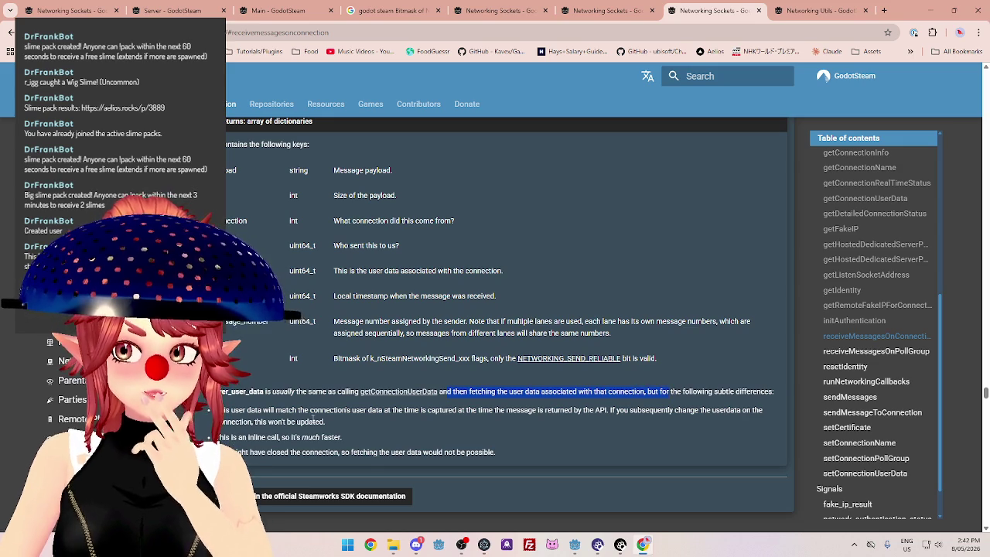
{"action": "scroll", "coordinate": [317, 408], "scroll_direction": "up", "scroll_amount": 3}
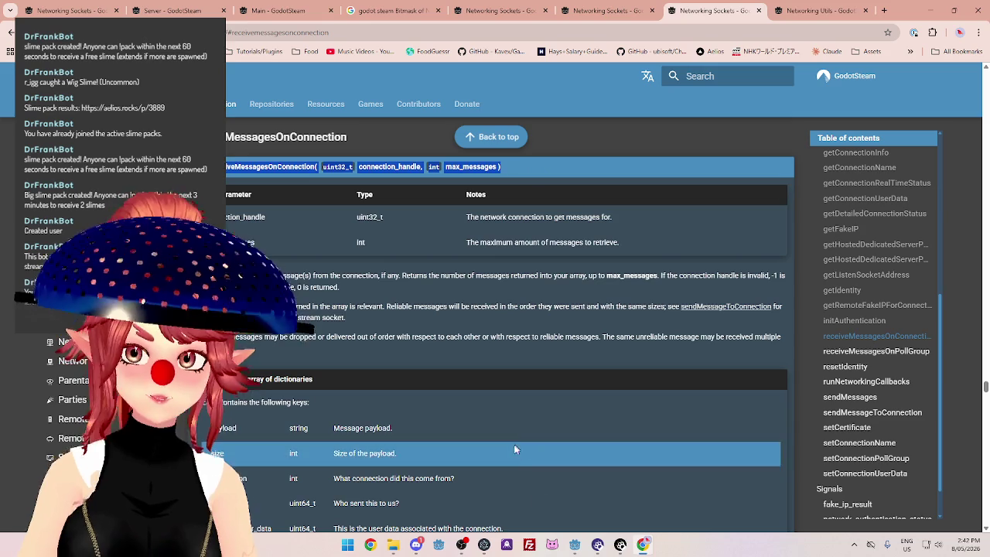
{"action": "left_click", "coordinate": [576, 546]}
{"action": "left_click", "coordinate": [558, 469]}
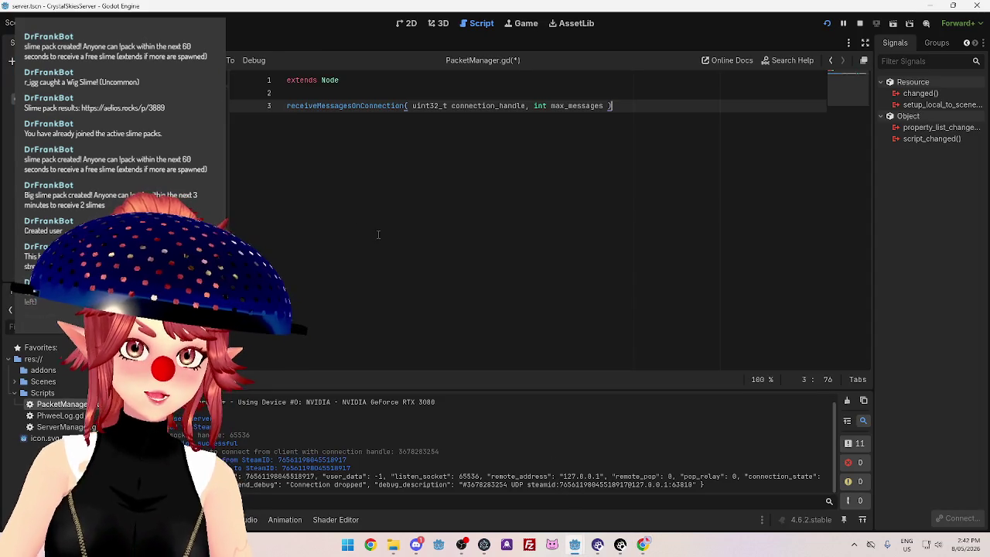
Wrap the receiveMessagesOnConnection line in func _process() and select its max_messages and connection_handle parameters
{"action": "left_click", "coordinate": [307, 94]}
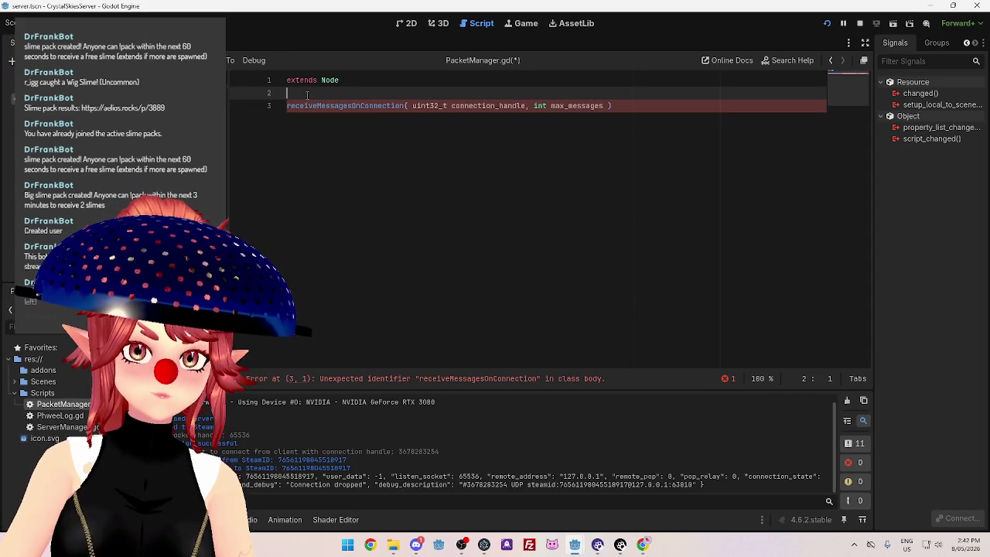
{"action": "key", "text": "Return"}
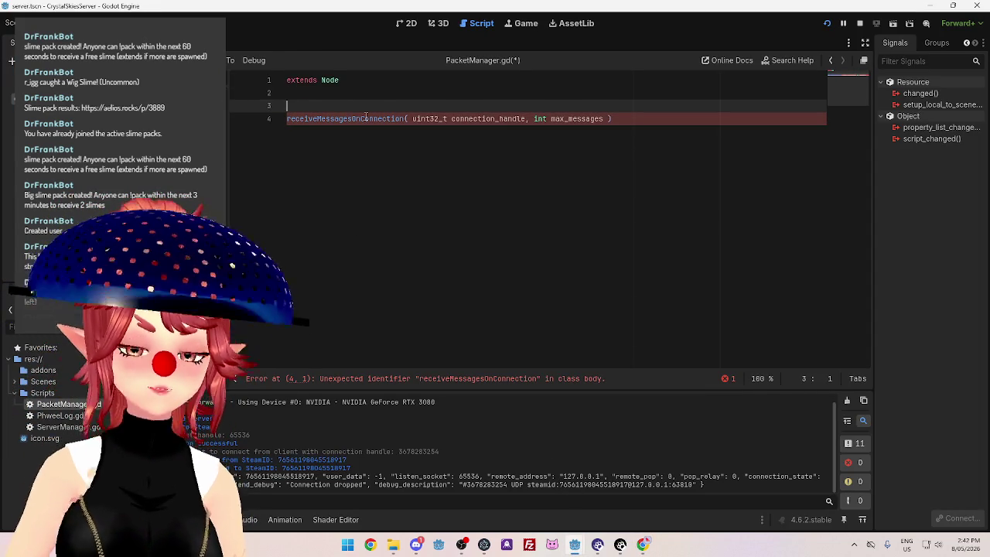
{"action": "type", "text": "func_process:"}
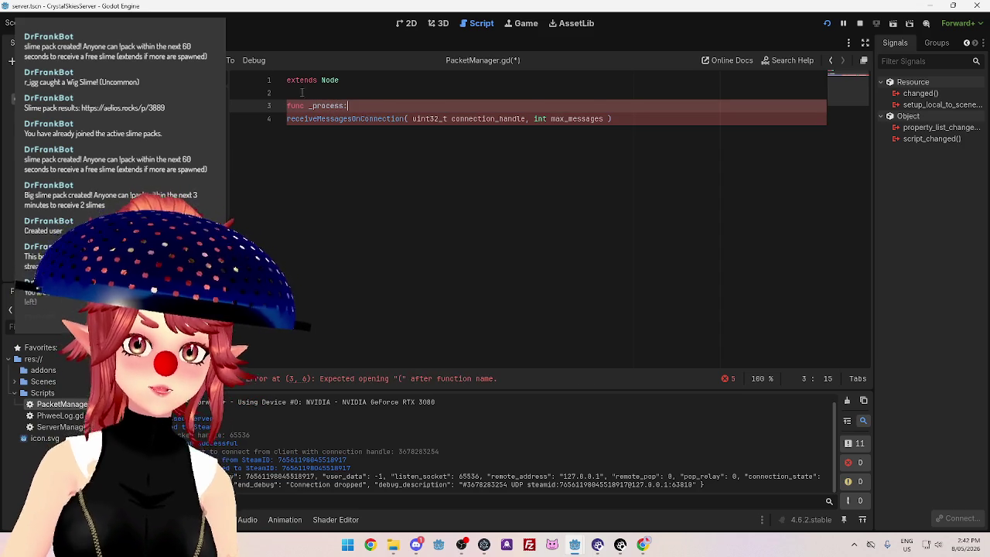
{"action": "left_click", "coordinate": [287, 119]}
{"action": "key", "text": "Tab"}
{"action": "left_click", "coordinate": [348, 109]}
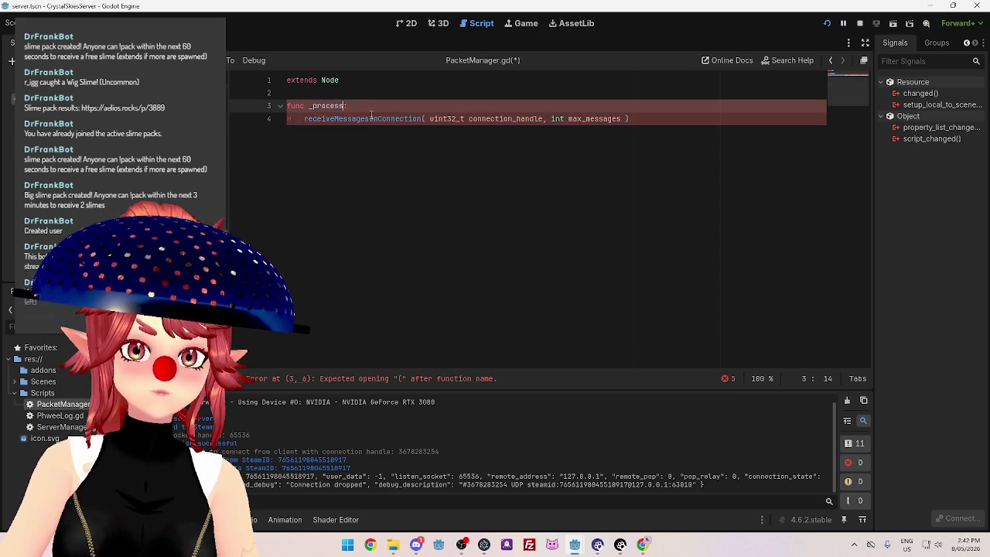
{"action": "type", "text": "():"}
{"action": "left_click", "coordinate": [430, 120]}
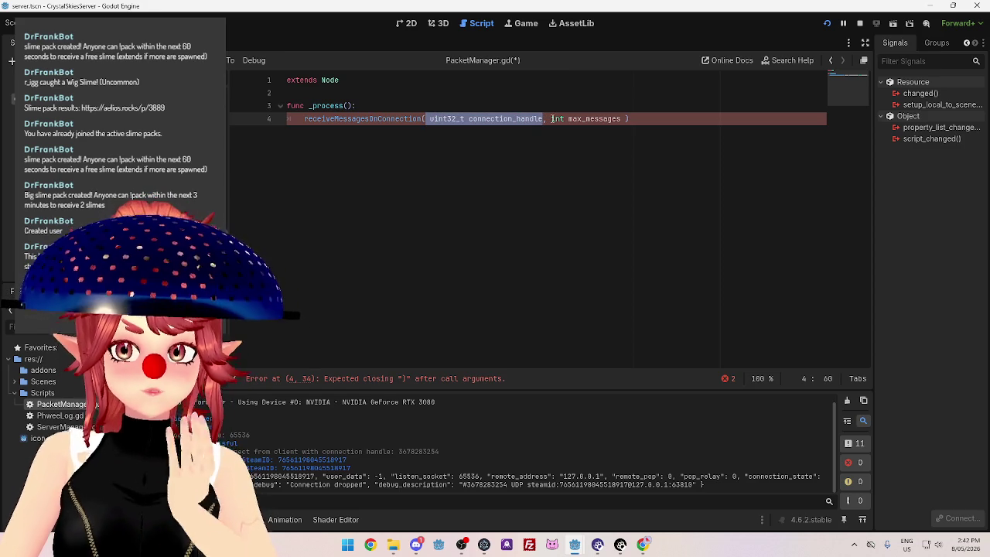
{"action": "left_click_drag", "start_coordinate": [552, 121], "coordinate": [628, 119]}
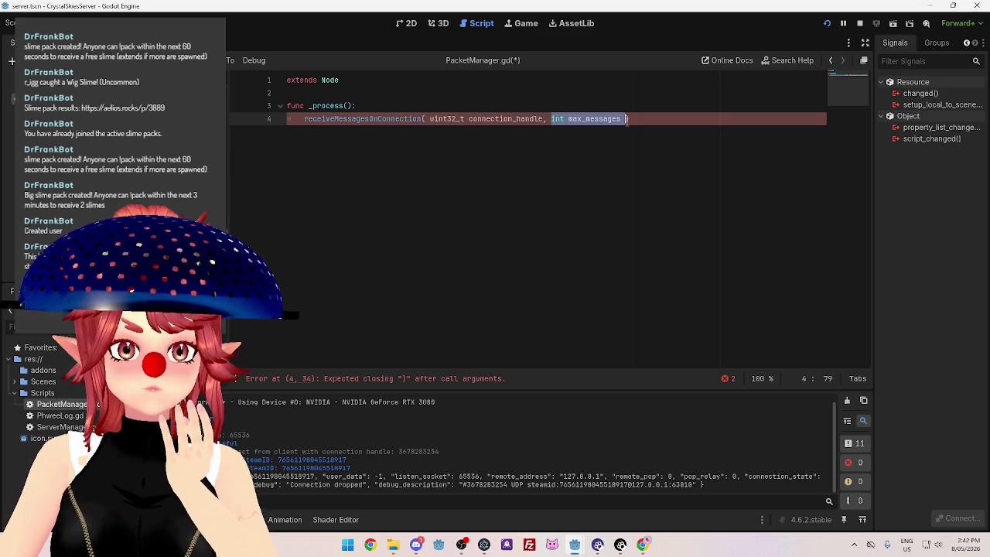
{"action": "left_click_drag", "start_coordinate": [430, 120], "coordinate": [545, 121]}
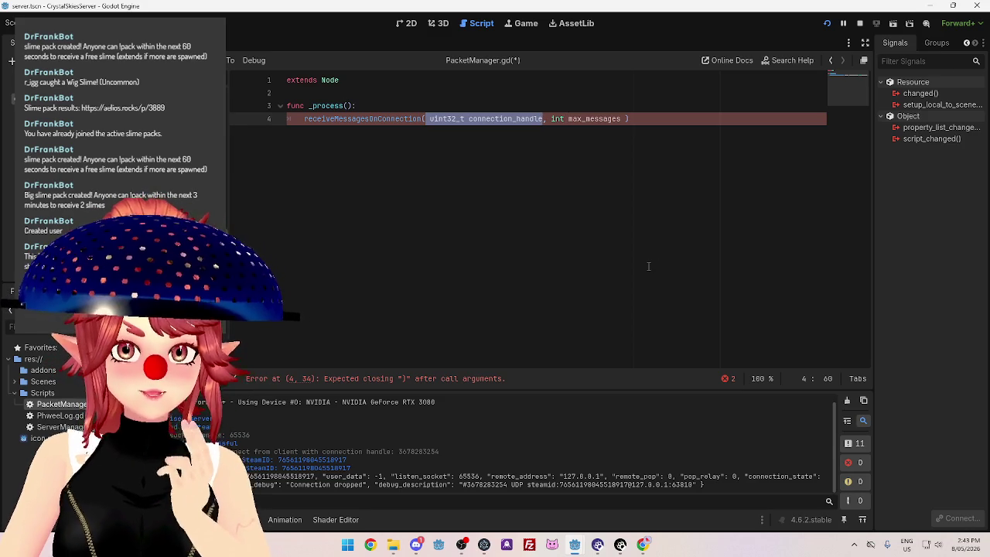
{"action": "left_click", "coordinate": [642, 545]}
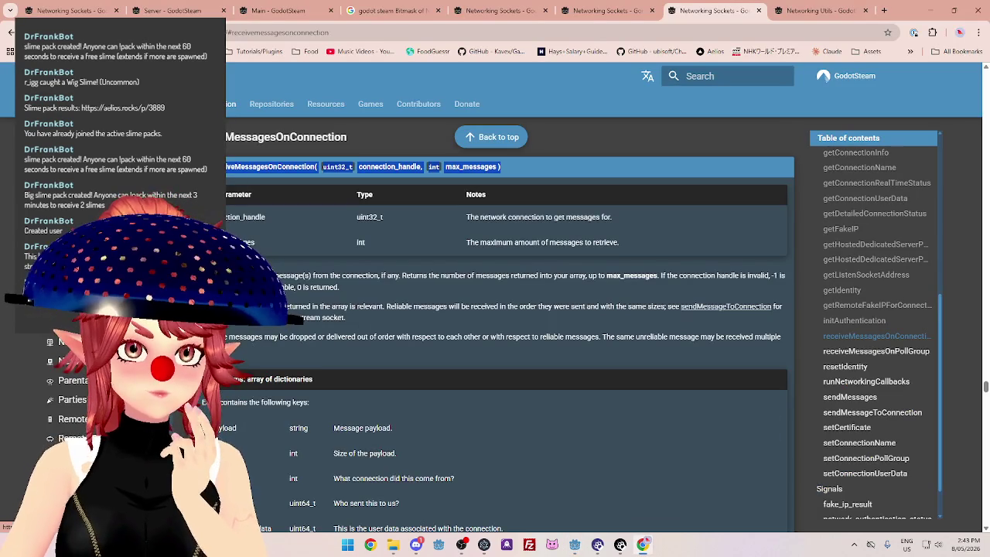
Show the Networking Messages tutorial's _ready example in its Godot 4.x form
{"action": "key", "text": "ctrl+Tab"}
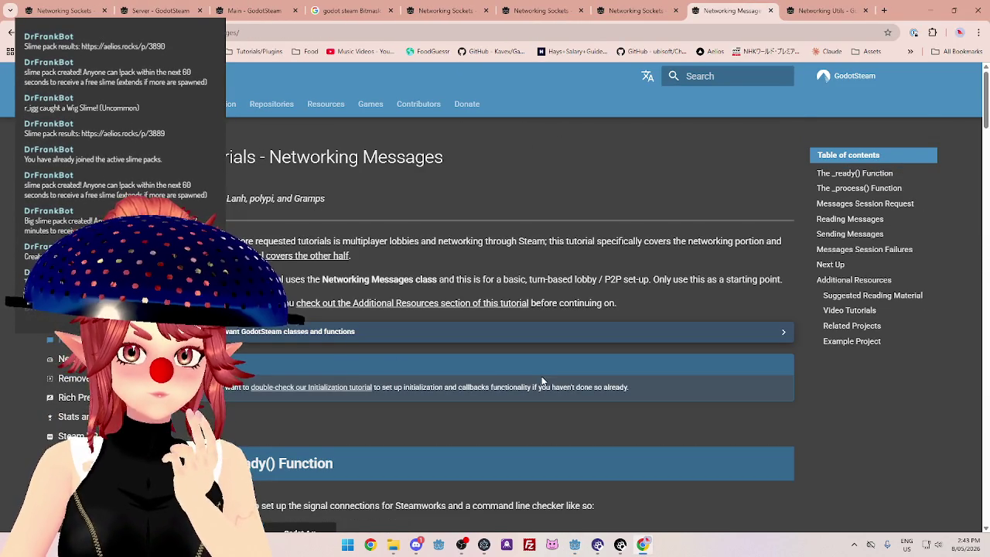
{"action": "scroll", "coordinate": [531, 370], "scroll_direction": "down", "scroll_amount": 4}
{"action": "scroll", "coordinate": [340, 318], "scroll_direction": "down", "scroll_amount": 1}
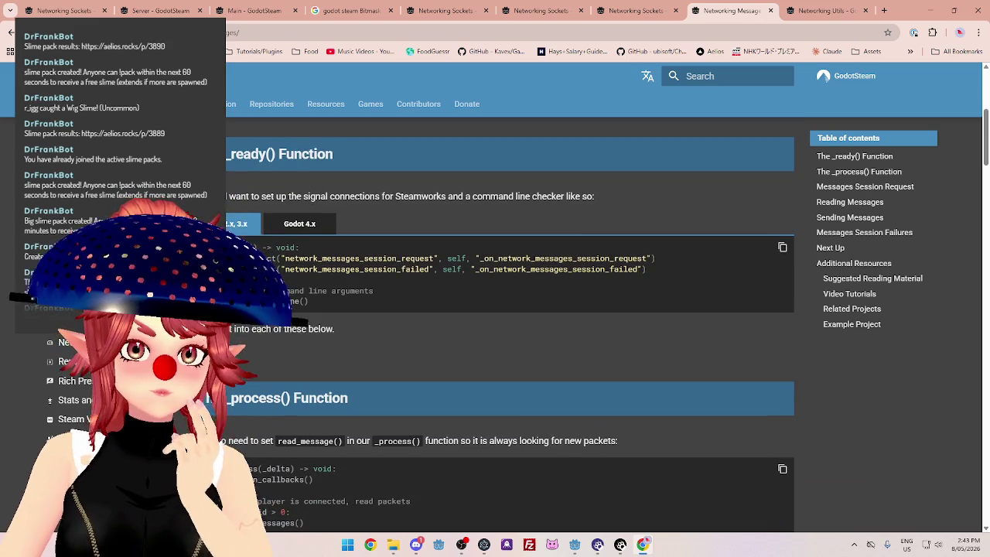
{"action": "left_click", "coordinate": [300, 223]}
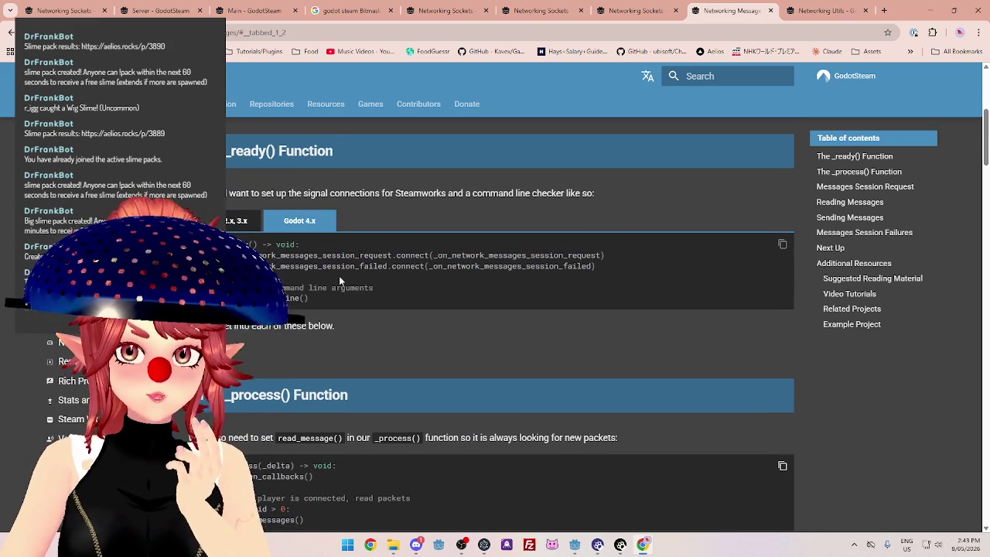
{"action": "scroll", "coordinate": [338, 276], "scroll_direction": "down", "scroll_amount": 3}
{"action": "scroll", "coordinate": [336, 287], "scroll_direction": "down", "scroll_amount": 3}
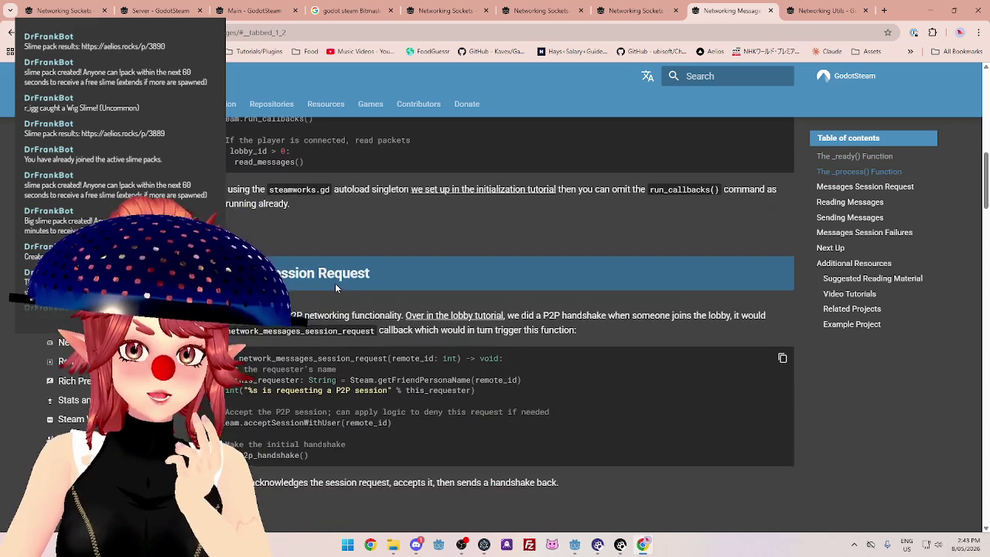
Read the acceptSessionWithUser and Godot 4.x message-reading examples, then return to Tutorials - Networking
{"action": "scroll", "coordinate": [335, 288], "scroll_direction": "down", "scroll_amount": 1}
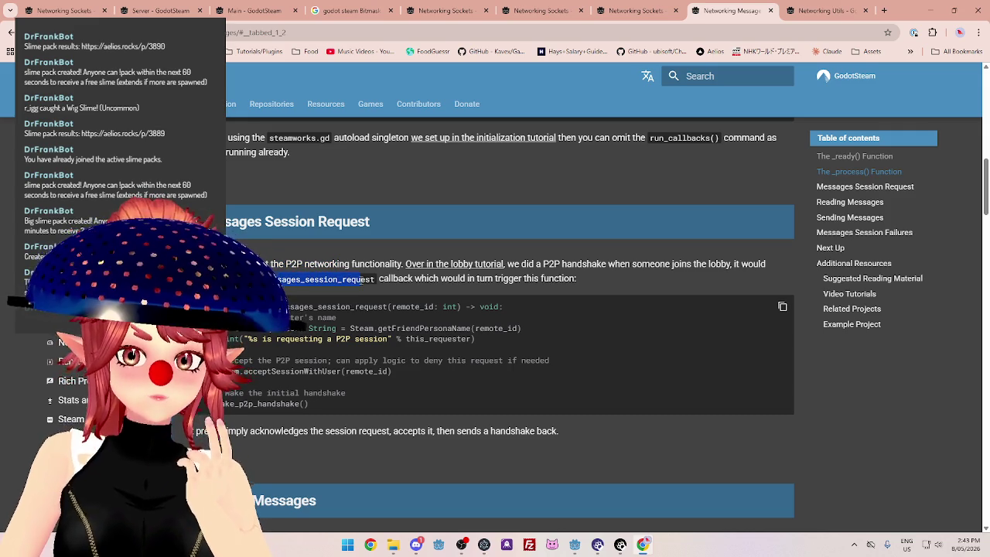
{"action": "scroll", "coordinate": [328, 304], "scroll_direction": "down", "scroll_amount": 2}
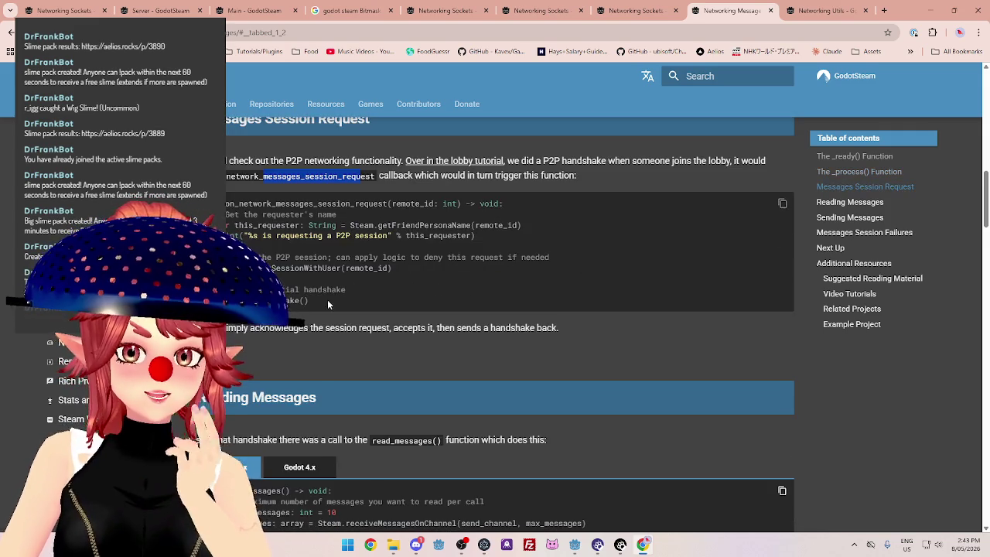
{"action": "left_click_drag", "start_coordinate": [232, 267], "coordinate": [348, 268]}
{"action": "scroll", "coordinate": [282, 340], "scroll_direction": "down", "scroll_amount": 2}
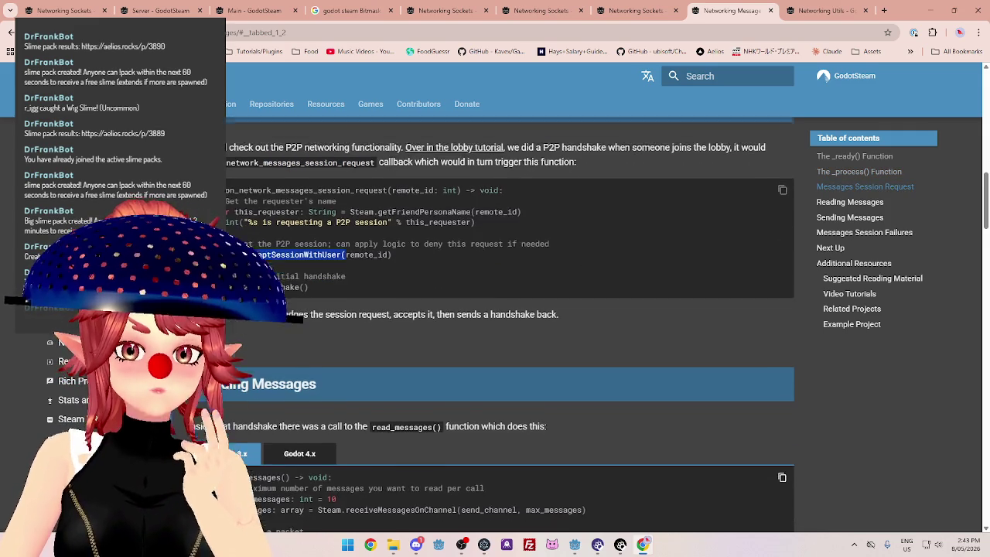
{"action": "left_click", "coordinate": [297, 366]}
{"action": "scroll", "coordinate": [427, 310], "scroll_direction": "down", "scroll_amount": 3}
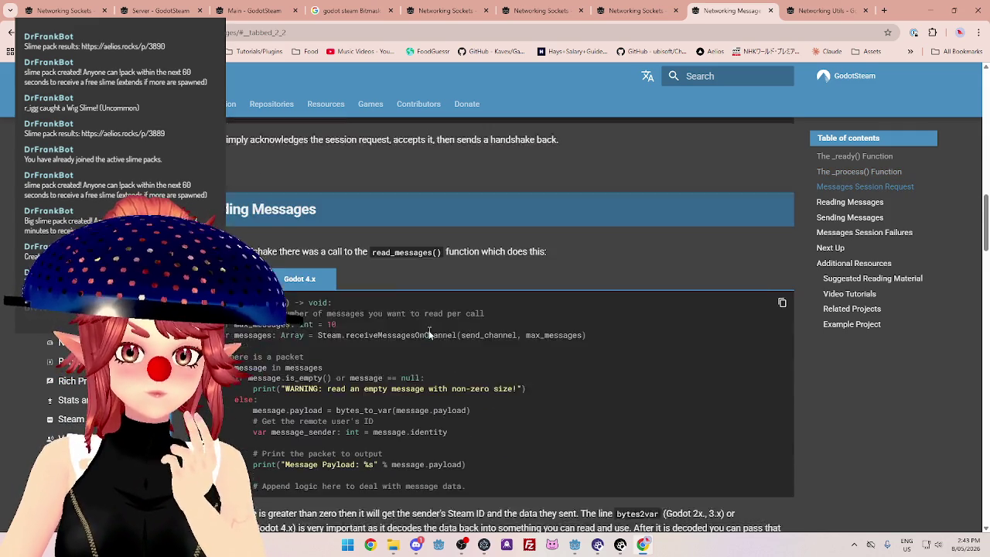
{"action": "key", "text": "alt+Left"}
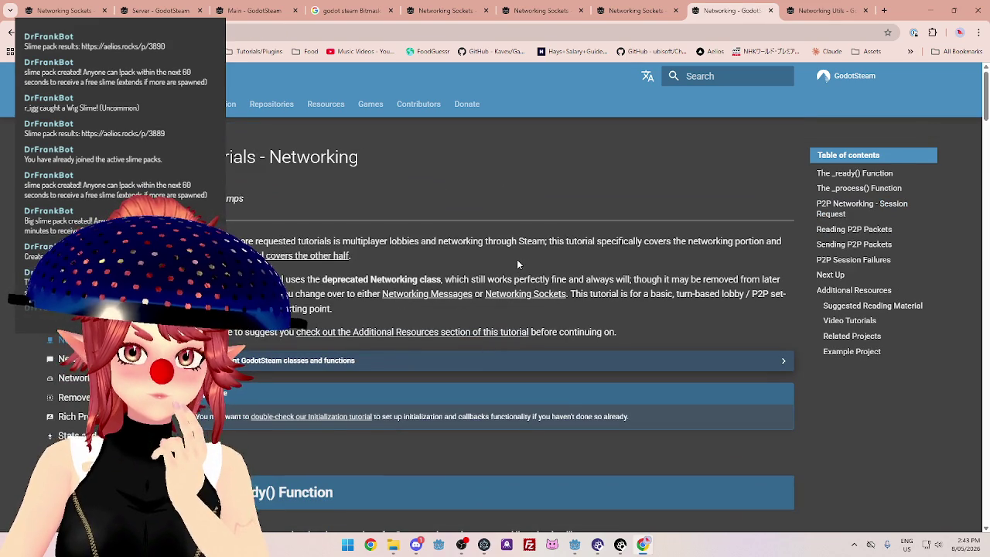
Skim the P2P networking sections, then return to the receiveMessagesOnConnection reference tab
{"action": "scroll", "coordinate": [517, 265], "scroll_direction": "down", "scroll_amount": 4}
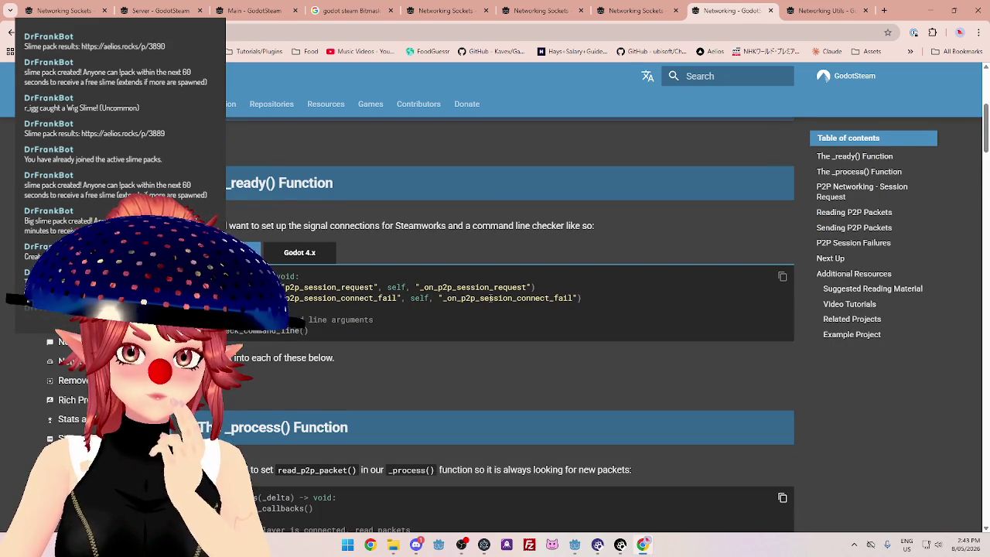
{"action": "scroll", "coordinate": [567, 330], "scroll_direction": "down", "scroll_amount": 3}
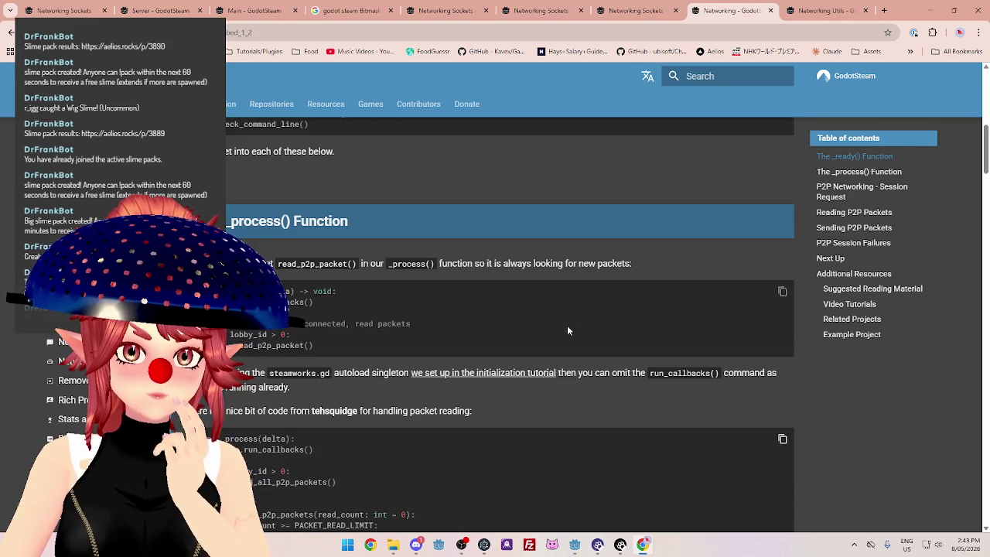
{"action": "scroll", "coordinate": [567, 330], "scroll_direction": "down", "scroll_amount": 2}
{"action": "scroll", "coordinate": [566, 330], "scroll_direction": "down", "scroll_amount": 5}
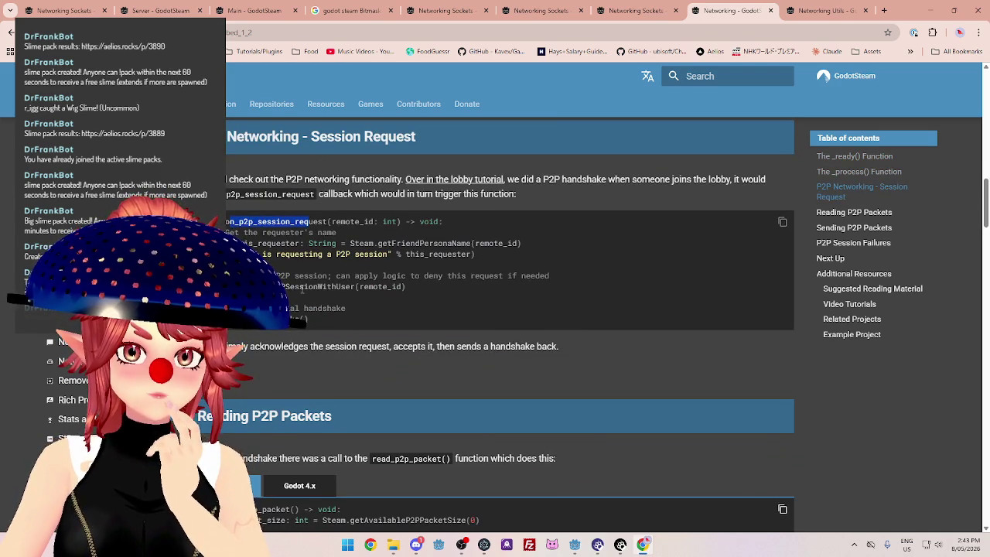
{"action": "scroll", "coordinate": [302, 287], "scroll_direction": "down", "scroll_amount": 2}
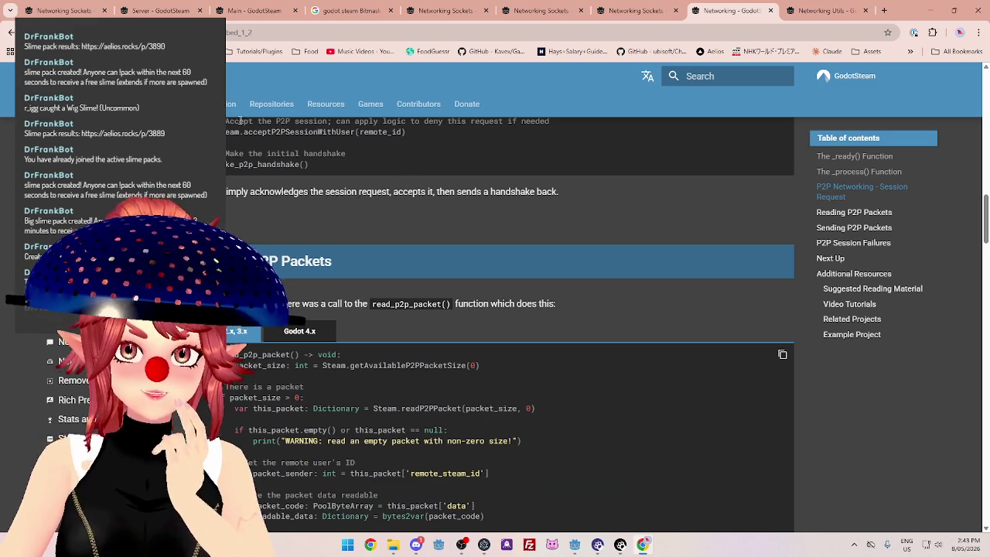
{"action": "left_click", "coordinate": [633, 16]}
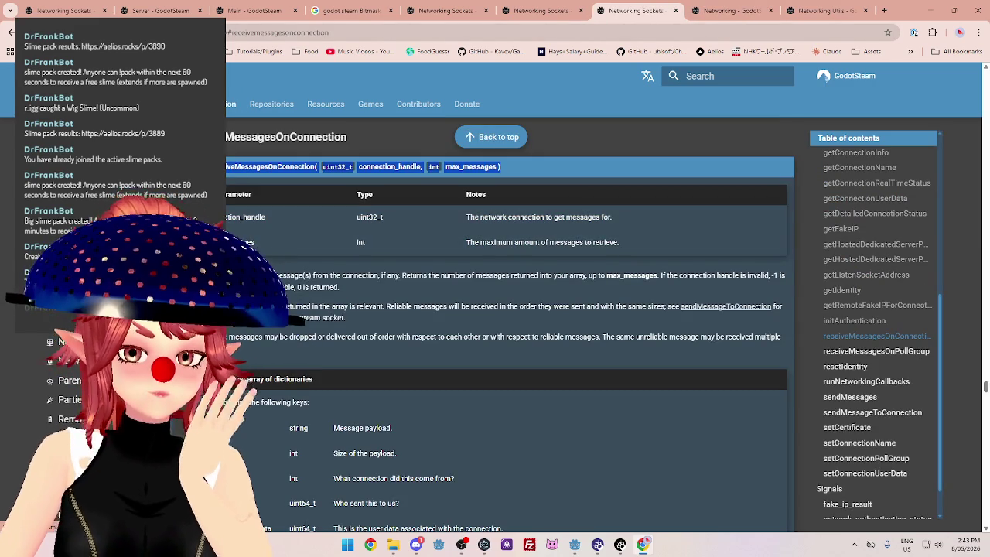
Jump to the sendMessageToConnection reference via the table of contents
{"action": "scroll", "coordinate": [413, 361], "scroll_direction": "down", "scroll_amount": 5}
{"action": "scroll", "coordinate": [413, 360], "scroll_direction": "up", "scroll_amount": 6}
{"action": "scroll", "coordinate": [808, 328], "scroll_direction": "down", "scroll_amount": 1}
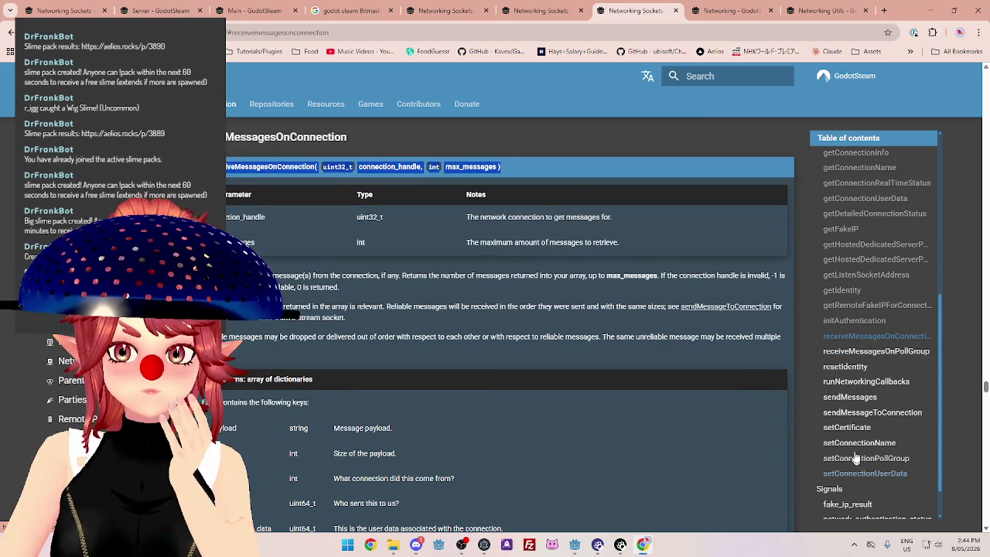
{"action": "left_click", "coordinate": [854, 416]}
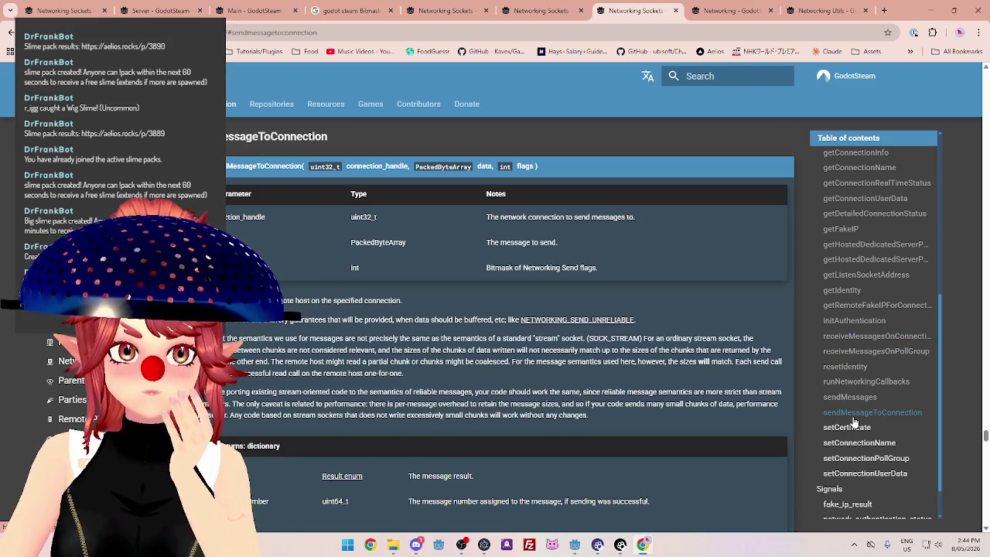
Replace sendMessageToUser with sendMessageToConnection in PacketManager.gd's SendPacket
{"action": "mouse_move", "coordinate": [576, 550]}
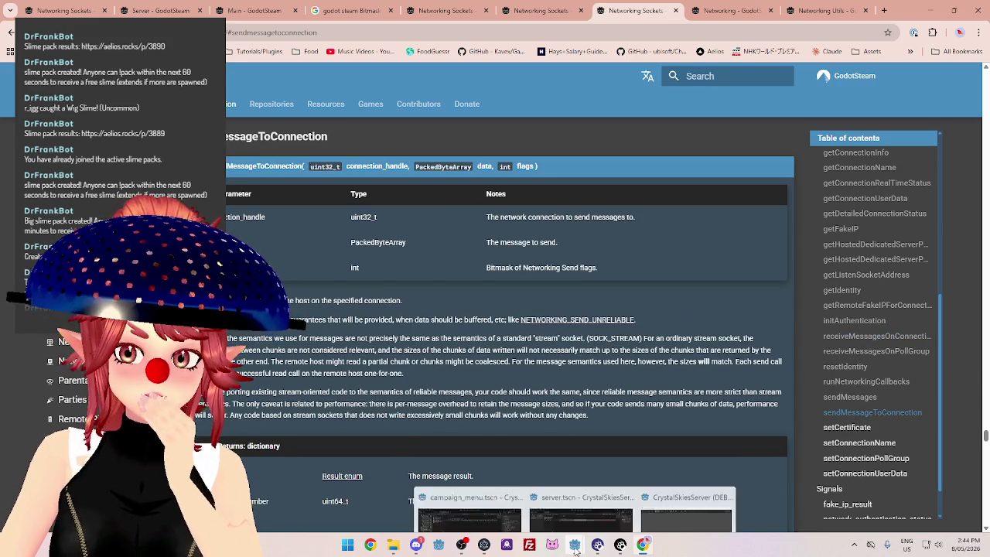
{"action": "left_click", "coordinate": [469, 484]}
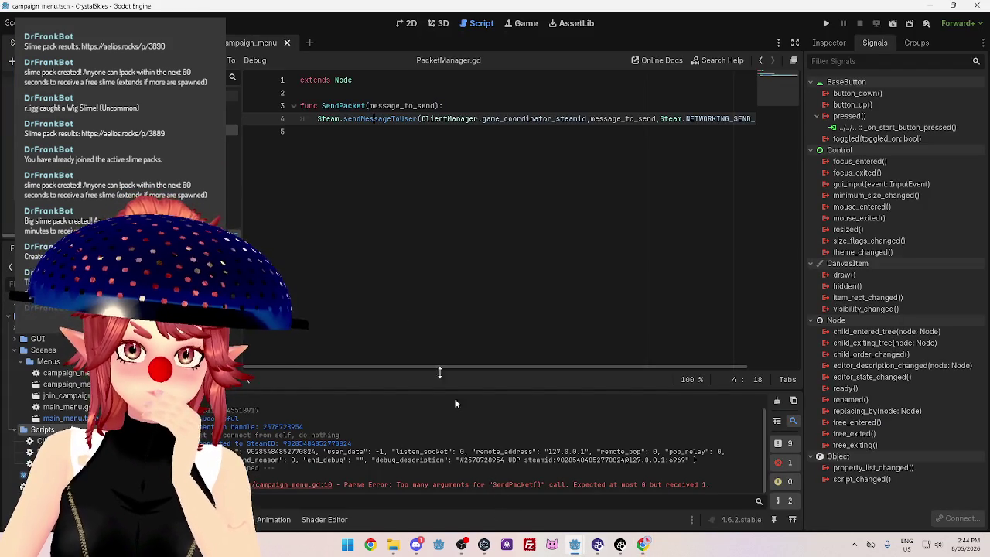
{"action": "left_click_drag", "start_coordinate": [400, 118], "coordinate": [417, 119]}
{"action": "type", "text": "Conn"}
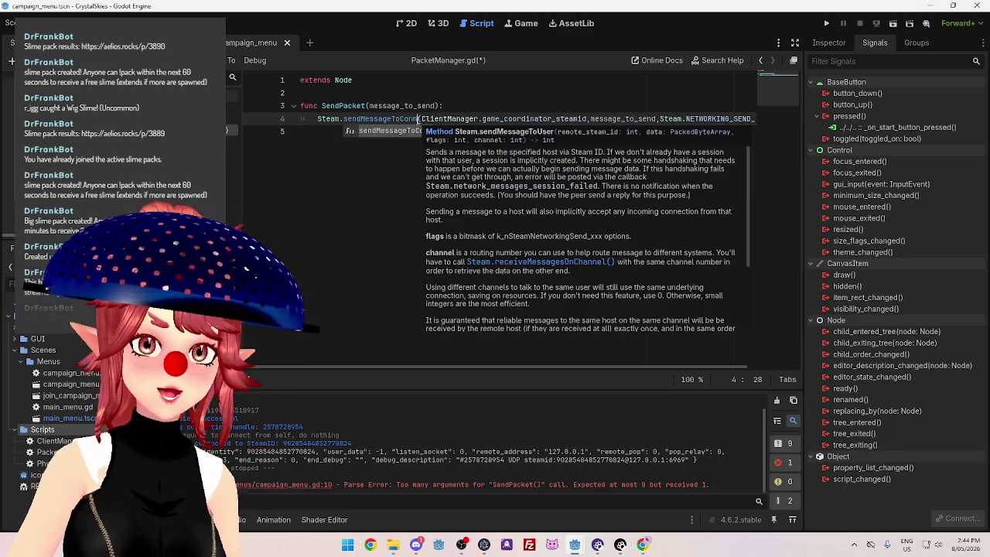
{"action": "key", "text": "Return"}
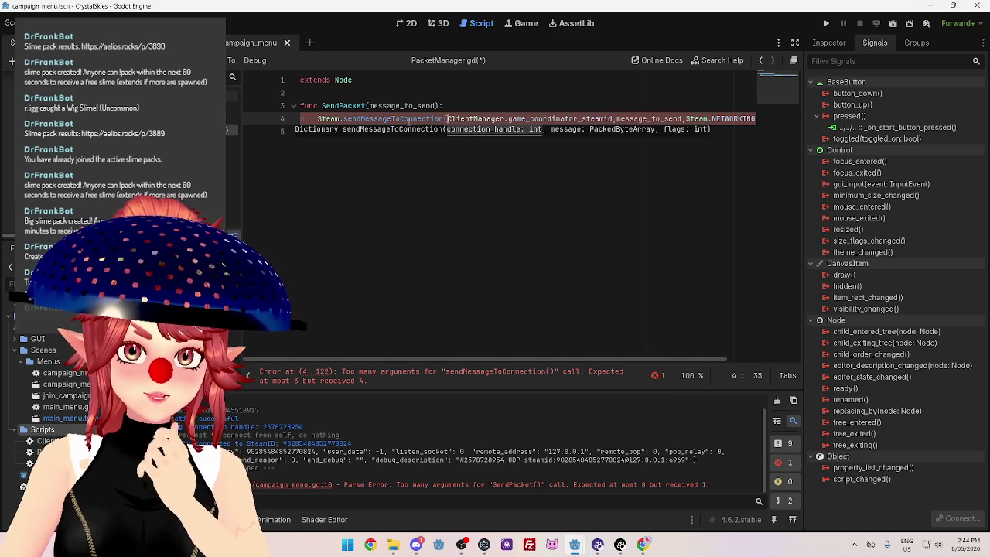
{"action": "mouse_move", "coordinate": [445, 118]}
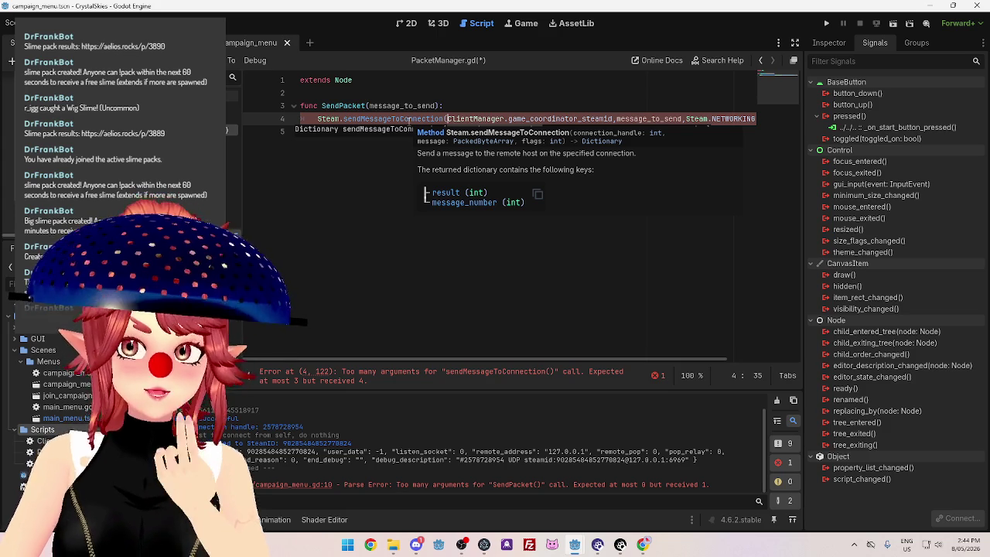
{"action": "left_click", "coordinate": [409, 119]}
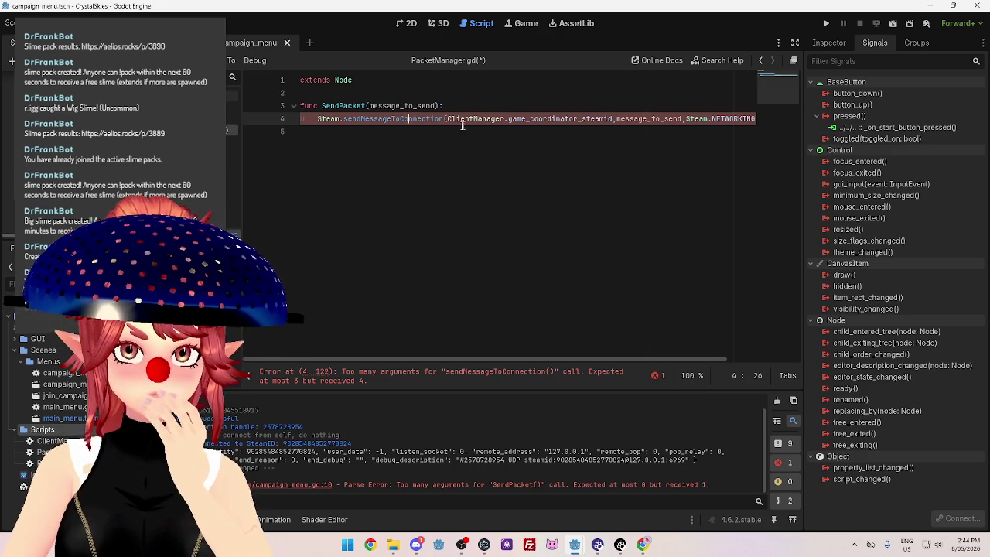
Comment out the sendMessageToConnection call and add pass on the line below
{"action": "left_click", "coordinate": [318, 119]}
{"action": "type", "text": "#"}
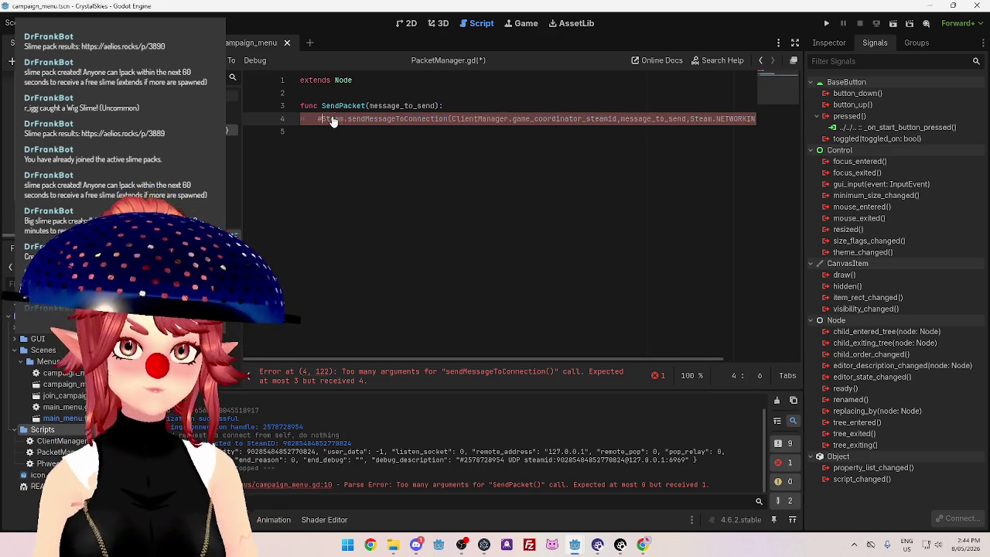
{"action": "key", "text": "Down"}
{"action": "key", "text": "Tab"}
{"action": "type", "text": "pass"}
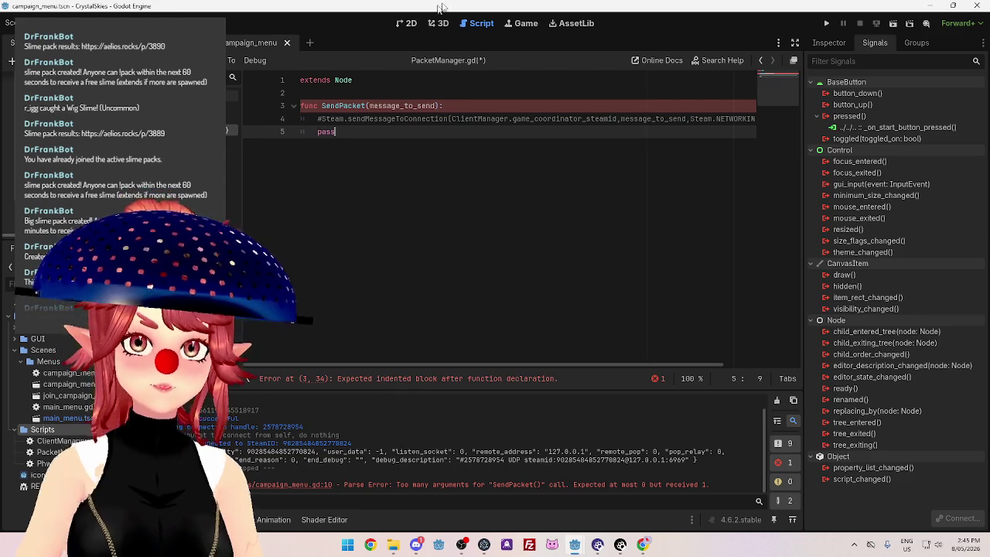
Open ClientManager.gd and review network_connection_status_changed and the connect_handle assignment on line 33
{"action": "left_click", "coordinate": [232, 108]}
{"action": "scroll", "coordinate": [438, 273], "scroll_direction": "down", "scroll_amount": 15}
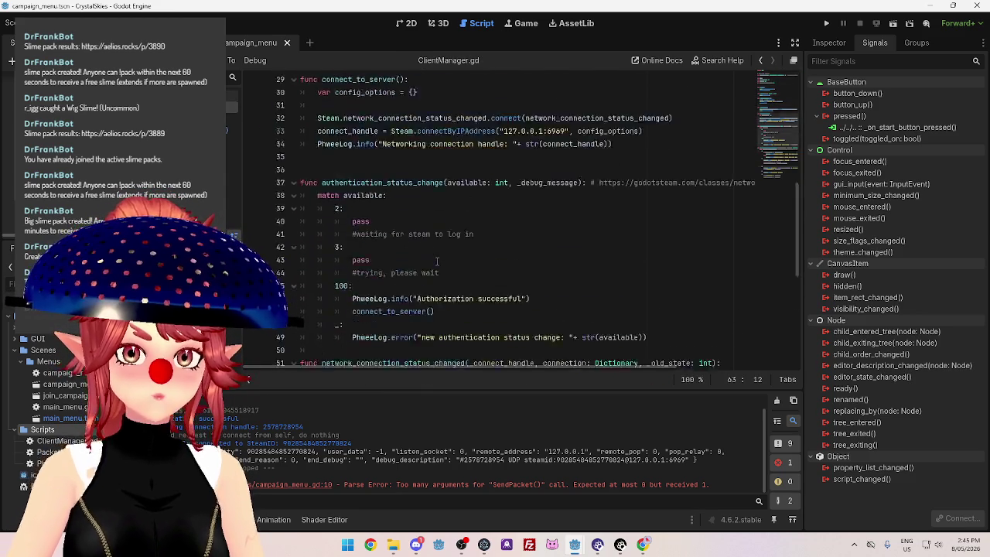
{"action": "scroll", "coordinate": [405, 243], "scroll_direction": "up", "scroll_amount": 2}
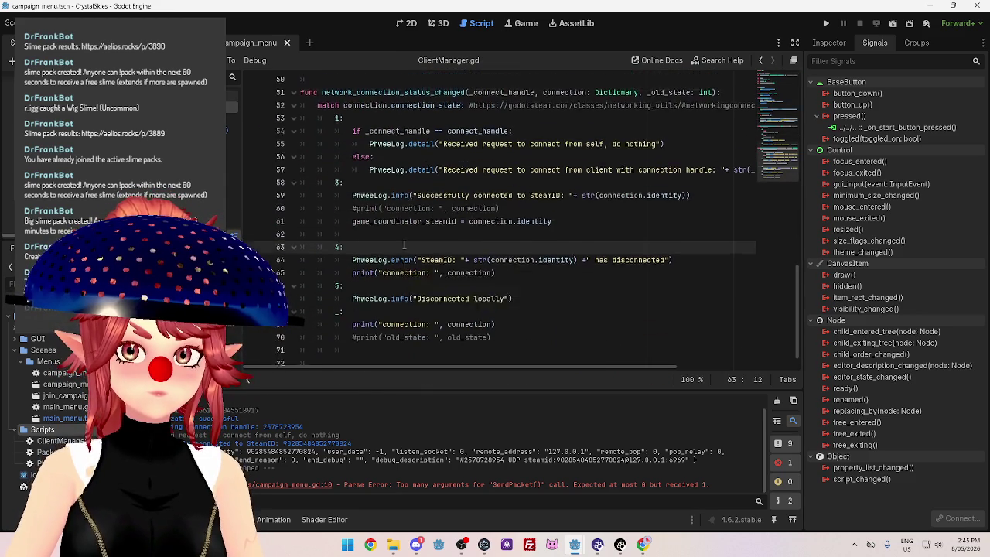
{"action": "left_click_drag", "start_coordinate": [344, 148], "coordinate": [466, 148]}
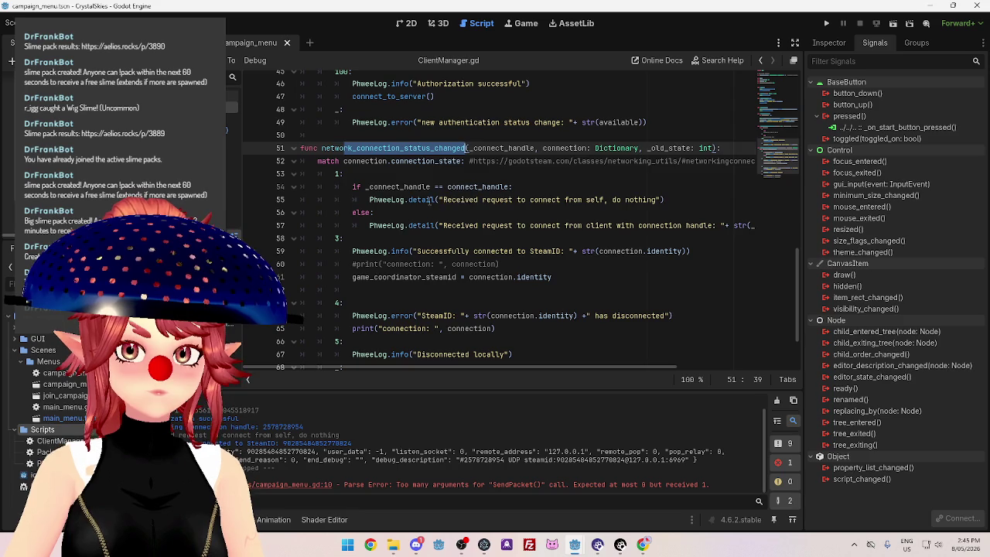
{"action": "double_click", "coordinate": [461, 200]}
{"action": "scroll", "coordinate": [461, 203], "scroll_direction": "up", "scroll_amount": 9}
{"action": "left_click_drag", "start_coordinate": [349, 264], "coordinate": [559, 265]}
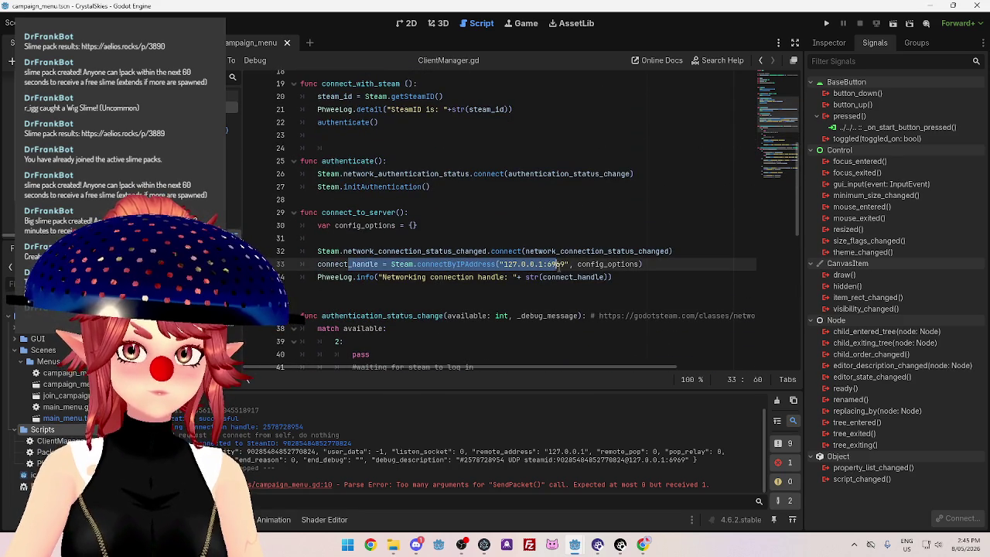
{"action": "left_click", "coordinate": [330, 264]}
{"action": "double_click", "coordinate": [330, 264]}
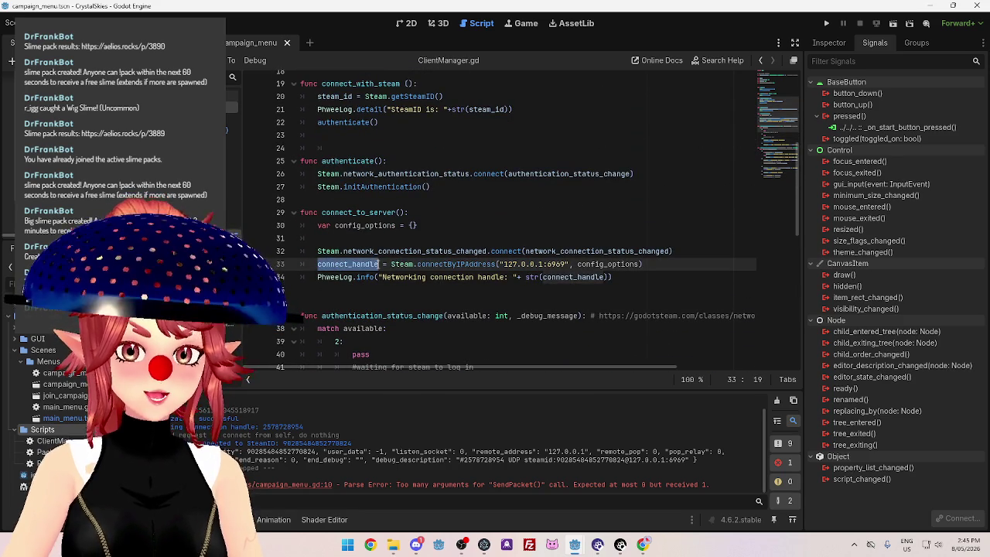
Review the status-changed callback passed to connect() and the connection print on line 65
{"action": "scroll", "coordinate": [378, 263], "scroll_direction": "down", "scroll_amount": 1}
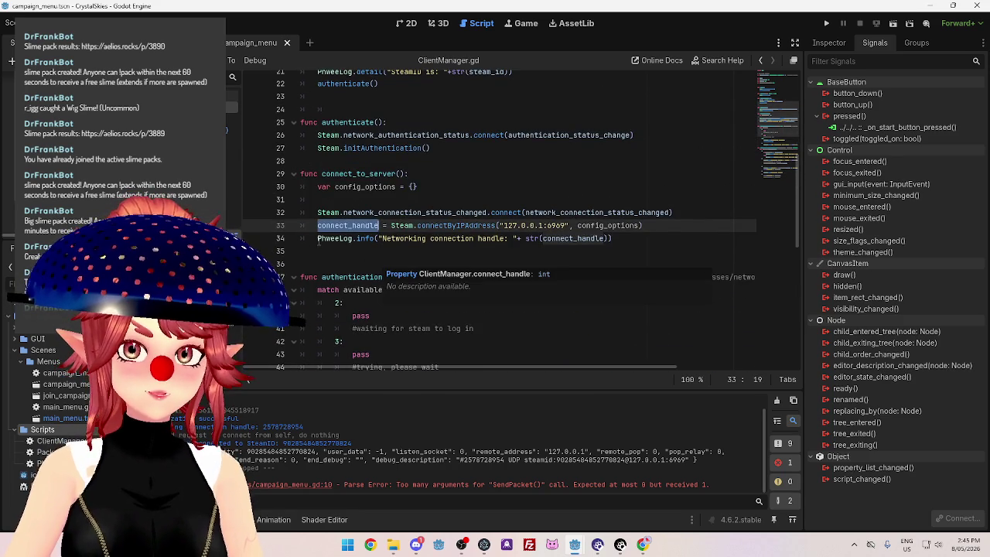
{"action": "mouse_move", "coordinate": [451, 219]}
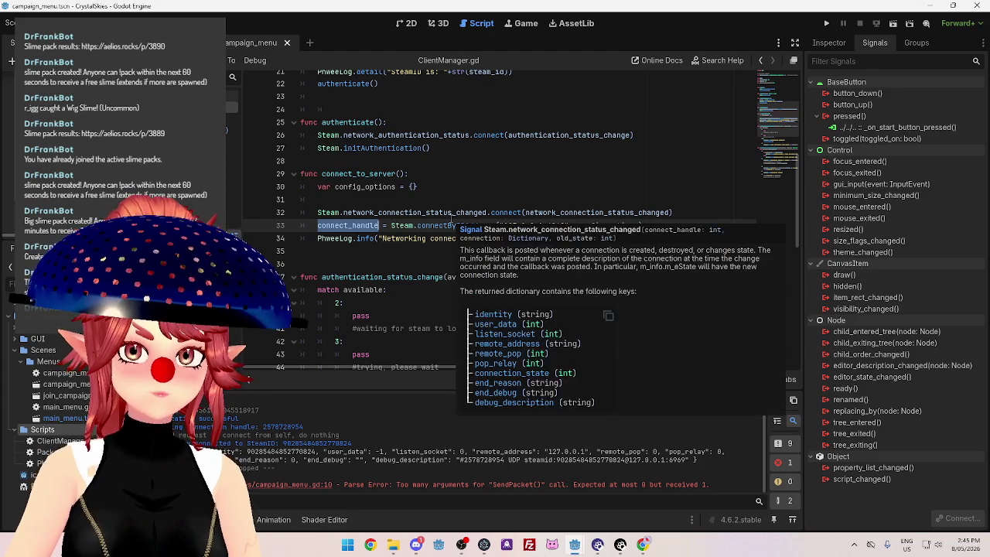
{"action": "left_click_drag", "start_coordinate": [526, 212], "coordinate": [668, 212]}
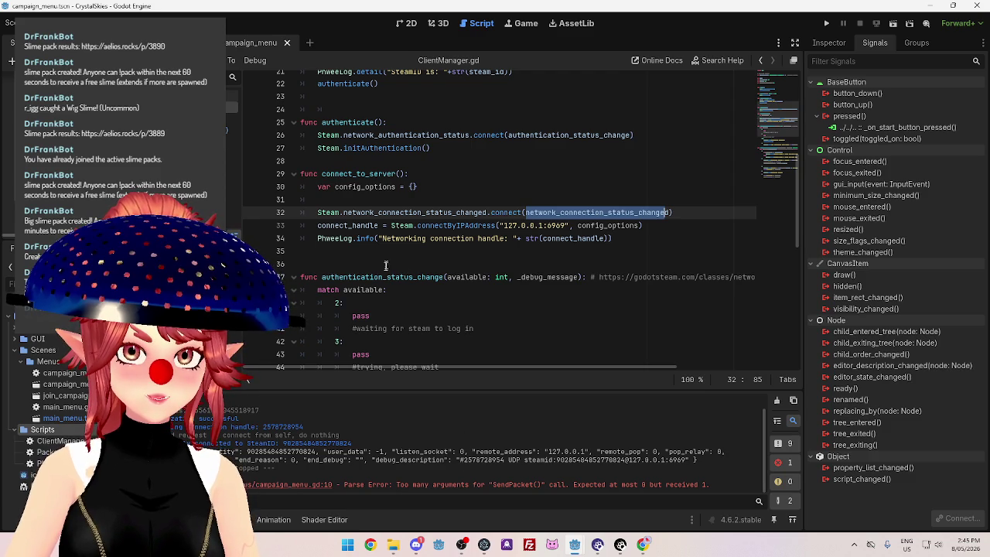
{"action": "scroll", "coordinate": [389, 274], "scroll_direction": "down", "scroll_amount": 5}
{"action": "scroll", "coordinate": [392, 280], "scroll_direction": "down", "scroll_amount": 2}
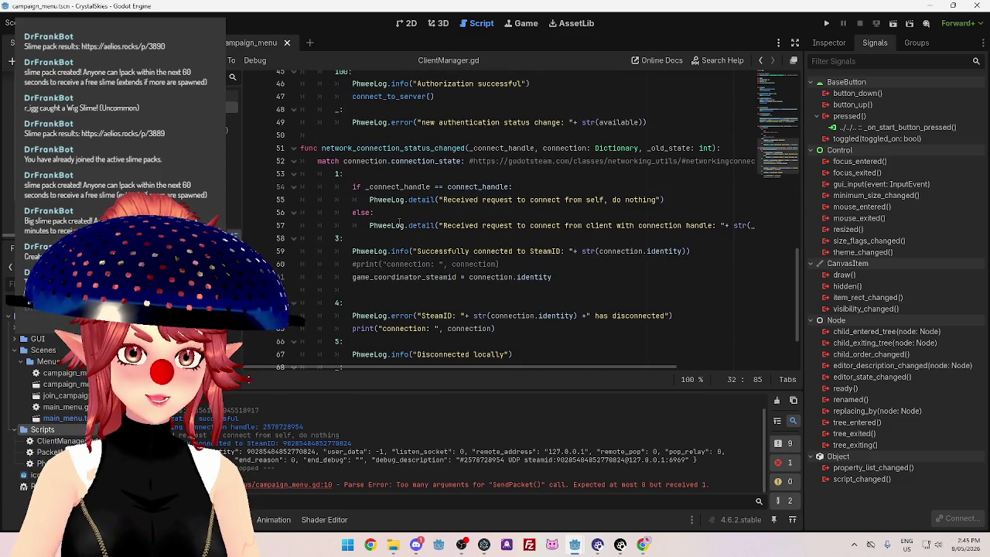
{"action": "scroll", "coordinate": [610, 297], "scroll_direction": "down", "scroll_amount": 1}
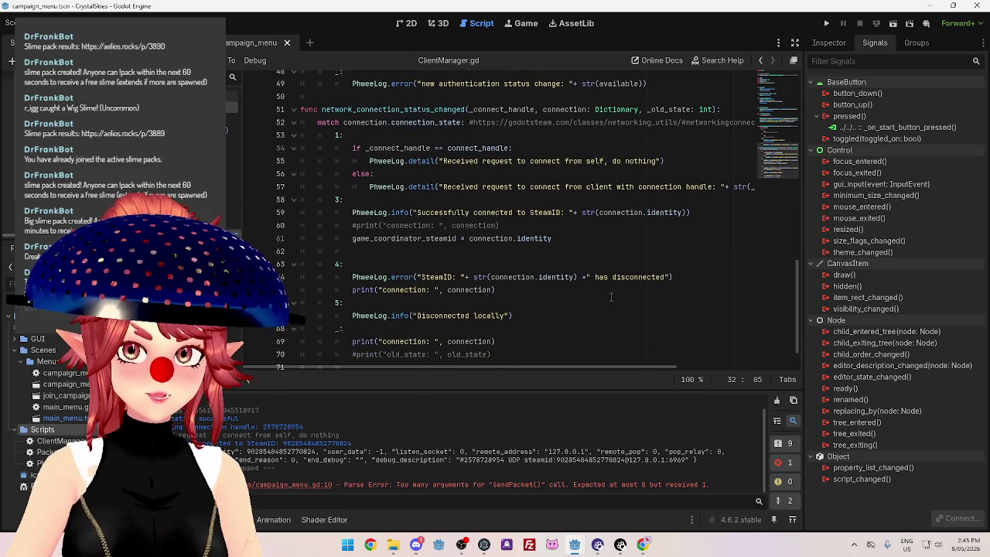
{"action": "scroll", "coordinate": [461, 283], "scroll_direction": "down", "scroll_amount": 1}
{"action": "left_click_drag", "start_coordinate": [511, 253], "coordinate": [352, 252]}
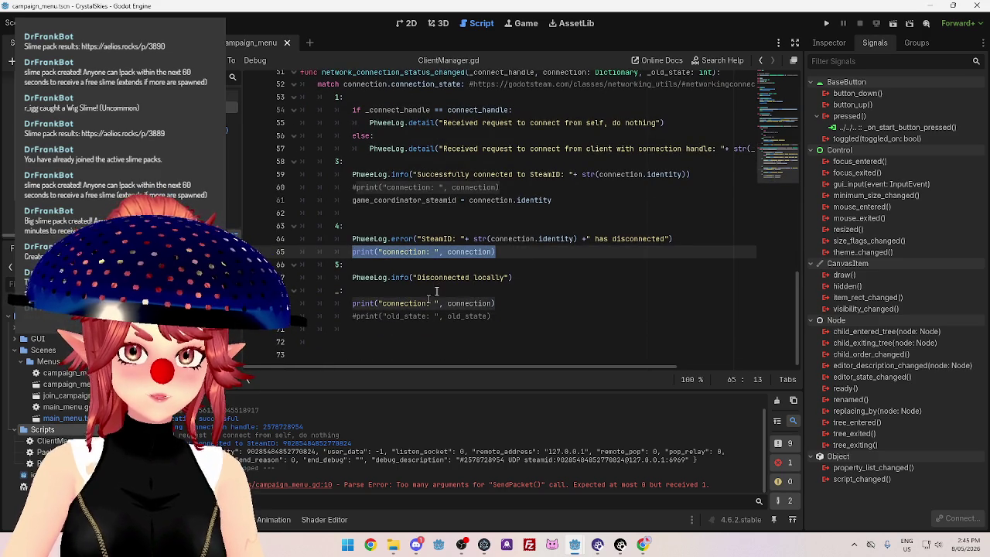
Uncomment the connection print on line 60 with Ctrl+K and run the game
{"action": "left_click", "coordinate": [354, 188]}
{"action": "key", "text": "ctrl+k"}
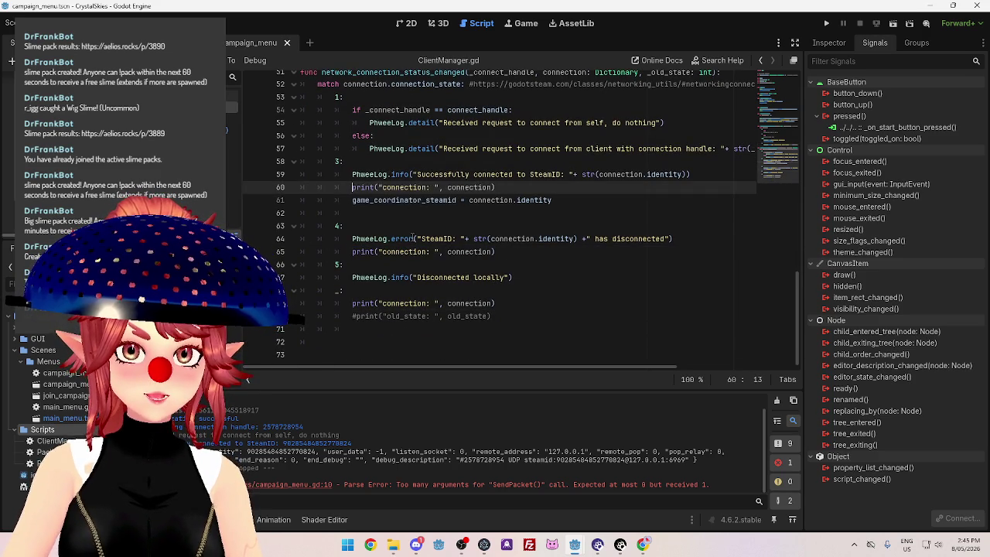
{"action": "scroll", "coordinate": [414, 237], "scroll_direction": "up", "scroll_amount": 1}
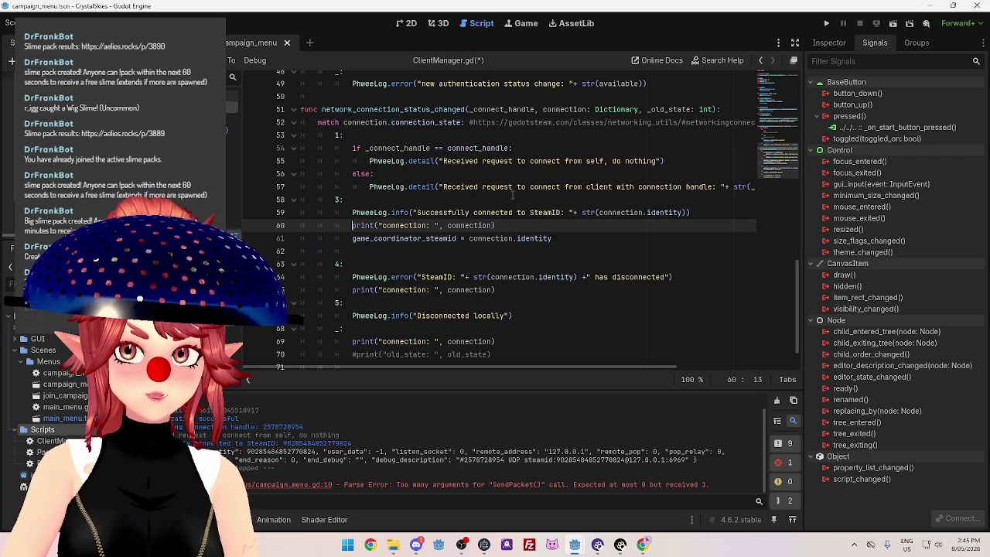
{"action": "mouse_move", "coordinate": [489, 364]}
{"action": "left_mouse_down"}
{"action": "mouse_move", "coordinate": [542, 373]}
{"action": "mouse_move", "coordinate": [504, 359]}
{"action": "left_mouse_up"}
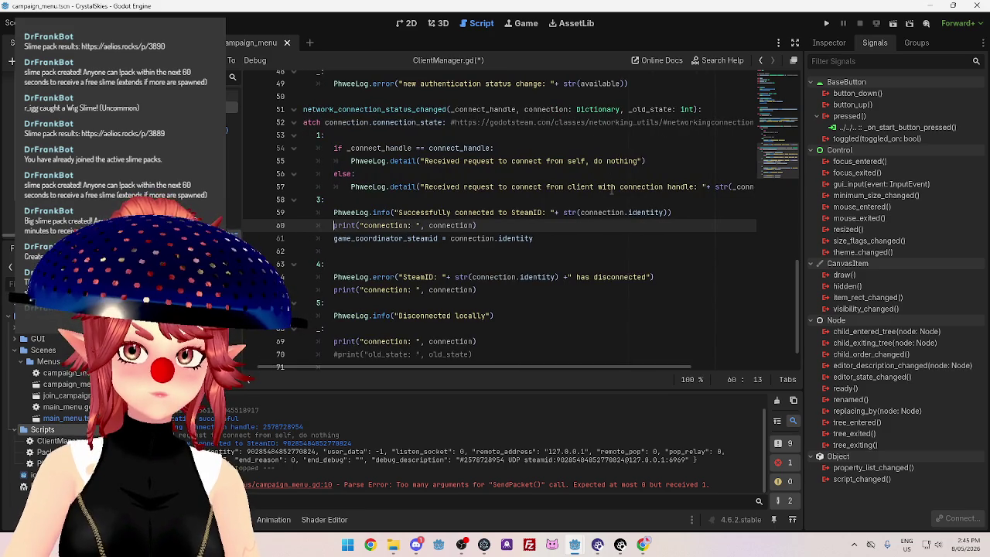
{"action": "left_click", "coordinate": [569, 248]}
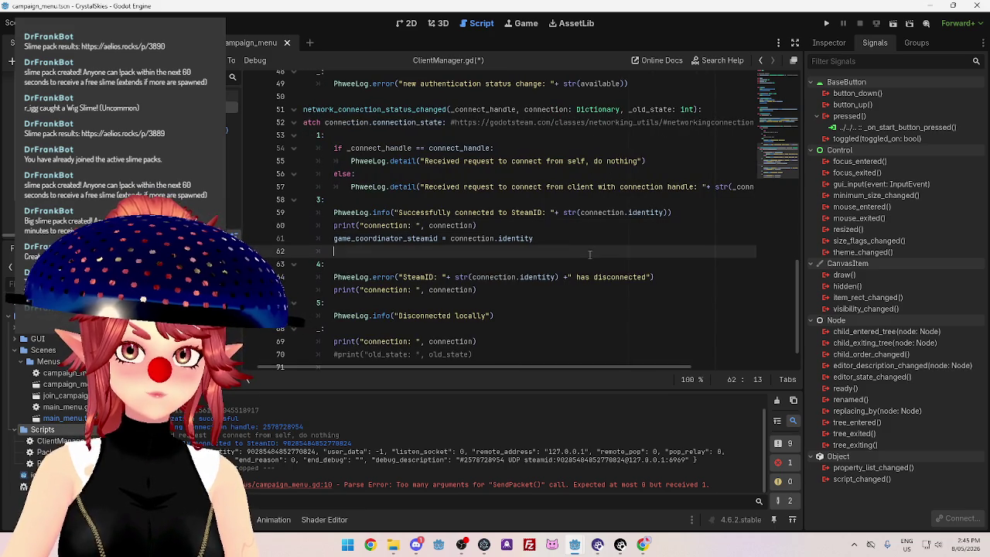
{"action": "key", "text": "F5"}
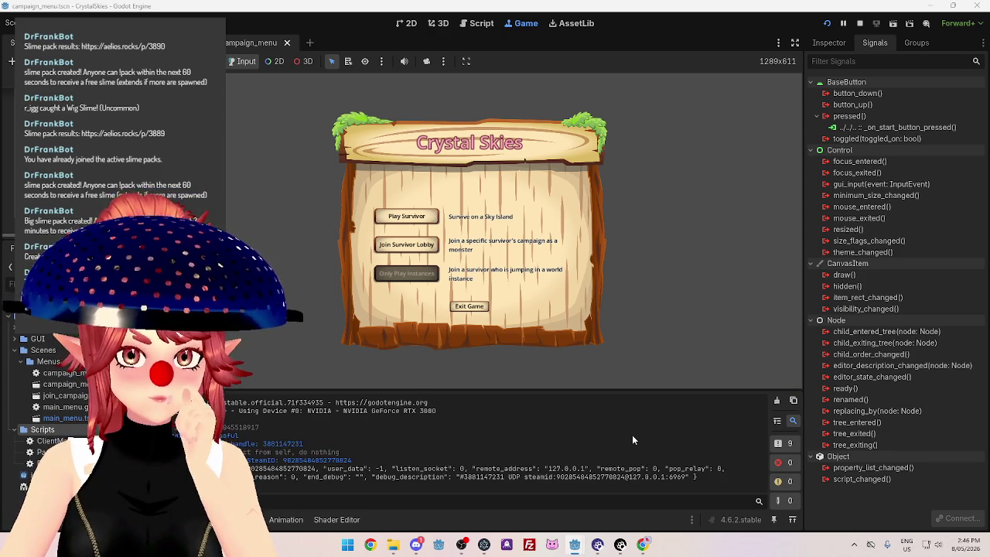
Inspect the logged Steam ID and new connection handle in the Output, then return to the docs
{"action": "double_click", "coordinate": [236, 426]}
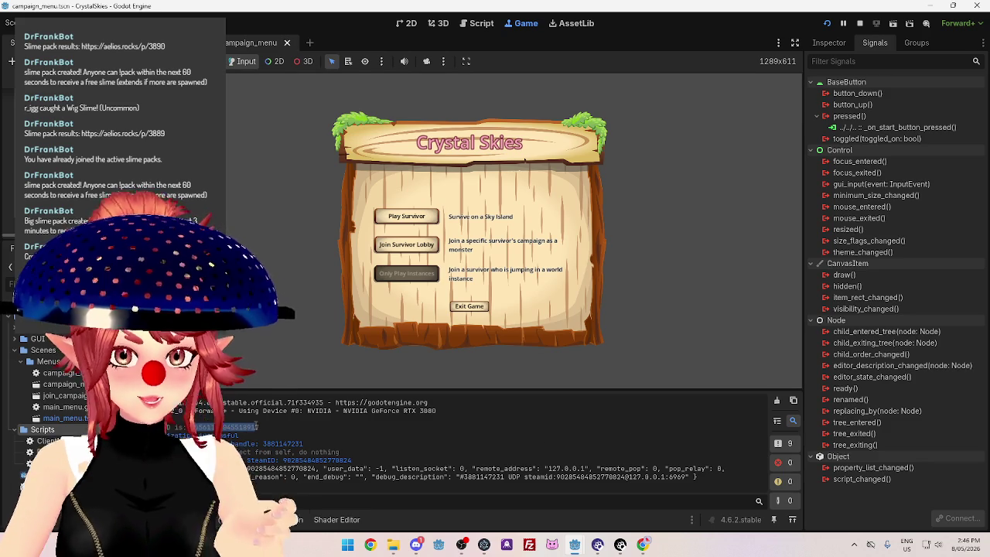
{"action": "double_click", "coordinate": [283, 443]}
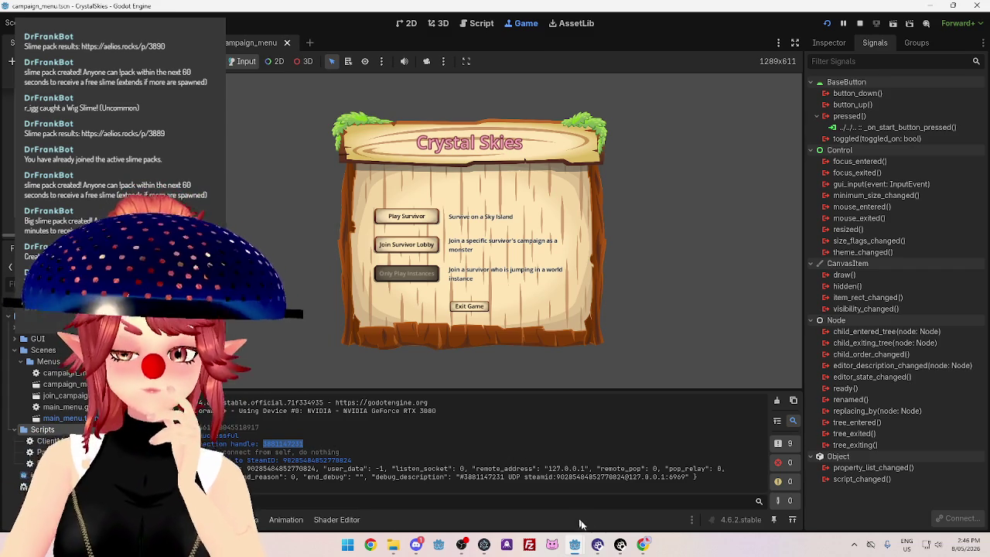
{"action": "left_click", "coordinate": [647, 546]}
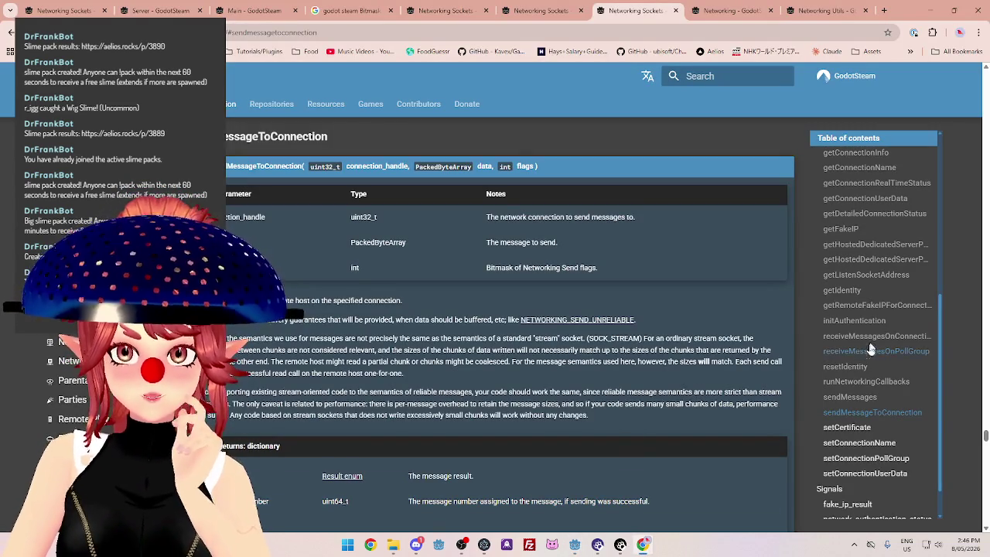
Look up the getListenSocketAddress and getIdentity references in the Networking Sockets docs
{"action": "left_click", "coordinate": [862, 280]}
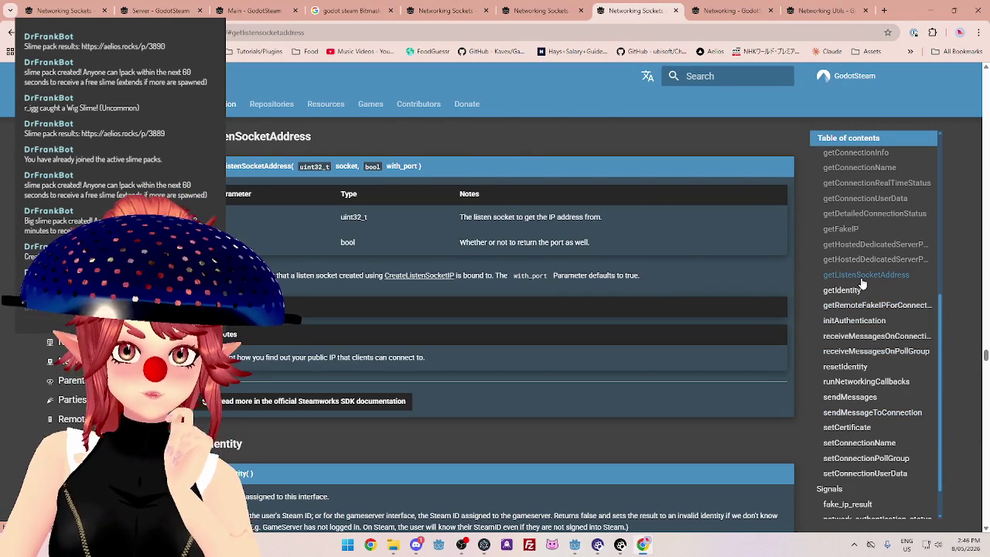
{"action": "left_click_drag", "start_coordinate": [504, 218], "coordinate": [561, 218]}
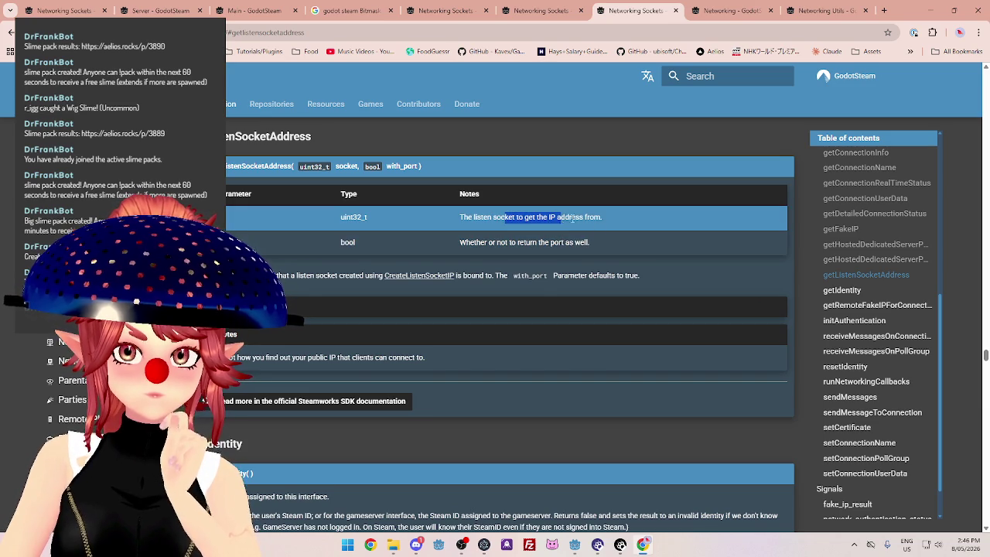
{"action": "left_click", "coordinate": [857, 292]}
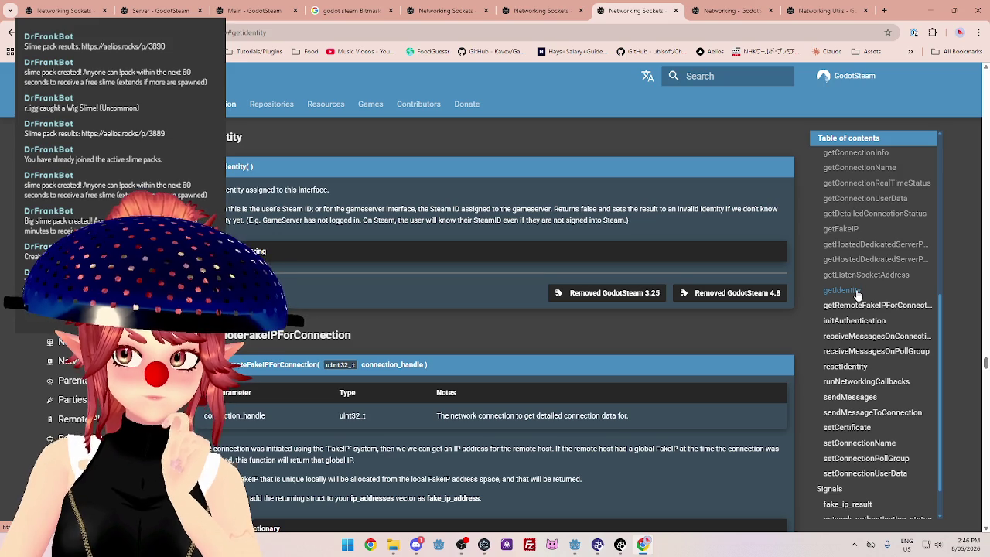
{"action": "scroll", "coordinate": [858, 250], "scroll_direction": "up", "scroll_amount": 1}
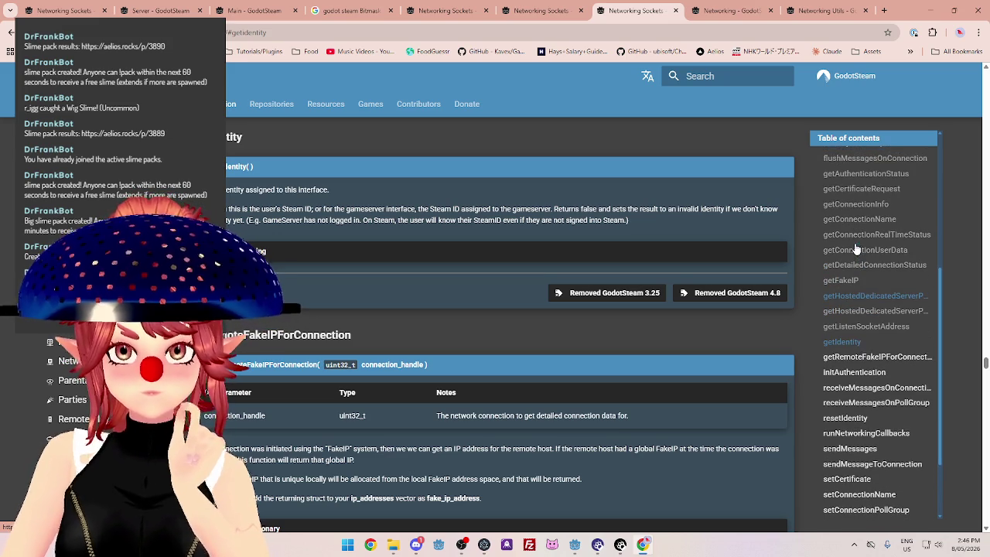
Check getConnectionName, then read getConnectionInfo's table of returned connection keys
{"action": "left_click", "coordinate": [854, 222]}
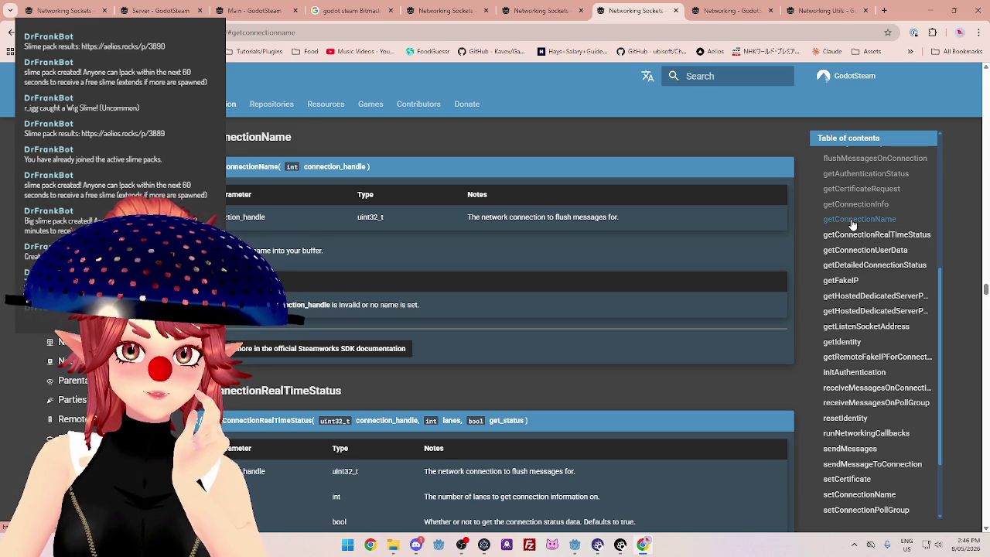
{"action": "left_click", "coordinate": [854, 209]}
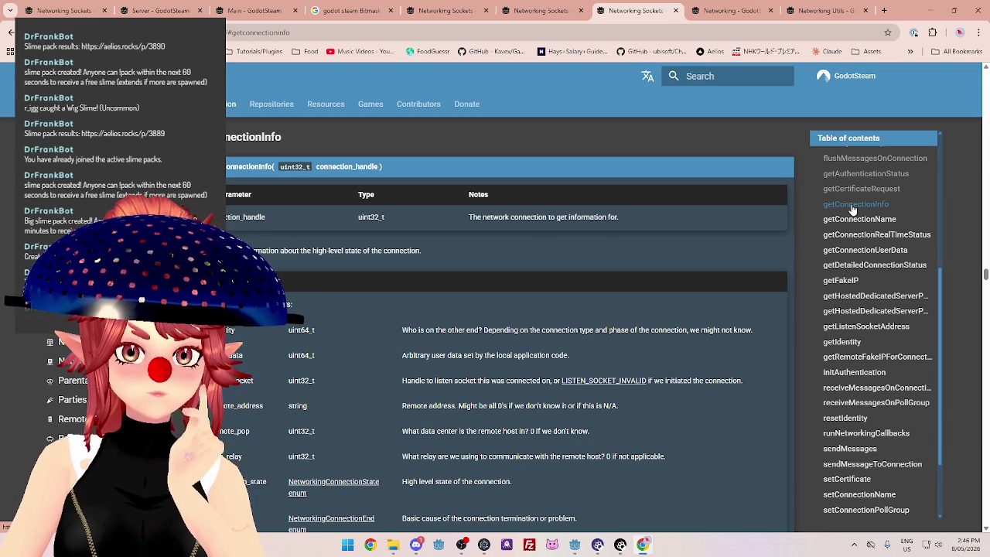
{"action": "scroll", "coordinate": [603, 249], "scroll_direction": "down", "scroll_amount": 2}
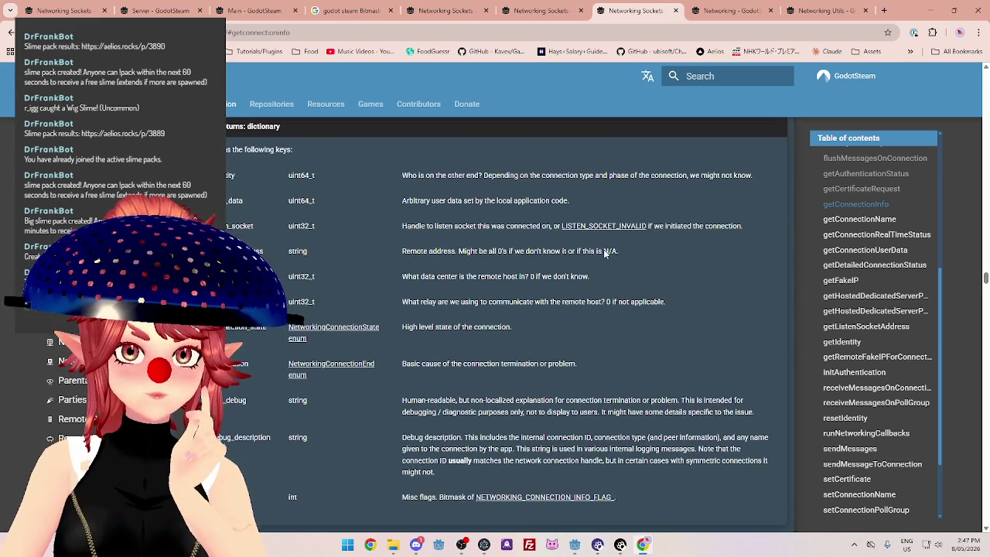
{"action": "scroll", "coordinate": [781, 239], "scroll_direction": "up", "scroll_amount": 1}
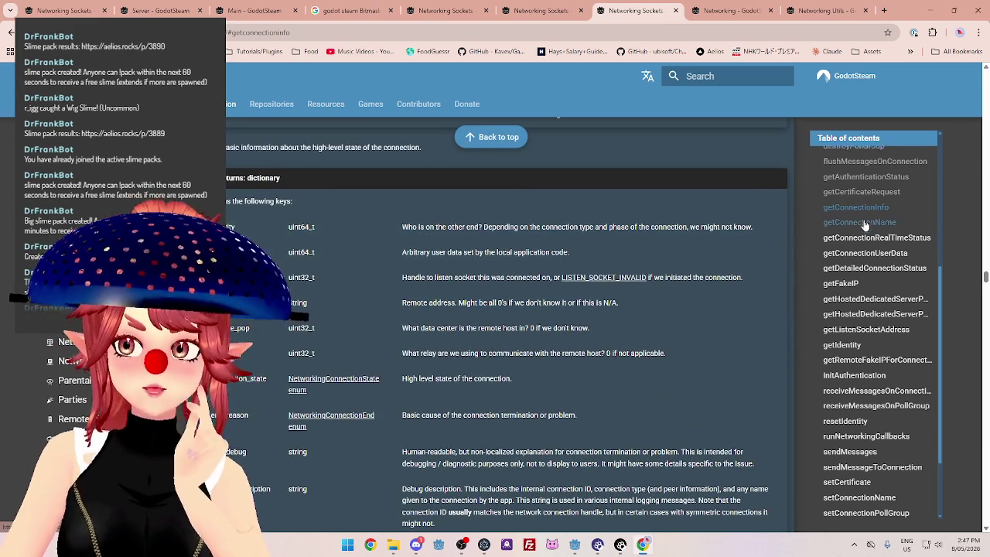
{"action": "scroll", "coordinate": [876, 263], "scroll_direction": "up", "scroll_amount": 1}
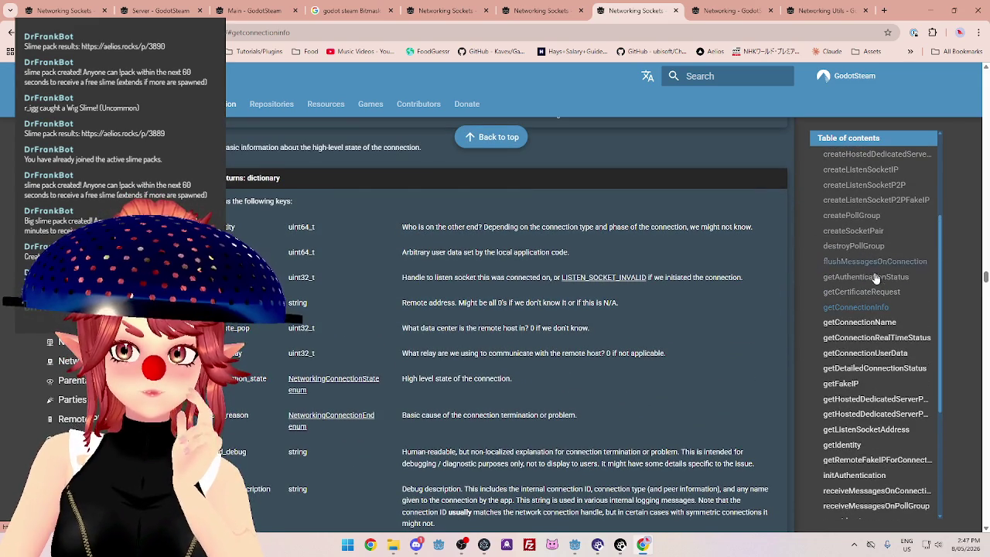
{"action": "scroll", "coordinate": [880, 297], "scroll_direction": "up", "scroll_amount": 1}
{"action": "scroll", "coordinate": [880, 298], "scroll_direction": "up", "scroll_amount": 2}
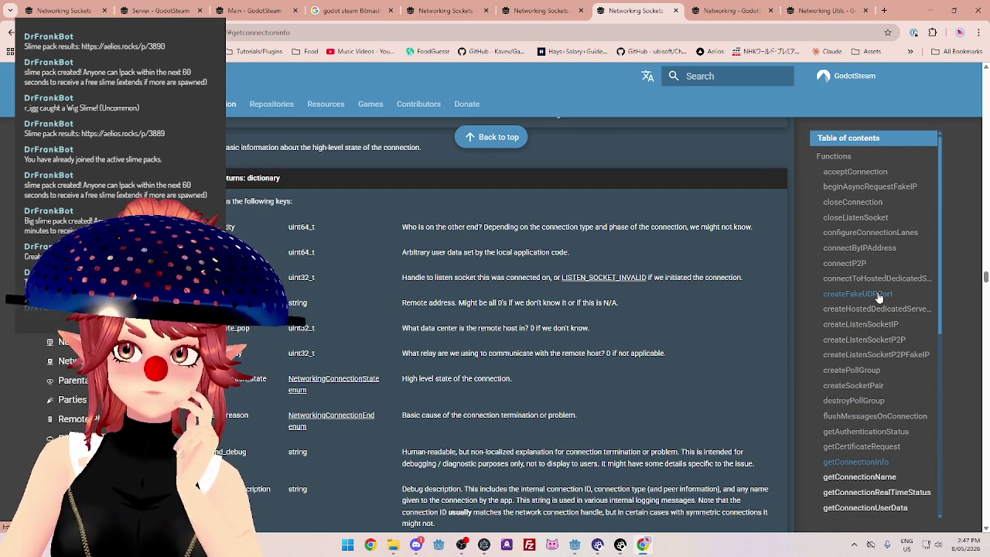
{"action": "scroll", "coordinate": [879, 297], "scroll_direction": "down", "scroll_amount": 2}
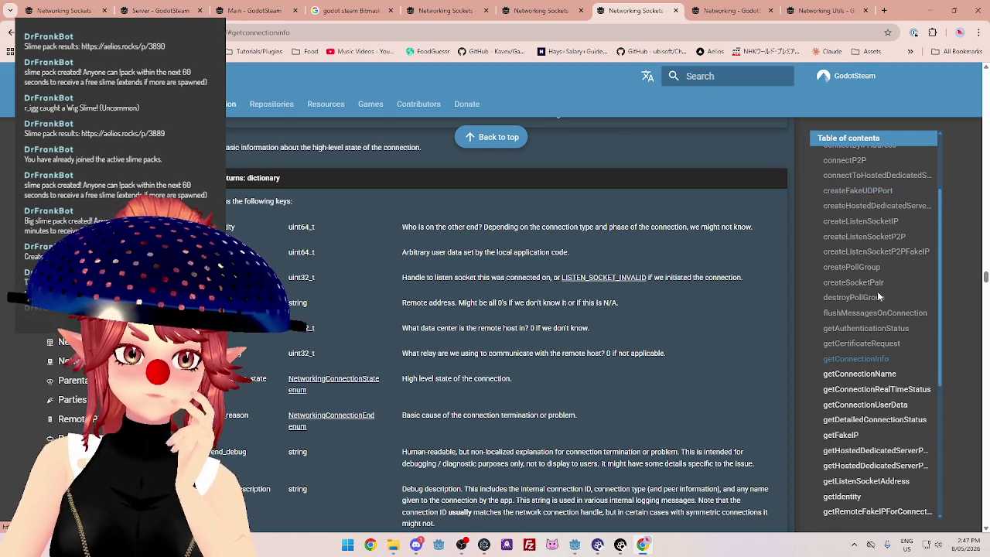
{"action": "scroll", "coordinate": [878, 293], "scroll_direction": "down", "scroll_amount": 1}
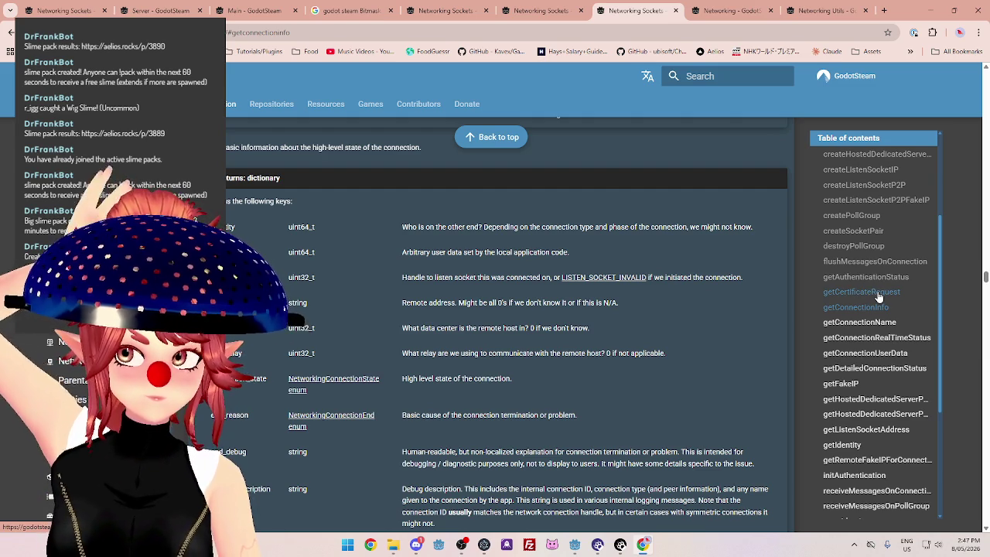
Return to getIdentity and highlight the sentence about the gameserver's assigned Steam ID
{"action": "left_click", "coordinate": [847, 447]}
{"action": "left_click_drag", "start_coordinate": [324, 209], "coordinate": [456, 209]}
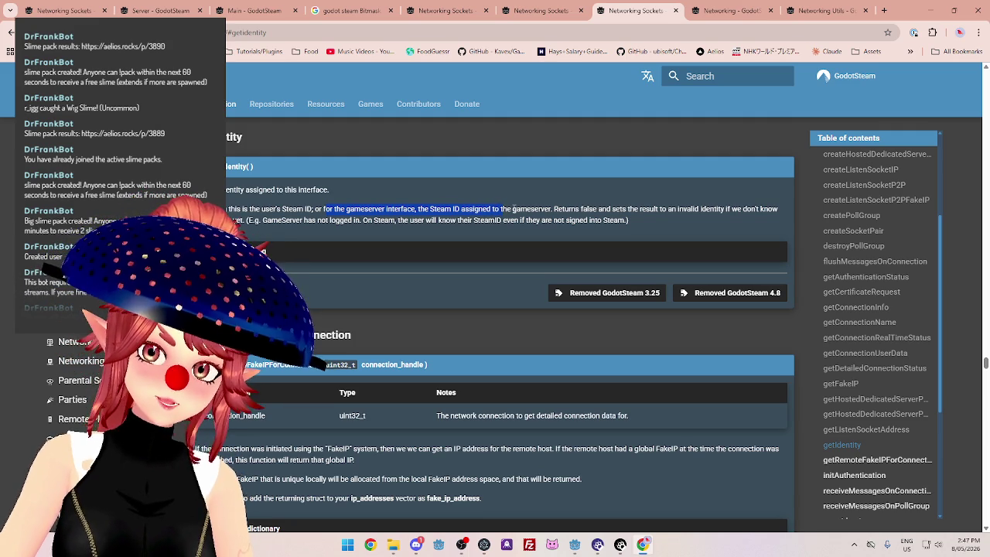
{"action": "left_click_drag", "start_coordinate": [455, 208], "coordinate": [563, 209]}
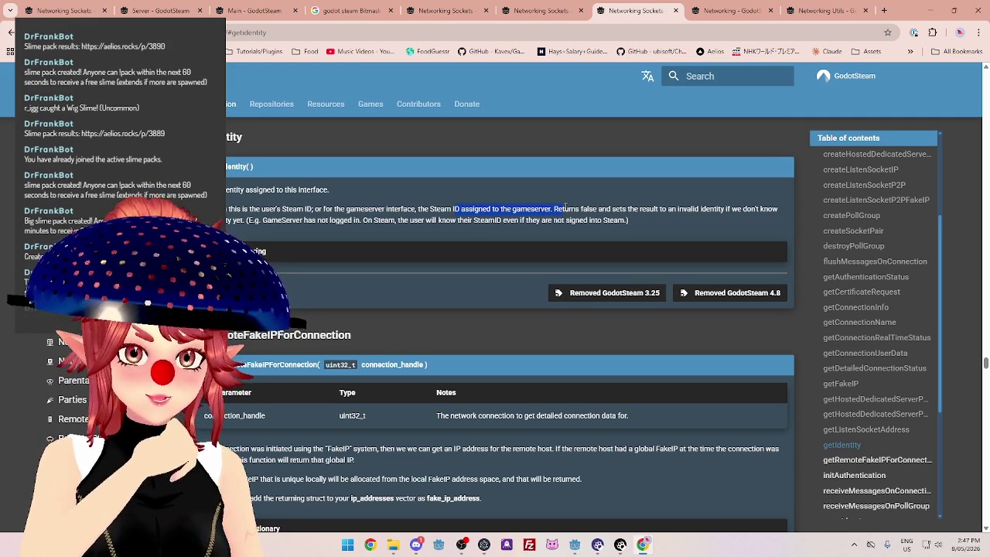
In the server's Godot editor, highlight the listen_socket value 65536 in the Output
{"action": "mouse_move", "coordinate": [575, 543]}
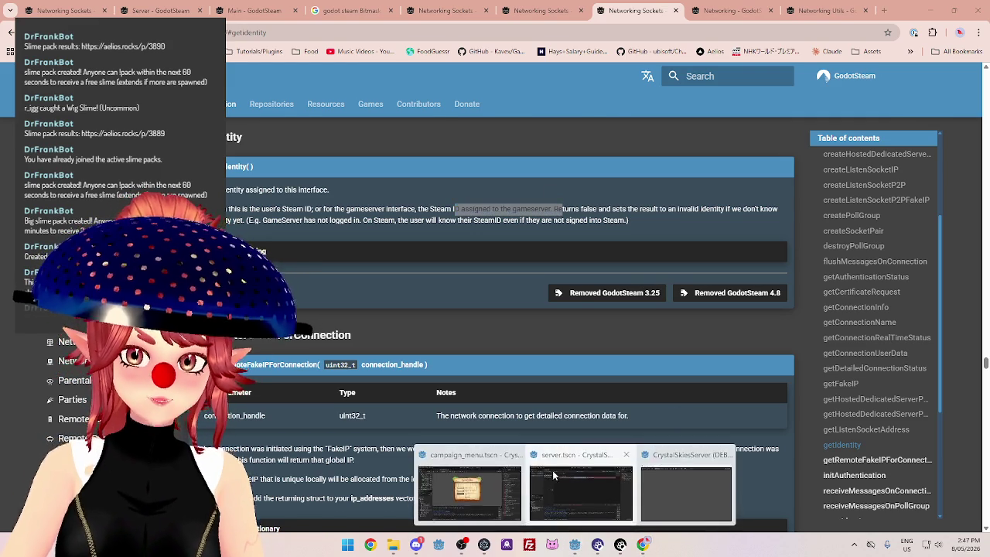
{"action": "left_click", "coordinate": [553, 470]}
{"action": "double_click", "coordinate": [242, 410]}
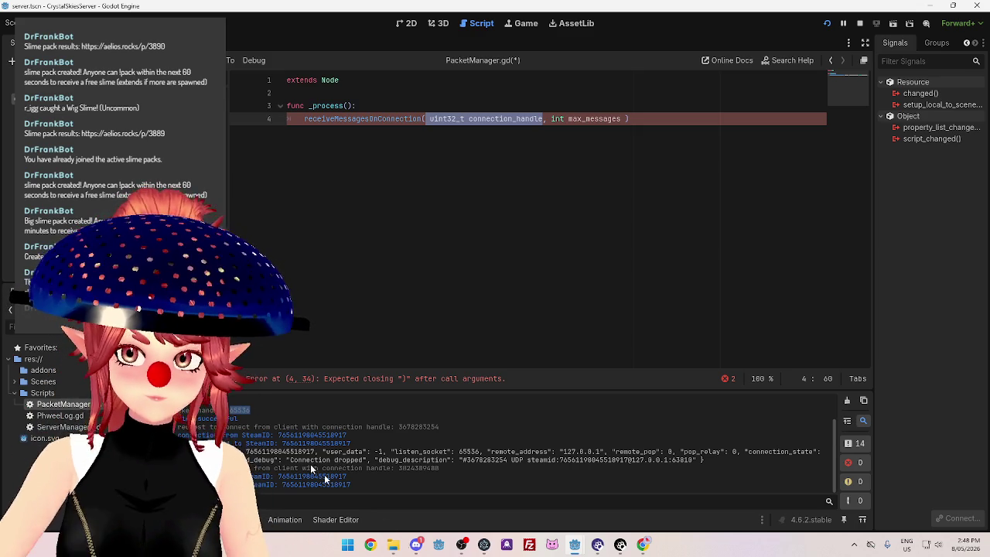
Highlight the client's listen_socket value of 0 in campaign_menu's log, then stop the game
{"action": "mouse_move", "coordinate": [577, 545]}
{"action": "left_click", "coordinate": [547, 464]}
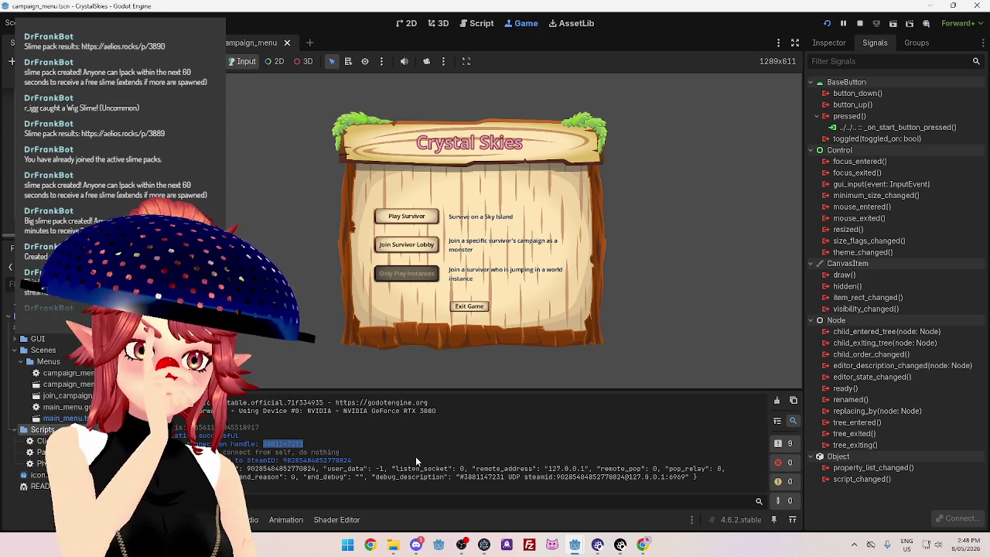
{"action": "left_click_drag", "start_coordinate": [399, 468], "coordinate": [454, 468]}
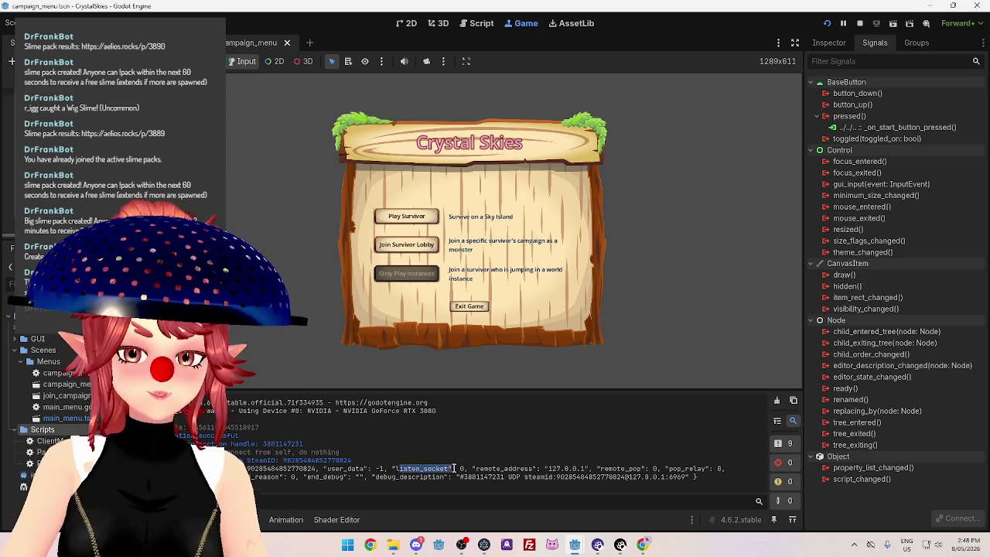
{"action": "double_click", "coordinate": [462, 469]}
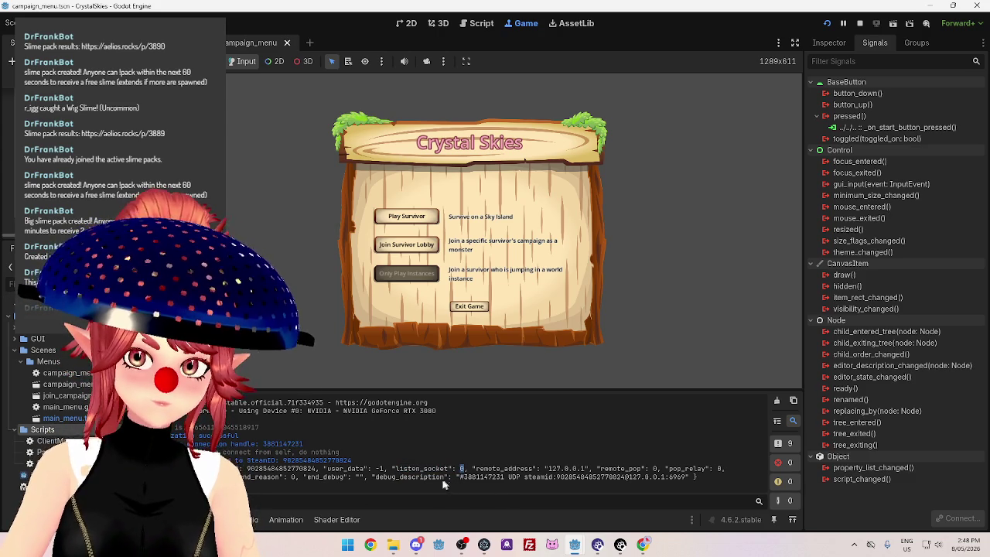
{"action": "left_click", "coordinate": [461, 468]}
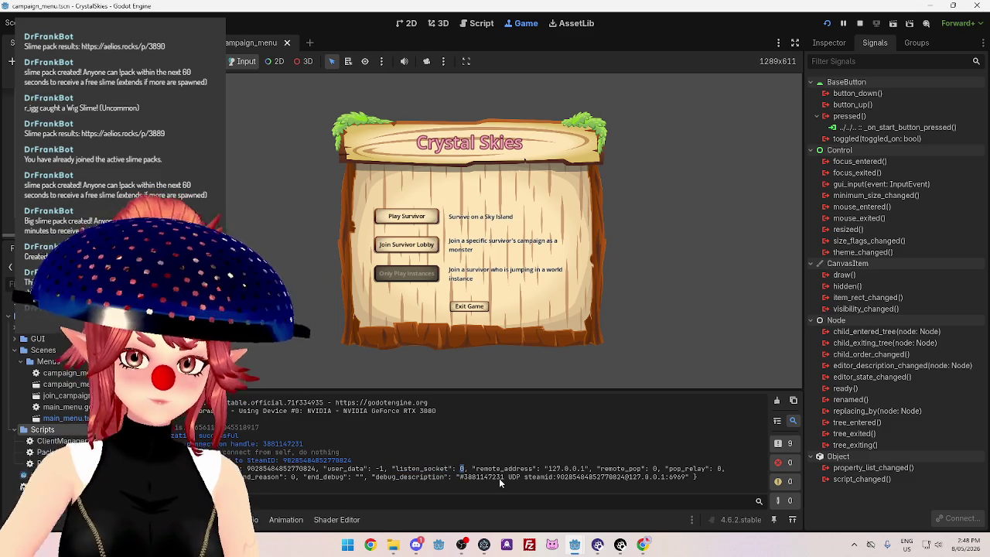
{"action": "left_click", "coordinate": [860, 23]}
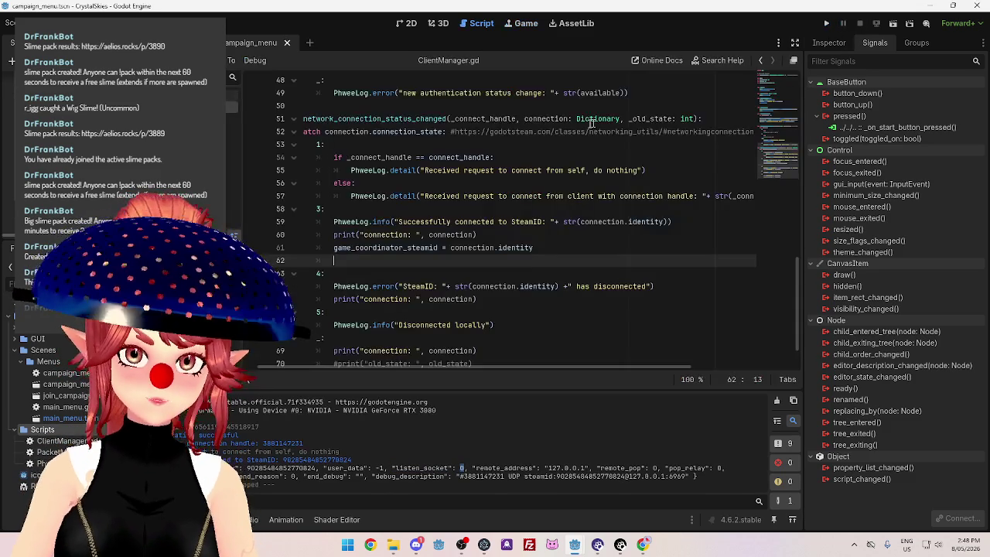
Open SendPacket in PacketManager.gd, delete pass, and uncomment the sendMessageToConnection call
{"action": "left_click", "coordinate": [232, 95]}
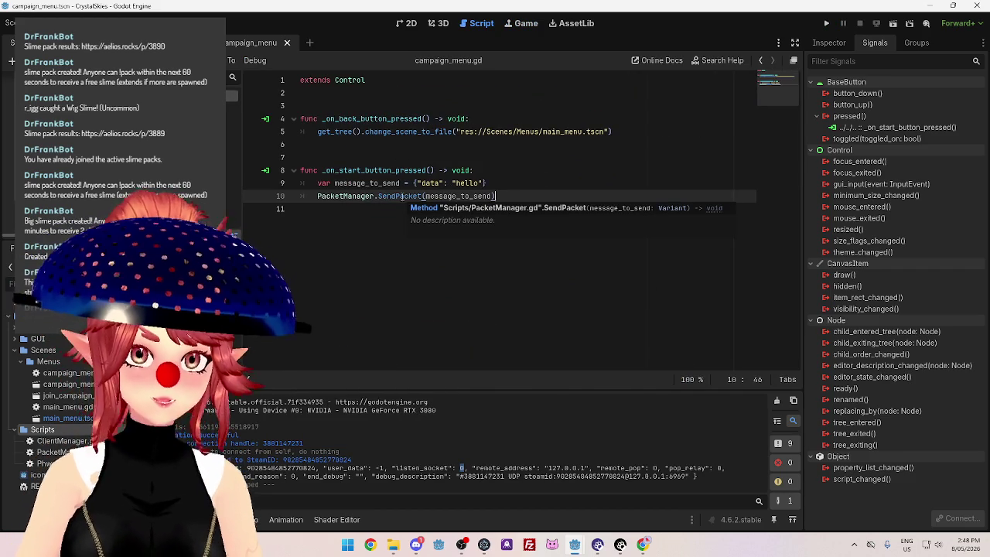
{"action": "left_click", "coordinate": [383, 196], "text": "ctrl"}
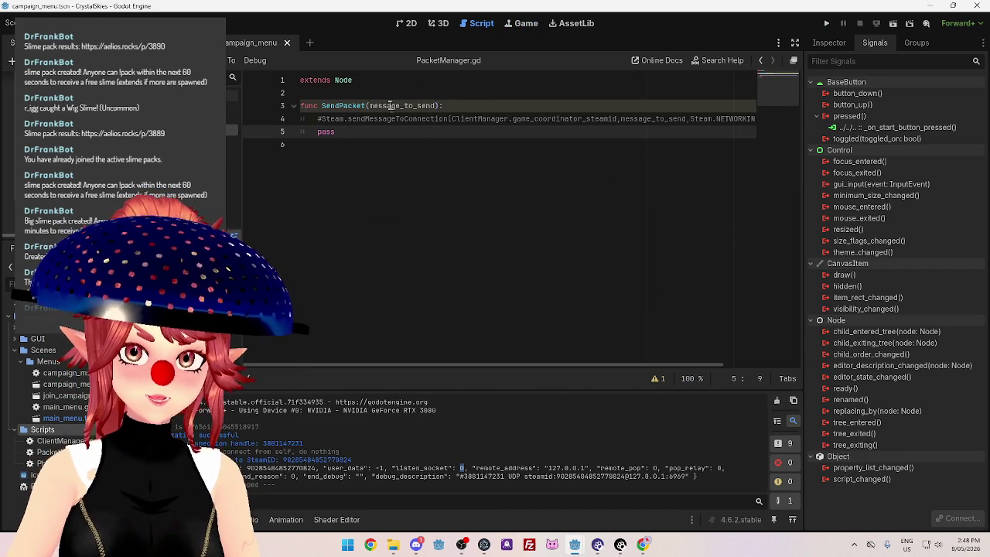
{"action": "double_click", "coordinate": [346, 130]}
{"action": "key", "text": "BackSpace"}
{"action": "key", "text": "Up"}
{"action": "key", "text": "ctrl+k"}
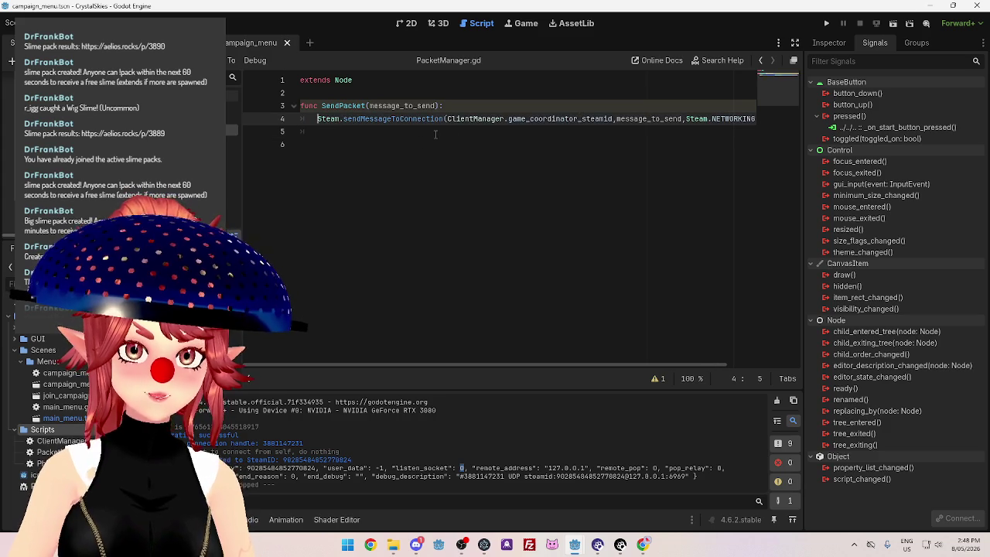
Pass connection 0 instead of the steamid, drop the extra argument, and save PacketManager.gd
{"action": "left_click_drag", "start_coordinate": [447, 118], "coordinate": [613, 119]}
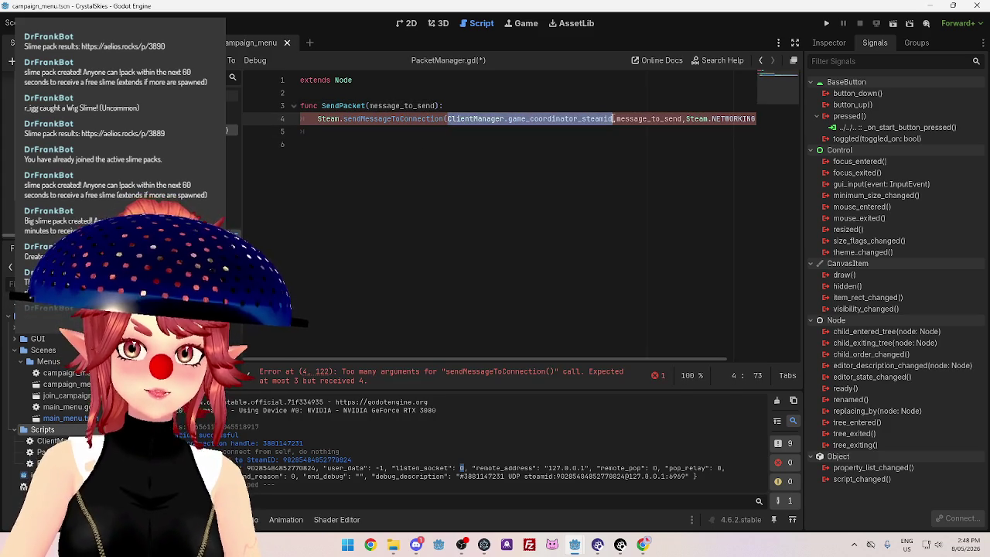
{"action": "type", "text": "0"}
{"action": "left_click", "coordinate": [474, 119]}
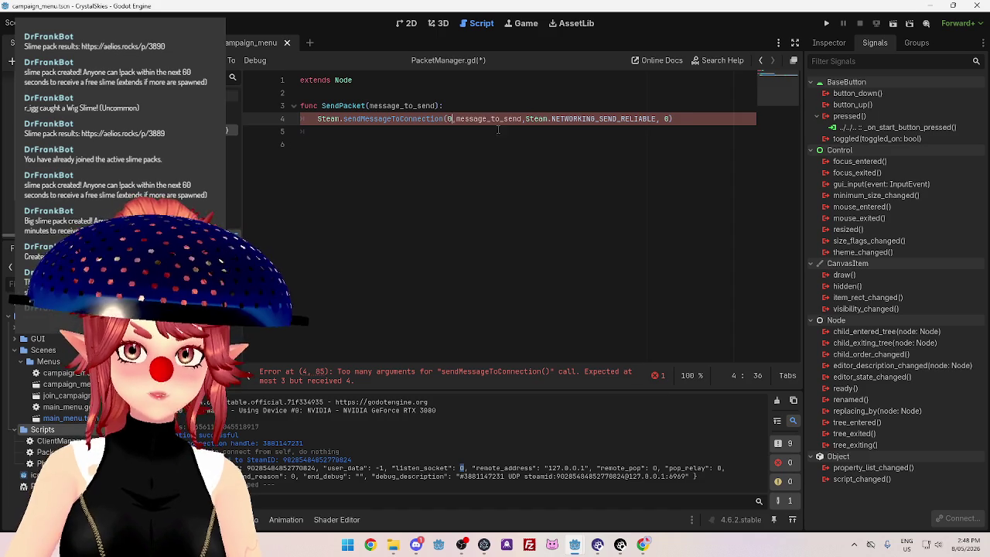
{"action": "mouse_move", "coordinate": [411, 119]}
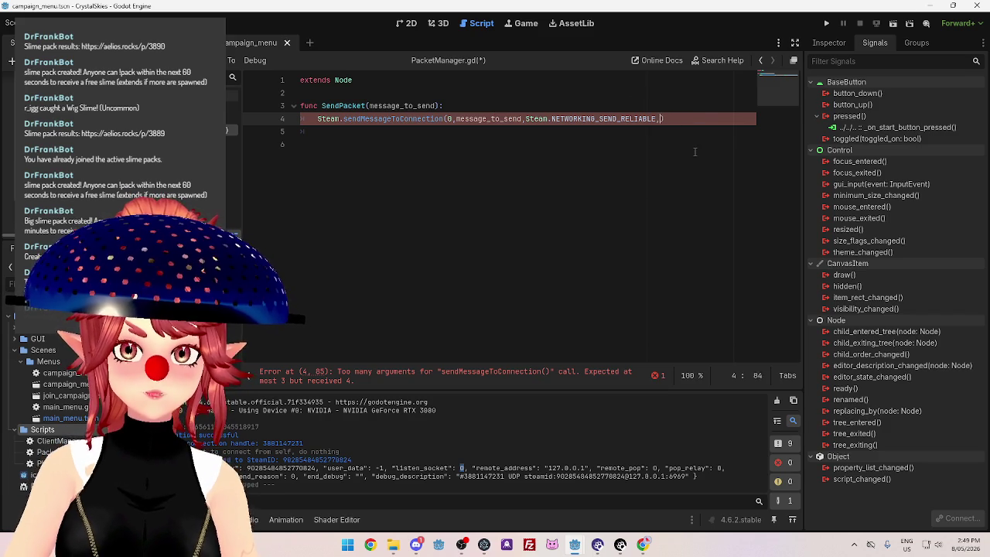
{"action": "left_click", "coordinate": [580, 165]}
{"action": "key", "text": "ctrl+s"}
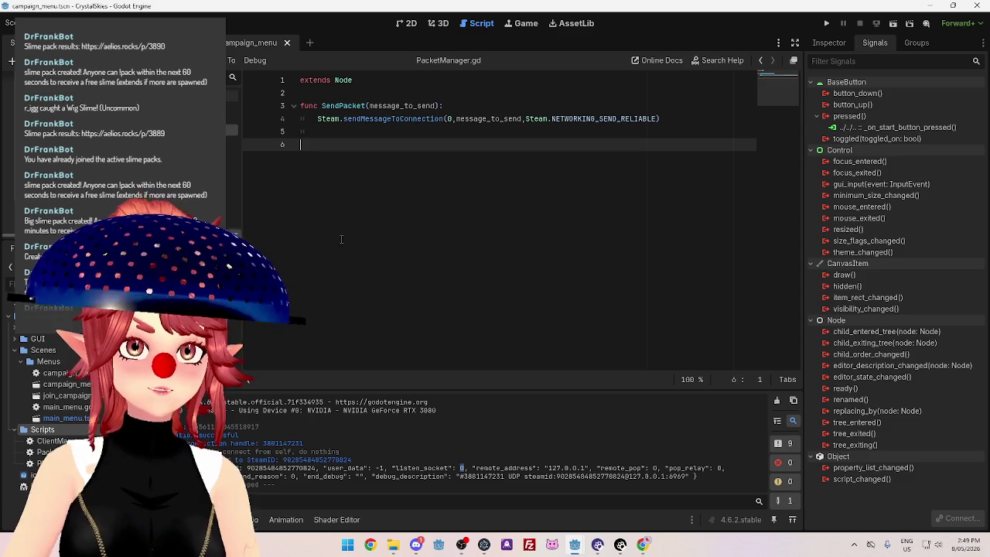
{"action": "left_click_drag", "start_coordinate": [344, 118], "coordinate": [441, 119]}
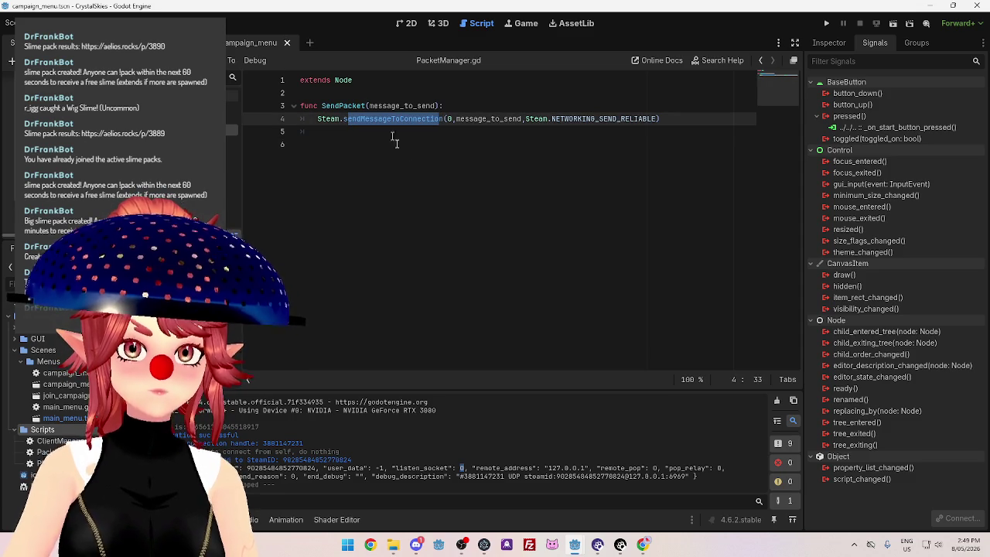
{"action": "left_click", "coordinate": [643, 544]}
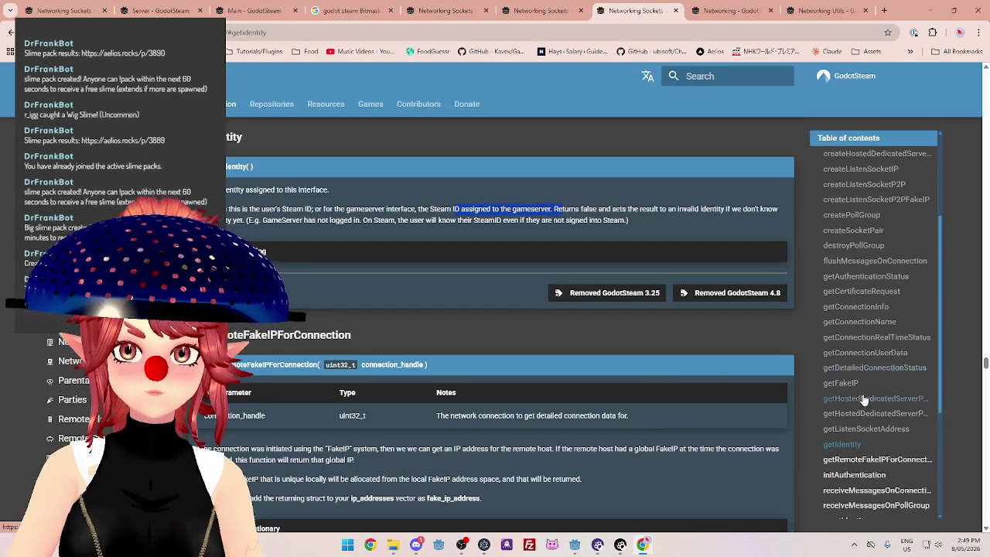
Open the receiveMessagesOnConnection reference in the GodotSteam docs, then return to the CrystalSkies editor
{"action": "scroll", "coordinate": [864, 395], "scroll_direction": "down", "scroll_amount": 1}
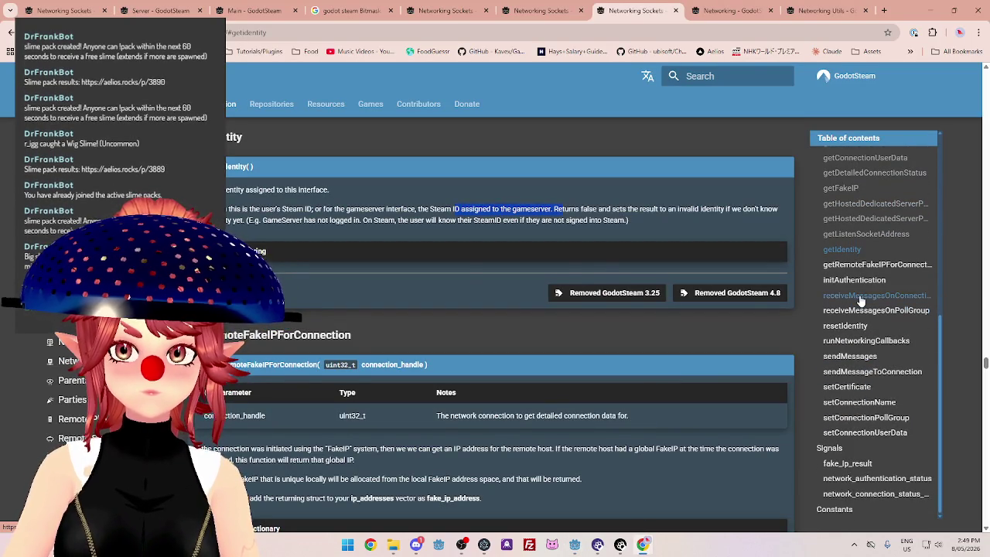
{"action": "left_click", "coordinate": [861, 298]}
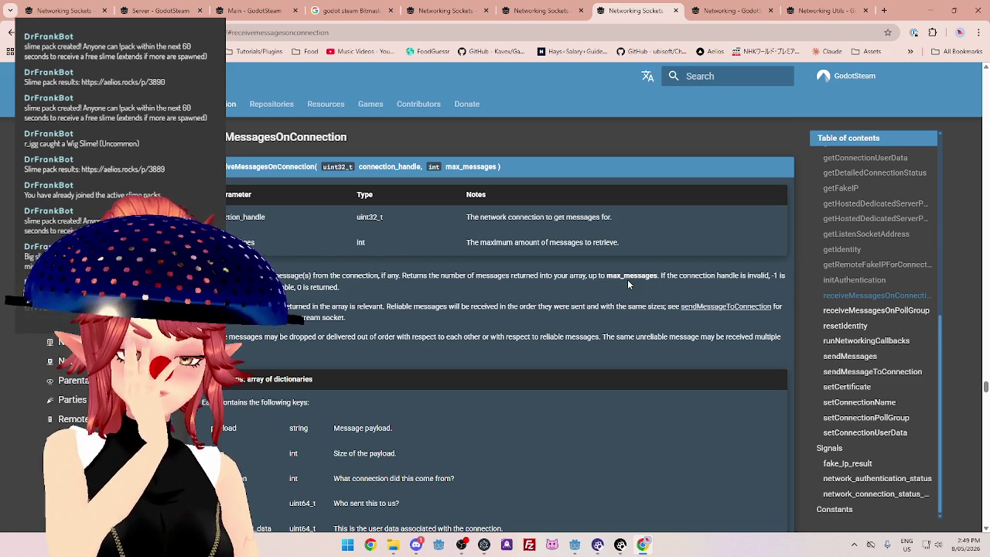
{"action": "mouse_move", "coordinate": [576, 546]}
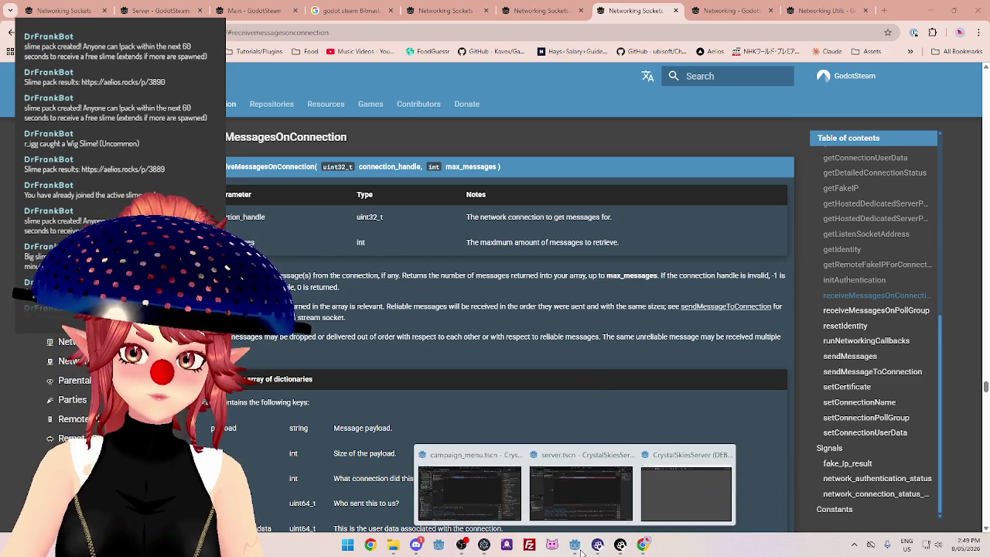
{"action": "left_click", "coordinate": [470, 515]}
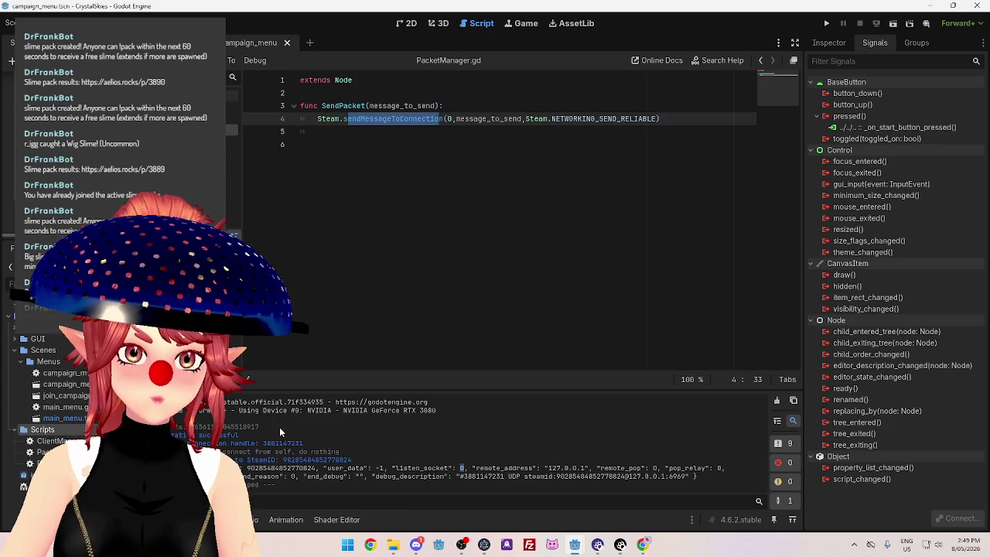
{"action": "mouse_move", "coordinate": [584, 548]}
{"action": "left_click", "coordinate": [606, 511]}
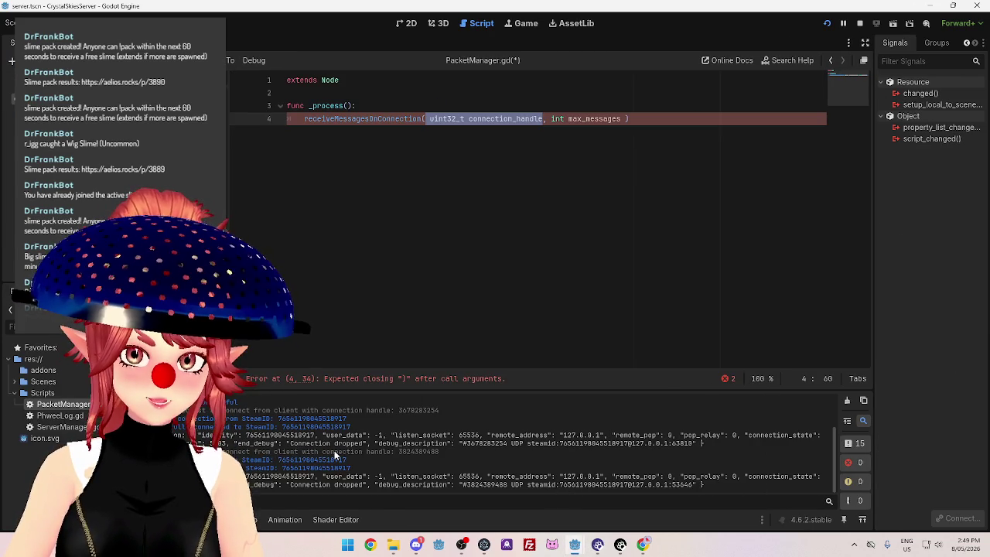
{"action": "scroll", "coordinate": [320, 455], "scroll_direction": "up", "scroll_amount": 2}
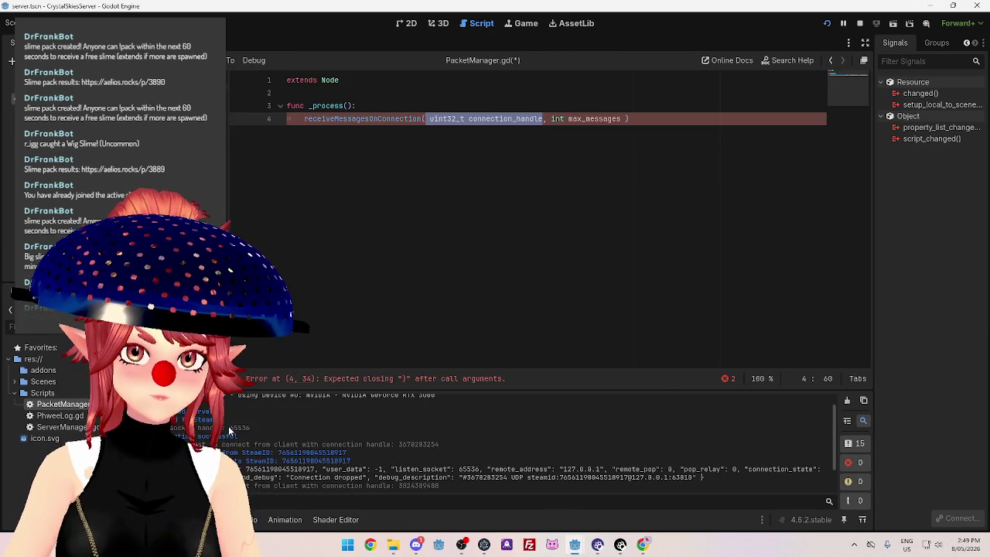
{"action": "double_click", "coordinate": [294, 453]}
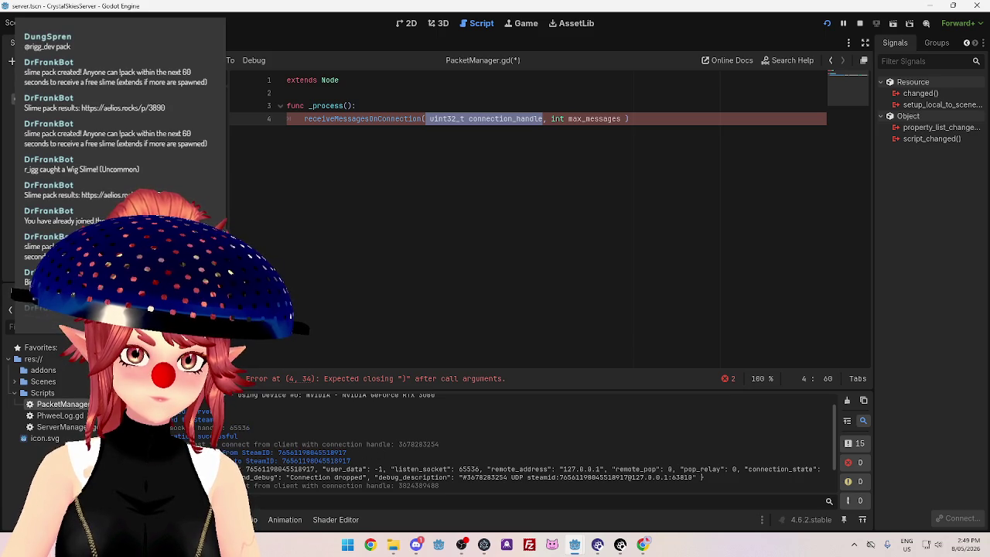
{"action": "left_click_drag", "start_coordinate": [222, 444], "coordinate": [315, 444]}
{"action": "double_click", "coordinate": [400, 446]}
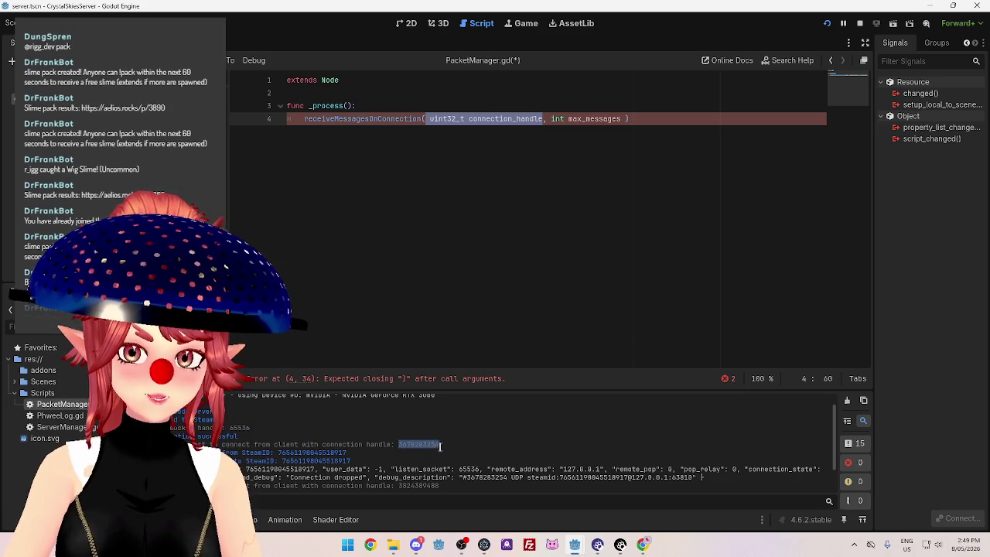
{"action": "double_click", "coordinate": [422, 444]}
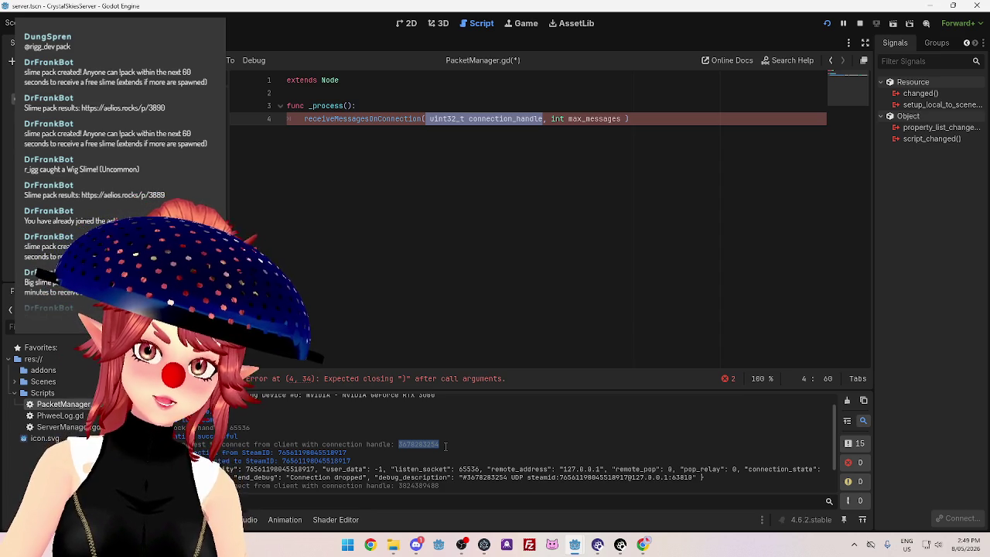
{"action": "left_click", "coordinate": [442, 445]}
{"action": "left_click_drag", "start_coordinate": [399, 444], "coordinate": [440, 444]}
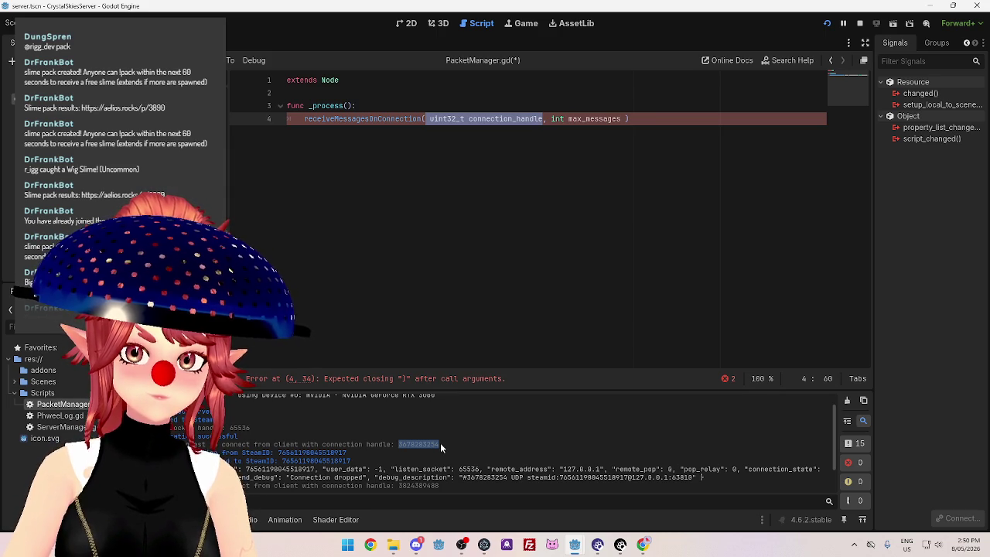
{"action": "mouse_move", "coordinate": [597, 544]}
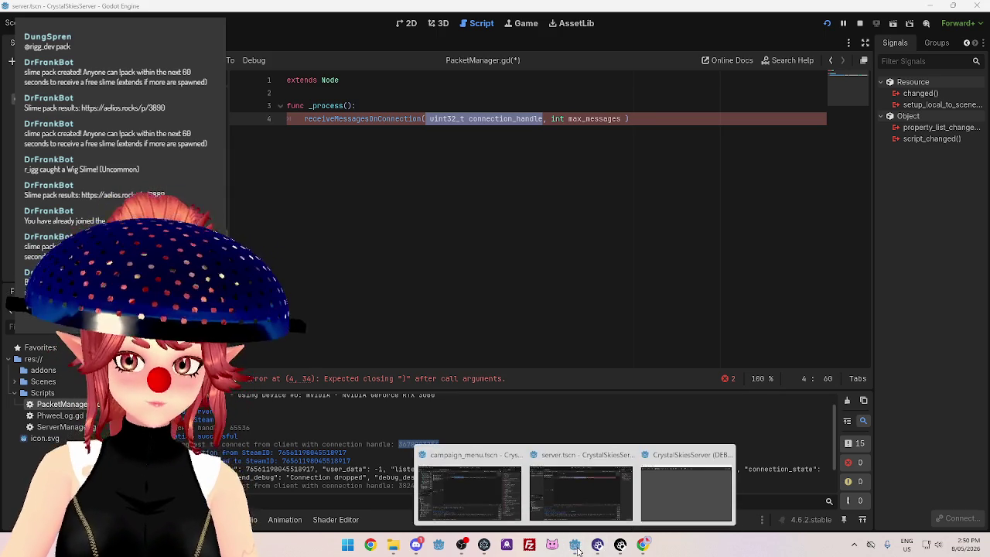
{"action": "left_click", "coordinate": [454, 493]}
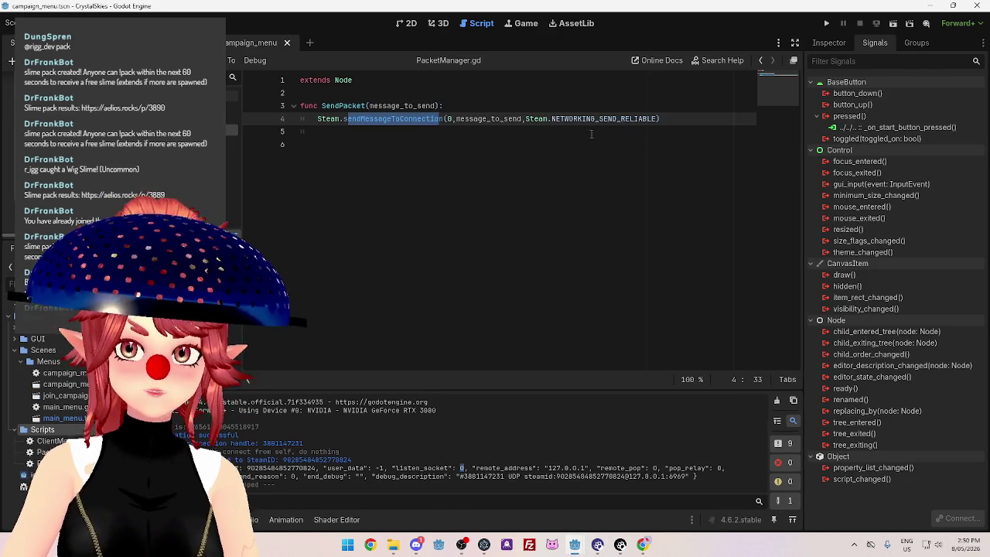
{"action": "left_click", "coordinate": [418, 133]}
{"action": "type", "text": "# 3678283254"}
{"action": "key", "text": "Return"}
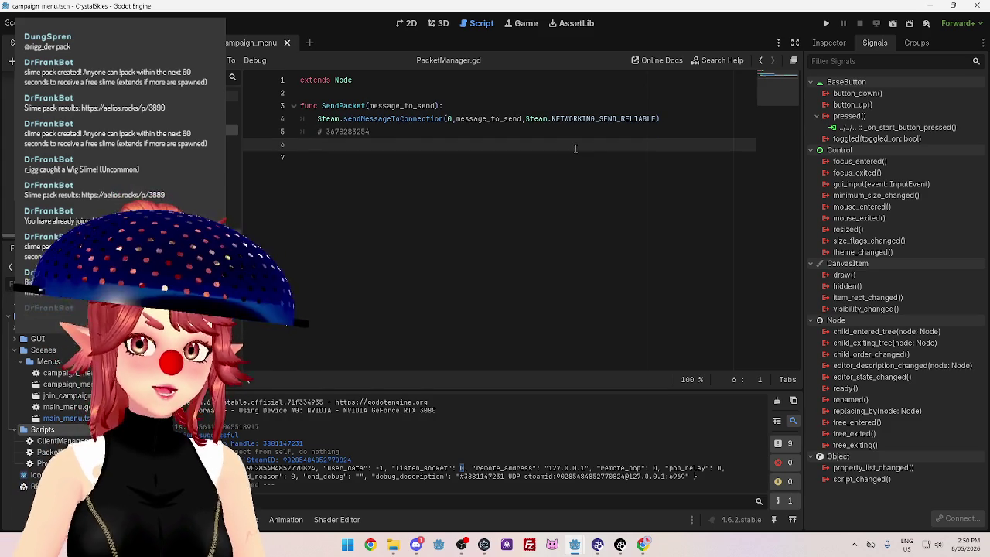
{"action": "type", "text": "#"}
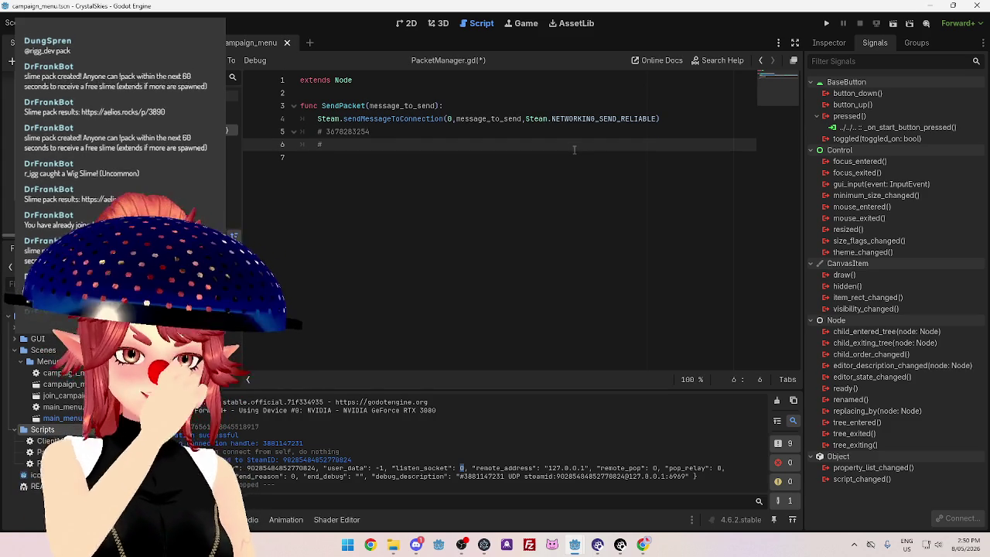
{"action": "left_click", "coordinate": [507, 190]}
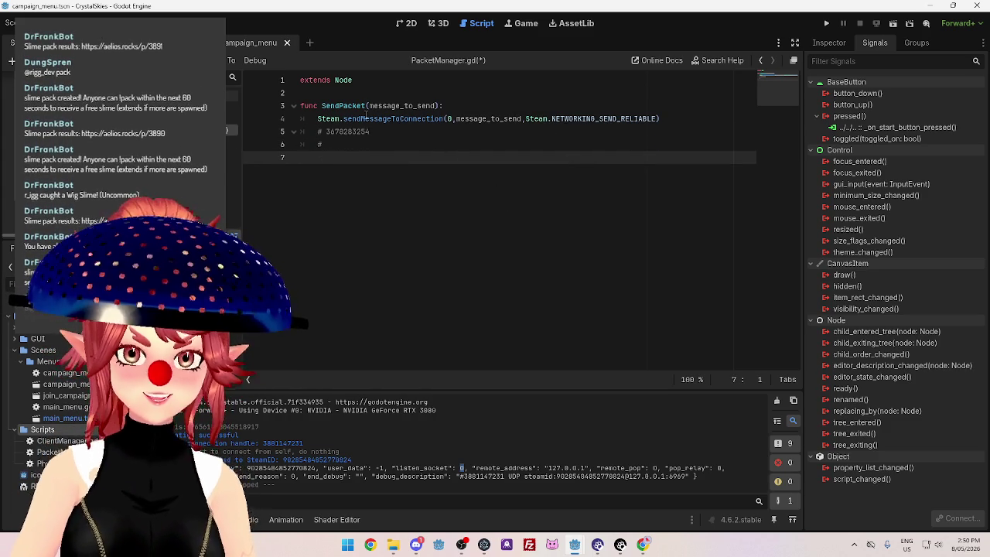
Compare the server's receiveMessagesOnConnection line with the noted handle, ending in the server editor
{"action": "mouse_move", "coordinate": [349, 128]}
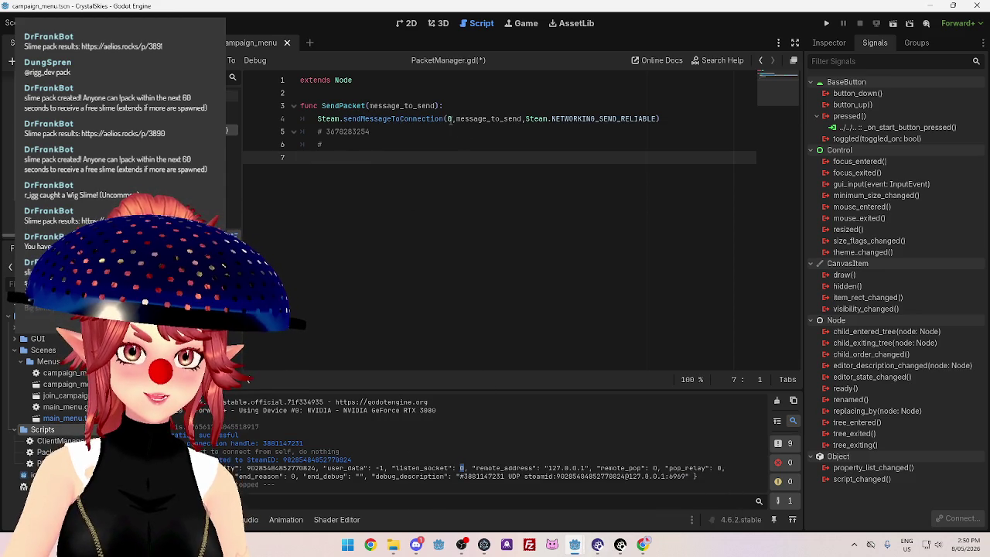
{"action": "mouse_move", "coordinate": [574, 550]}
{"action": "left_click", "coordinate": [579, 487]}
{"action": "left_click", "coordinate": [404, 153]}
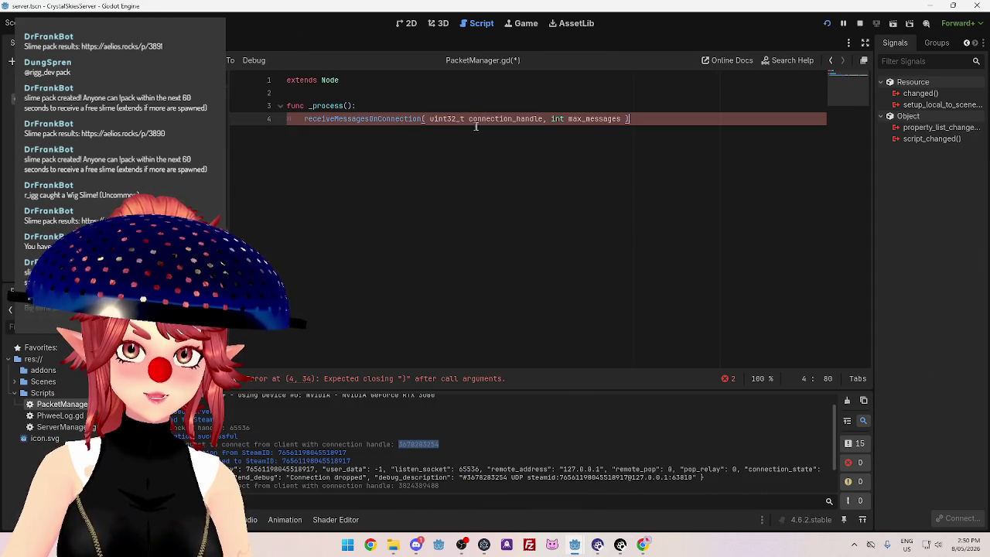
{"action": "mouse_move", "coordinate": [574, 549]}
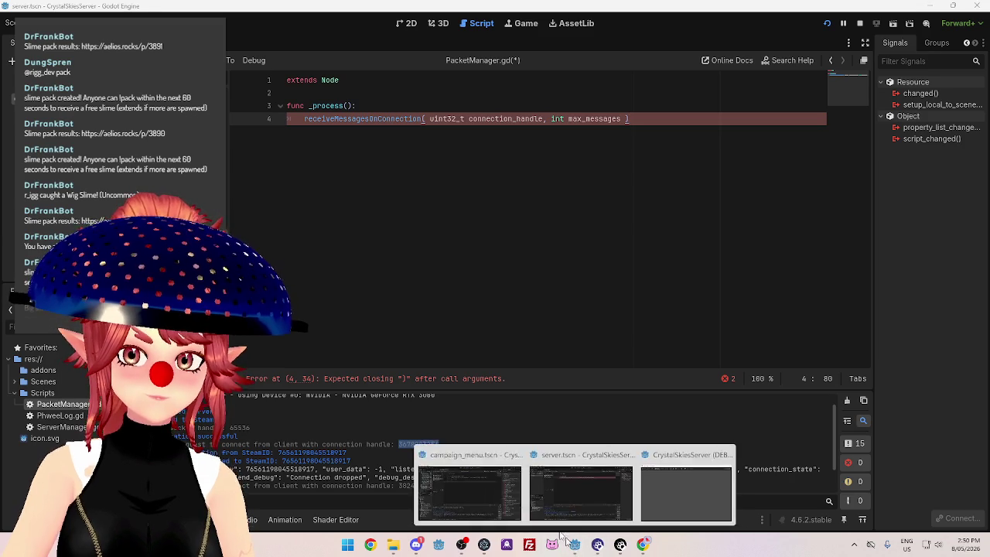
{"action": "left_click", "coordinate": [464, 483]}
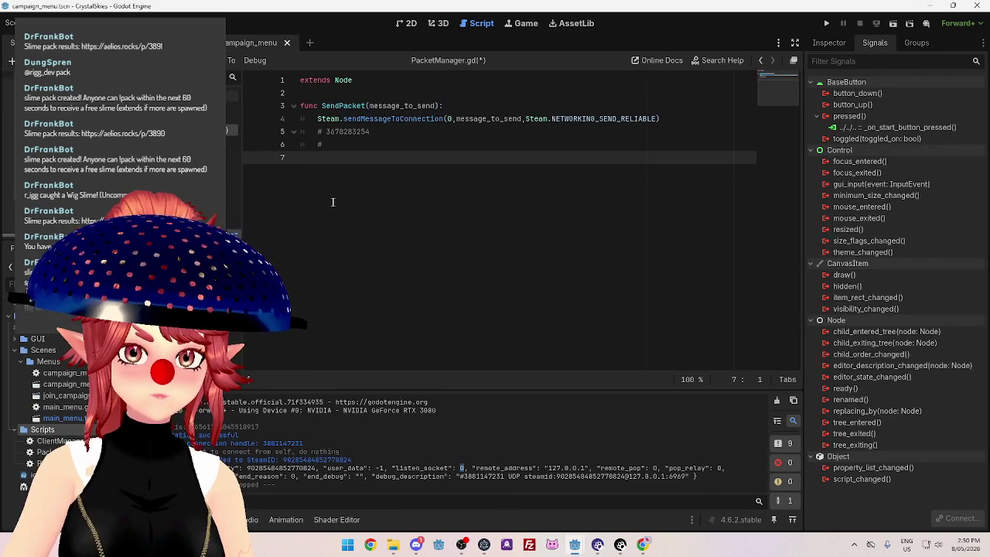
{"action": "left_click", "coordinate": [327, 132]}
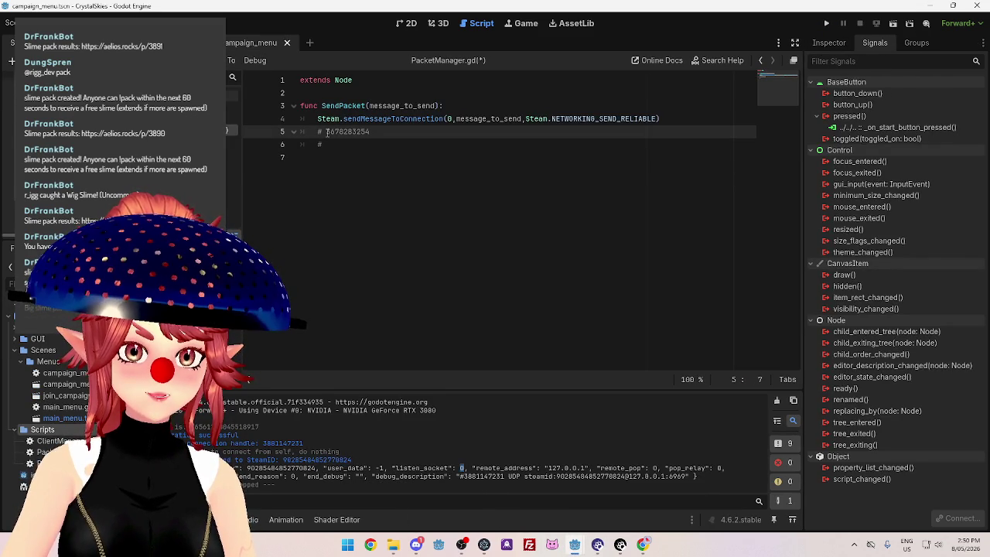
{"action": "left_click_drag", "start_coordinate": [355, 131], "coordinate": [373, 131]}
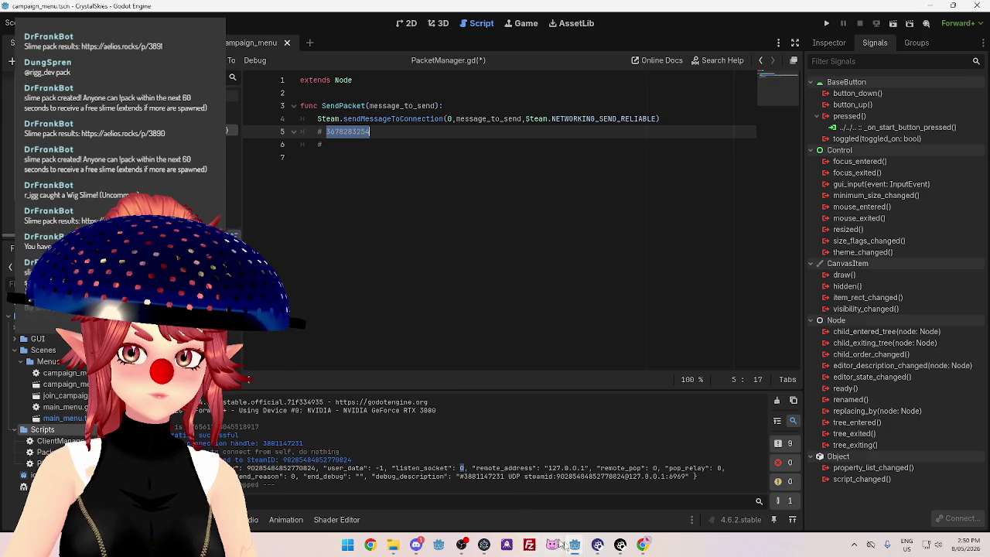
{"action": "mouse_move", "coordinate": [594, 528]}
{"action": "mouse_move", "coordinate": [616, 508]}
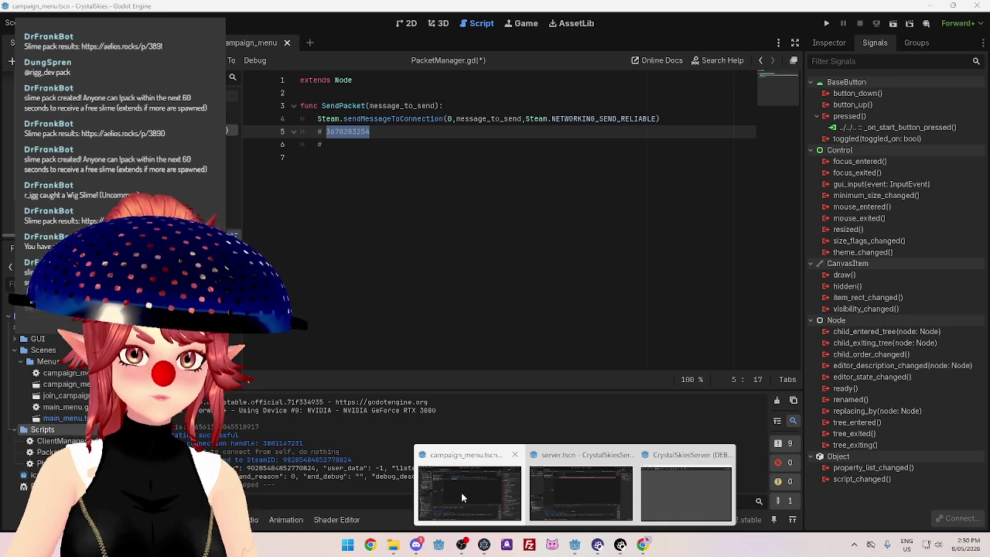
{"action": "left_click", "coordinate": [554, 502]}
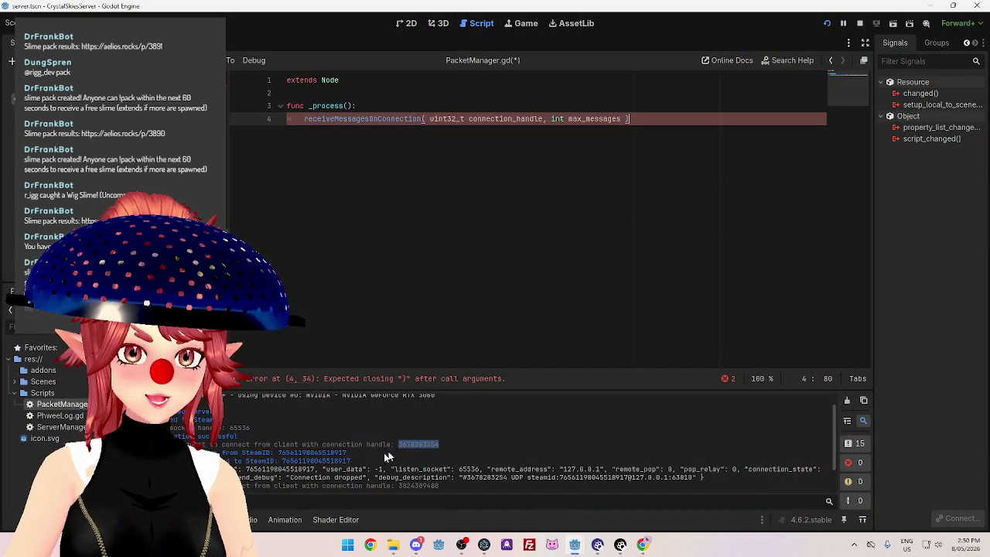
Add a new line after the server's receiveMessagesOnConnection call and remove the extra empty line
{"action": "left_click_drag", "start_coordinate": [397, 444], "coordinate": [440, 444]}
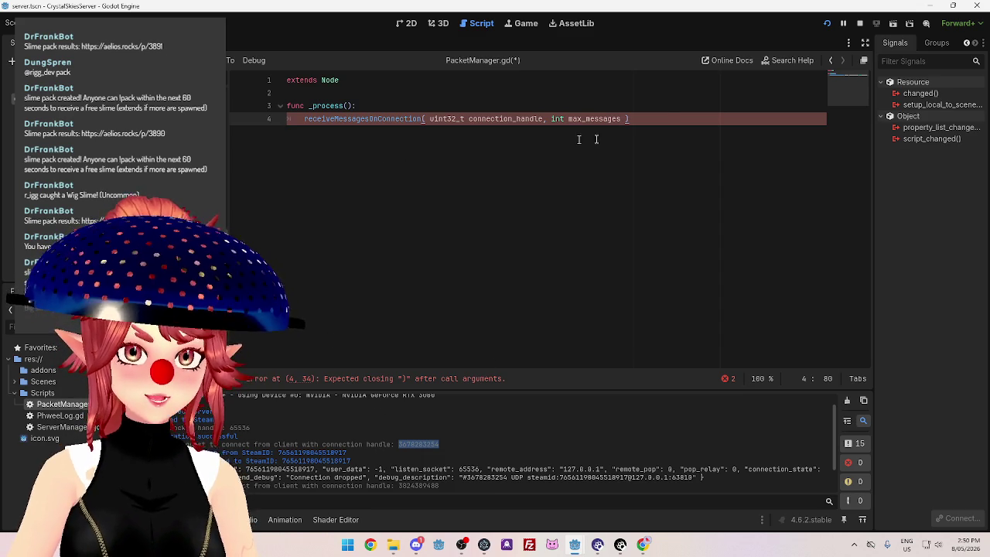
{"action": "key", "text": "Return"}
{"action": "key", "text": "Return"}
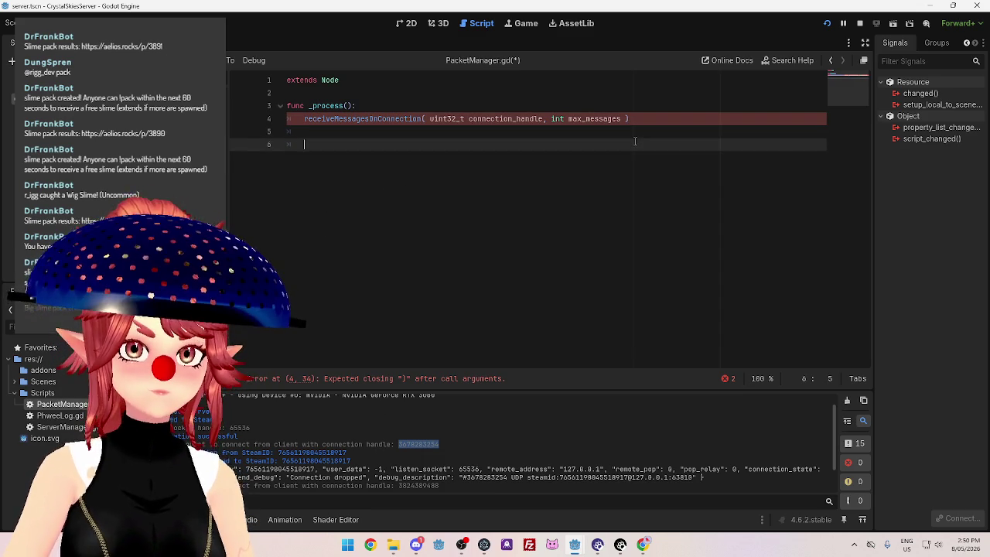
{"action": "key", "text": "BackSpace"}
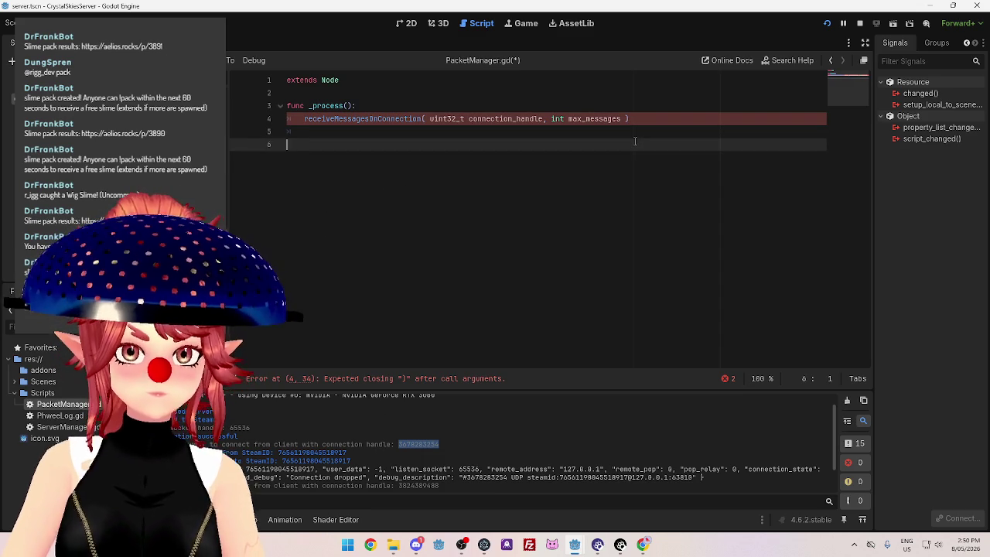
{"action": "key", "text": "BackSpace"}
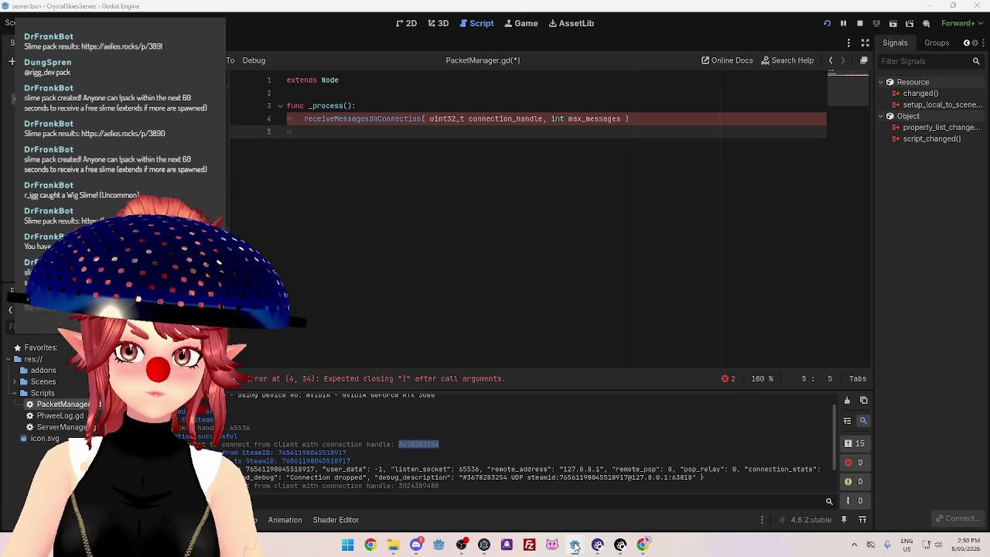
Check the connection argument 0 in the client's send call, then switch back to the server scripts
{"action": "mouse_move", "coordinate": [575, 546]}
{"action": "left_click", "coordinate": [452, 486]}
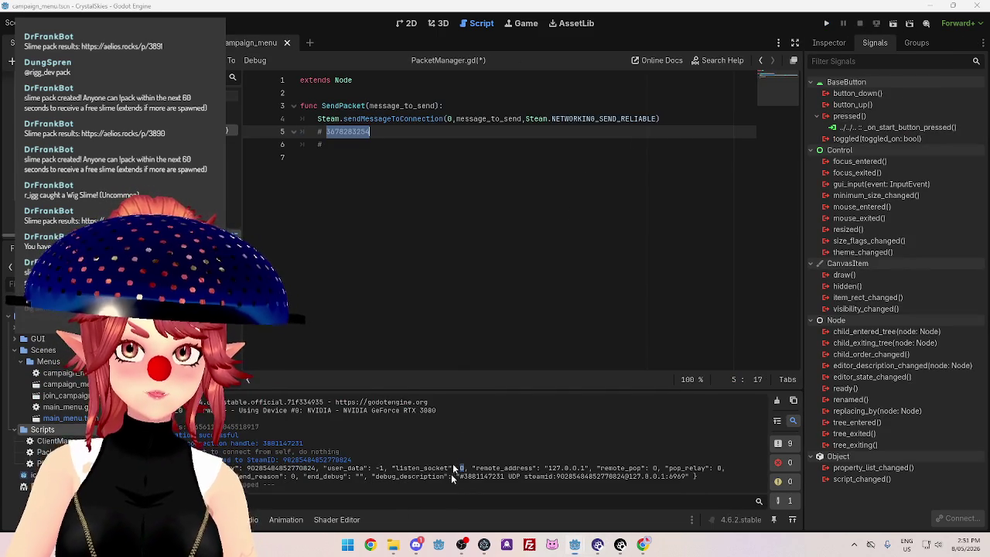
{"action": "left_click", "coordinate": [448, 118]}
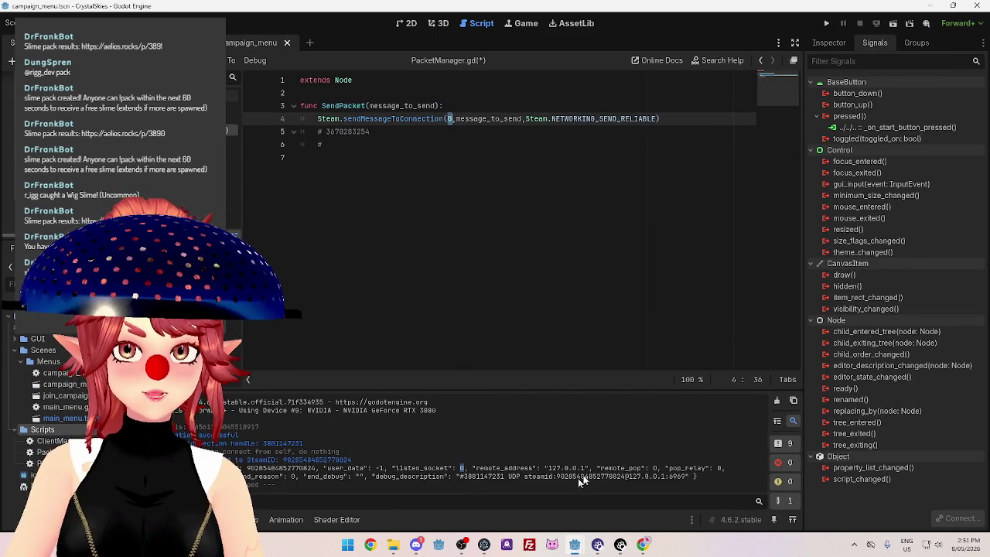
{"action": "mouse_move", "coordinate": [575, 546]}
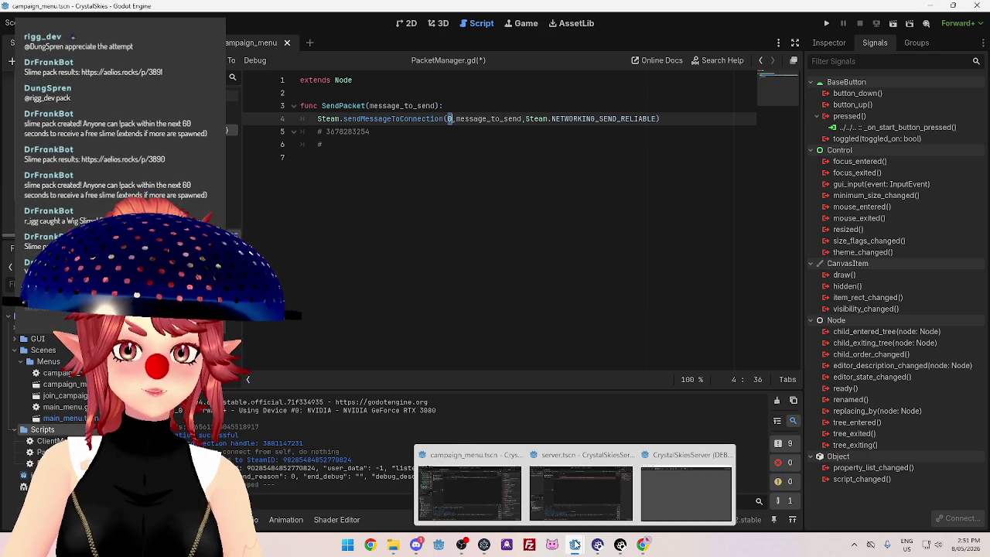
{"action": "left_click", "coordinate": [574, 516]}
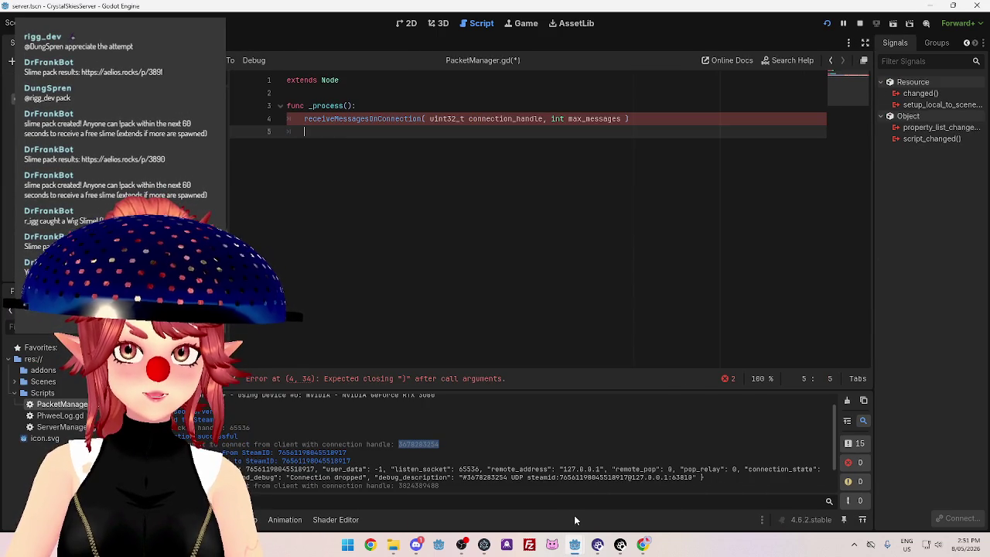
{"action": "key", "text": "alt+Left"}
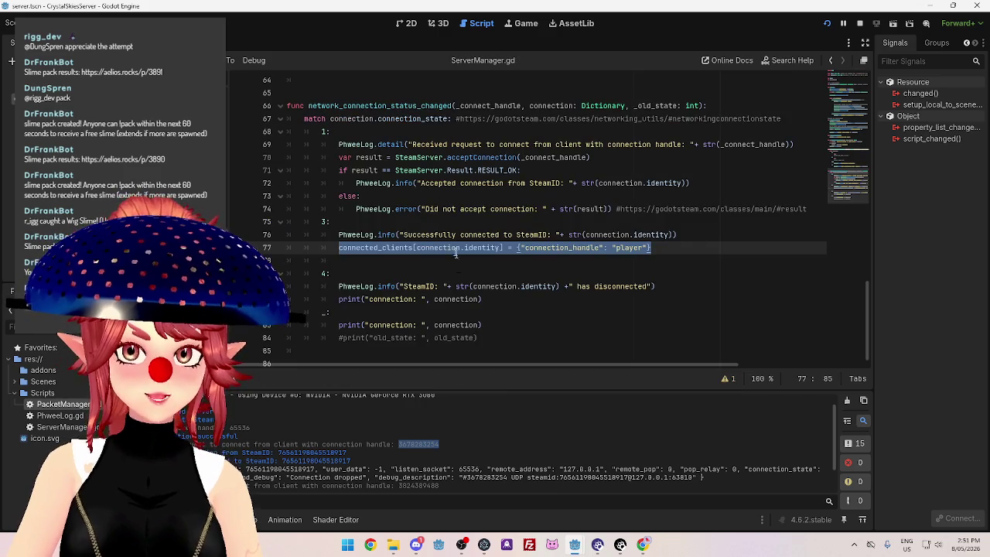
Return to ServerManager.gd and inspect the connected_clients declaration and the line 77 assignment
{"action": "key", "text": "alt+Left"}
{"action": "key", "text": "alt+Left"}
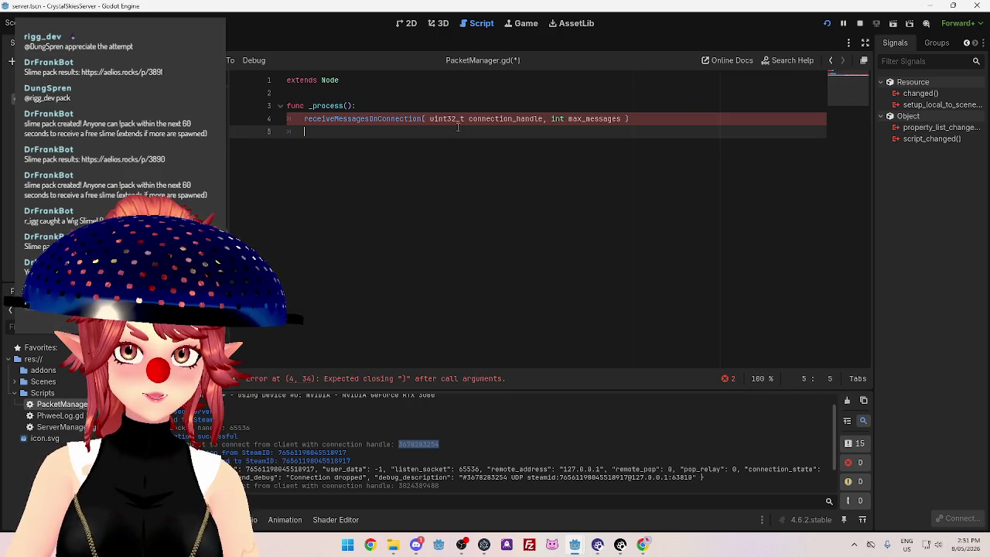
{"action": "key", "text": "alt+Left"}
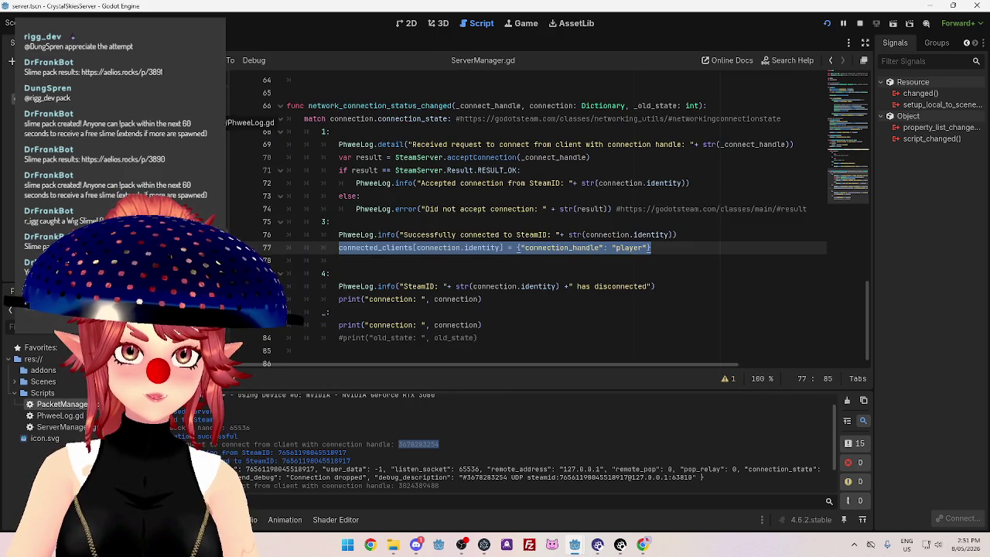
{"action": "scroll", "coordinate": [437, 255], "scroll_direction": "up", "scroll_amount": 15}
{"action": "scroll", "coordinate": [436, 255], "scroll_direction": "up", "scroll_amount": 3}
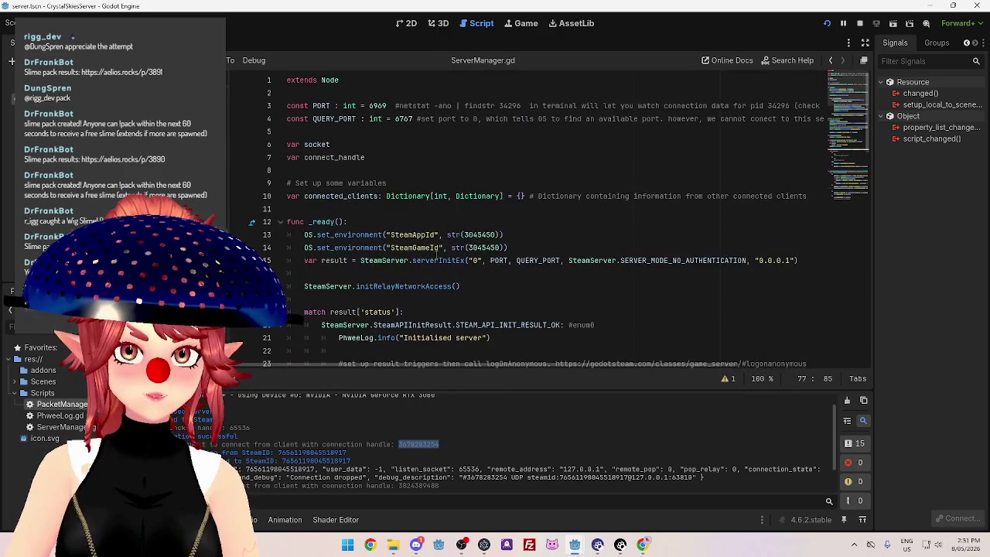
{"action": "left_click", "coordinate": [354, 157]}
{"action": "key", "text": "Down"}
{"action": "key", "text": "Down"}
{"action": "key", "text": "Down"}
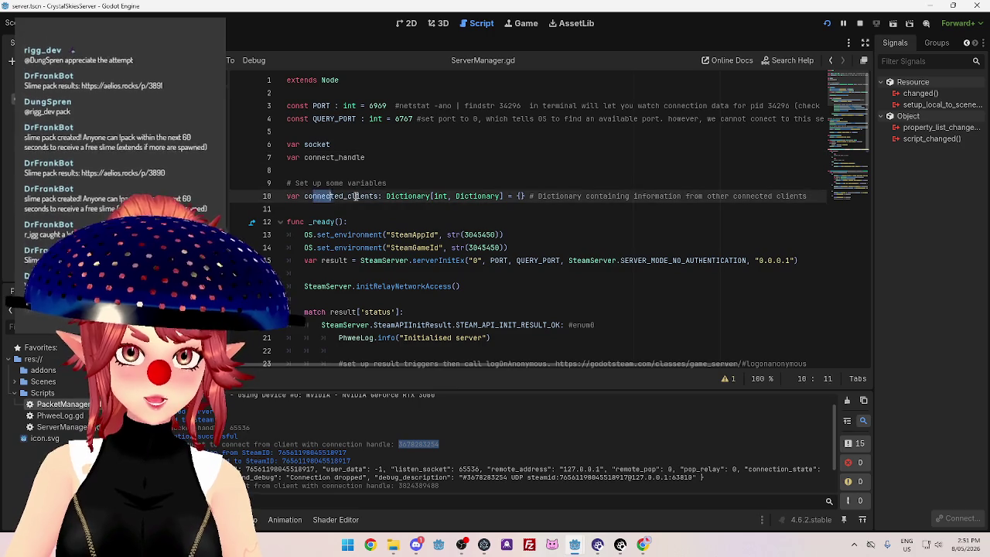
{"action": "scroll", "coordinate": [426, 310], "scroll_direction": "down", "scroll_amount": 20}
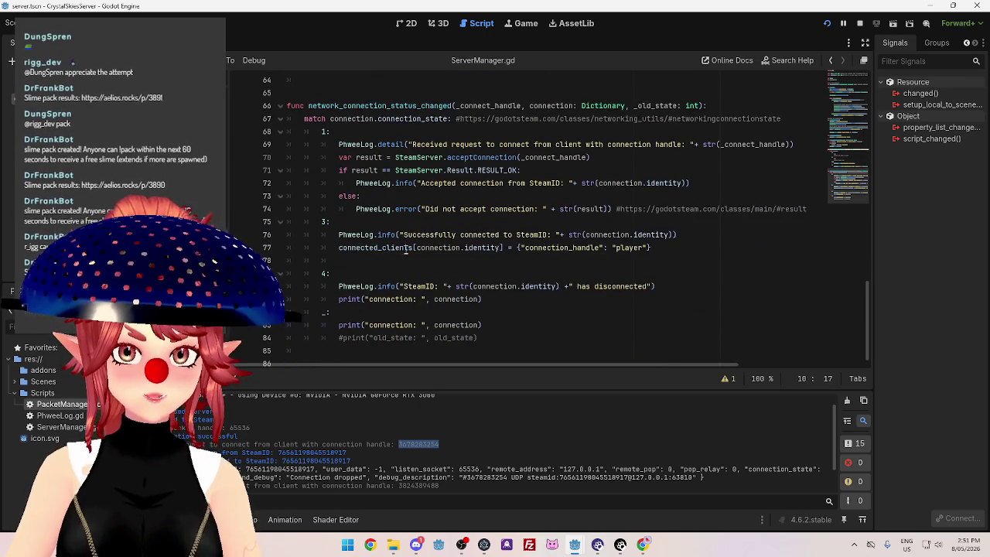
{"action": "left_click", "coordinate": [394, 248]}
{"action": "mouse_move", "coordinate": [339, 247]}
{"action": "left_mouse_down"}
{"action": "mouse_move", "coordinate": [518, 247]}
{"action": "mouse_move", "coordinate": [505, 247]}
{"action": "left_mouse_up"}
{"action": "left_click_drag", "start_coordinate": [600, 248], "coordinate": [524, 247]}
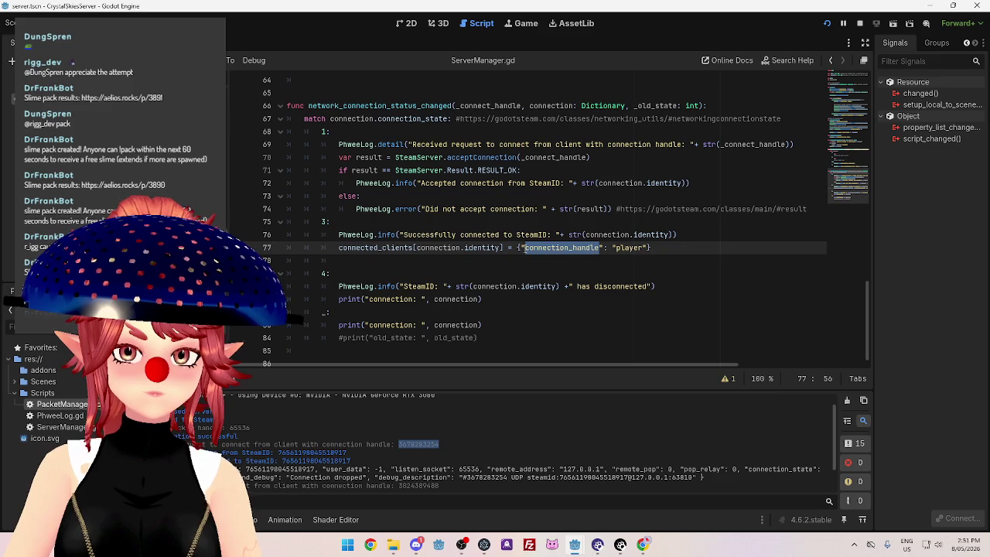
{"action": "left_click_drag", "start_coordinate": [420, 248], "coordinate": [502, 247]}
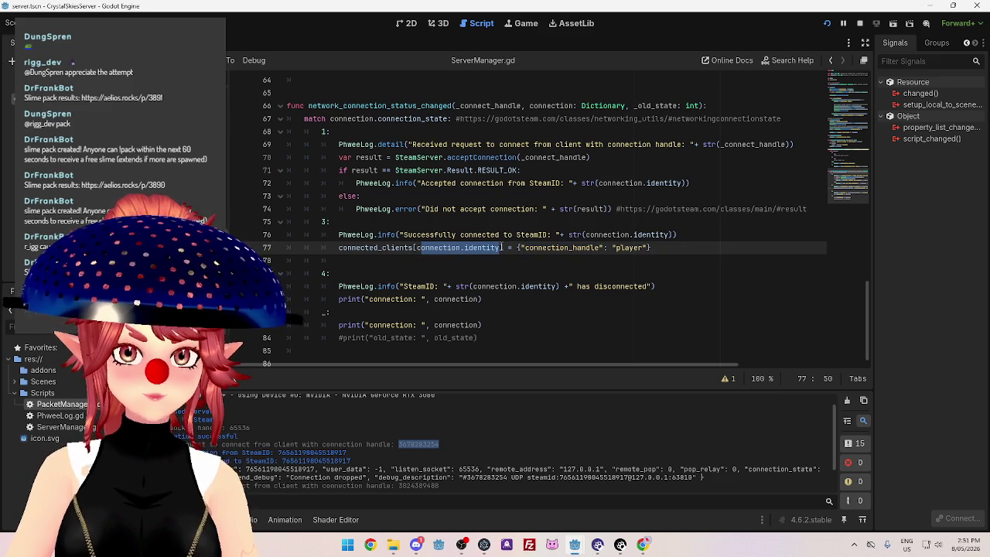
{"action": "left_click", "coordinate": [640, 247]}
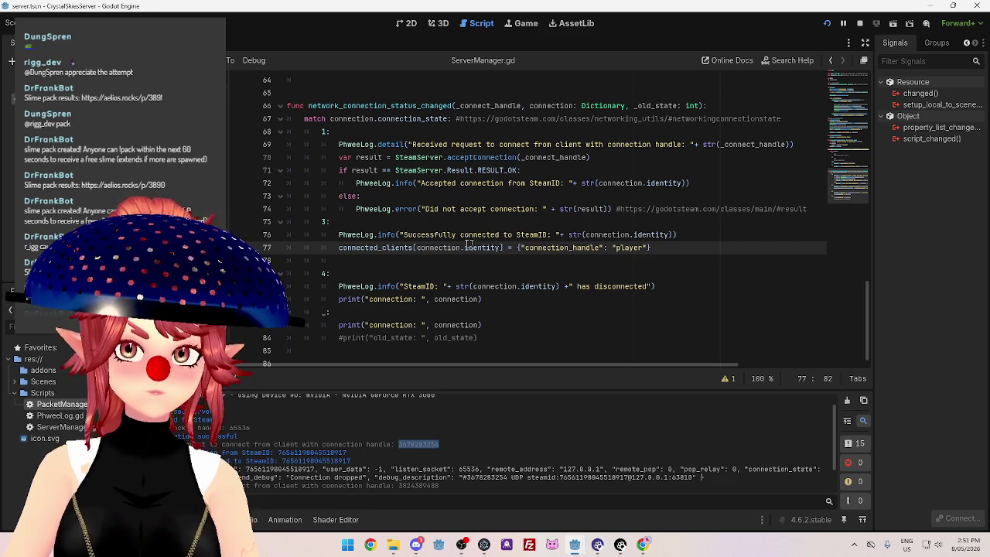
Replace "player" on line 77 with _connect_handle taken from line 69
{"action": "mouse_move", "coordinate": [430, 246]}
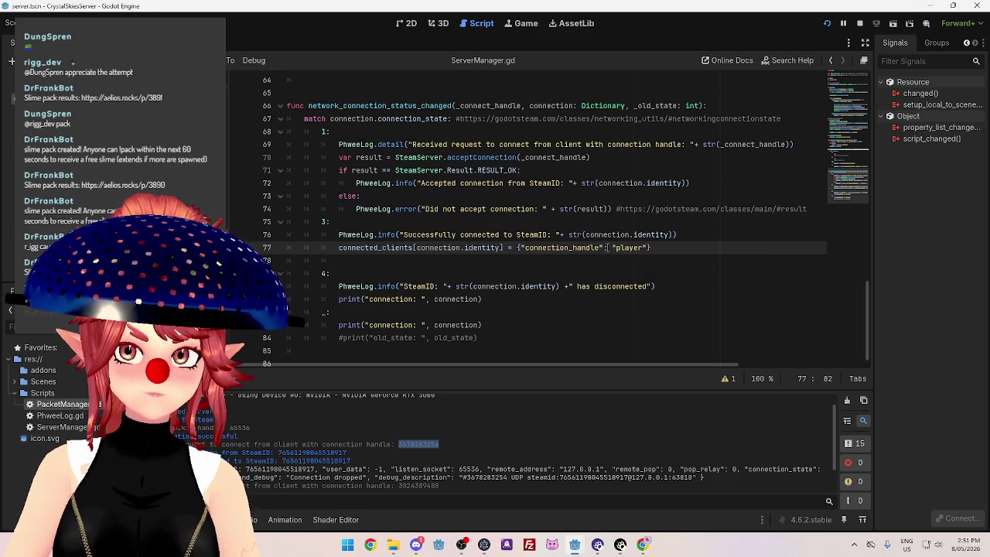
{"action": "left_click", "coordinate": [621, 234]}
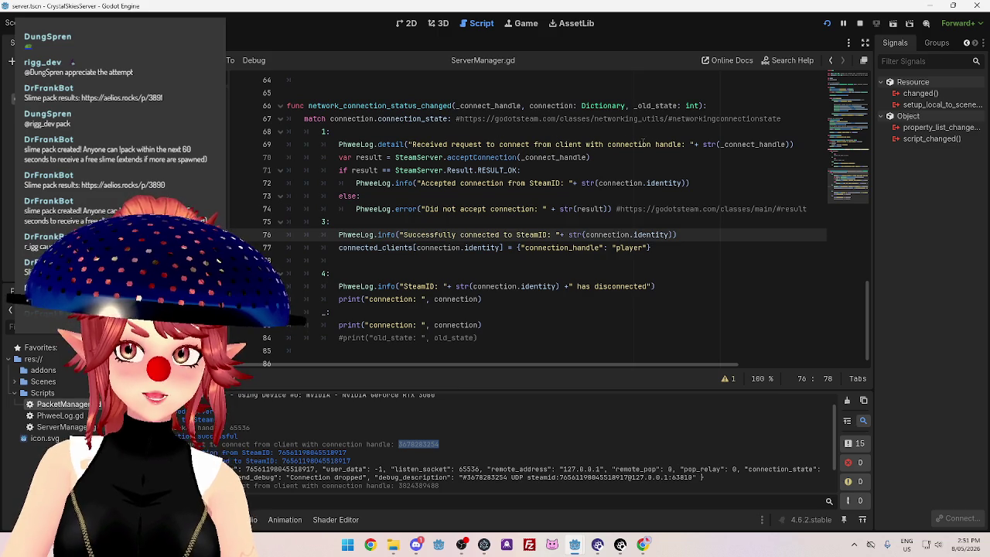
{"action": "left_click", "coordinate": [719, 145]}
{"action": "left_click_drag", "start_coordinate": [720, 145], "coordinate": [788, 146]}
{"action": "key", "text": "ctrl+c"}
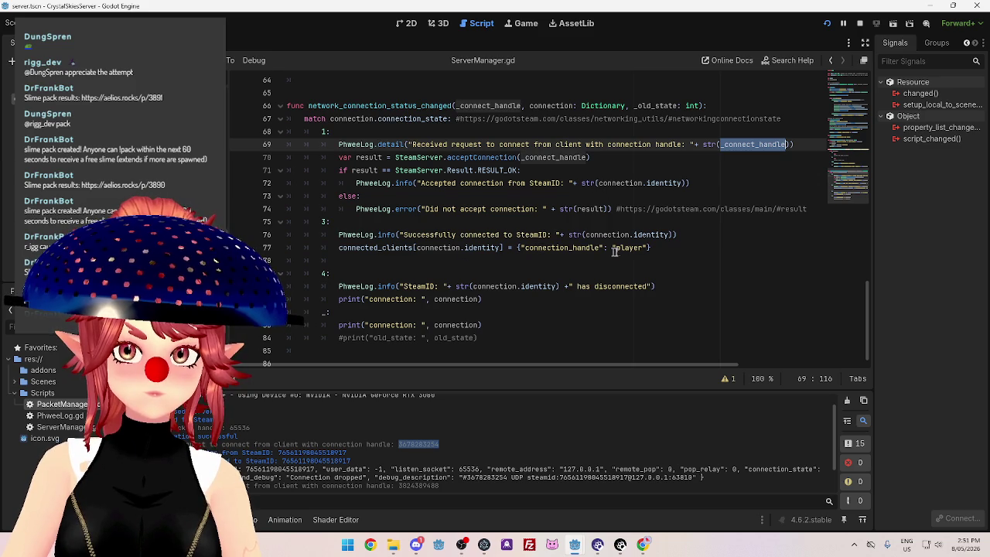
{"action": "left_click_drag", "start_coordinate": [612, 248], "coordinate": [652, 248]}
{"action": "key", "text": "ctrl+v"}
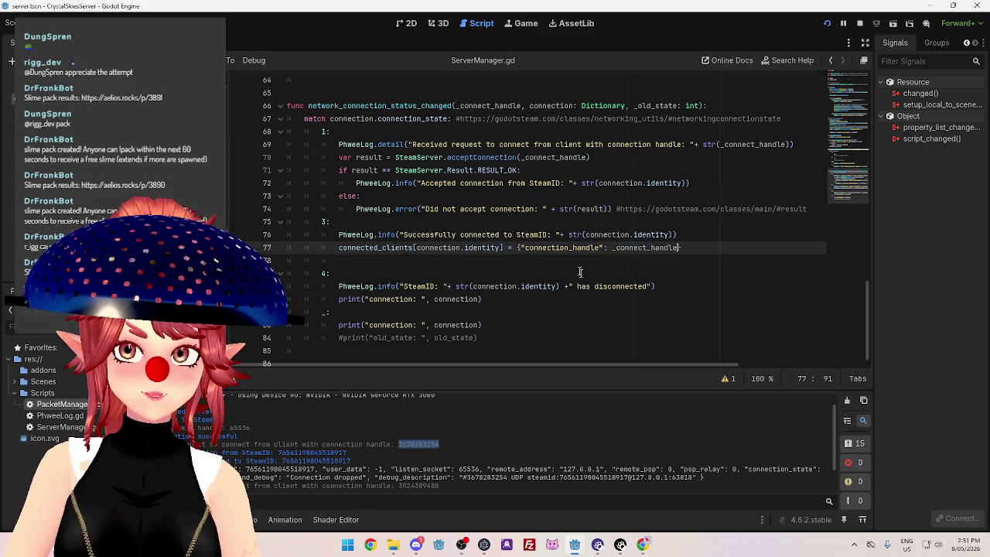
{"action": "left_click", "coordinate": [577, 265]}
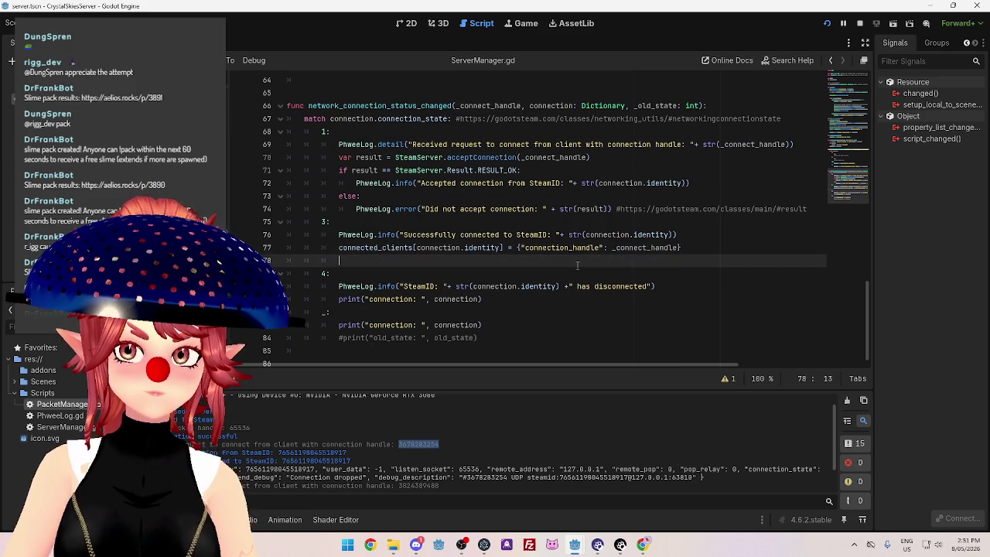
Copy the whole connected_clients assignment on line 77 and switch to PacketManager.gd
{"action": "left_click", "coordinate": [341, 248]}
{"action": "double_click", "coordinate": [370, 248]}
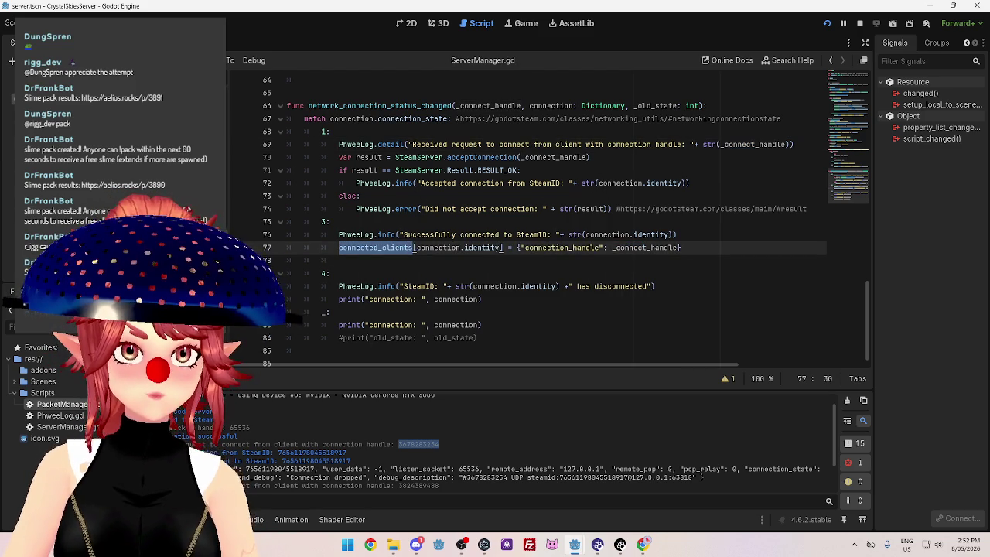
{"action": "left_click", "coordinate": [217, 99]}
{"action": "left_click", "coordinate": [216, 124]}
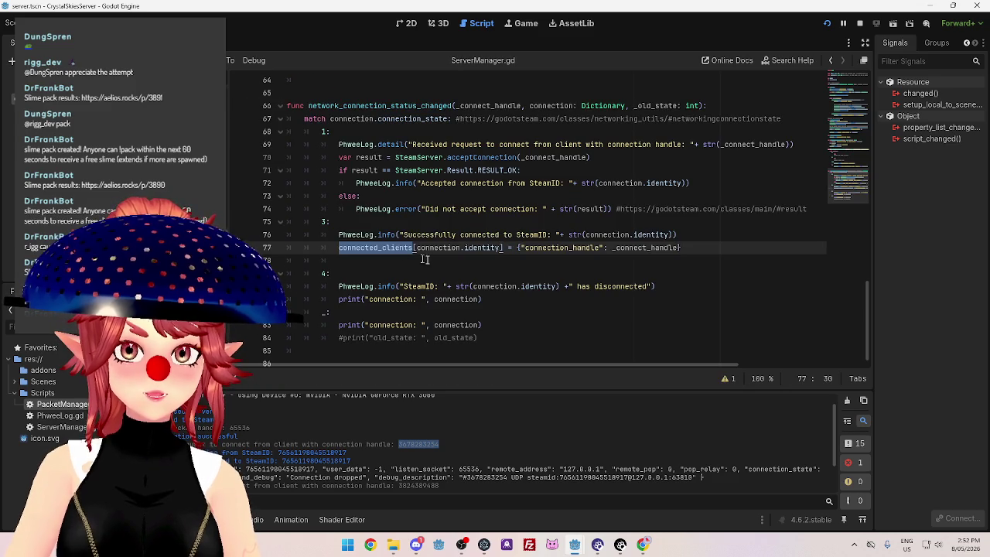
{"action": "double_click", "coordinate": [615, 248]}
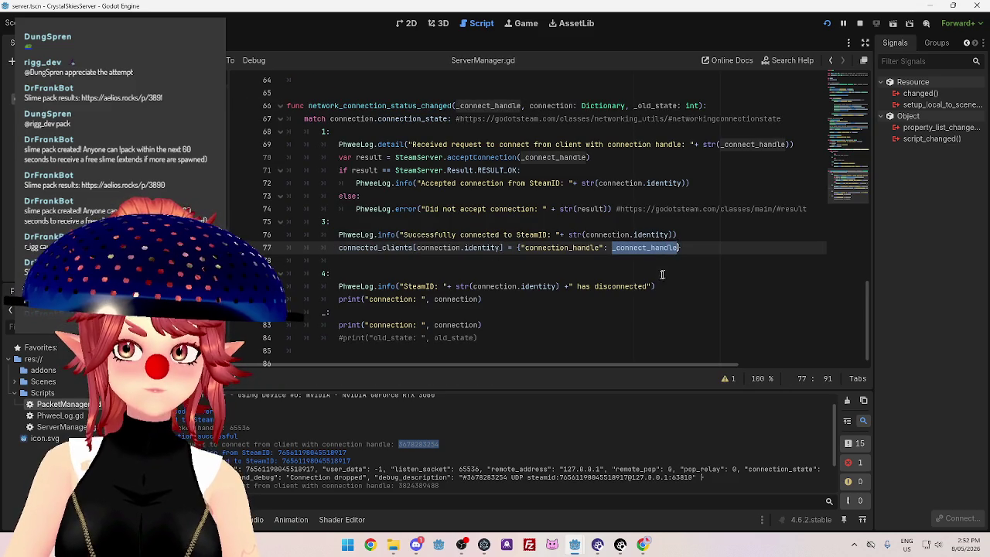
{"action": "type", "text": "}"}
{"action": "left_click_drag", "start_coordinate": [339, 247], "coordinate": [692, 250]}
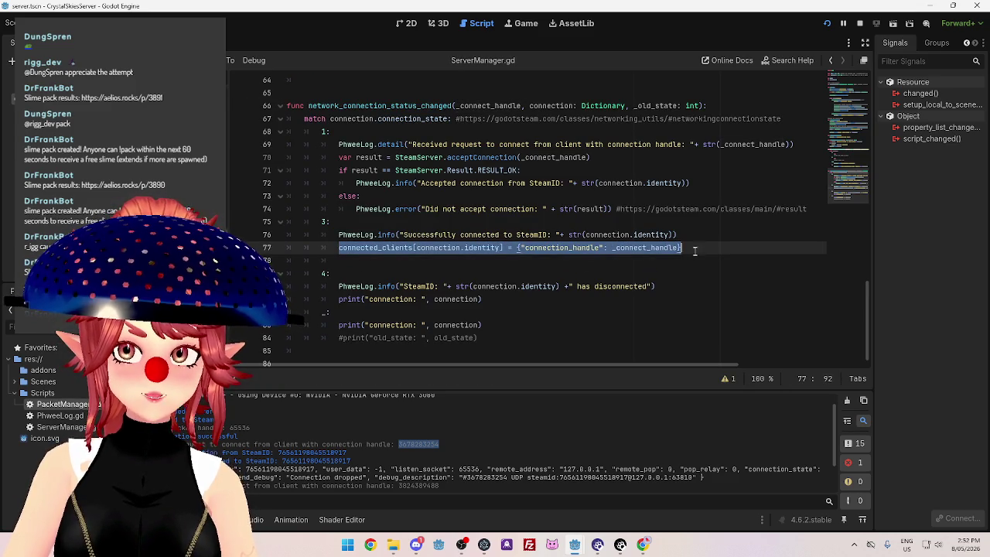
{"action": "key", "text": "ctrl+c"}
{"action": "key", "text": "alt+Left"}
{"action": "left_click", "coordinate": [341, 133]}
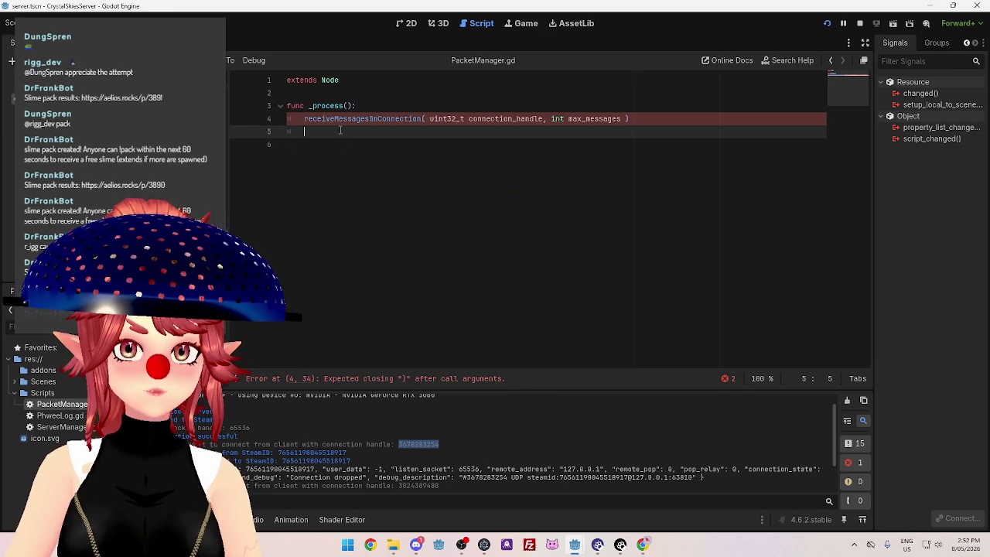
Paste the assignment into _process and replace the connection_handle argument with ServerManager.connected_clients[]
{"action": "key", "text": "Return"}
{"action": "key", "text": "Return"}
{"action": "key", "text": "ctrl+v"}
{"action": "left_click_drag", "start_coordinate": [429, 118], "coordinate": [545, 118]}
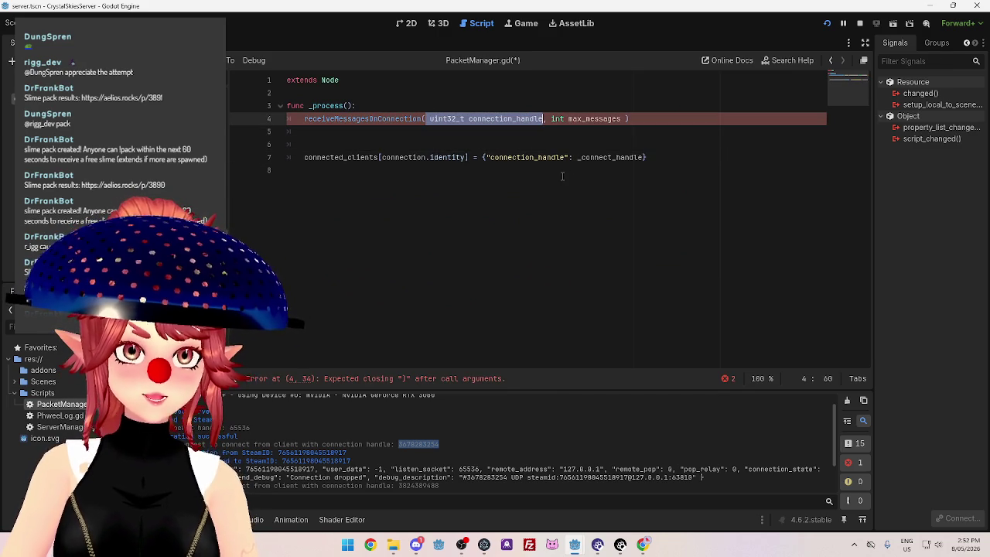
{"action": "type", "text": "Server"}
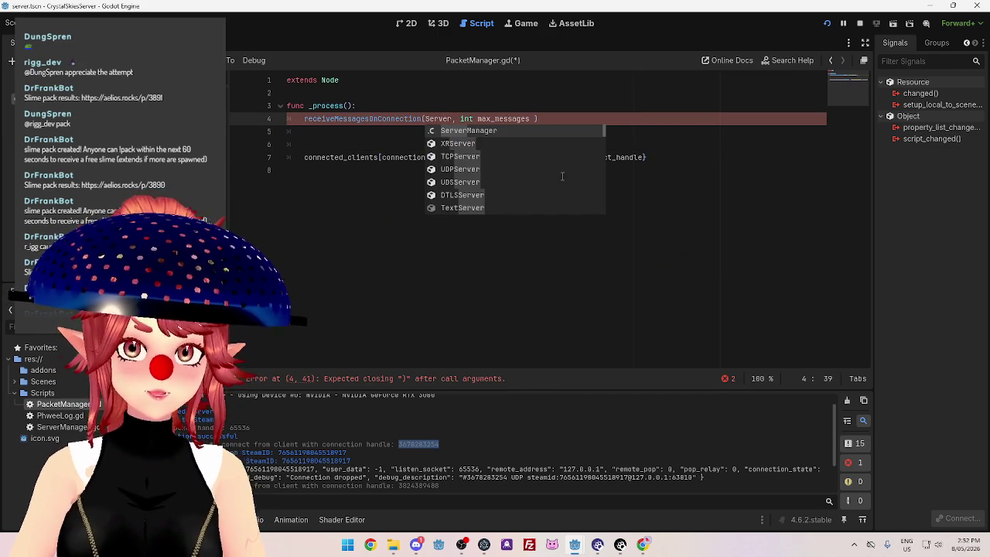
{"action": "key", "text": "Return"}
{"action": "type", "text": ".conn"}
{"action": "key", "text": "Return"}
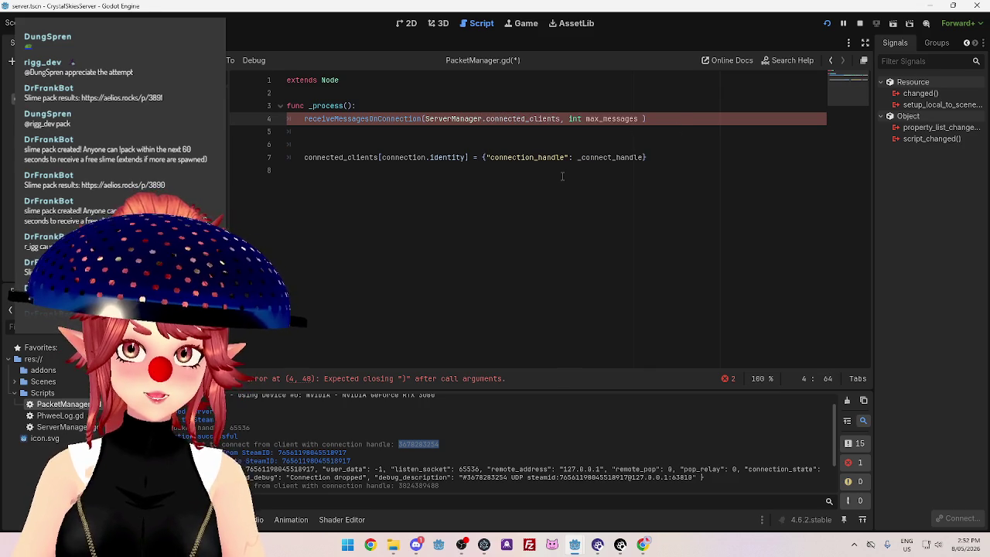
{"action": "type", "text": "["}
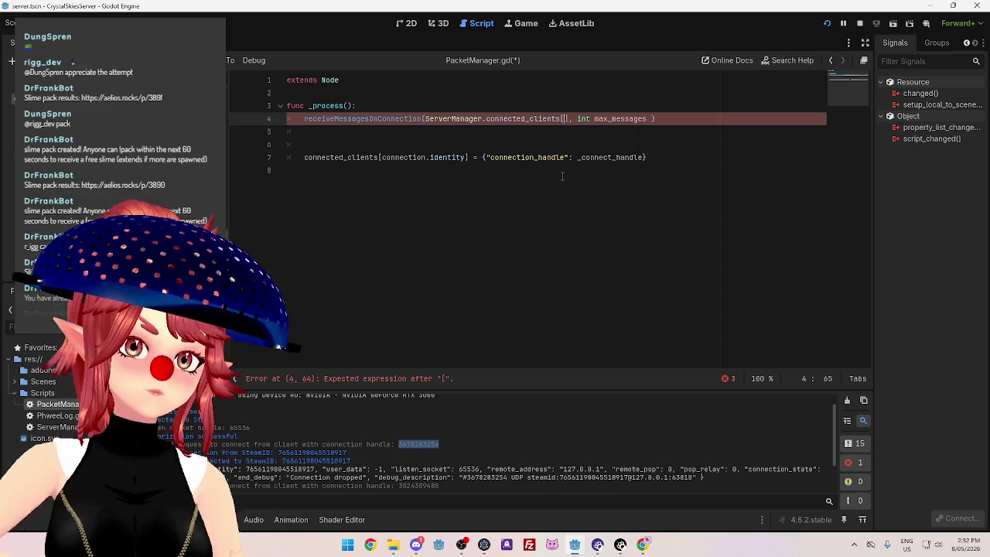
{"action": "key", "text": "ctrl+shift+Return"}
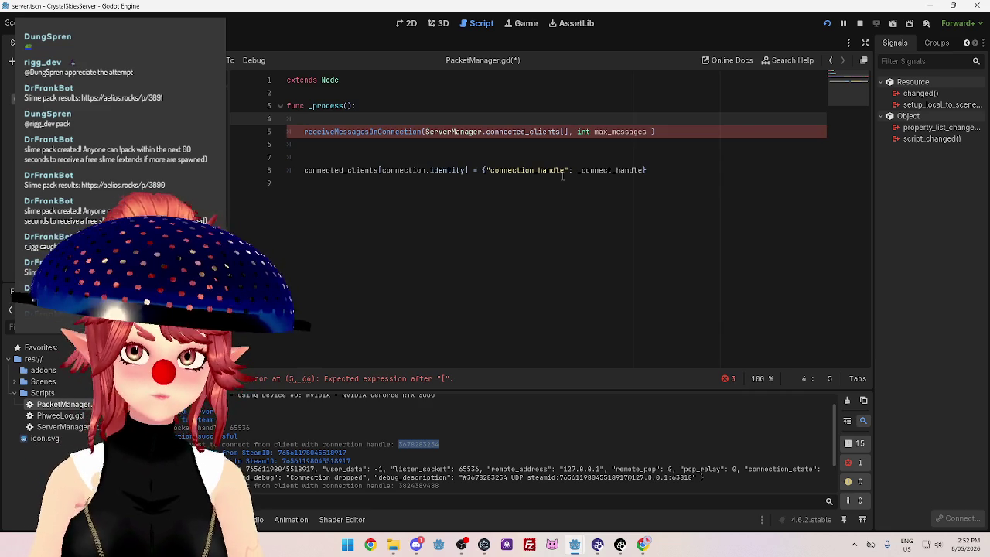
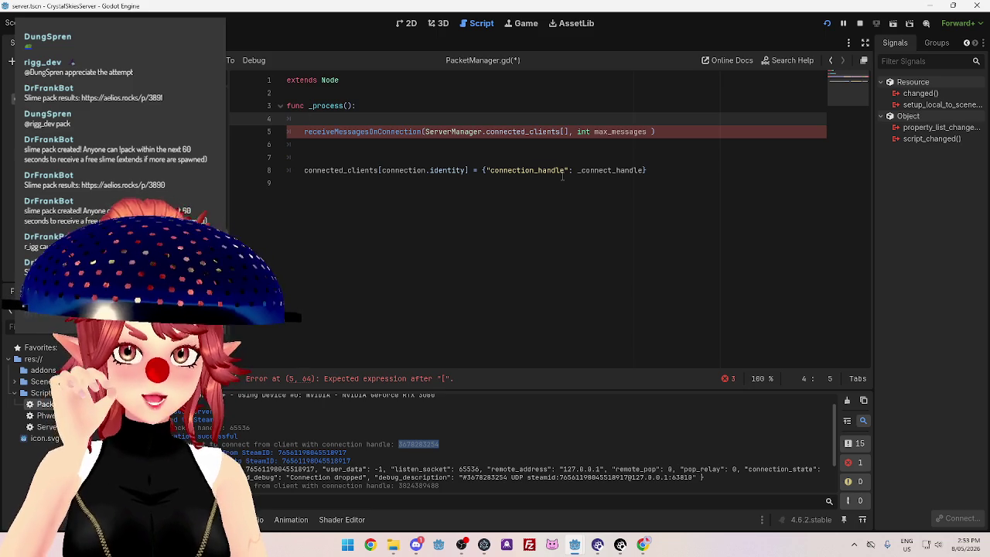
Select connection.identity on line 8, then switch to ServerManager.gd
{"action": "left_click_drag", "start_coordinate": [382, 170], "coordinate": [466, 170]}
{"action": "left_click", "coordinate": [466, 199]}
{"action": "left_click_drag", "start_coordinate": [383, 170], "coordinate": [466, 170]}
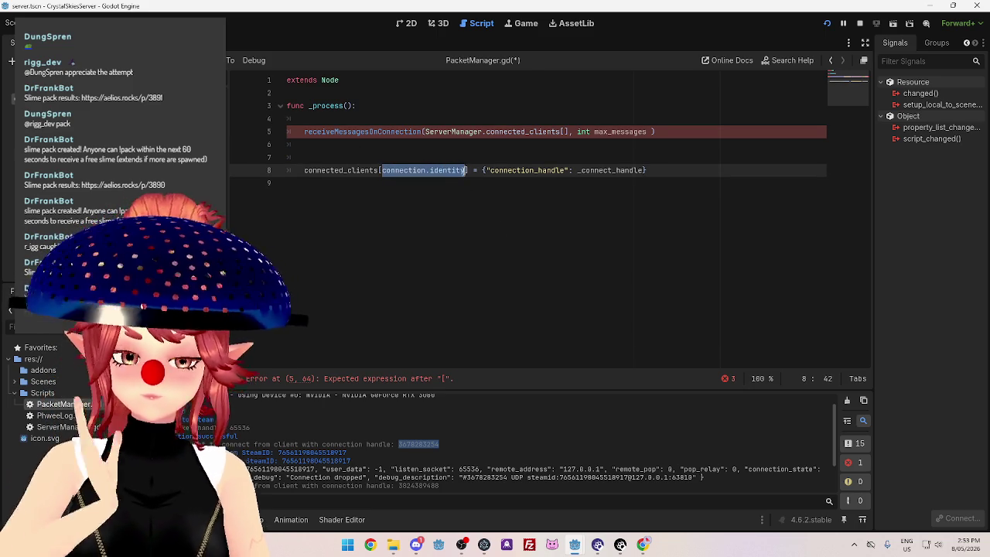
{"action": "key", "text": "alt+Left"}
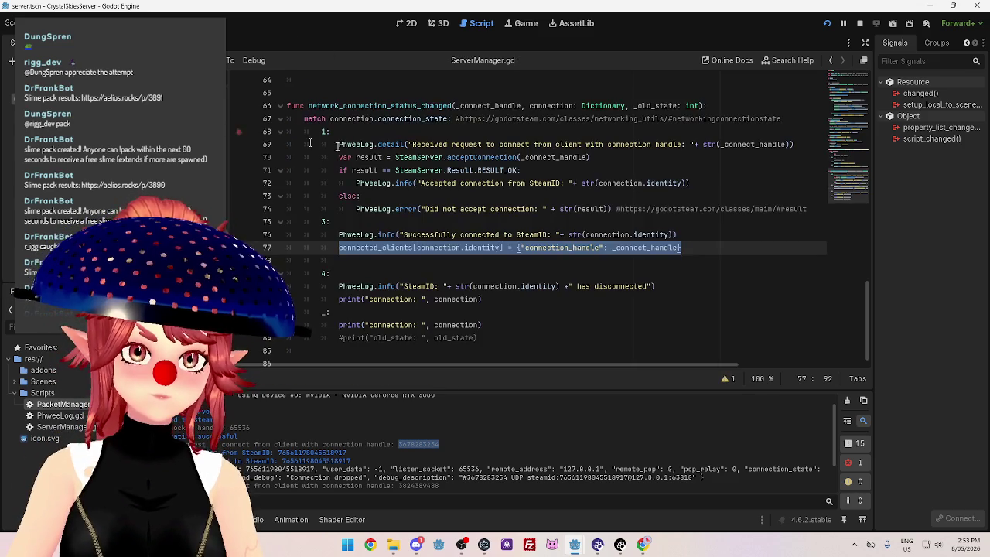
{"action": "scroll", "coordinate": [580, 229], "scroll_direction": "up", "scroll_amount": 15}
{"action": "scroll", "coordinate": [580, 230], "scroll_direction": "up", "scroll_amount": 5}
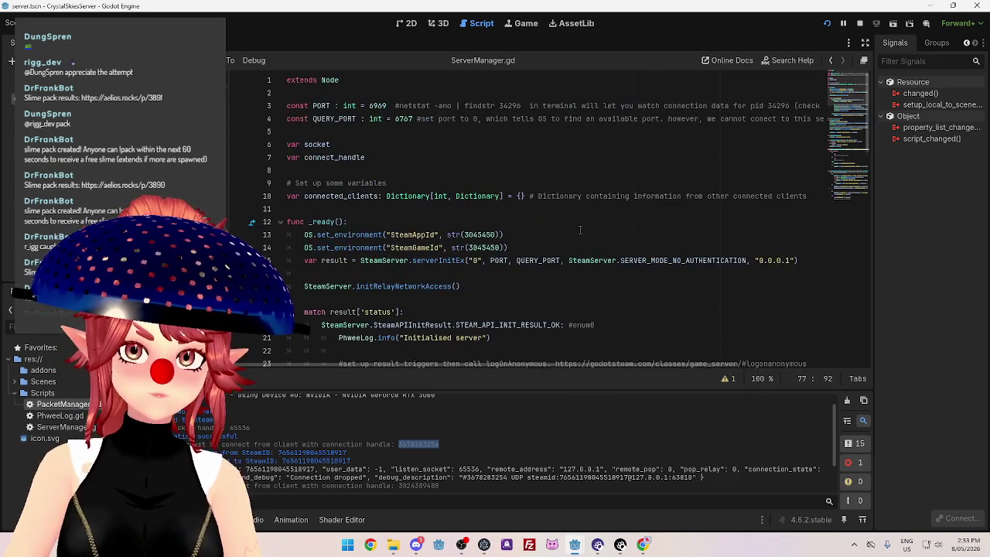
{"action": "scroll", "coordinate": [470, 200], "scroll_direction": "down", "scroll_amount": 4}
{"action": "scroll", "coordinate": [470, 199], "scroll_direction": "up", "scroll_amount": 4}
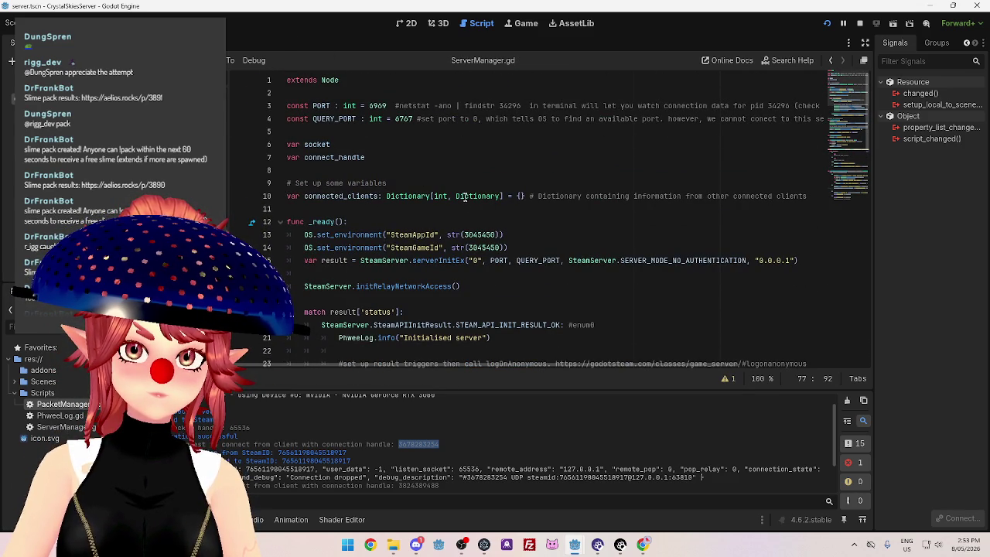
Replace 'from other connected clients' with 'of all connected players' in the line 10 comment
{"action": "left_click_drag", "start_coordinate": [387, 196], "coordinate": [631, 196]}
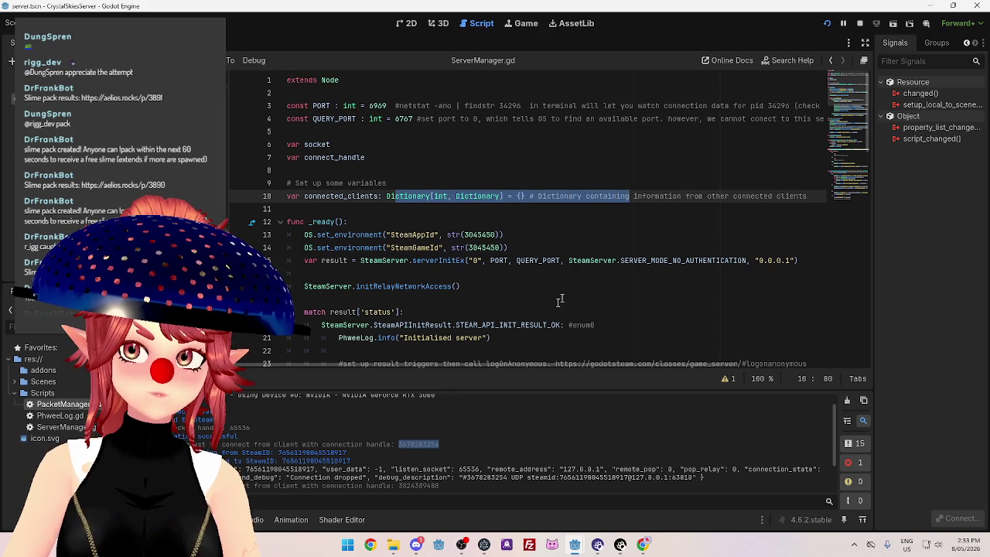
{"action": "mouse_move", "coordinate": [525, 363]}
{"action": "left_mouse_down"}
{"action": "mouse_move", "coordinate": [628, 372]}
{"action": "mouse_move", "coordinate": [433, 350]}
{"action": "left_mouse_up"}
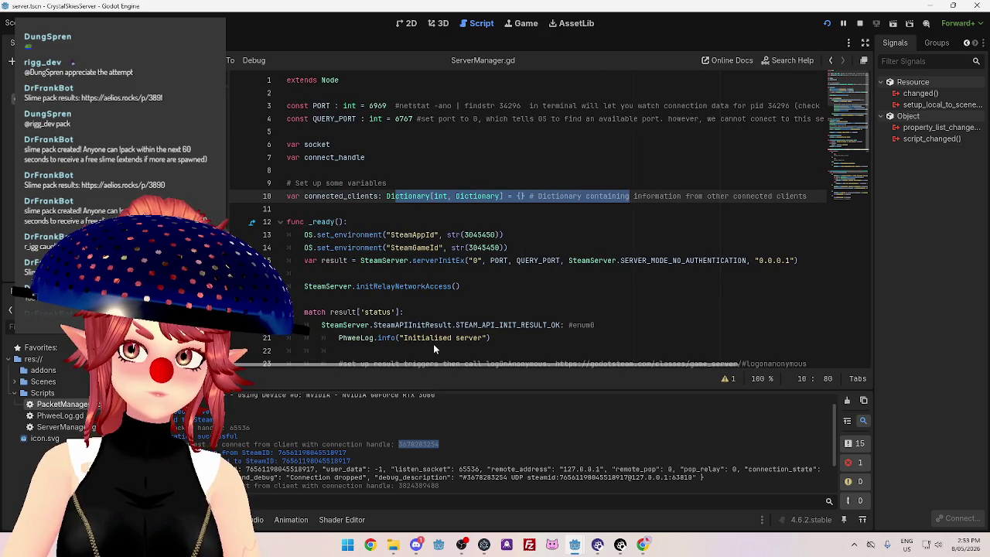
{"action": "scroll", "coordinate": [549, 353], "scroll_direction": "right", "scroll_amount": 2}
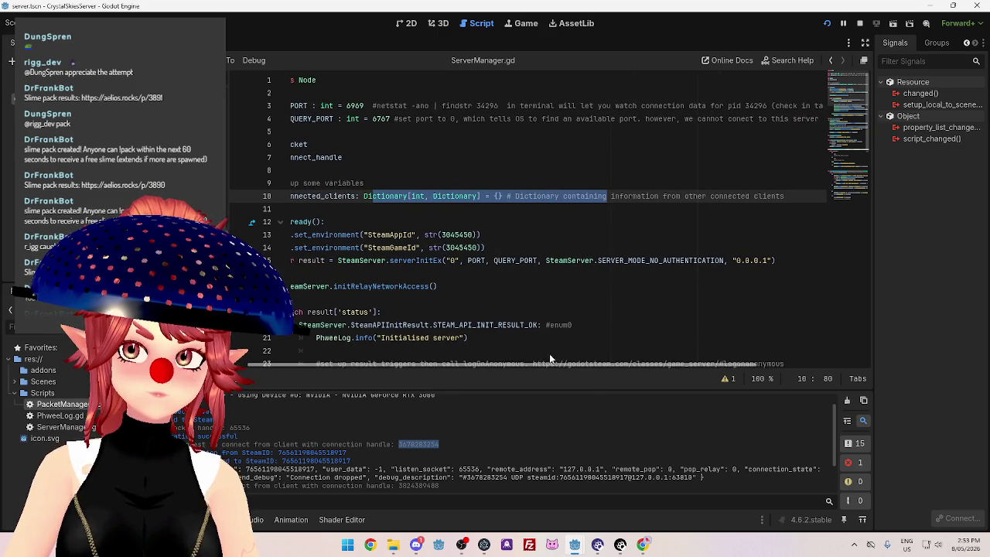
{"action": "left_click", "coordinate": [631, 197]}
{"action": "left_click_drag", "start_coordinate": [647, 196], "coordinate": [778, 194]}
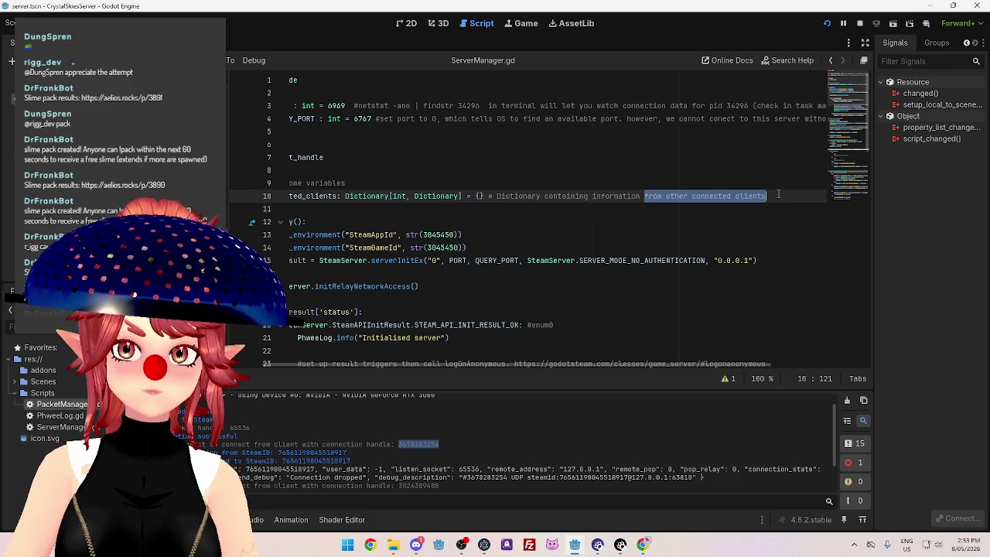
{"action": "type", "text": "of all connecte"}
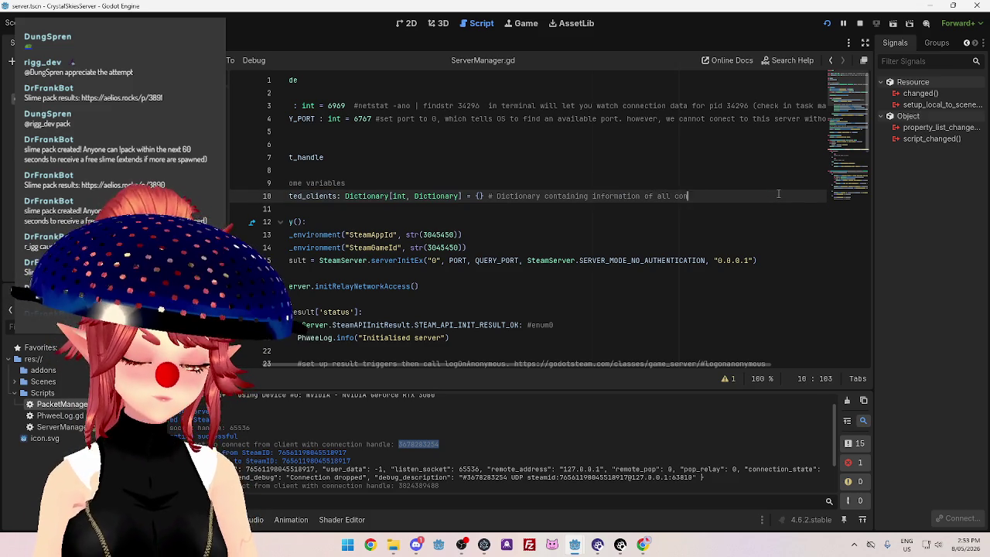
{"action": "type", "text": "d players"}
Save the edited ServerManager.gd script
{"action": "left_click", "coordinate": [701, 222]}
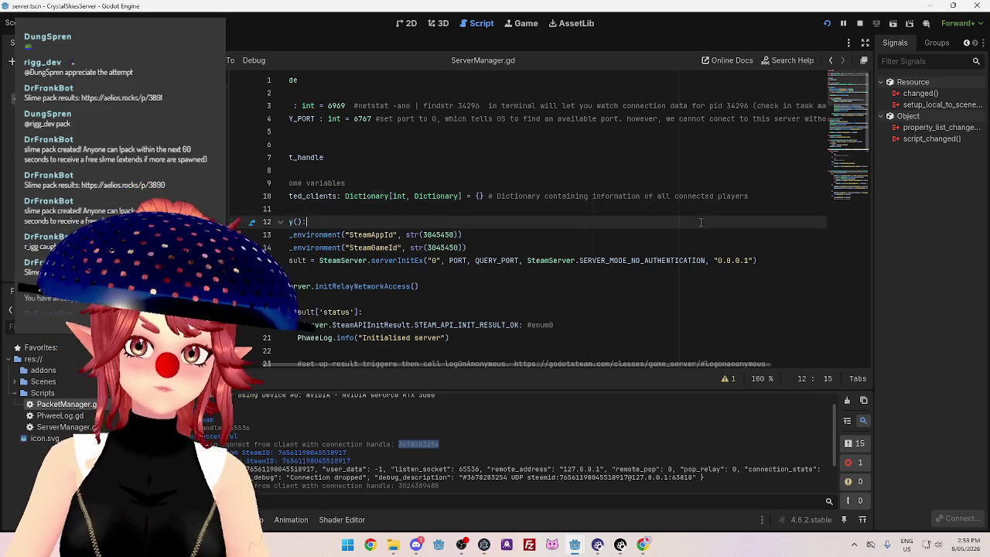
{"action": "left_click", "coordinate": [511, 183]}
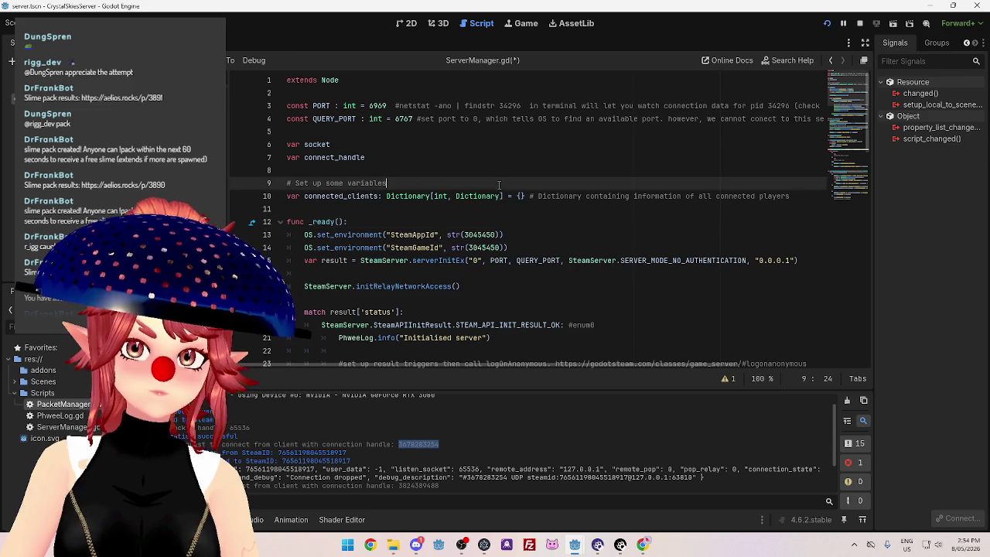
{"action": "key", "text": "ctrl+s"}
{"action": "left_click", "coordinate": [512, 207]}
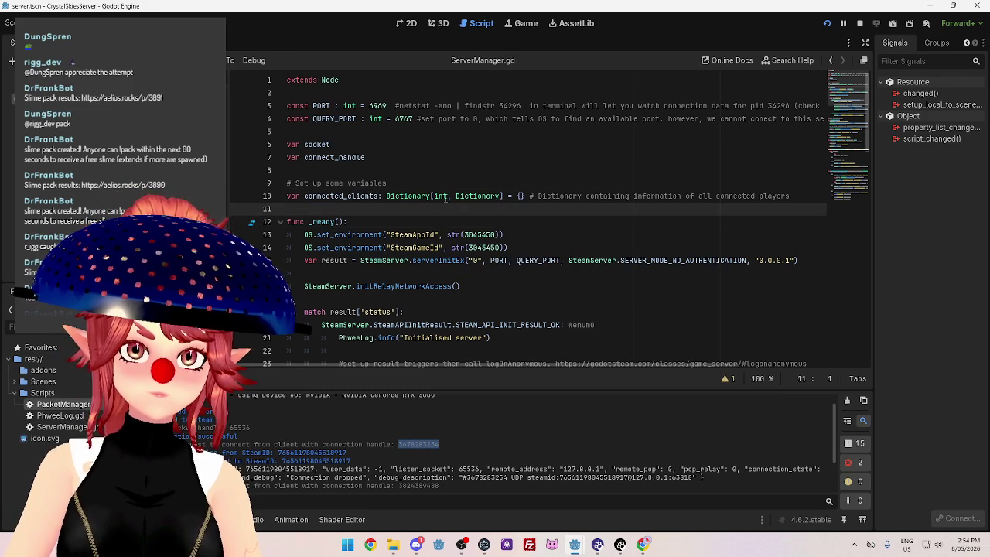
{"action": "mouse_move", "coordinate": [439, 197]}
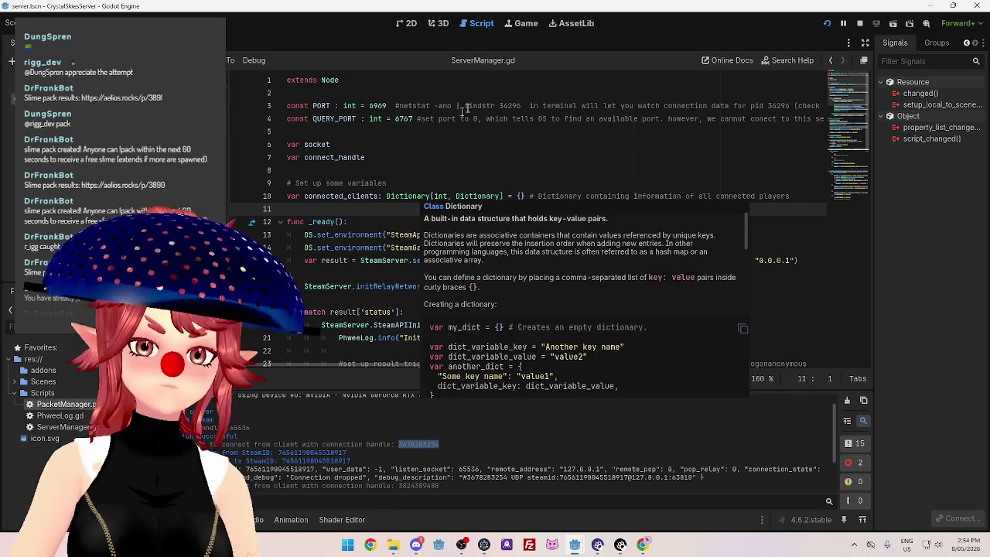
{"action": "mouse_move", "coordinate": [477, 196]}
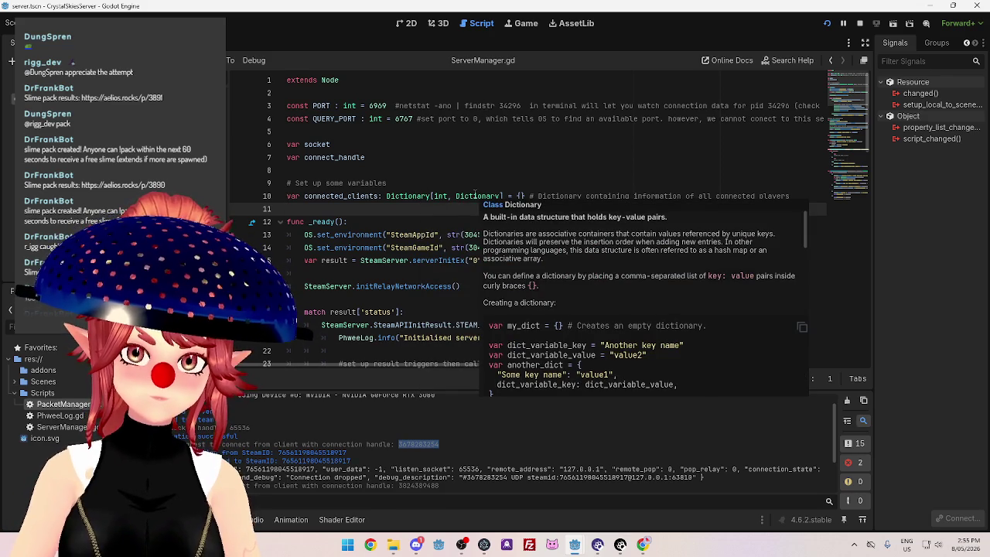
Switch to the GodotSteam docs in Chrome and return to the Getting Started page
{"action": "left_click", "coordinate": [643, 545]}
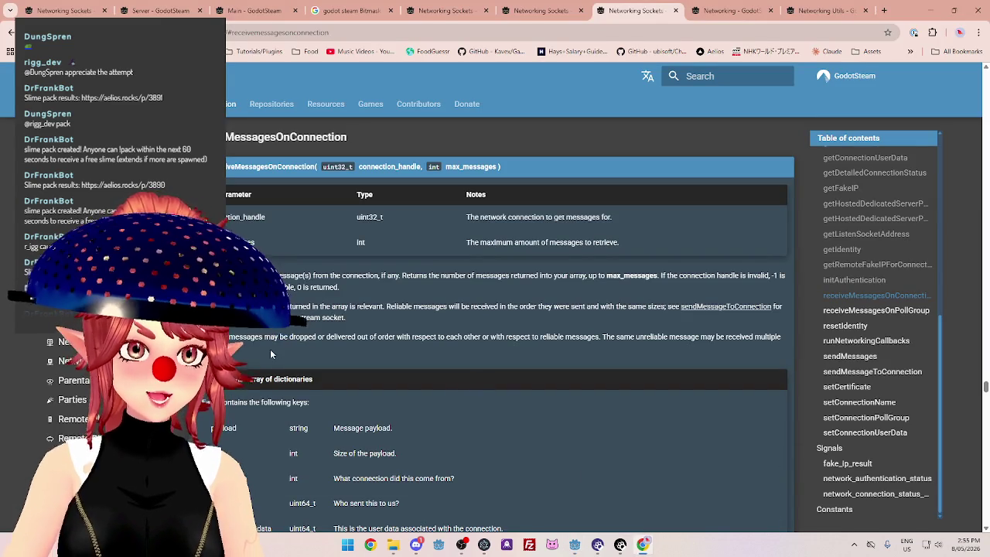
{"action": "left_click", "coordinate": [65, 10]}
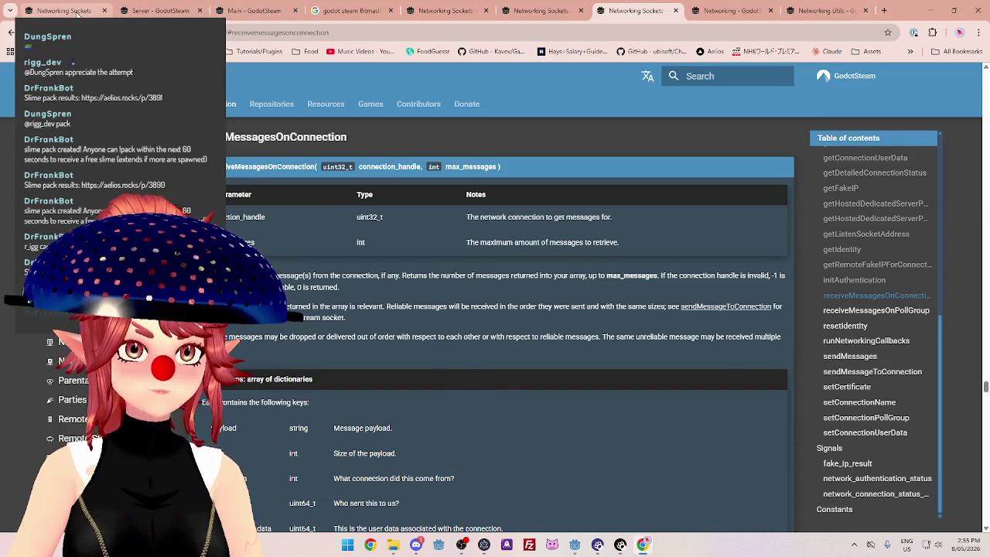
{"action": "key", "text": "alt+Left"}
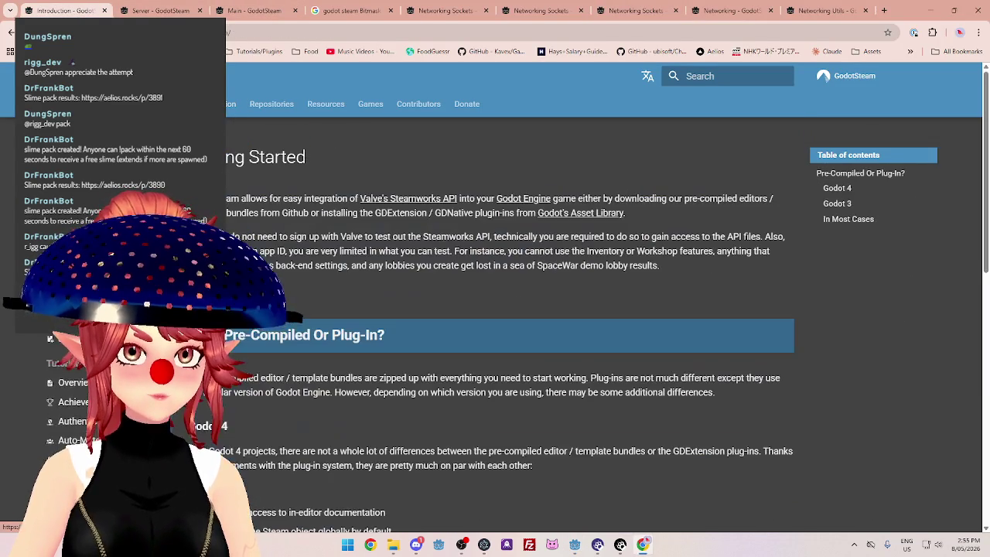
{"action": "scroll", "coordinate": [116, 387], "scroll_direction": "up", "scroll_amount": 5}
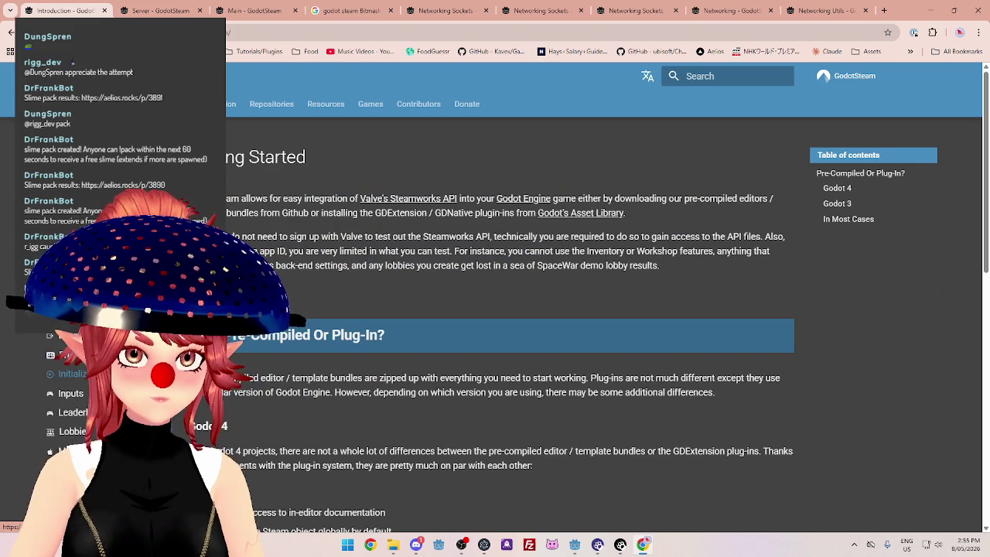
Open and read through the Initializing Steam guide
{"action": "left_click", "coordinate": [73, 373]}
{"action": "scroll", "coordinate": [434, 401], "scroll_direction": "down", "scroll_amount": 20}
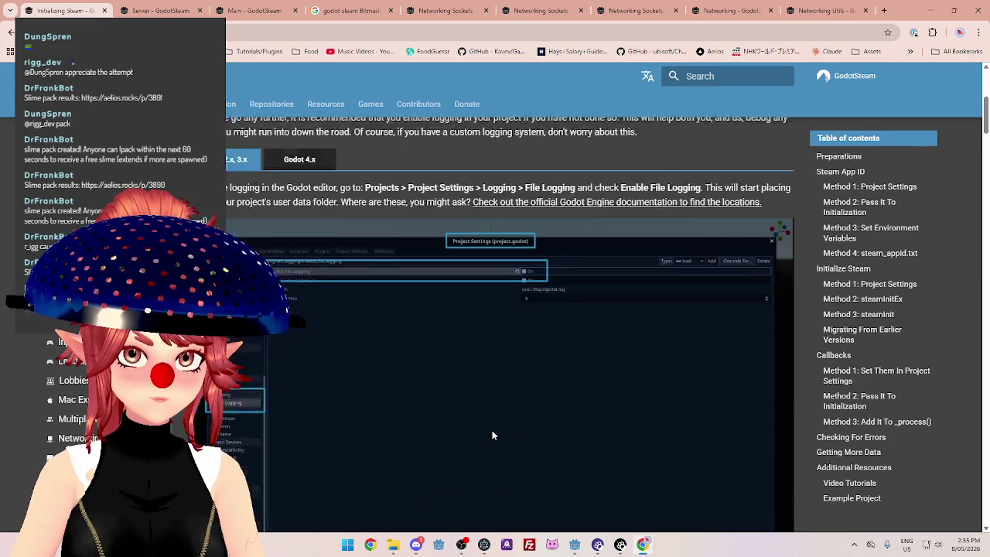
{"action": "scroll", "coordinate": [483, 446], "scroll_direction": "down", "scroll_amount": 15}
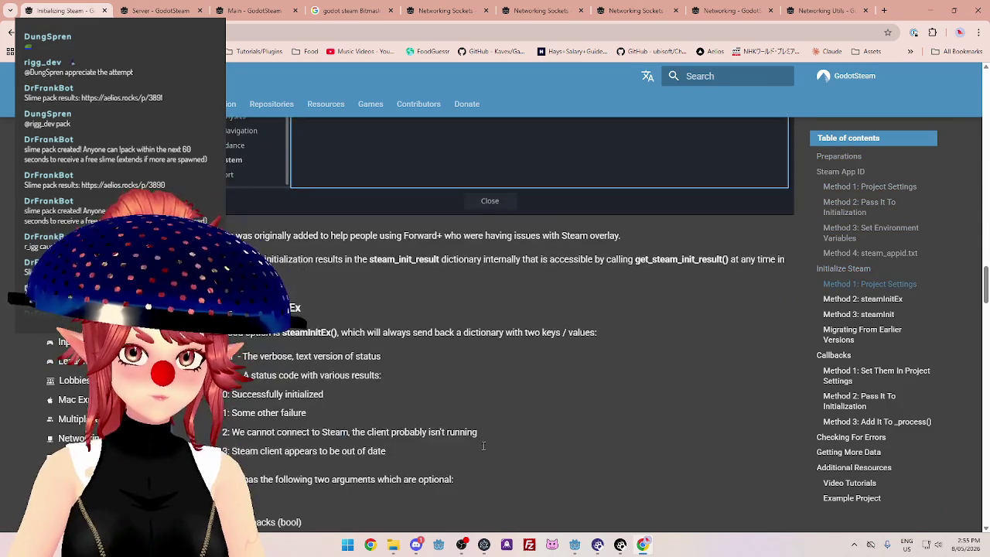
{"action": "scroll", "coordinate": [435, 445], "scroll_direction": "down", "scroll_amount": 3}
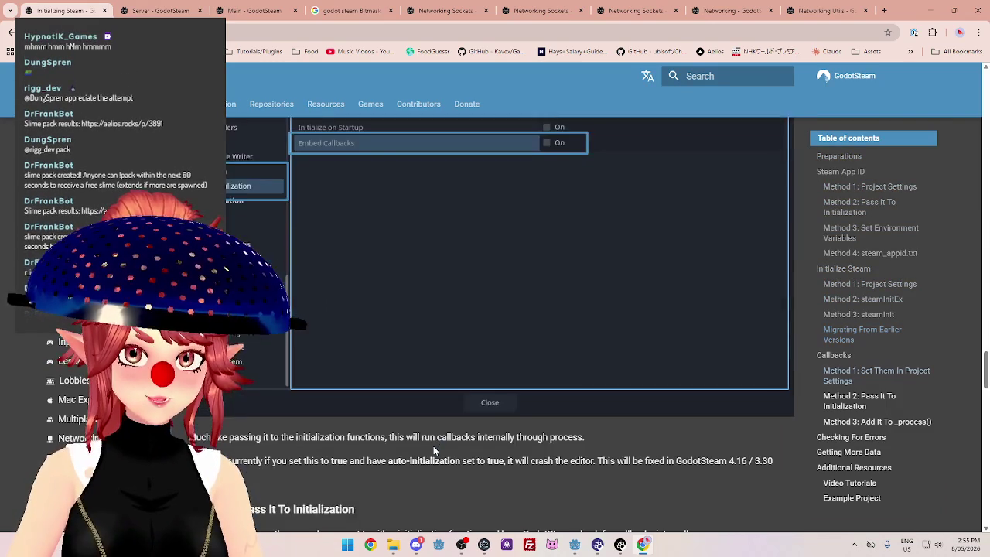
{"action": "scroll", "coordinate": [433, 446], "scroll_direction": "up", "scroll_amount": 5}
{"action": "scroll", "coordinate": [78, 387], "scroll_direction": "down", "scroll_amount": 2}
Visit the Networking page, then open the Authentication tutorial
{"action": "left_click", "coordinate": [74, 374]}
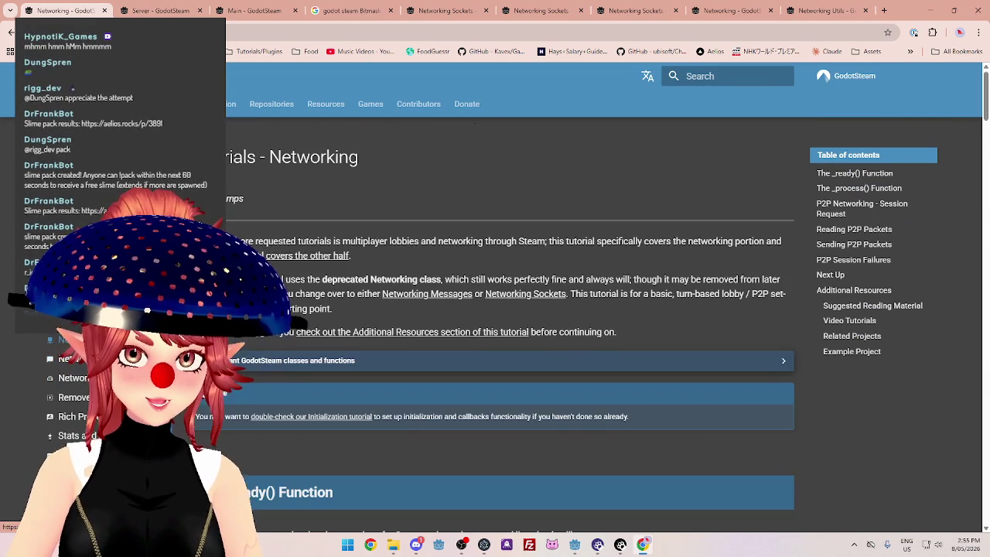
{"action": "scroll", "coordinate": [77, 387], "scroll_direction": "up", "scroll_amount": 5}
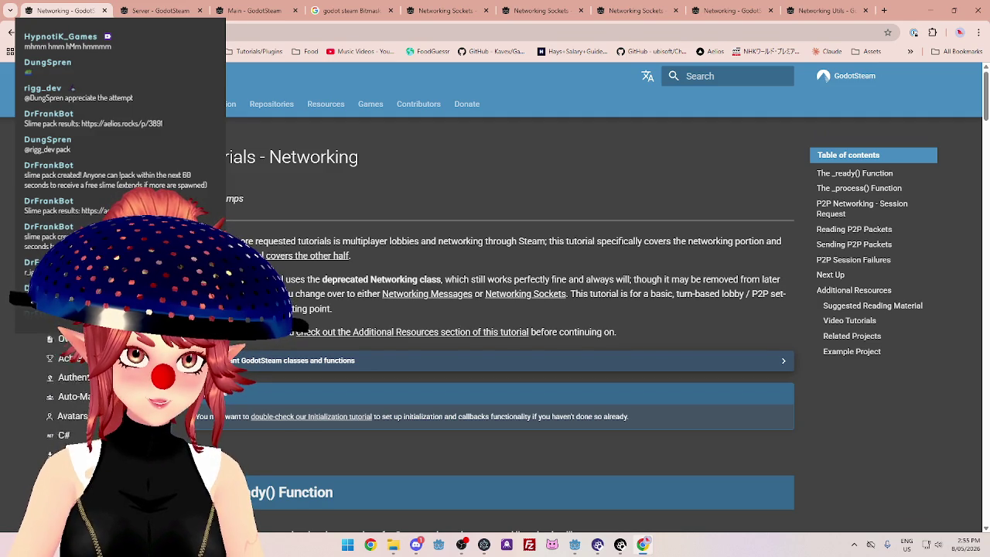
{"action": "left_click", "coordinate": [70, 339]}
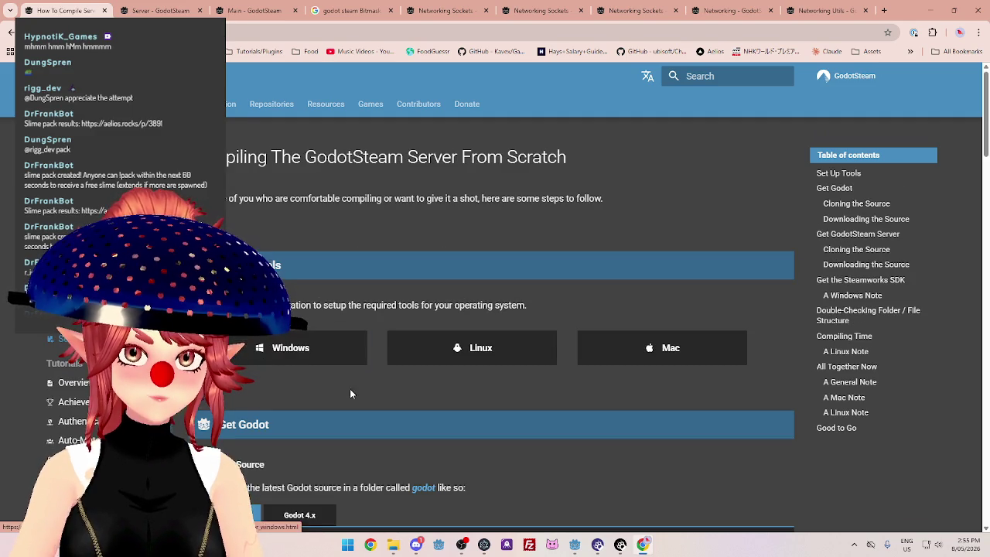
{"action": "left_click", "coordinate": [66, 285]}
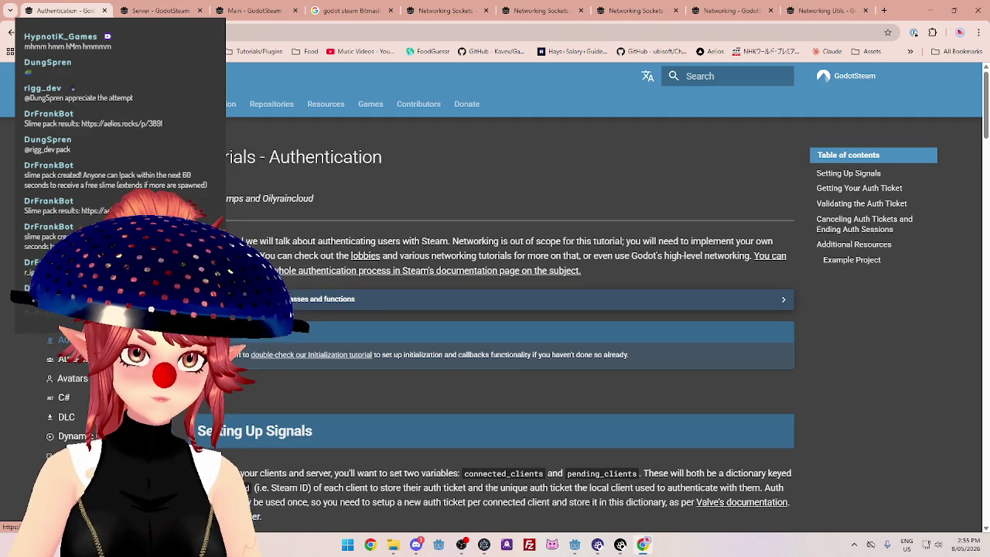
Study the connected_clients Dictionary example and its per-client entries on the Authentication page
{"action": "scroll", "coordinate": [288, 270], "scroll_direction": "down", "scroll_amount": 5}
{"action": "scroll", "coordinate": [288, 270], "scroll_direction": "up", "scroll_amount": 2}
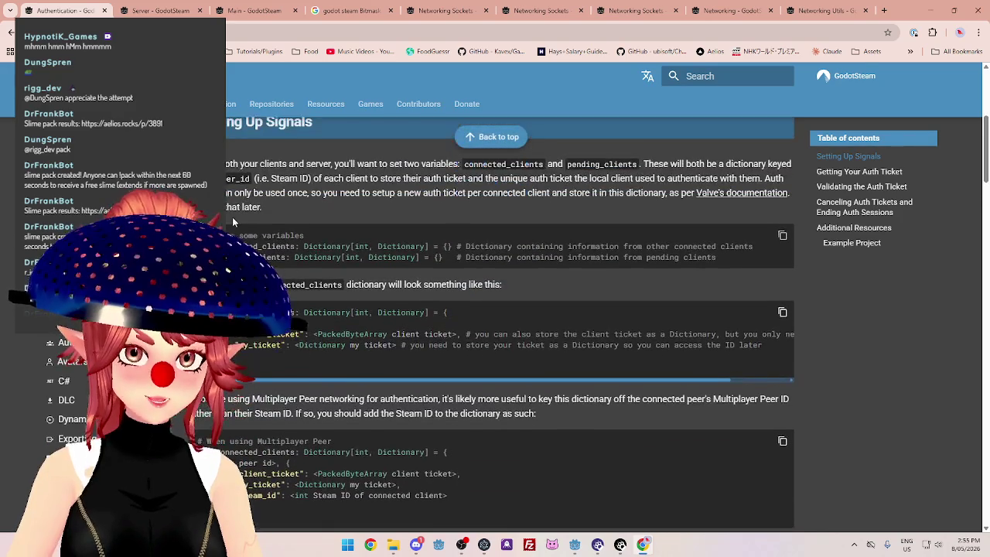
{"action": "left_click_drag", "start_coordinate": [249, 246], "coordinate": [462, 246]}
{"action": "scroll", "coordinate": [383, 321], "scroll_direction": "down", "scroll_amount": 4}
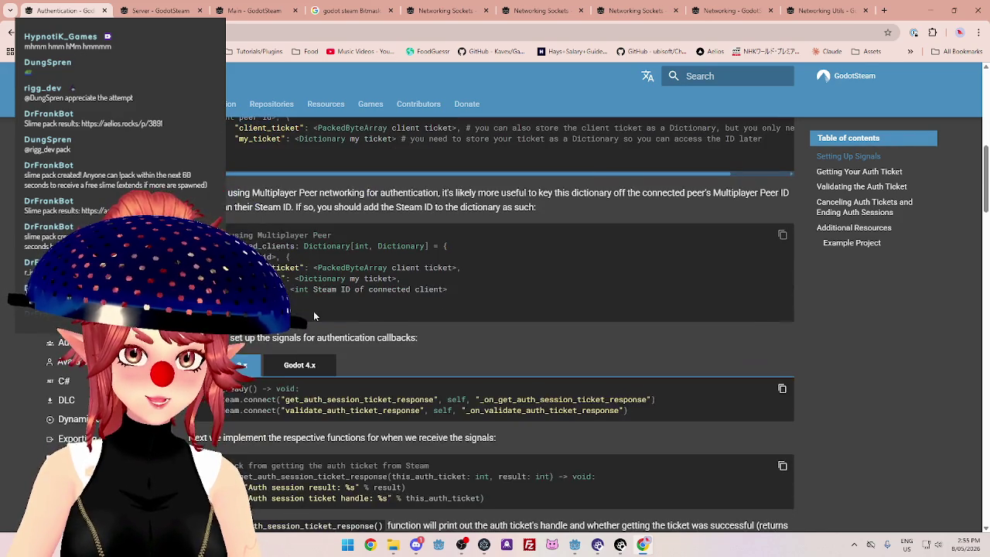
{"action": "mouse_move", "coordinate": [256, 257]}
{"action": "left_mouse_down"}
{"action": "mouse_move", "coordinate": [324, 278]}
{"action": "mouse_move", "coordinate": [379, 279]}
{"action": "left_mouse_up"}
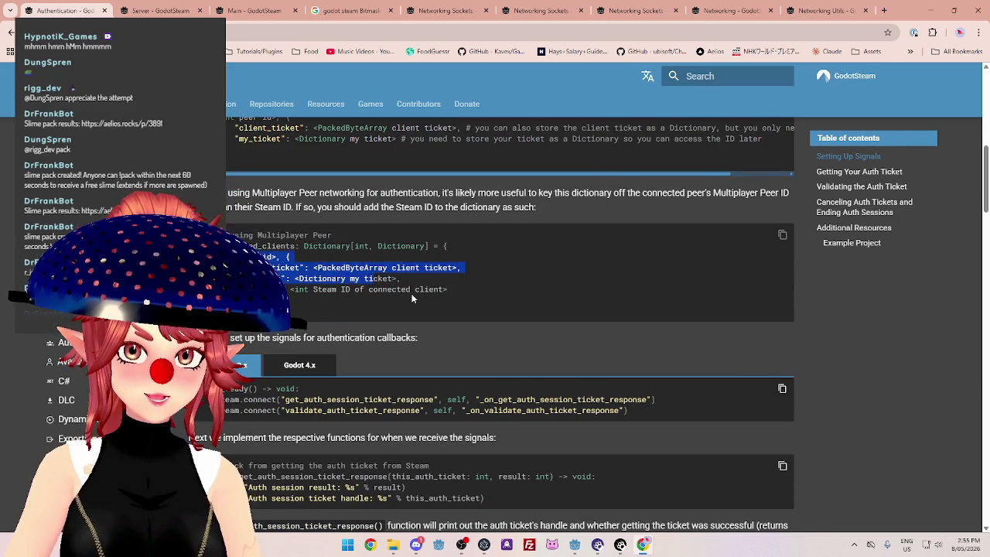
{"action": "left_click_drag", "start_coordinate": [303, 246], "coordinate": [368, 246]}
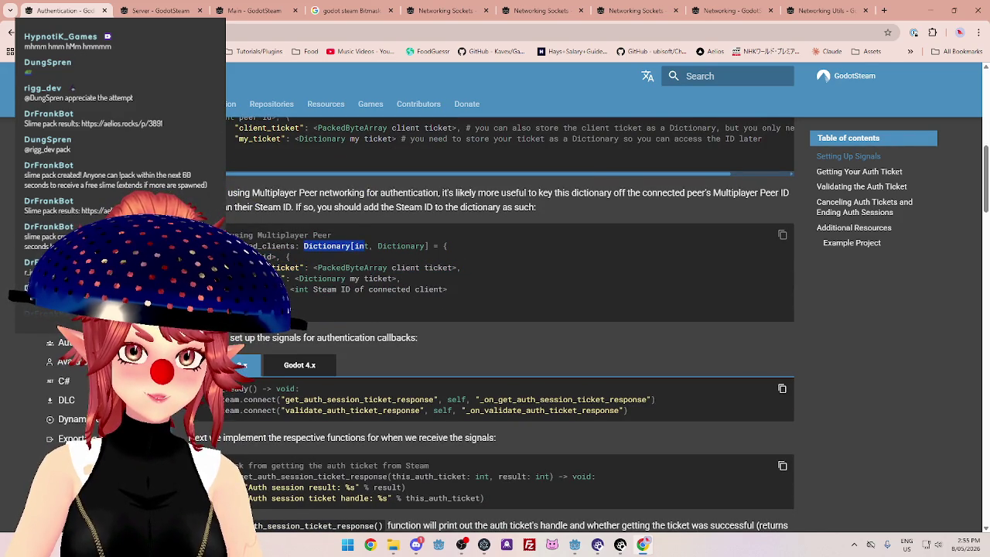
{"action": "left_click", "coordinate": [284, 257]}
{"action": "left_click_drag", "start_coordinate": [354, 246], "coordinate": [381, 246]}
{"action": "left_click", "coordinate": [274, 257]}
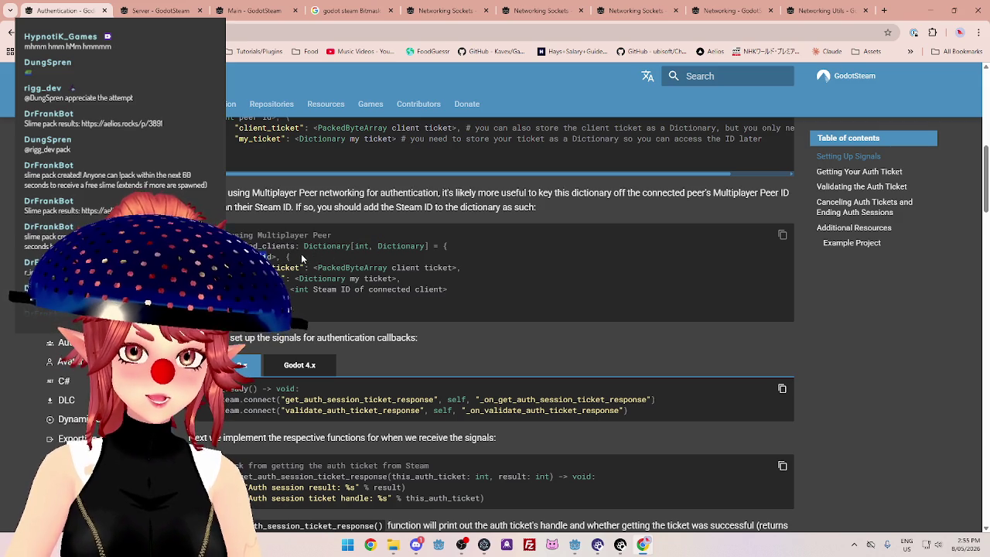
{"action": "left_click_drag", "start_coordinate": [302, 258], "coordinate": [462, 291]}
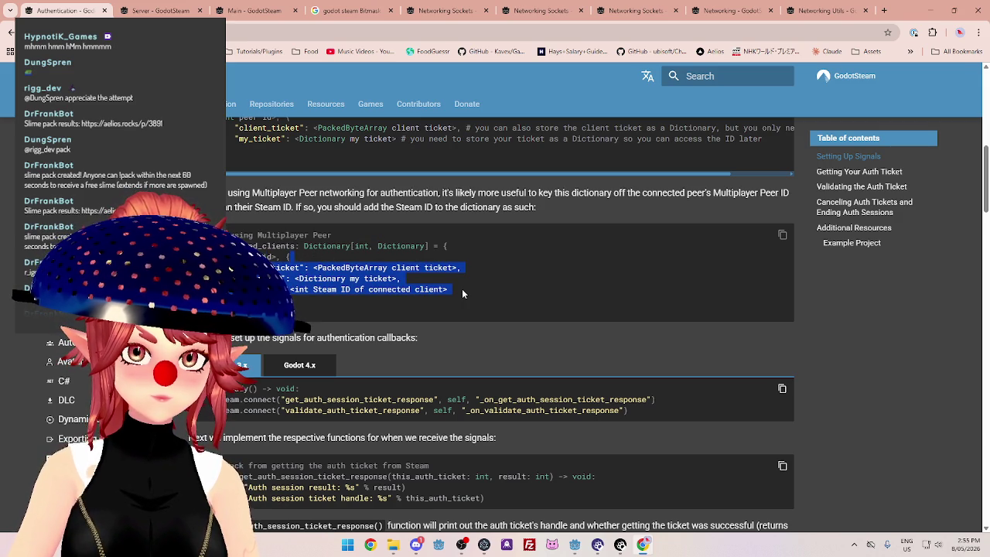
{"action": "left_click", "coordinate": [450, 245]}
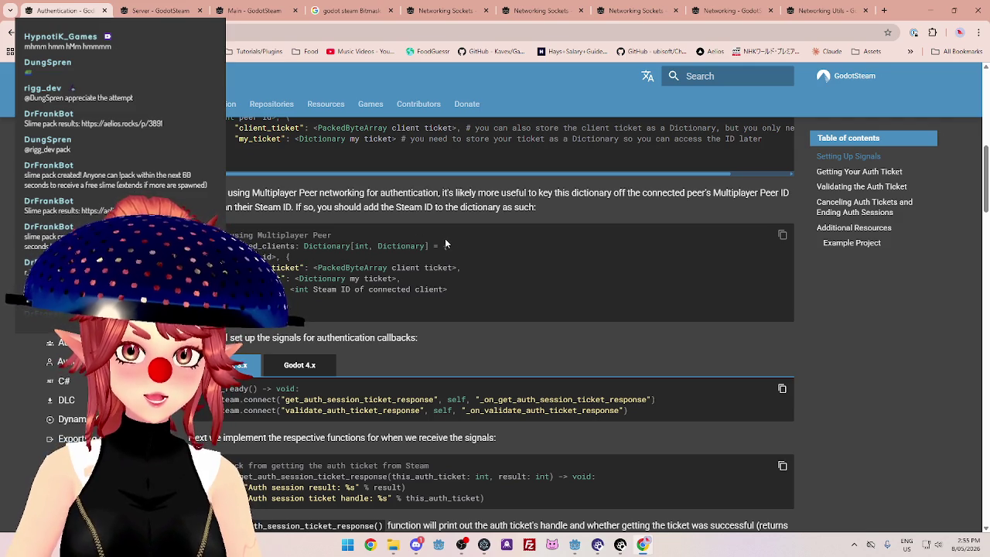
{"action": "left_click", "coordinate": [449, 245]}
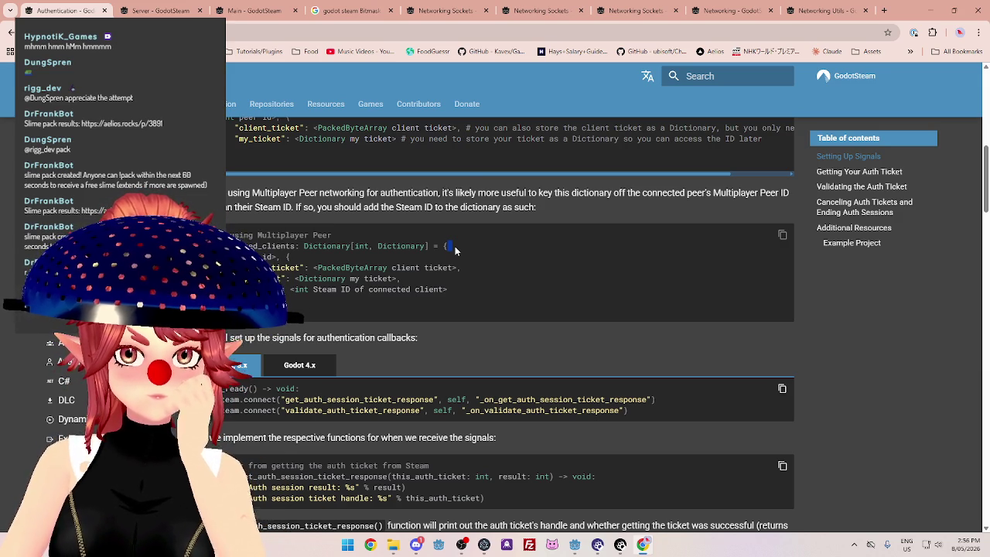
Scroll to the ticket validation code and select the ["my_ticket"] lookup
{"action": "scroll", "coordinate": [311, 293], "scroll_direction": "down", "scroll_amount": 5}
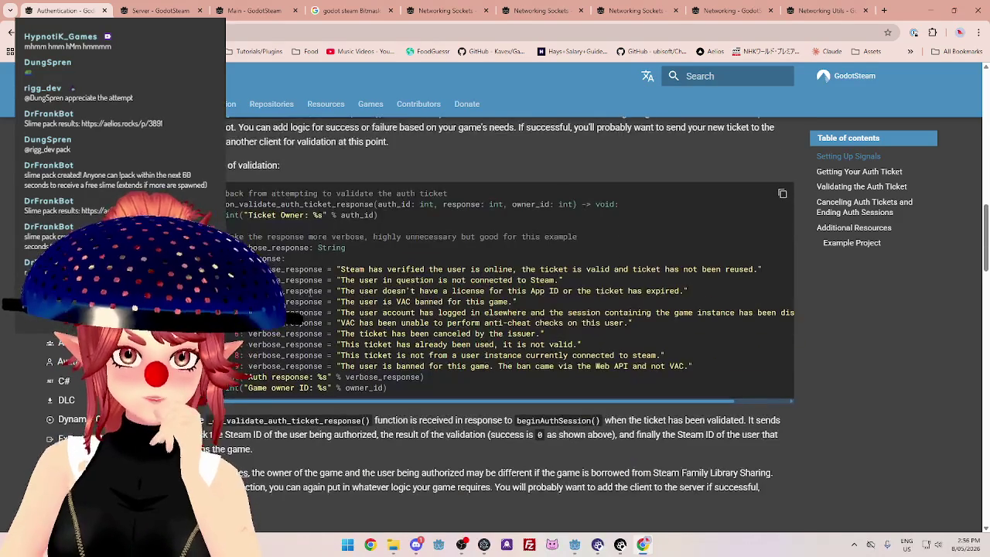
{"action": "scroll", "coordinate": [310, 293], "scroll_direction": "down", "scroll_amount": 10}
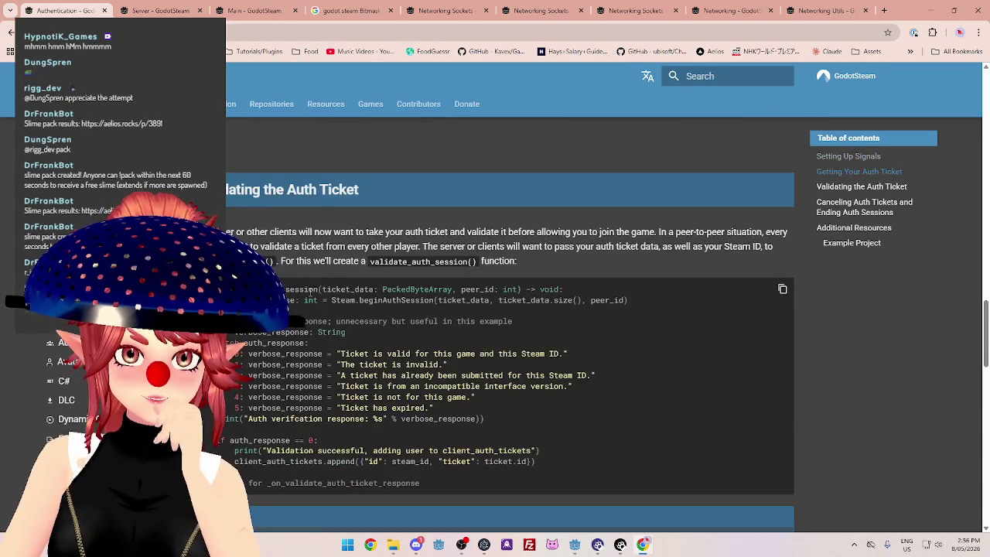
{"action": "scroll", "coordinate": [310, 297], "scroll_direction": "down", "scroll_amount": 4}
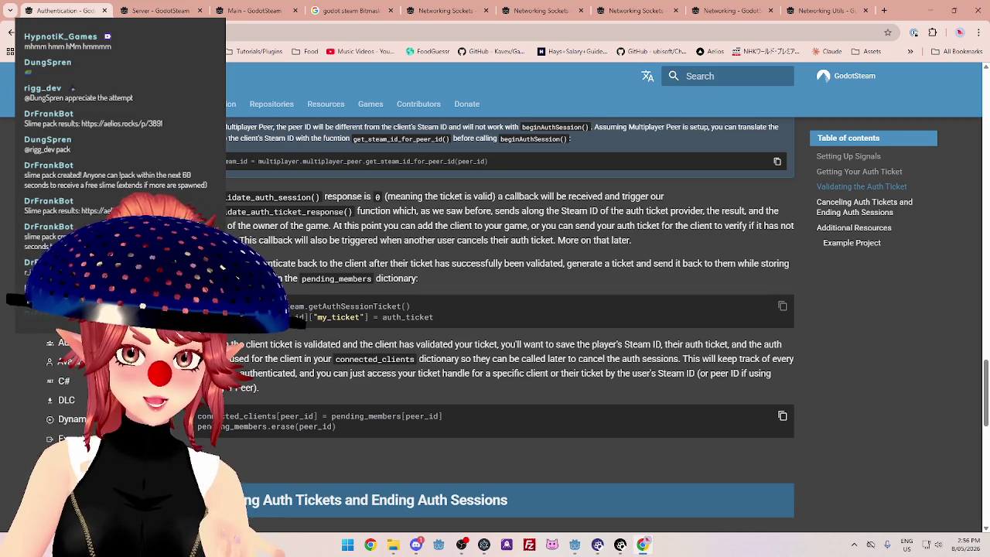
{"action": "double_click", "coordinate": [300, 317]}
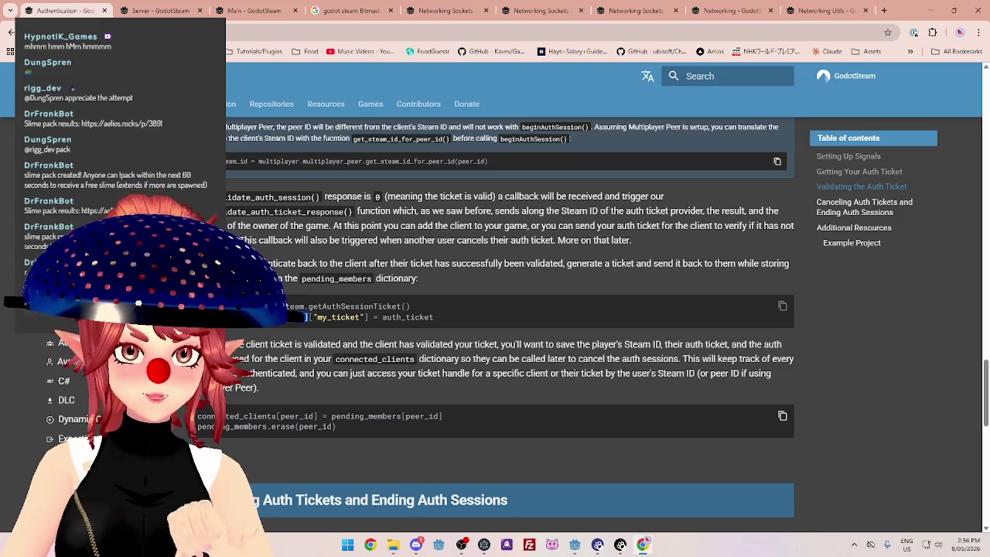
{"action": "left_click_drag", "start_coordinate": [294, 317], "coordinate": [369, 320]}
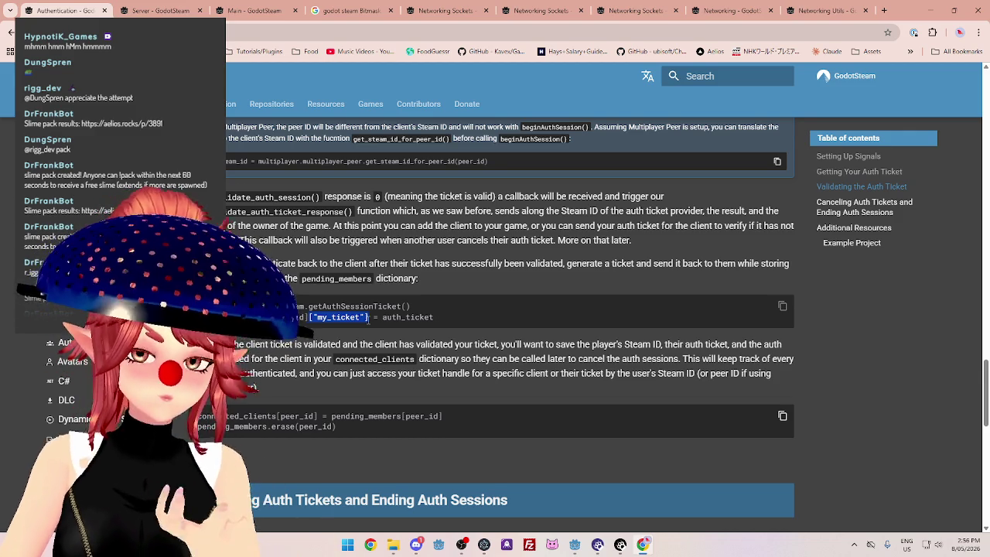
Review the ticket cancelling section, then open a new blank browser tab
{"action": "scroll", "coordinate": [302, 424], "scroll_direction": "down", "scroll_amount": 1}
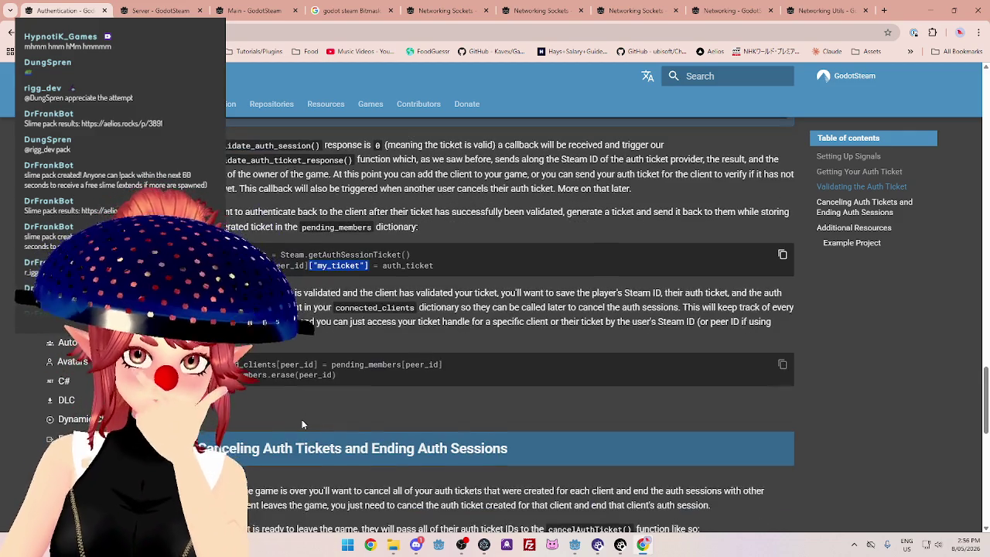
{"action": "scroll", "coordinate": [262, 414], "scroll_direction": "down", "scroll_amount": 3}
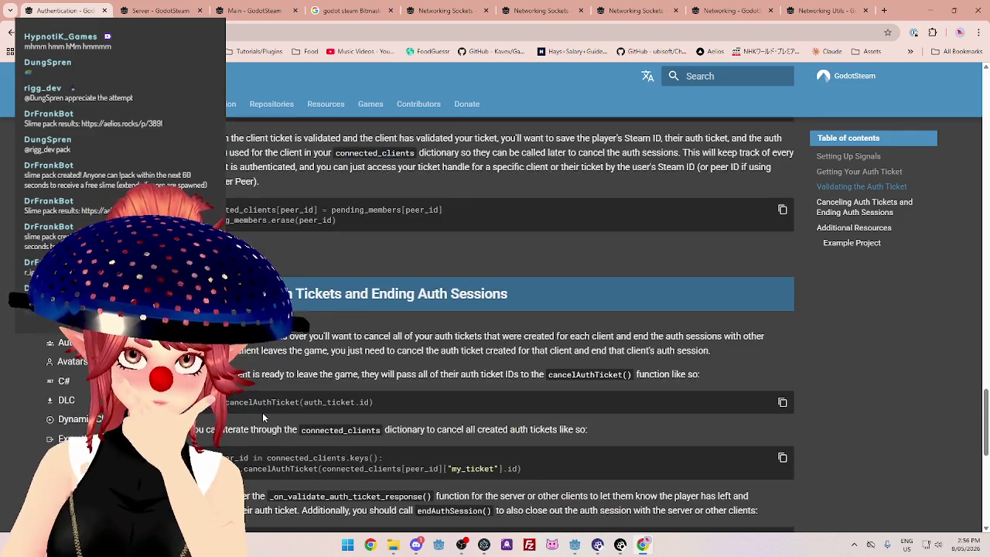
{"action": "scroll", "coordinate": [263, 418], "scroll_direction": "down", "scroll_amount": 3}
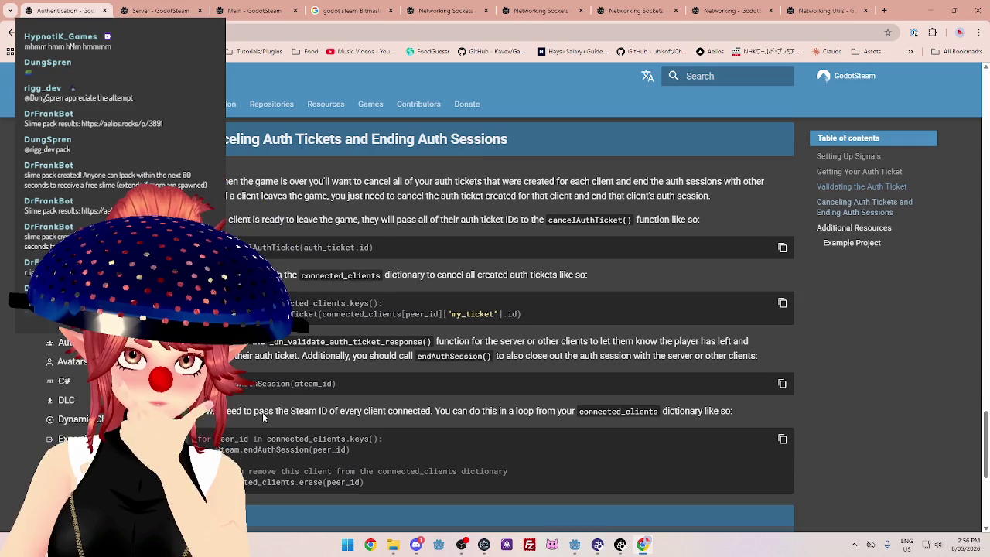
{"action": "scroll", "coordinate": [263, 418], "scroll_direction": "down", "scroll_amount": 3}
{"action": "scroll", "coordinate": [263, 418], "scroll_direction": "down", "scroll_amount": 1}
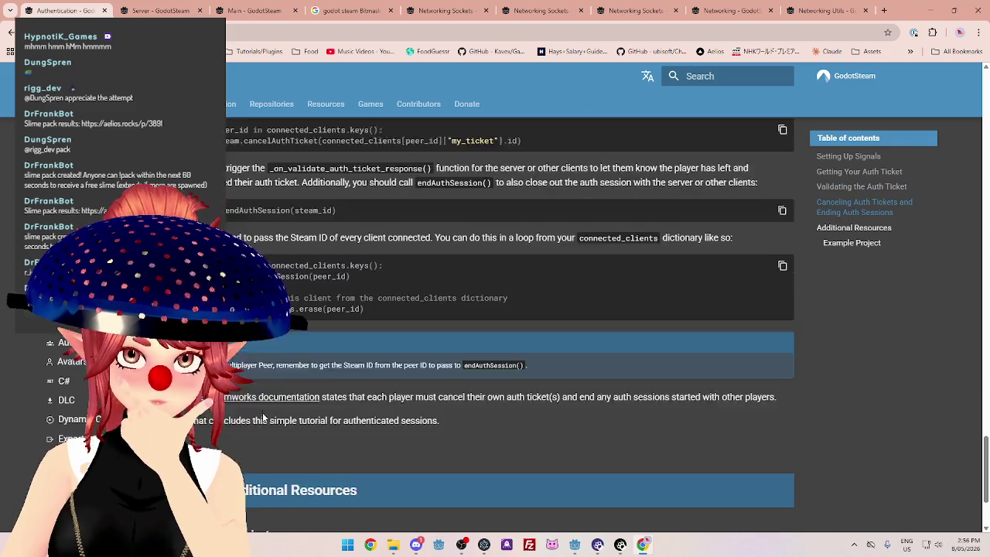
{"action": "scroll", "coordinate": [263, 418], "scroll_direction": "down", "scroll_amount": 4}
{"action": "scroll", "coordinate": [263, 417], "scroll_direction": "up", "scroll_amount": 4}
{"action": "scroll", "coordinate": [263, 418], "scroll_direction": "up", "scroll_amount": 2}
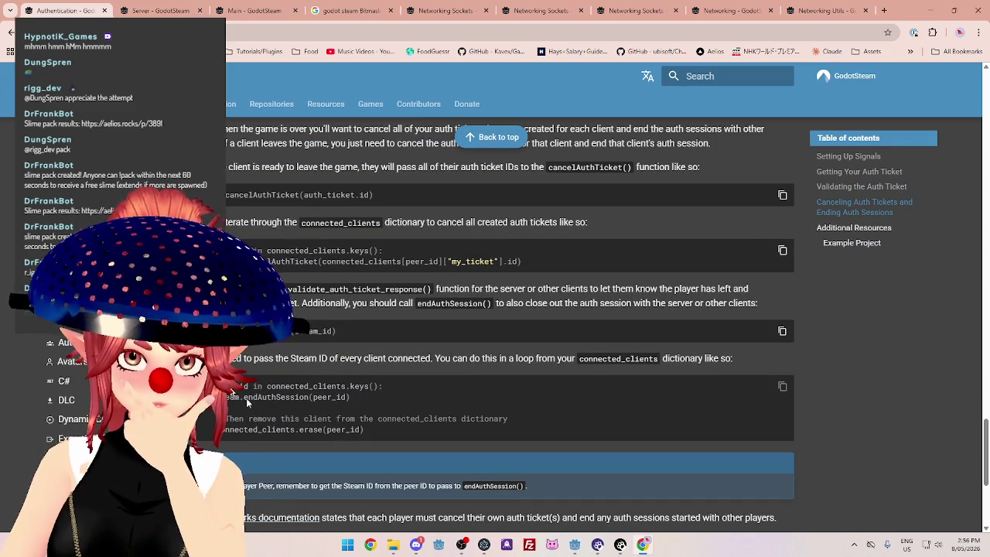
{"action": "left_click", "coordinate": [884, 11]}
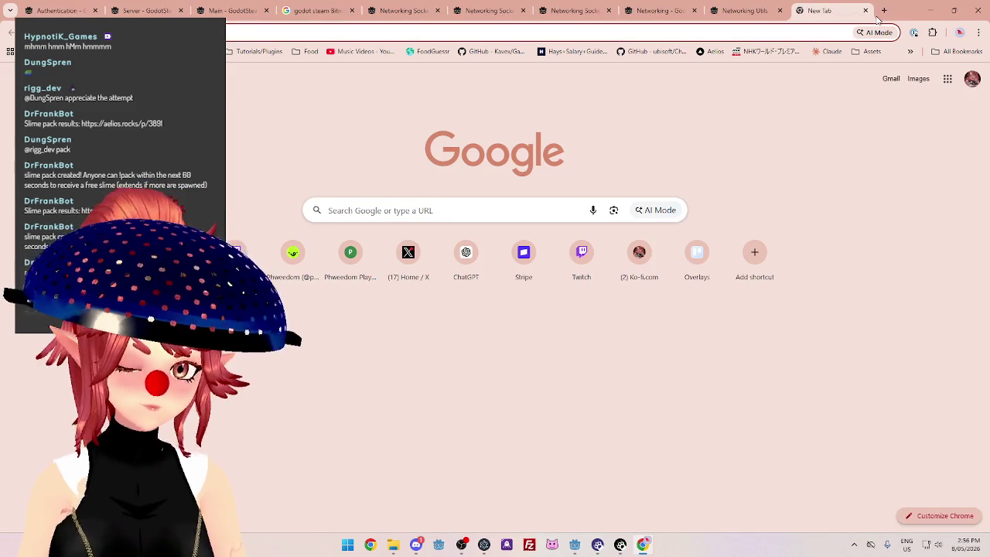
Google 'godot loop through dictionary' and expand the AI overview's code example
{"action": "type", "text": "godot"}
{"action": "key", "text": "BackSpace"}
{"action": "key", "text": "BackSpace"}
{"action": "key", "text": "BackSpace"}
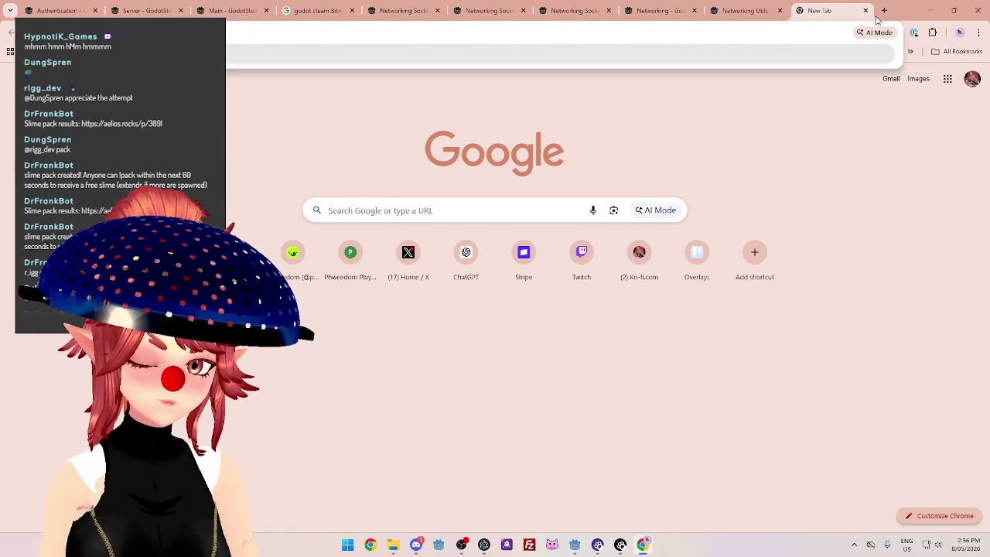
{"action": "type", "text": "godot loop through dictionary"}
{"action": "key", "text": "Return"}
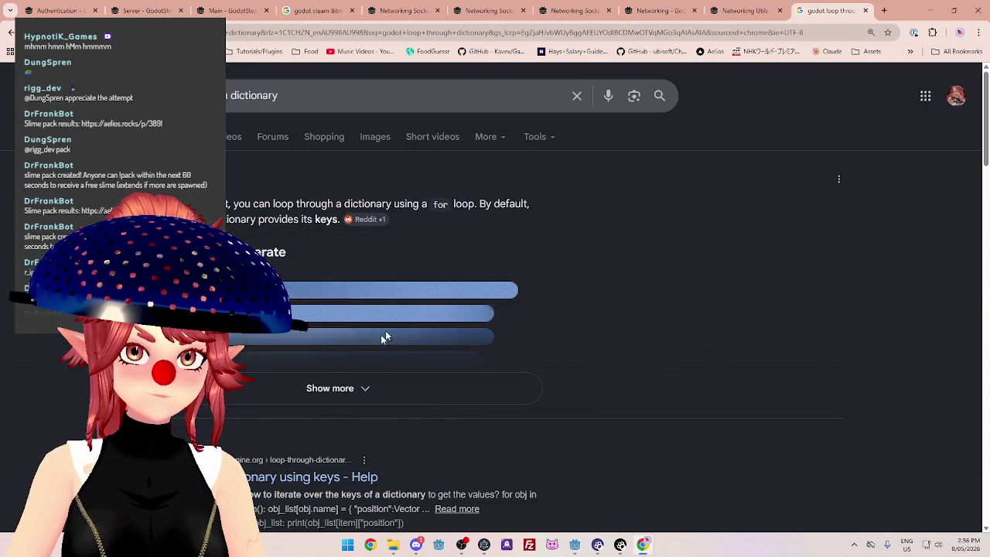
{"action": "left_click", "coordinate": [302, 388]}
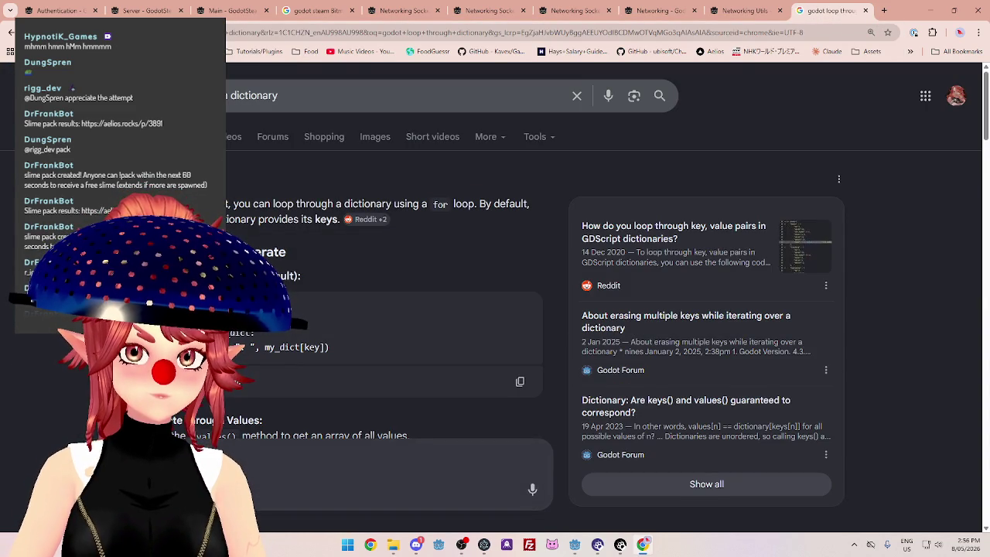
{"action": "scroll", "coordinate": [542, 310], "scroll_direction": "down", "scroll_amount": 2}
{"action": "scroll", "coordinate": [542, 309], "scroll_direction": "up", "scroll_amount": 1}
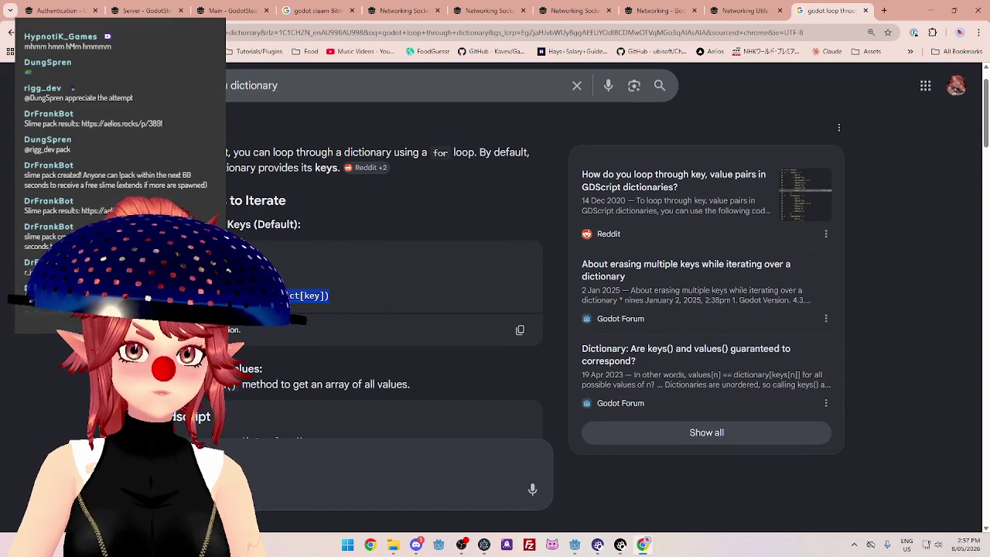
{"action": "mouse_move", "coordinate": [568, 544]}
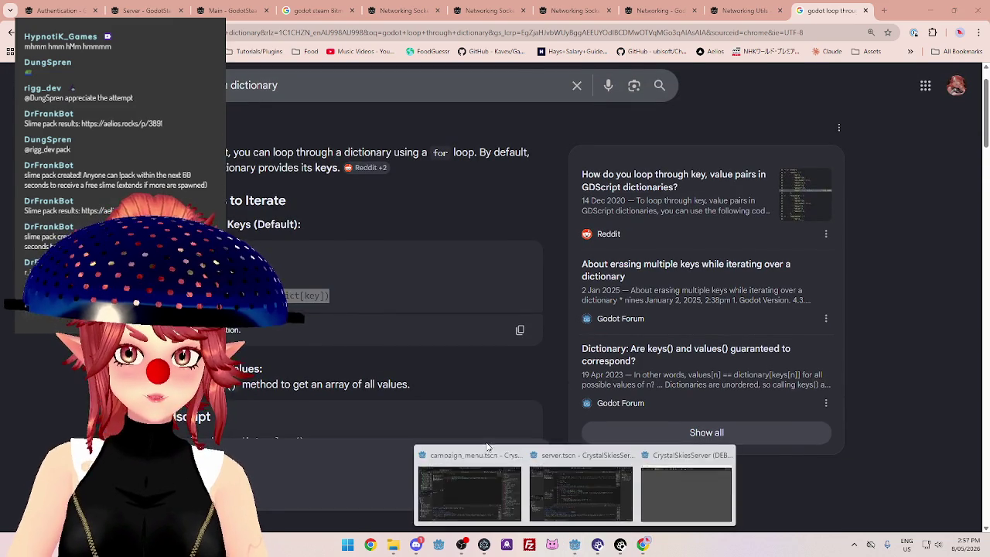
{"action": "mouse_move", "coordinate": [563, 506]}
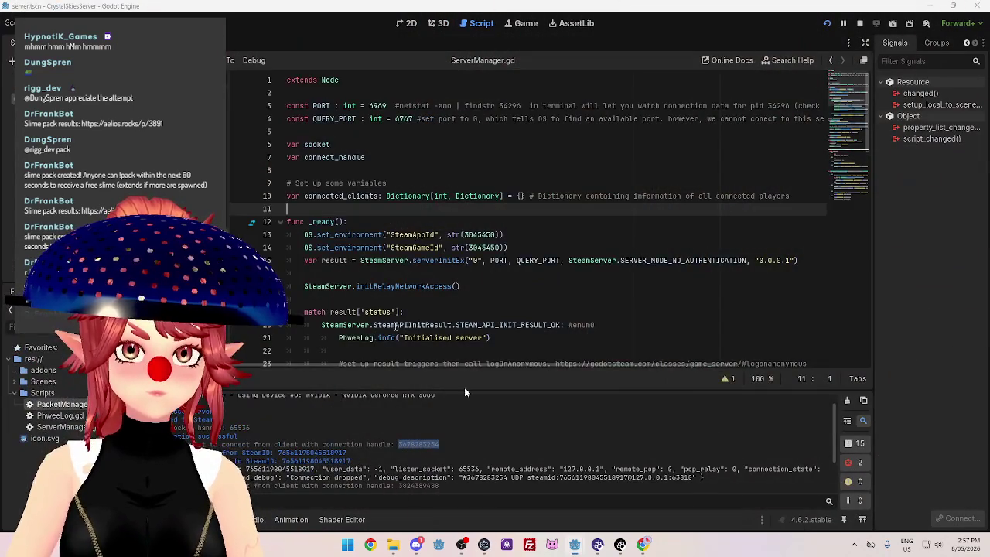
Paste the for/print loop into _process in PacketManager.gd and indent the print line
{"action": "left_click", "coordinate": [555, 495]}
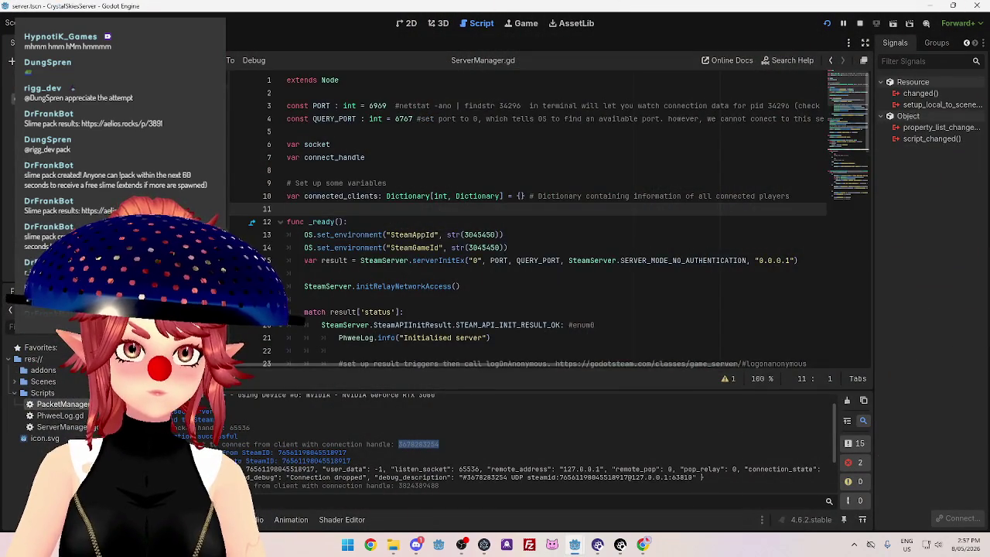
{"action": "left_click", "coordinate": [353, 120]}
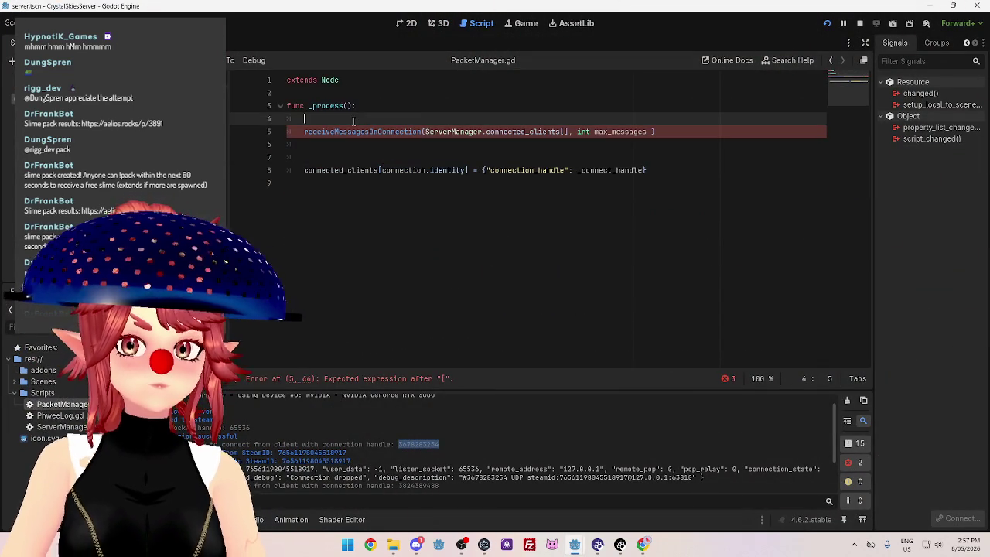
{"action": "type", "text": "for key in my_dict: \tprint(key, \": \", my_dict[key])"}
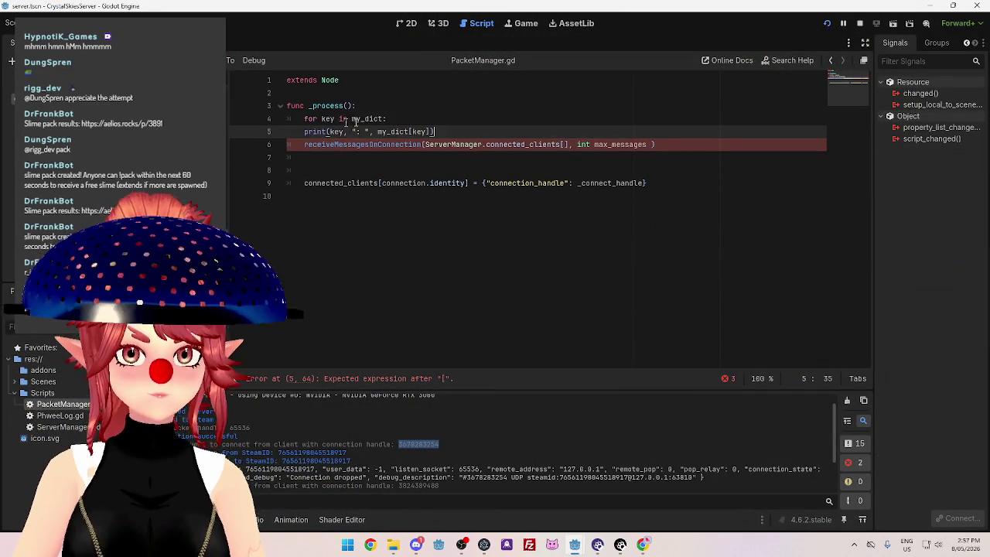
{"action": "left_click", "coordinate": [303, 132]}
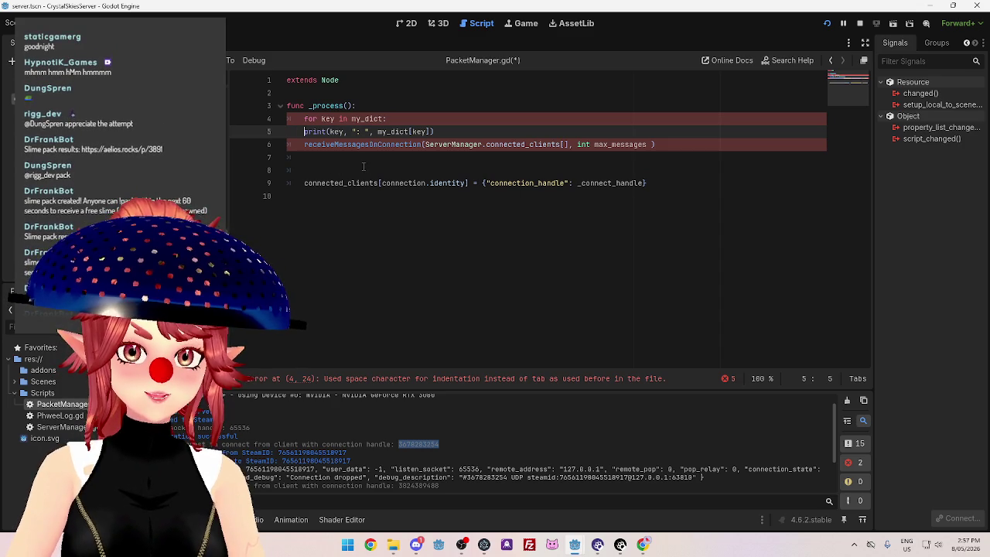
{"action": "key", "text": "Tab"}
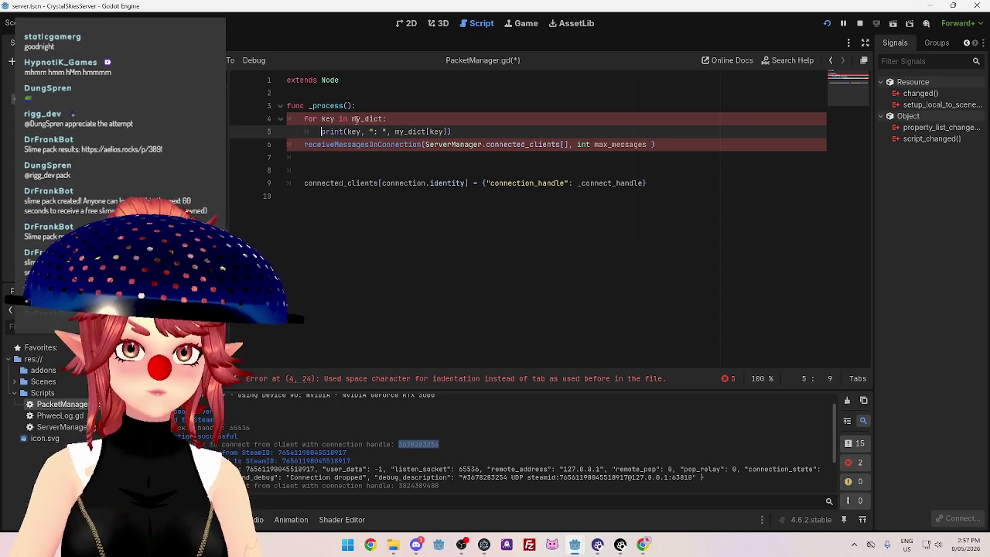
Replace my_dict with ServerManager.connected_clients in the for loop, keeping the trailing colon
{"action": "left_click_drag", "start_coordinate": [425, 144], "coordinate": [569, 145]}
{"action": "key", "text": "ctrl+c"}
{"action": "double_click", "coordinate": [357, 118]}
{"action": "key", "text": "ctrl+v"}
{"action": "key", "text": "BackSpace"}
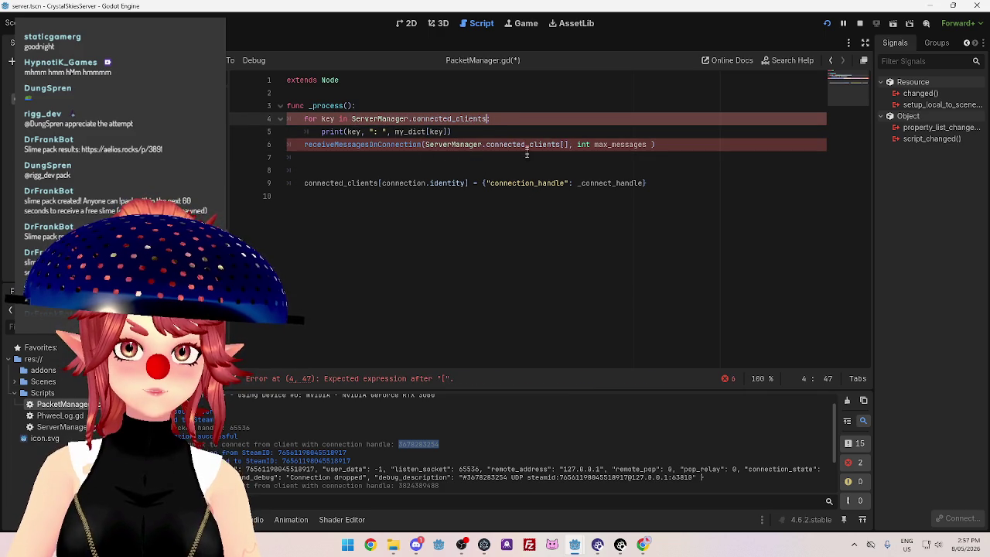
{"action": "key", "text": "Delete"}
{"action": "type", "text": ":"}
{"action": "left_click", "coordinate": [506, 183]}
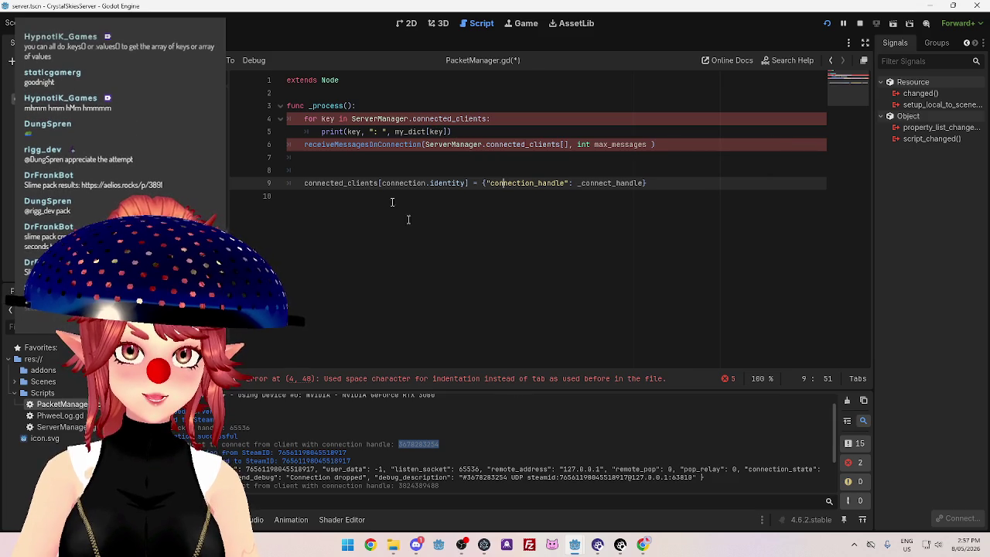
Fix the print line's indentation with a Tab and add a blank line above the loop
{"action": "left_click_drag", "start_coordinate": [300, 133], "coordinate": [271, 136]}
{"action": "key", "text": "BackSpace"}
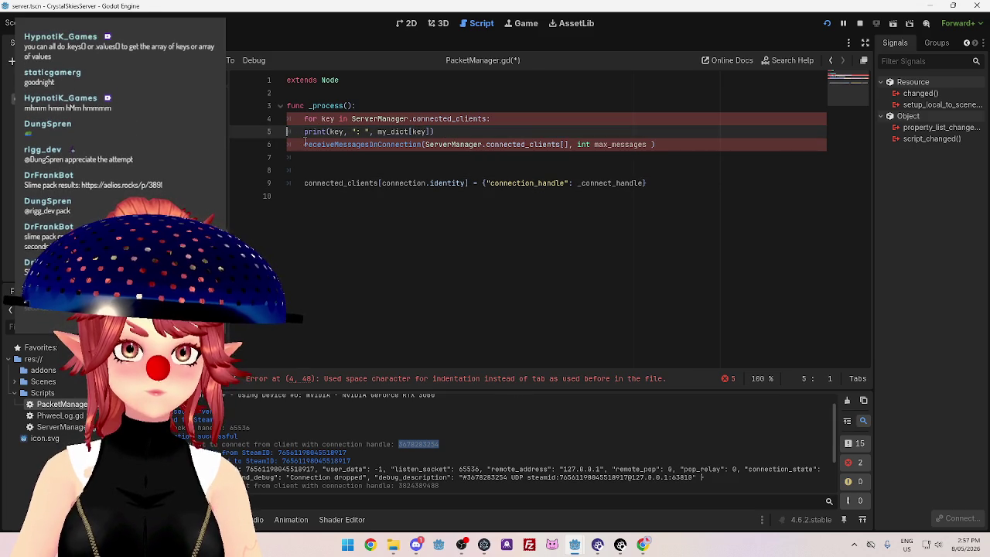
{"action": "key", "text": "Tab"}
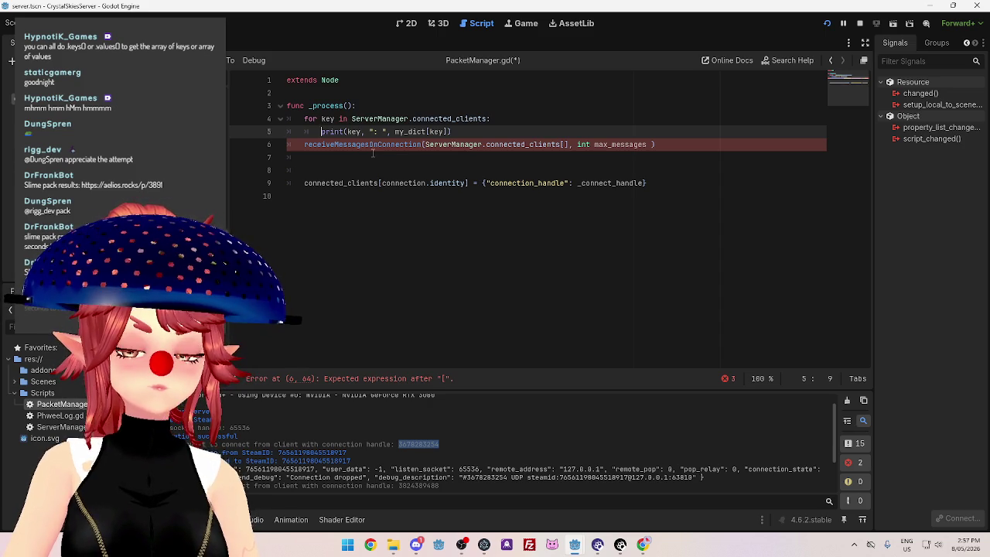
{"action": "key", "text": "Up"}
{"action": "key", "text": "Home"}
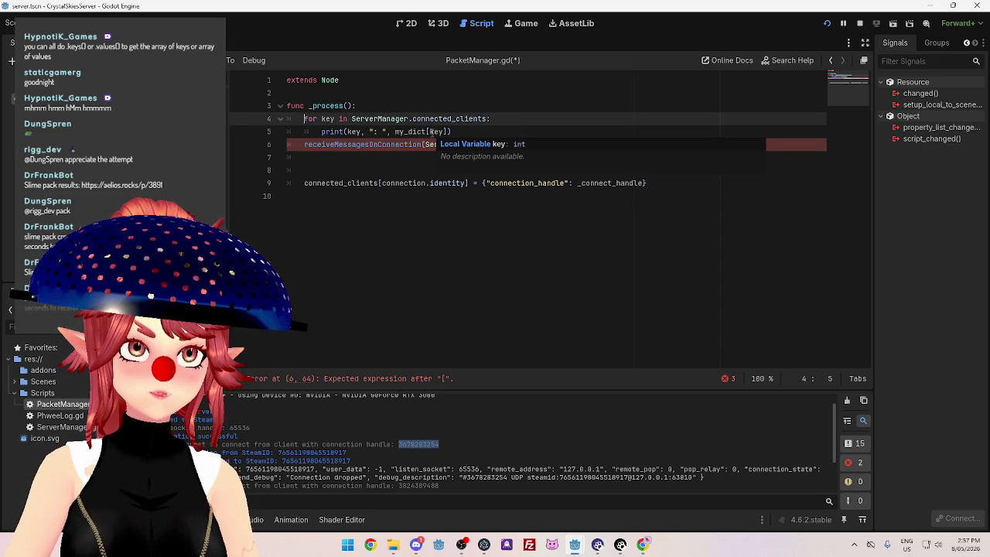
{"action": "key", "text": "Return"}
{"action": "key", "text": "Up"}
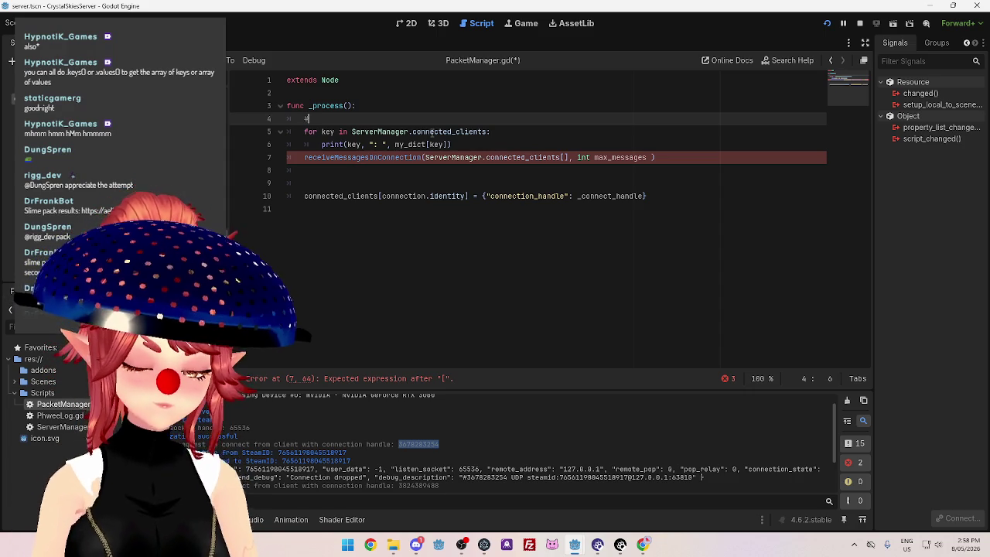
Write the line 4 comment '#.keys() or .values() gets an array of keys or values'
{"action": "type", "text": "keys() or .values()"}
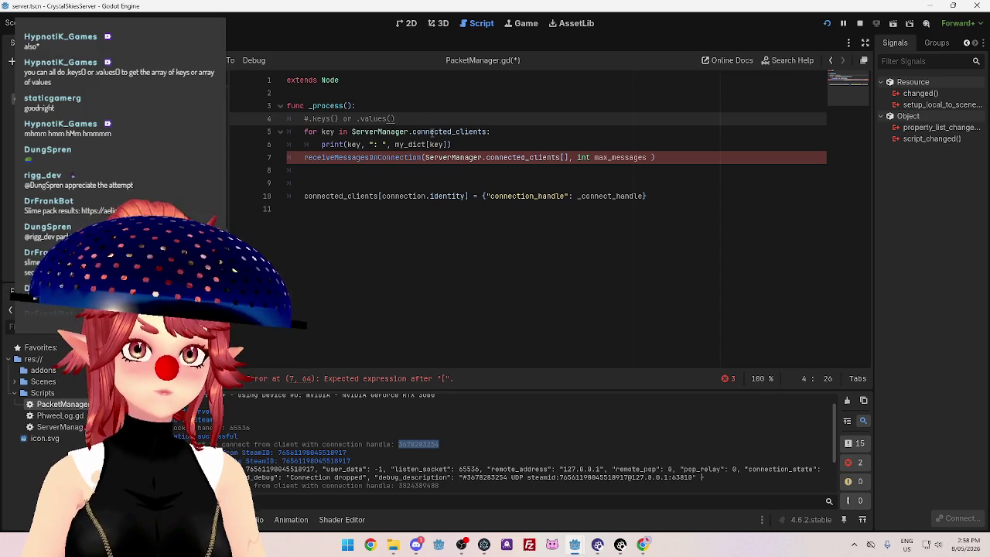
{"action": "left_click", "coordinate": [463, 144]}
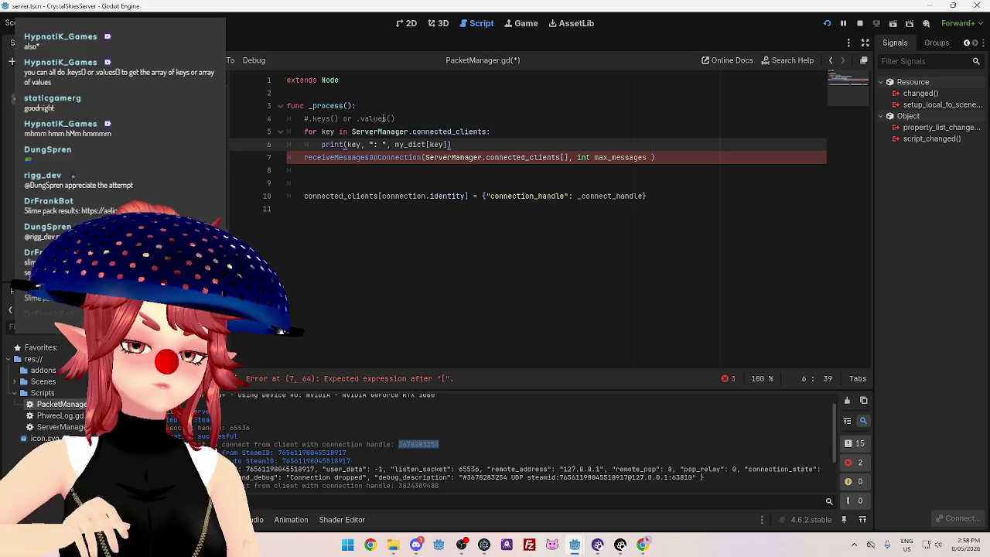
{"action": "left_click", "coordinate": [433, 119]}
{"action": "type", "text": "gets an array of keys or "}
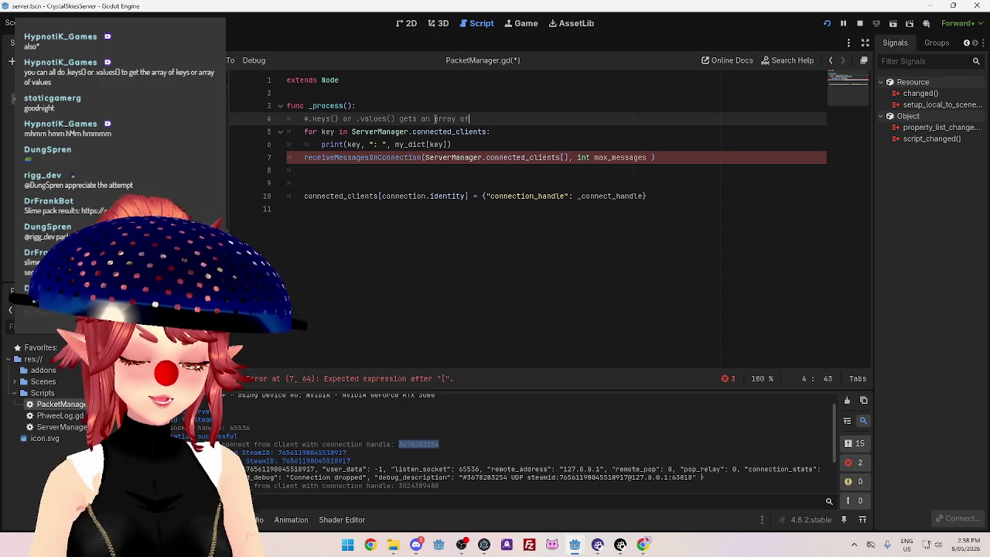
{"action": "type", "text": "values"}
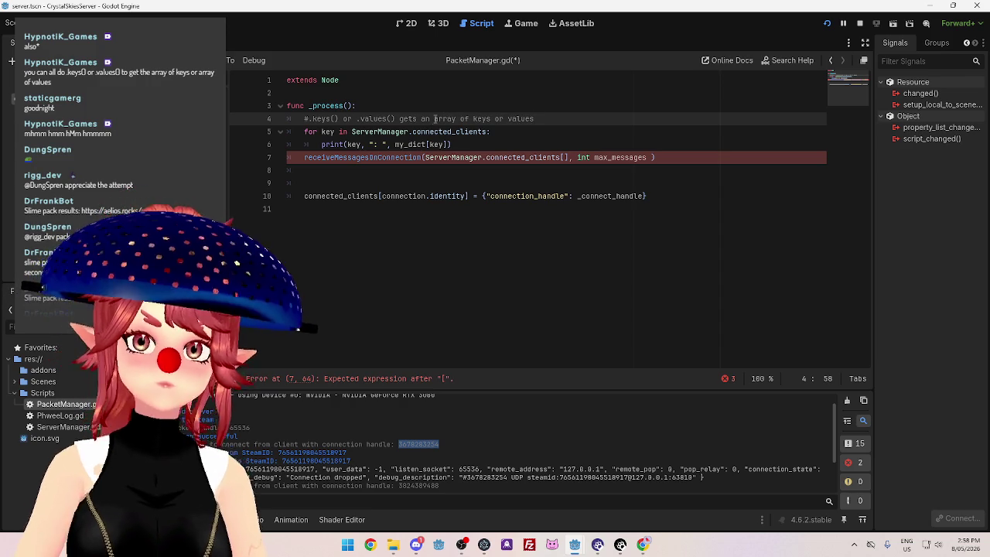
{"action": "left_click", "coordinate": [414, 145]}
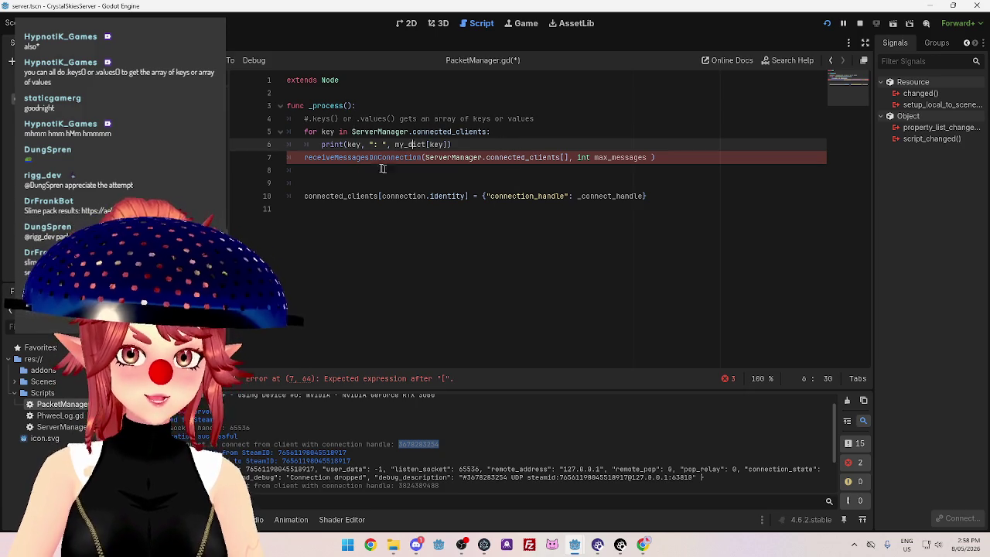
{"action": "left_click", "coordinate": [330, 158]}
{"action": "mouse_move", "coordinate": [330, 158]}
{"action": "left_mouse_down"}
{"action": "mouse_move", "coordinate": [459, 159]}
{"action": "mouse_move", "coordinate": [410, 157]}
{"action": "mouse_move", "coordinate": [423, 157]}
{"action": "left_mouse_up"}
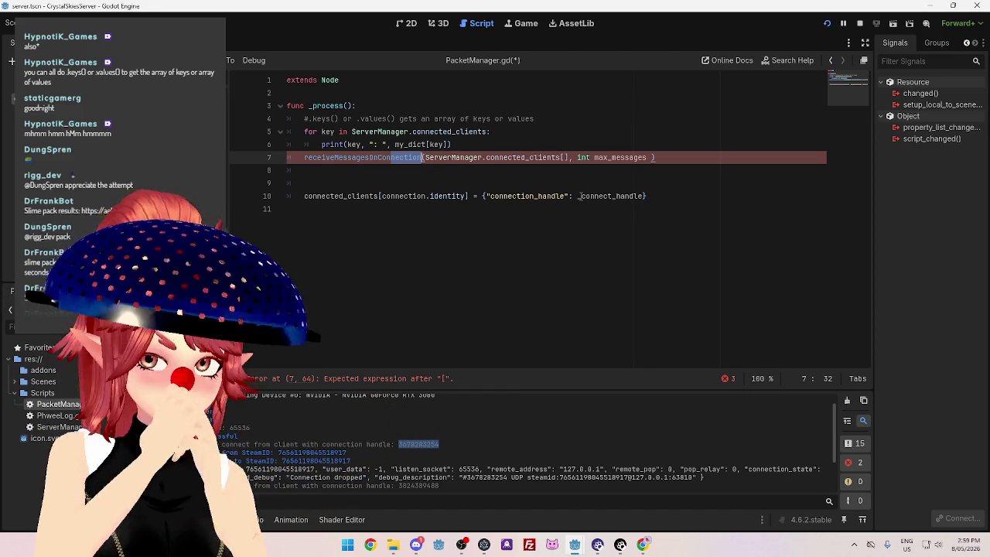
{"action": "left_click", "coordinate": [643, 545]}
{"action": "left_click", "coordinate": [650, 10]}
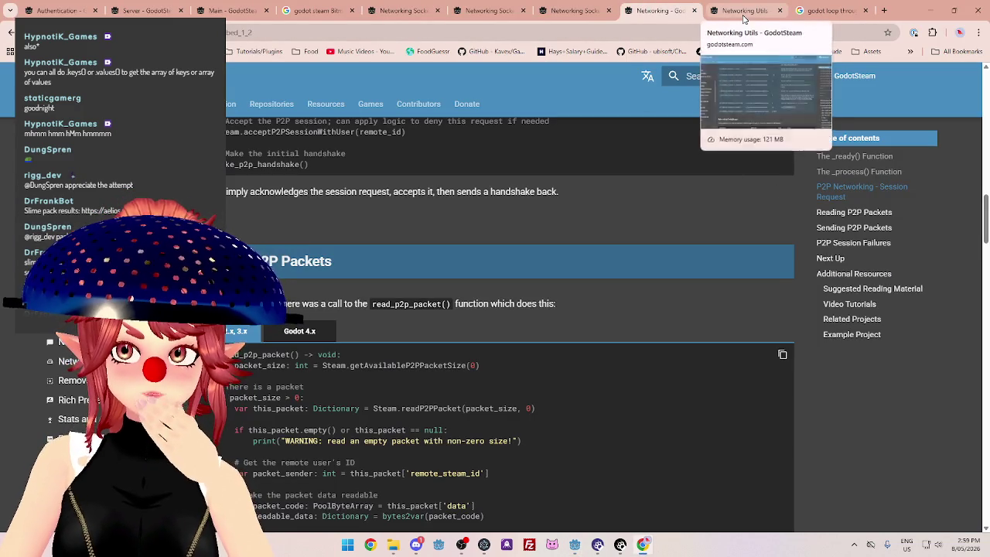
{"action": "left_click", "coordinate": [857, 213]}
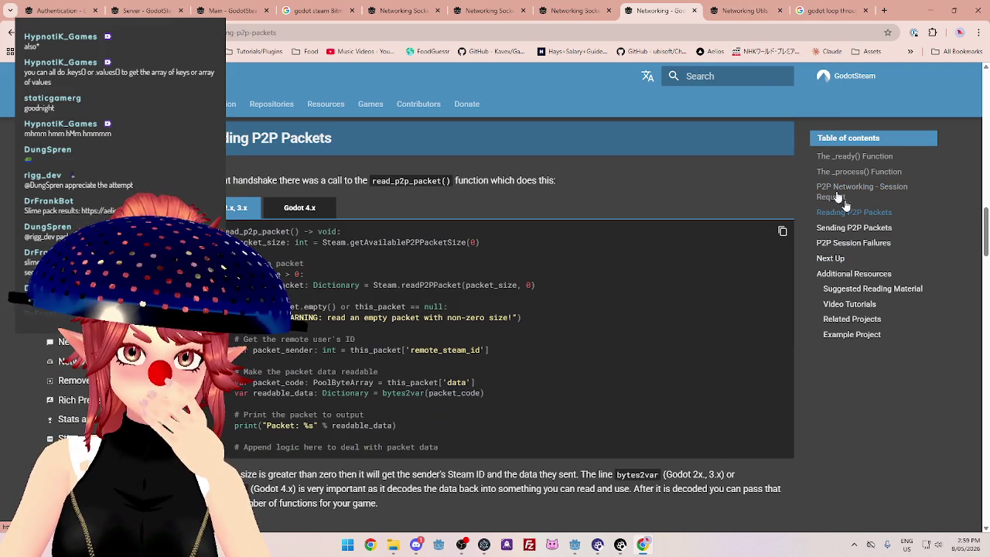
{"action": "key", "text": "ctrl+Tab"}
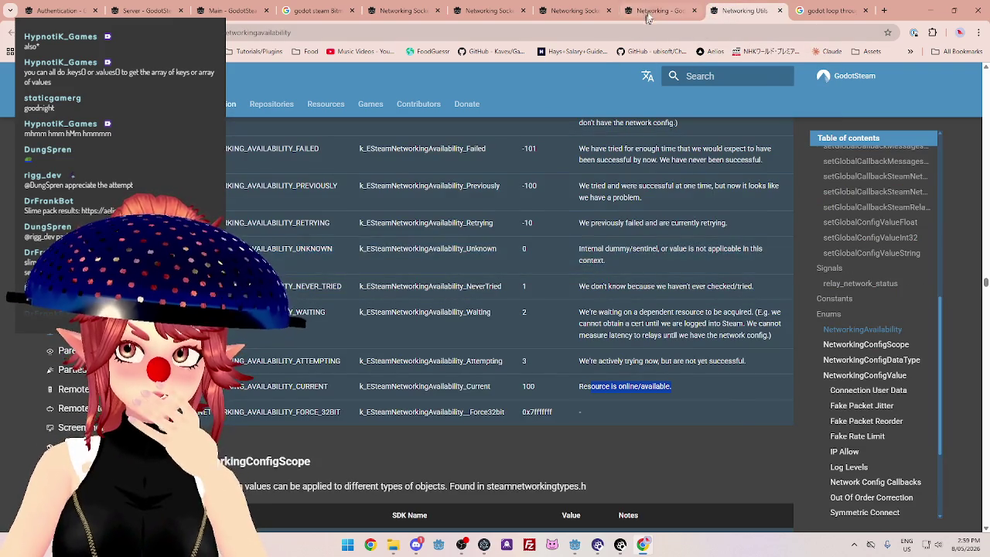
{"action": "key", "text": "ctrl+shift+Tab"}
{"action": "left_click_drag", "start_coordinate": [355, 242], "coordinate": [438, 243]}
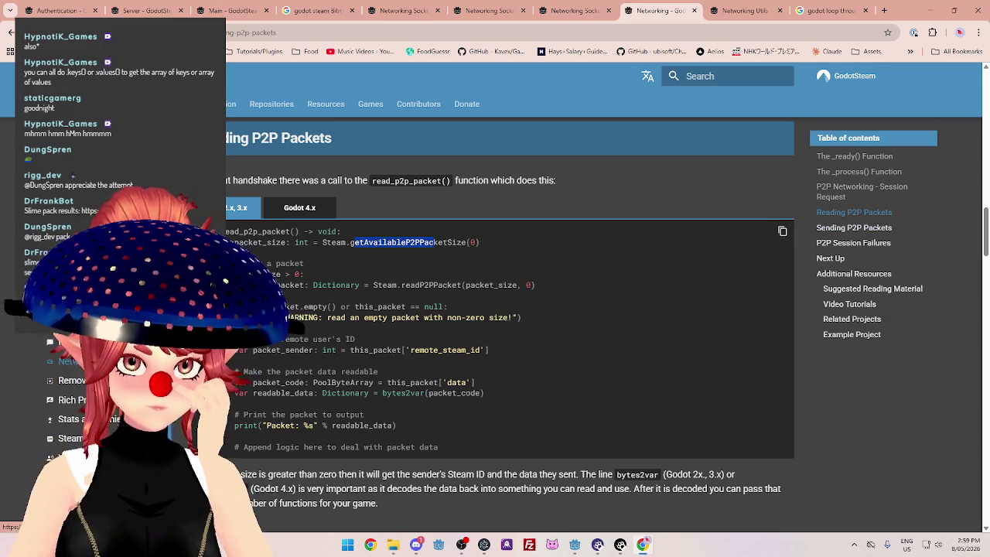
{"action": "left_click", "coordinate": [66, 362]}
{"action": "scroll", "coordinate": [324, 368], "scroll_direction": "down", "scroll_amount": 3}
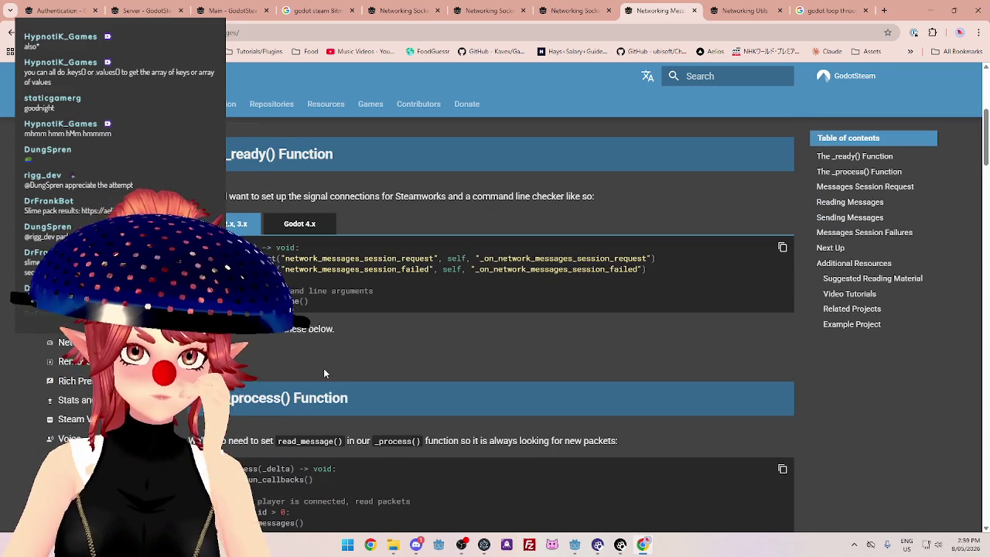
{"action": "scroll", "coordinate": [323, 368], "scroll_direction": "down", "scroll_amount": 5}
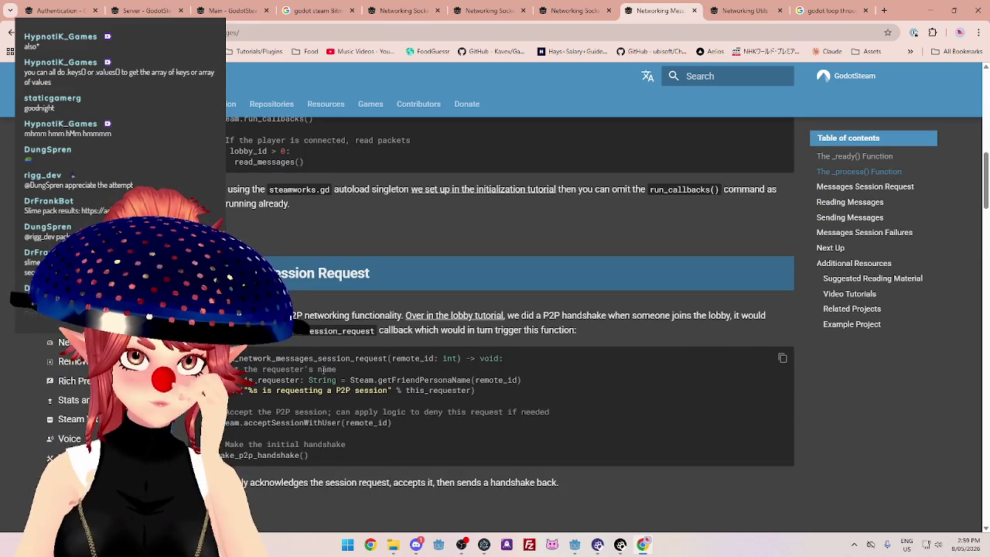
{"action": "scroll", "coordinate": [323, 370], "scroll_direction": "down", "scroll_amount": 1}
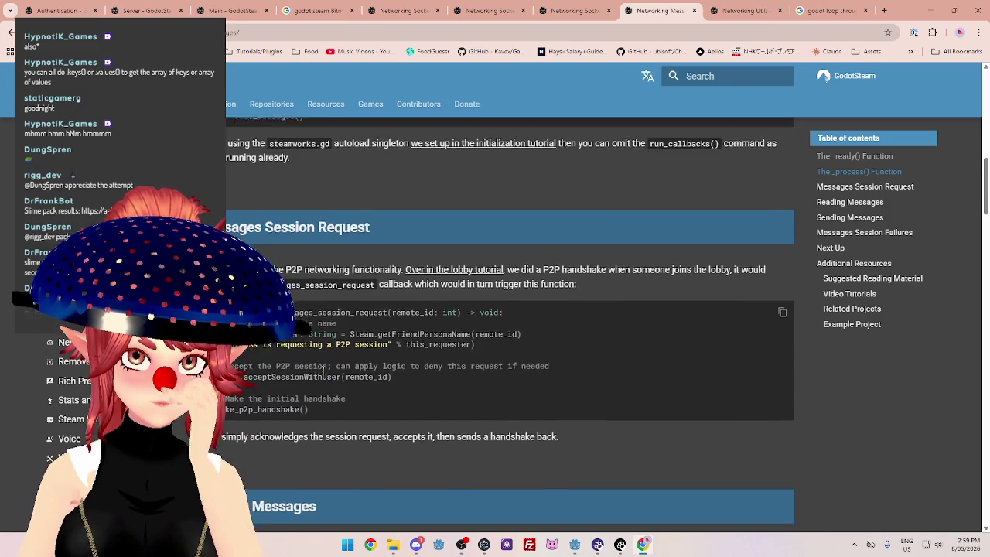
{"action": "left_click", "coordinate": [282, 356]}
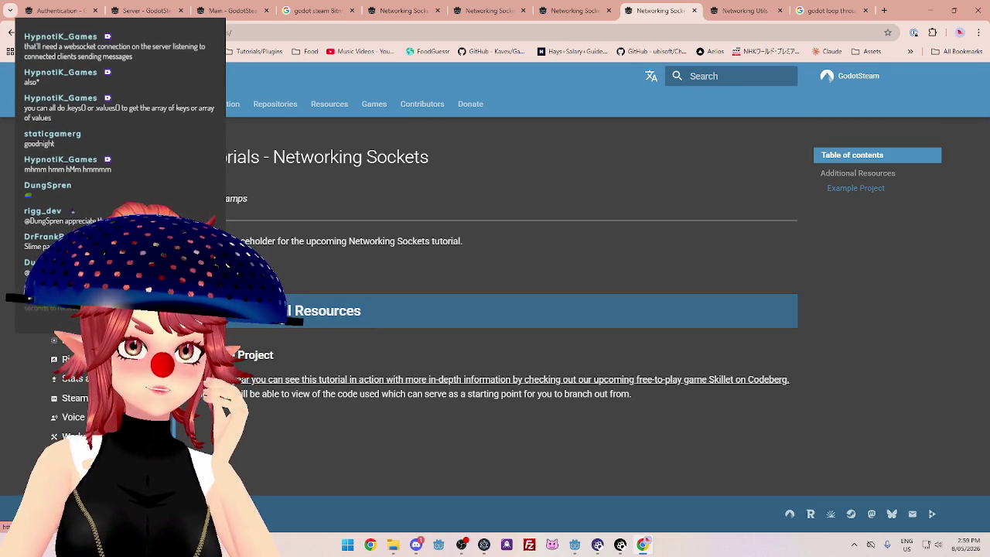
{"action": "scroll", "coordinate": [78, 386], "scroll_direction": "down", "scroll_amount": 1}
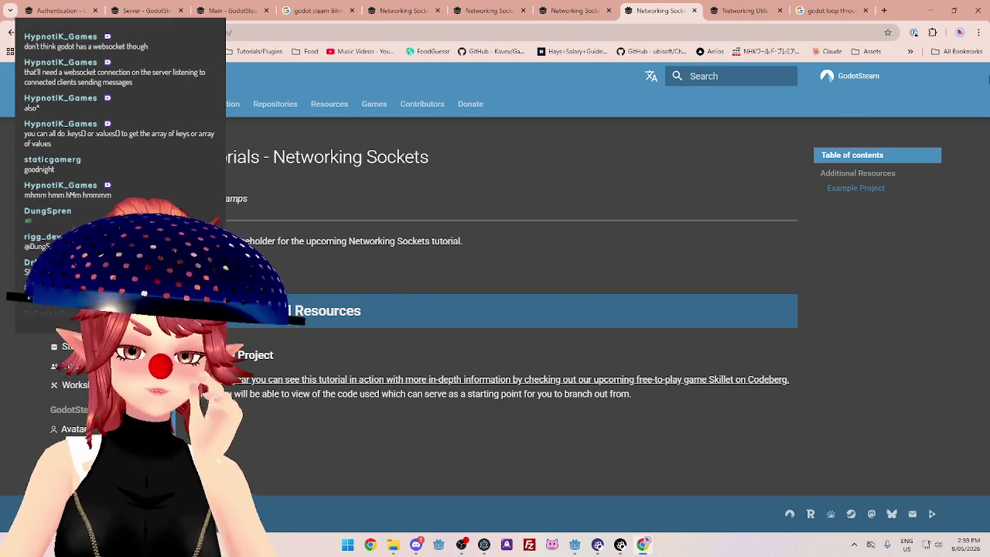
{"action": "key", "text": "alt+Tab"}
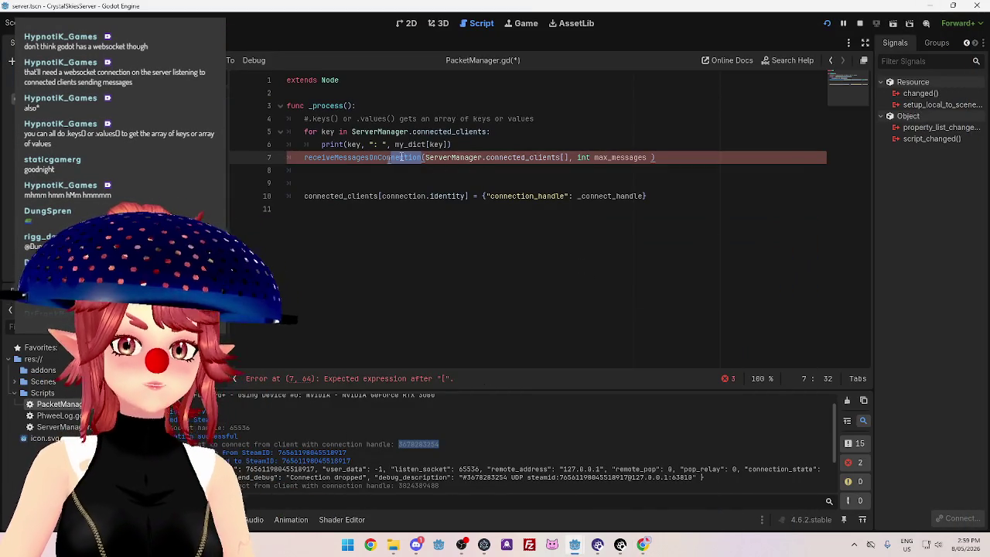
Fill the empty connected_clients brackets in the receive call with key
{"action": "left_click", "coordinate": [302, 157]}
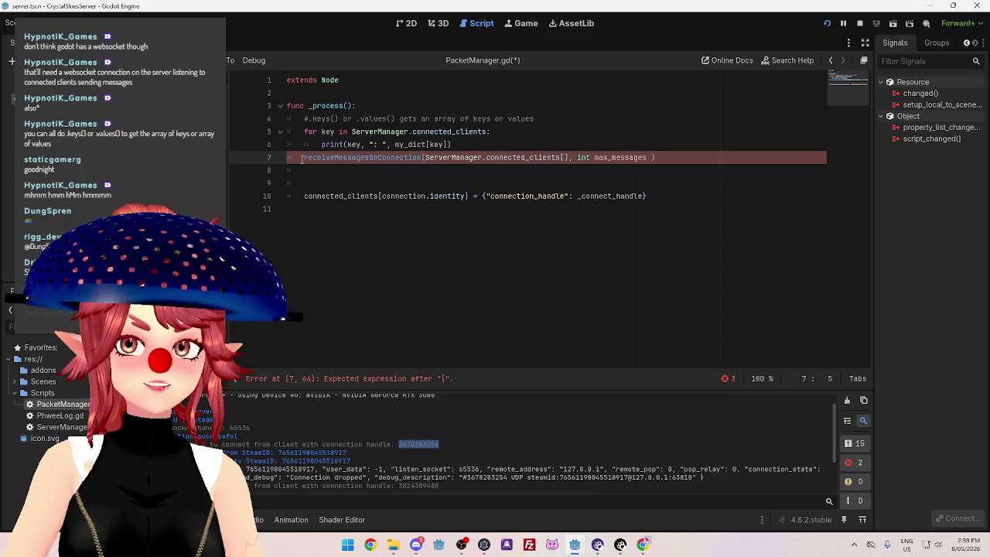
{"action": "left_click", "coordinate": [475, 147]}
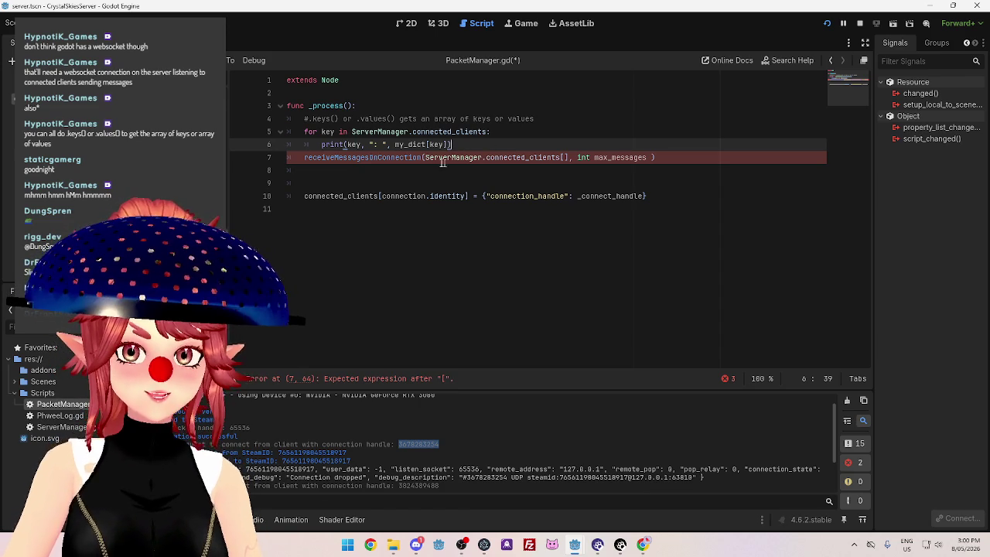
{"action": "double_click", "coordinate": [354, 144]}
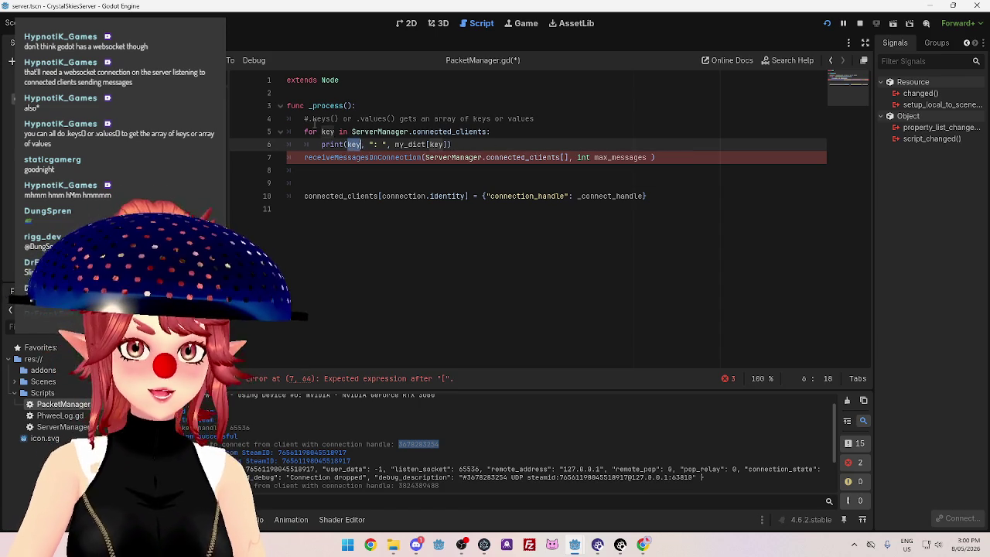
{"action": "left_click", "coordinate": [320, 157]}
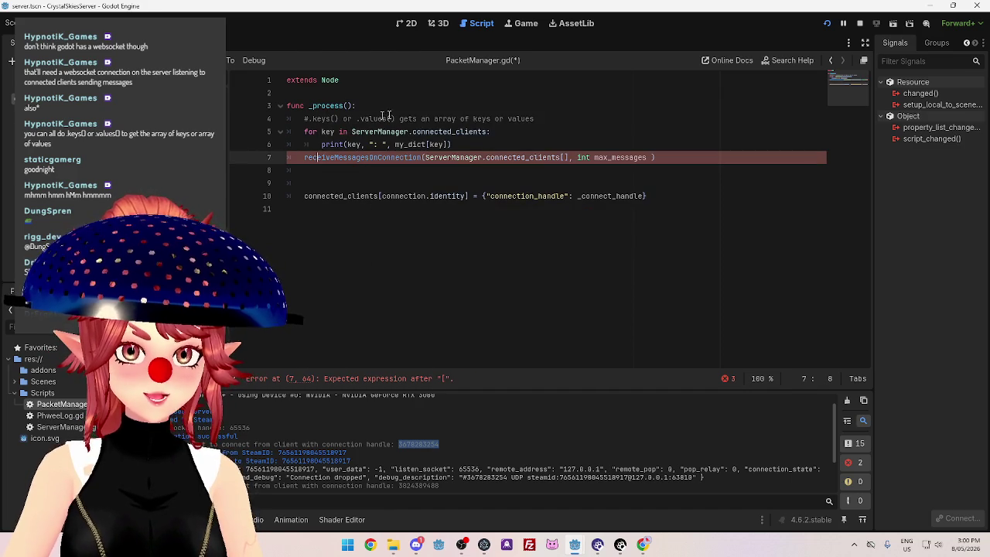
{"action": "left_click", "coordinate": [564, 158]}
{"action": "type", "text": "key"}
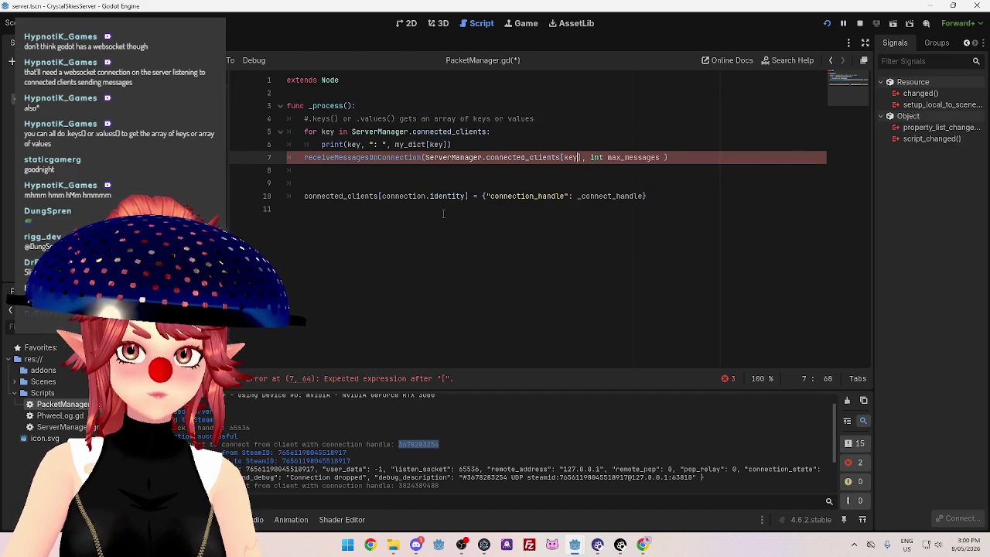
Delete the print line and indent the receiveMessagesOnConnection call inside the loop
{"action": "left_click_drag", "start_coordinate": [465, 143], "coordinate": [281, 140]}
{"action": "key", "text": "BackSpace"}
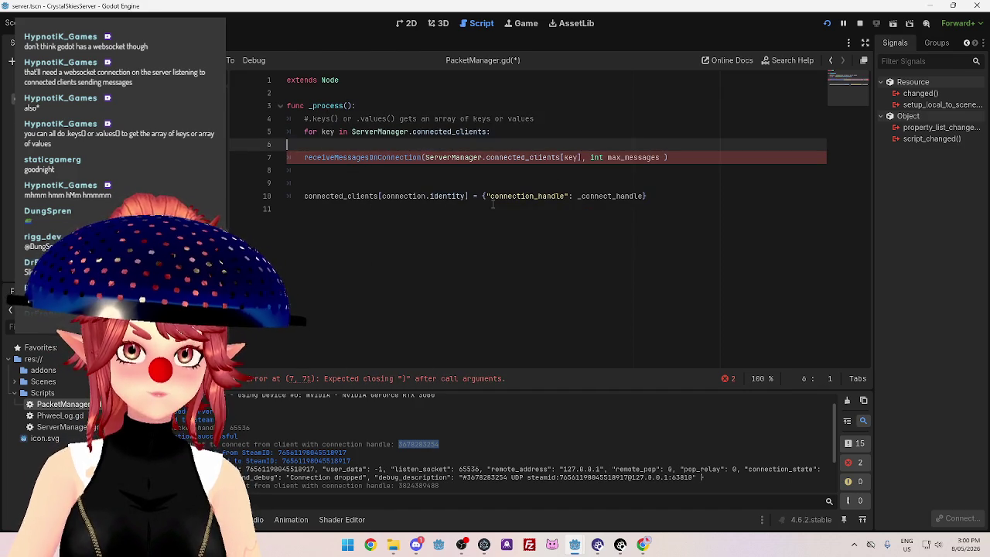
{"action": "key", "text": "Delete"}
{"action": "key", "text": "Tab"}
{"action": "left_click", "coordinate": [489, 197]}
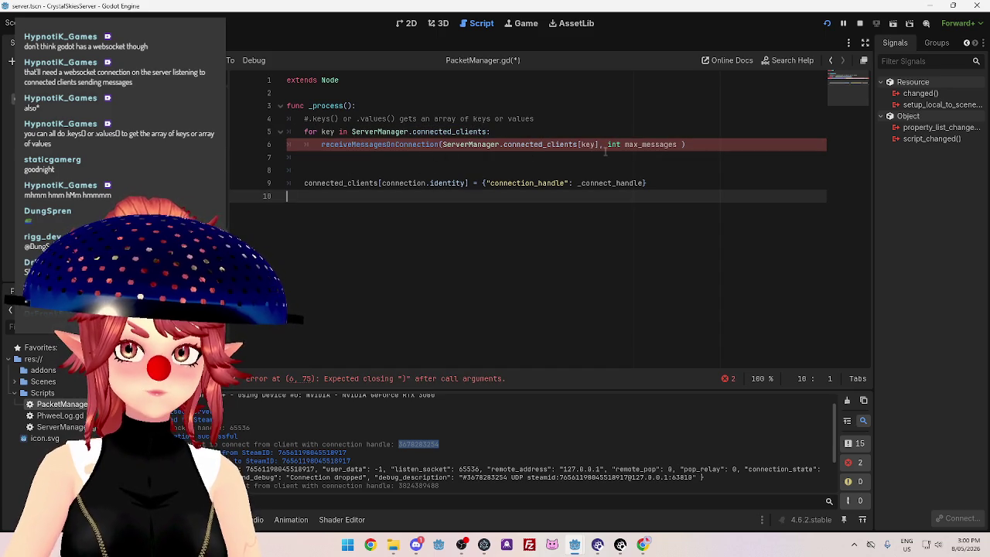
Prefix the receive call with SteamServer. and switch to ServerManager.gd
{"action": "left_click", "coordinate": [418, 144]}
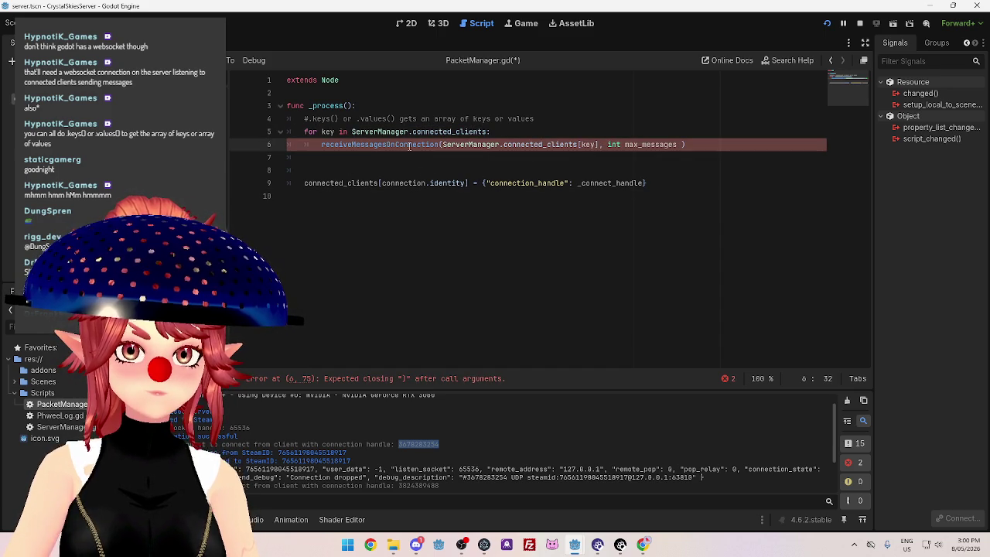
{"action": "key", "text": "Home"}
{"action": "type", "text": "Steam"}
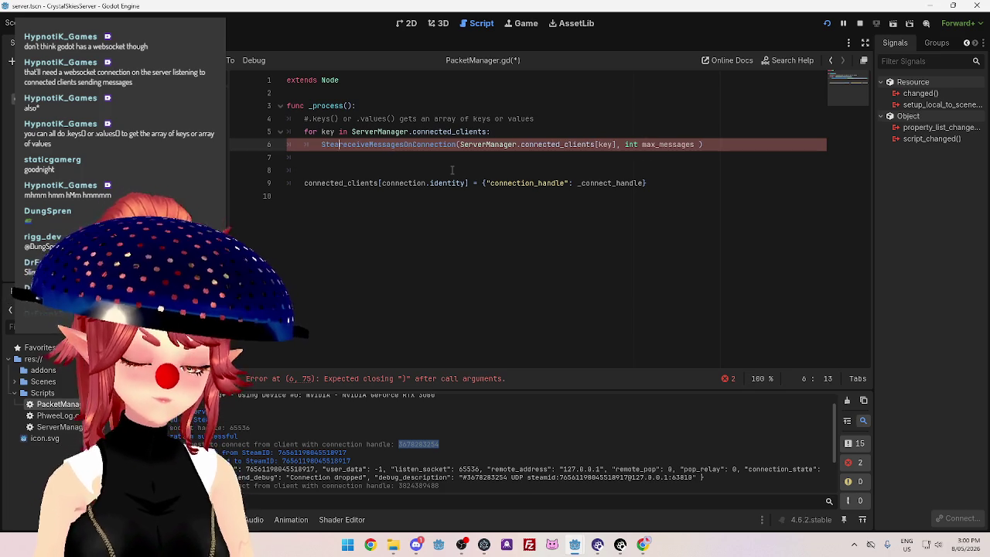
{"action": "type", "text": "Server."}
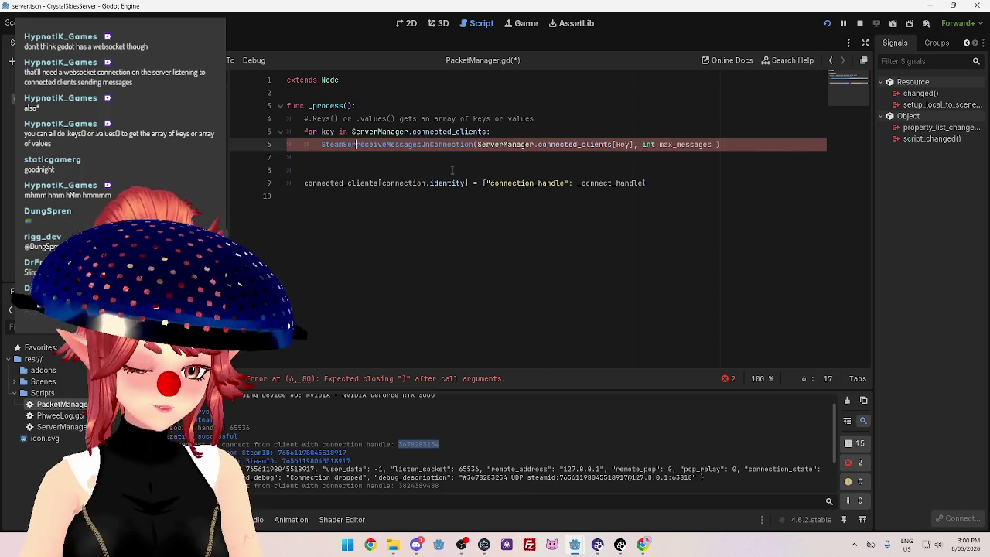
{"action": "left_click", "coordinate": [330, 173]}
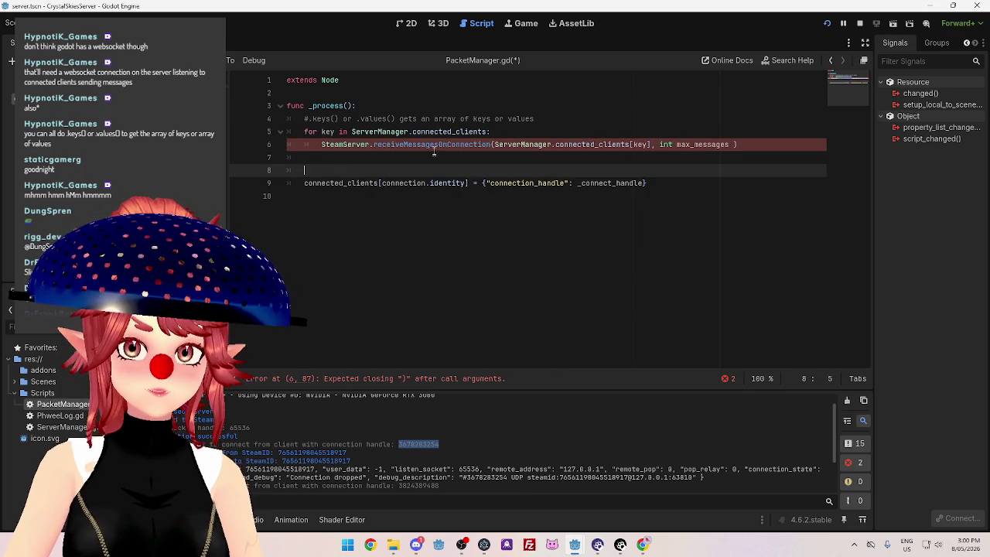
{"action": "mouse_move", "coordinate": [435, 146]}
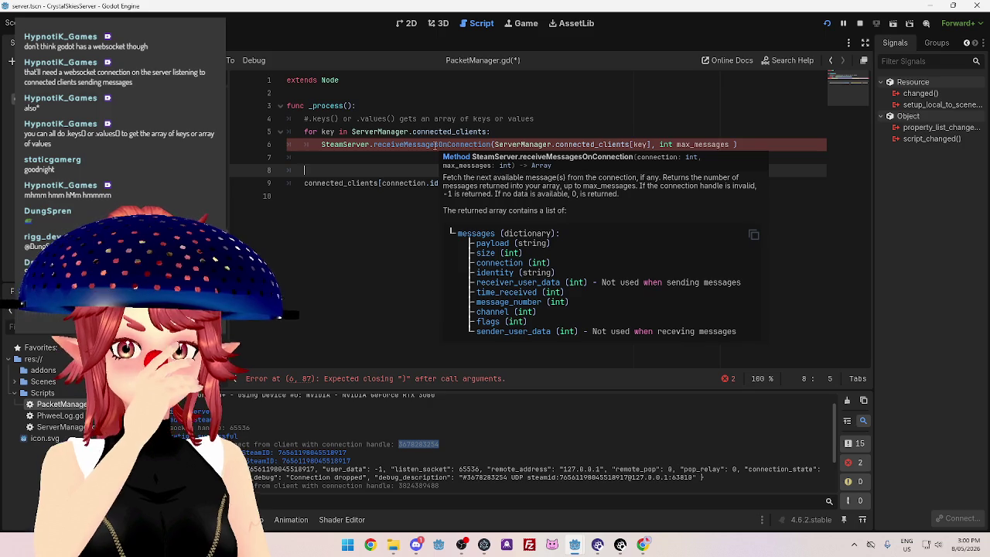
{"action": "key", "text": "alt+Left"}
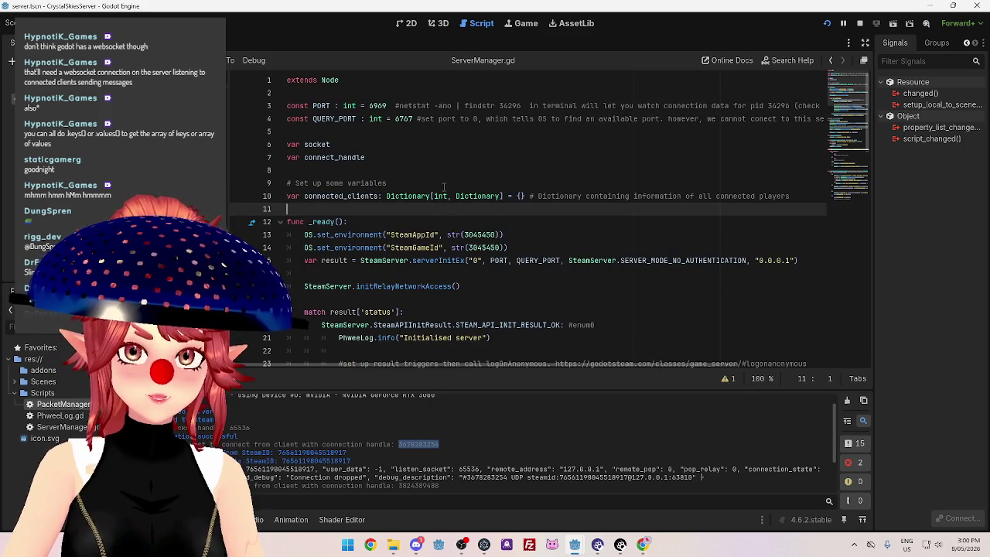
Copy connection_handle from ServerManager.gd and append ["connection_handle"] after connected_clients[key] on line 6
{"action": "scroll", "coordinate": [505, 273], "scroll_direction": "down", "scroll_amount": 19}
{"action": "scroll", "coordinate": [506, 273], "scroll_direction": "down", "scroll_amount": 2}
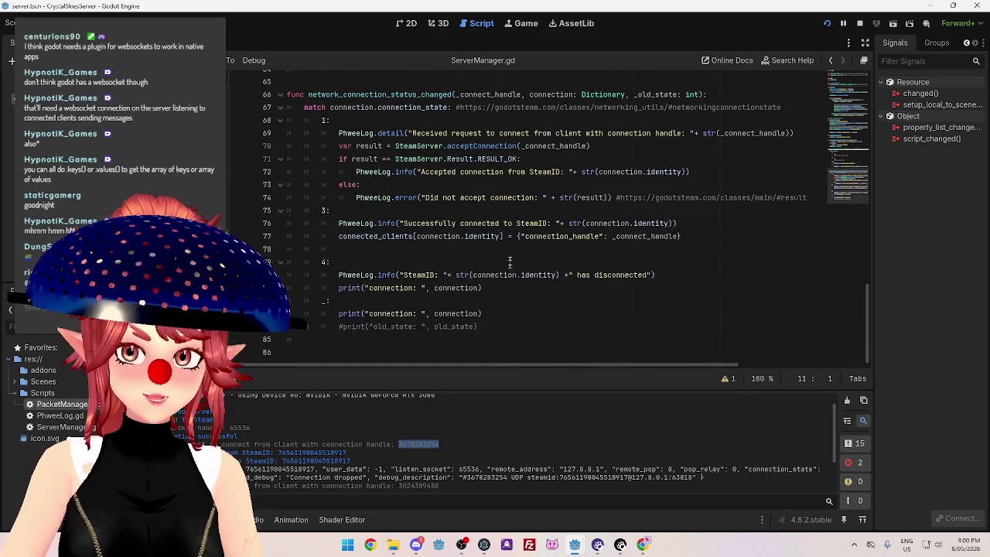
{"action": "left_click_drag", "start_coordinate": [526, 241], "coordinate": [599, 240]}
{"action": "key", "text": "ctrl+c"}
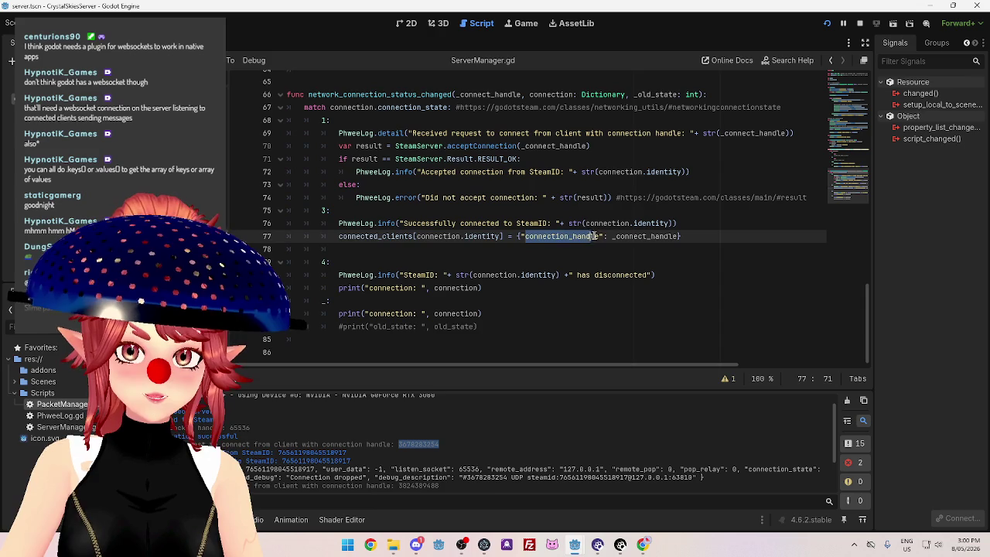
{"action": "key", "text": "alt+Right"}
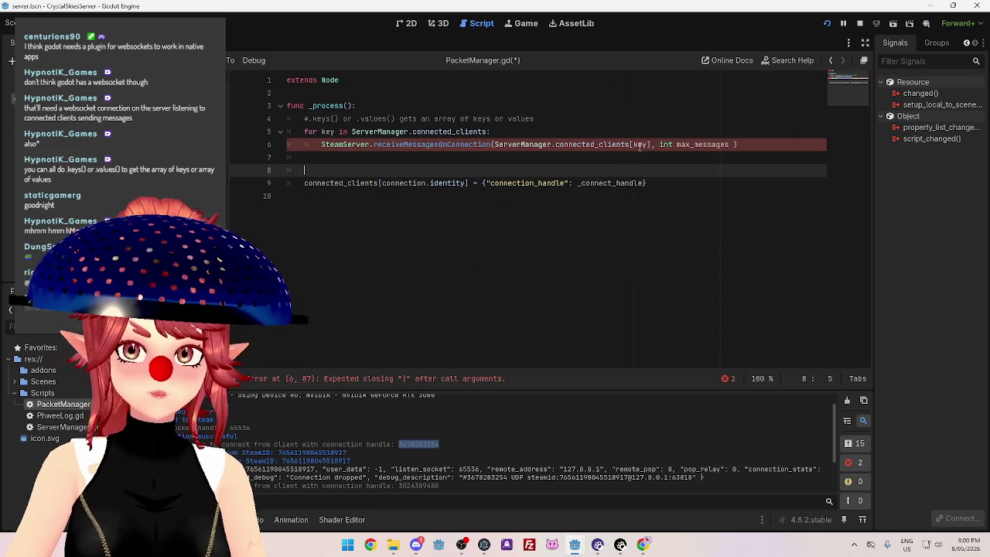
{"action": "left_click", "coordinate": [652, 144]}
{"action": "type", "text": "[\""}
{"action": "key", "text": "ctrl+v"}
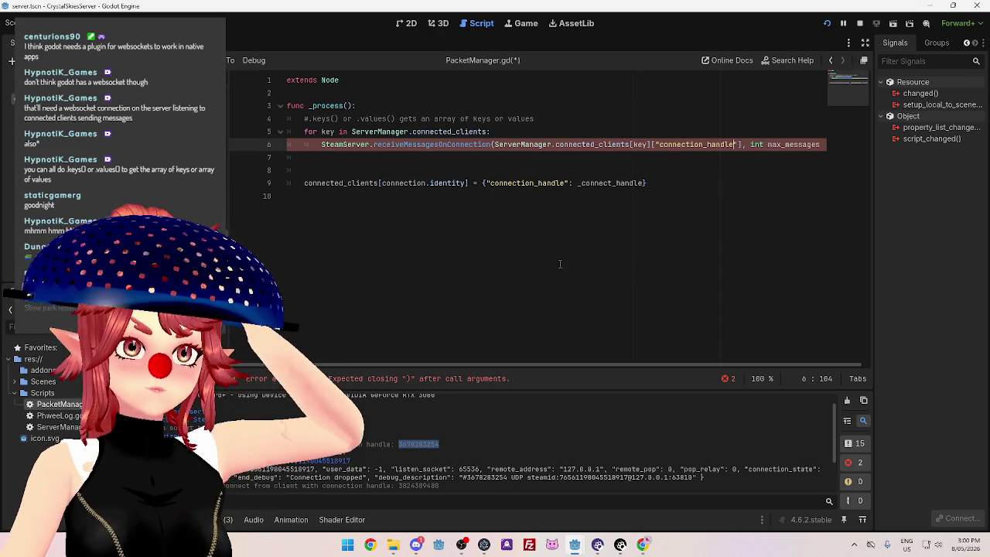
{"action": "scroll", "coordinate": [541, 364], "scroll_direction": "right", "scroll_amount": 1}
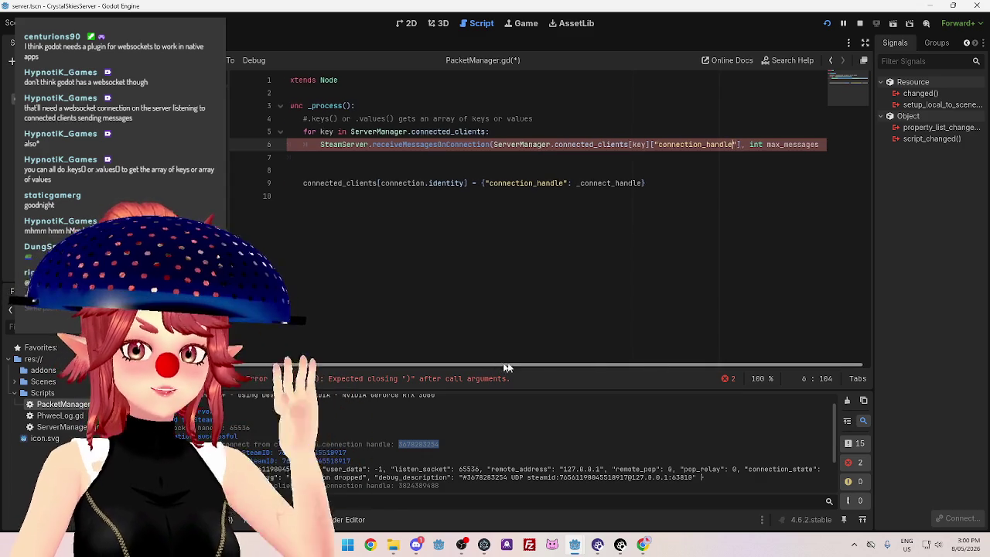
{"action": "left_click", "coordinate": [823, 145]}
{"action": "left_click_drag", "start_coordinate": [823, 145], "coordinate": [748, 145]}
{"action": "left_click", "coordinate": [744, 183]}
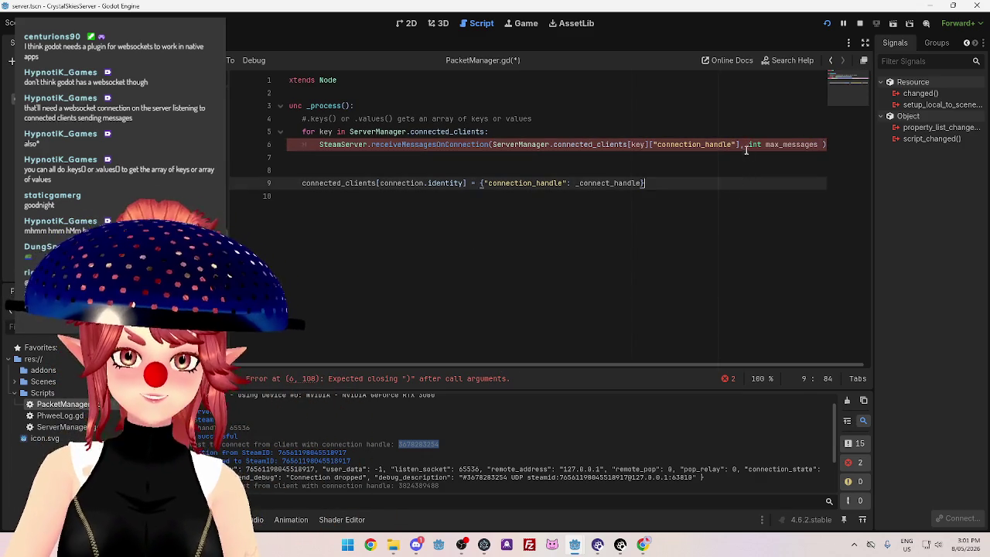
{"action": "mouse_move", "coordinate": [441, 145]}
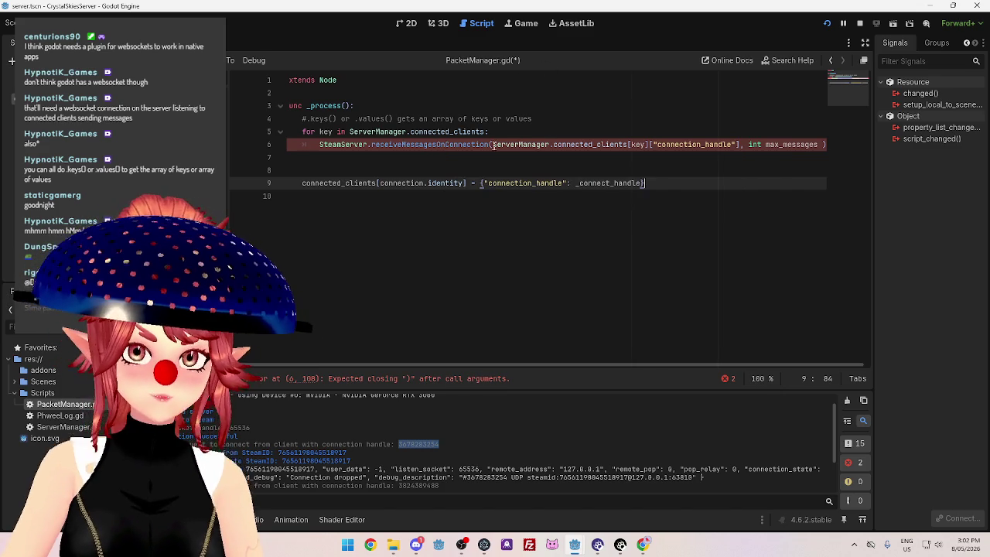
Pass 65536 as the connection handle and assign the call's result to 'var messages ='
{"action": "left_click_drag", "start_coordinate": [492, 145], "coordinate": [742, 145]}
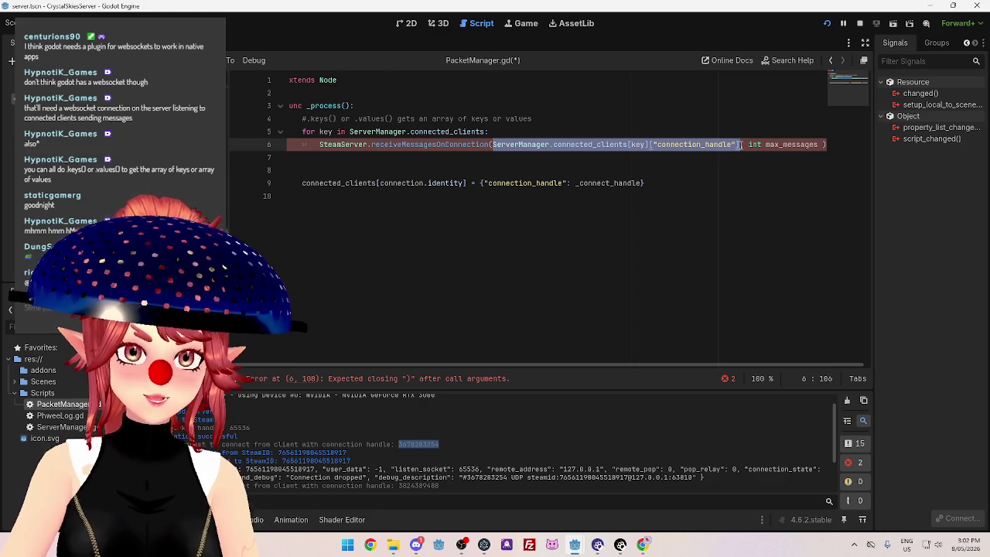
{"action": "key", "text": "BackSpace"}
{"action": "type", "text": "6553"}
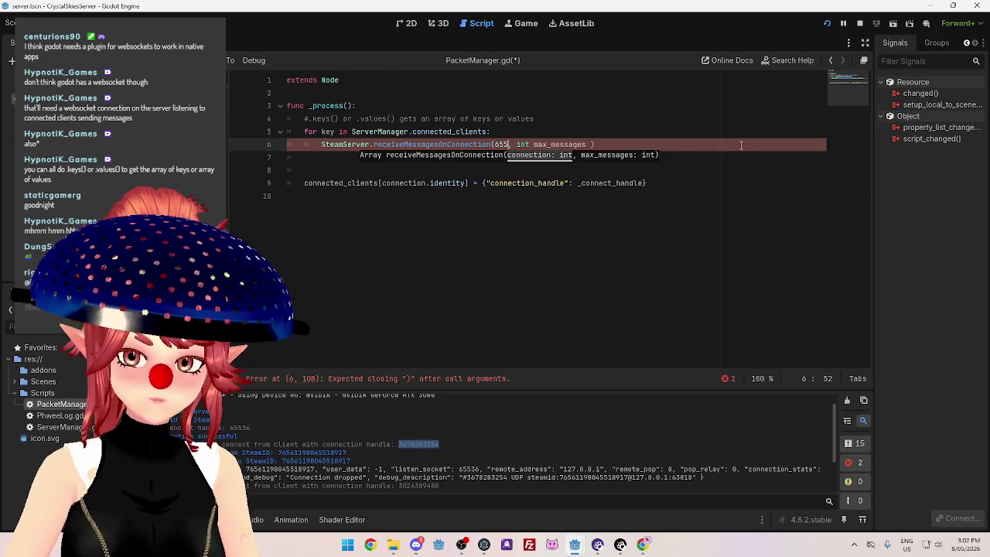
{"action": "type", "text": "6"}
{"action": "left_click", "coordinate": [655, 200]}
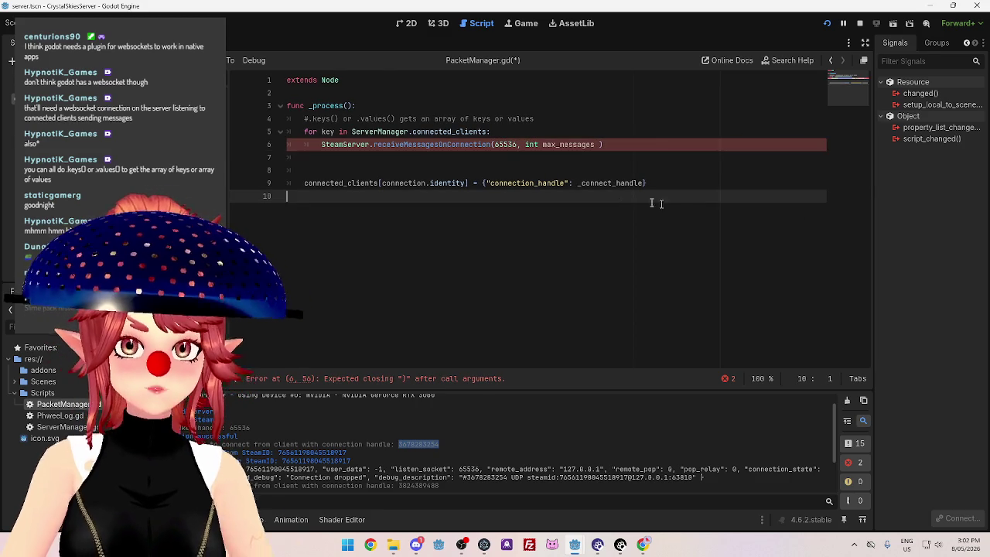
{"action": "left_click", "coordinate": [320, 158]}
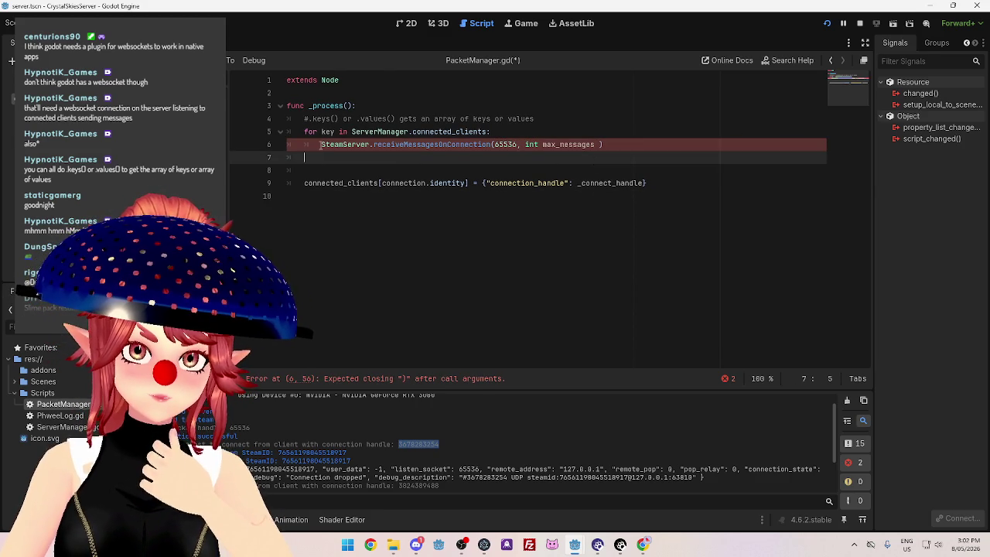
{"action": "left_click", "coordinate": [321, 145]}
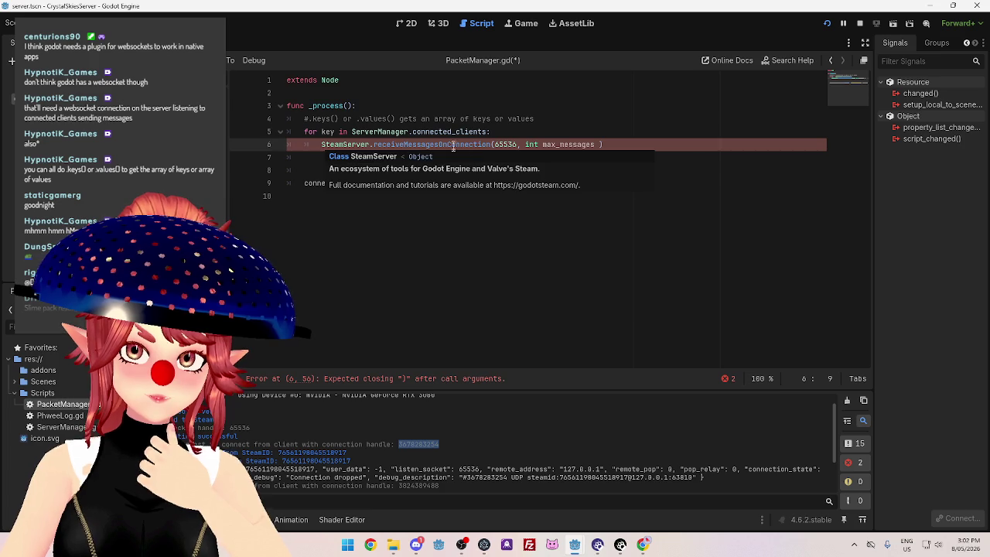
{"action": "mouse_move", "coordinate": [452, 144]}
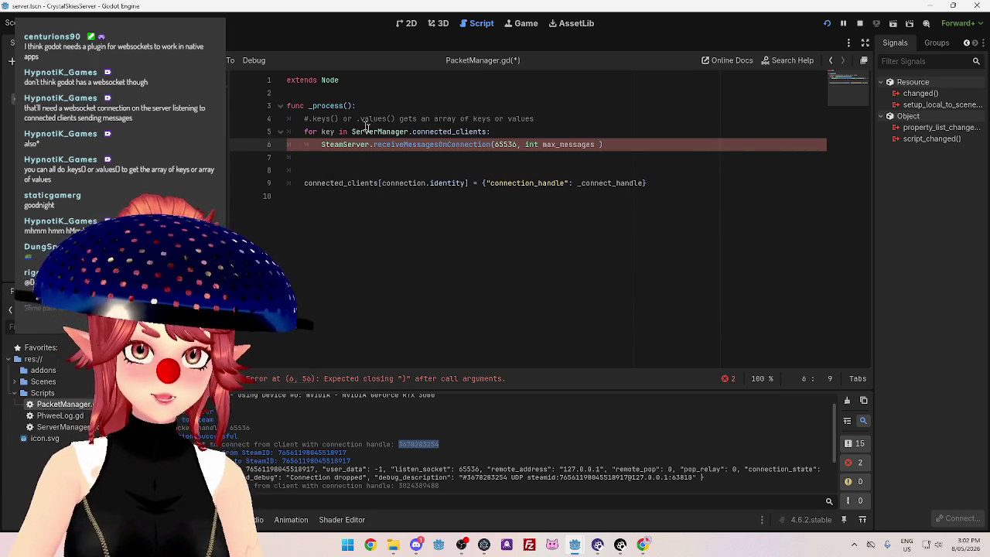
{"action": "type", "text": "var messages "}
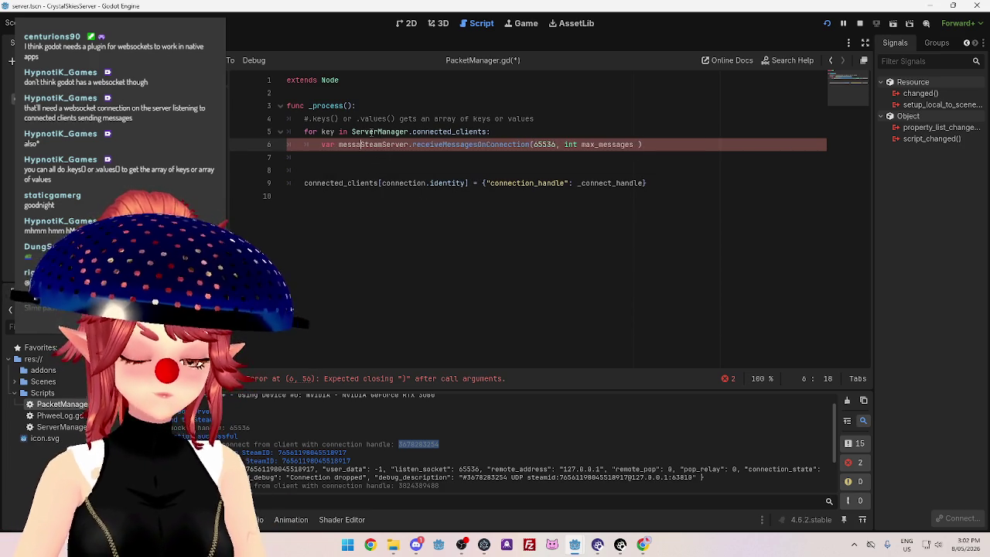
{"action": "type", "text": "="}
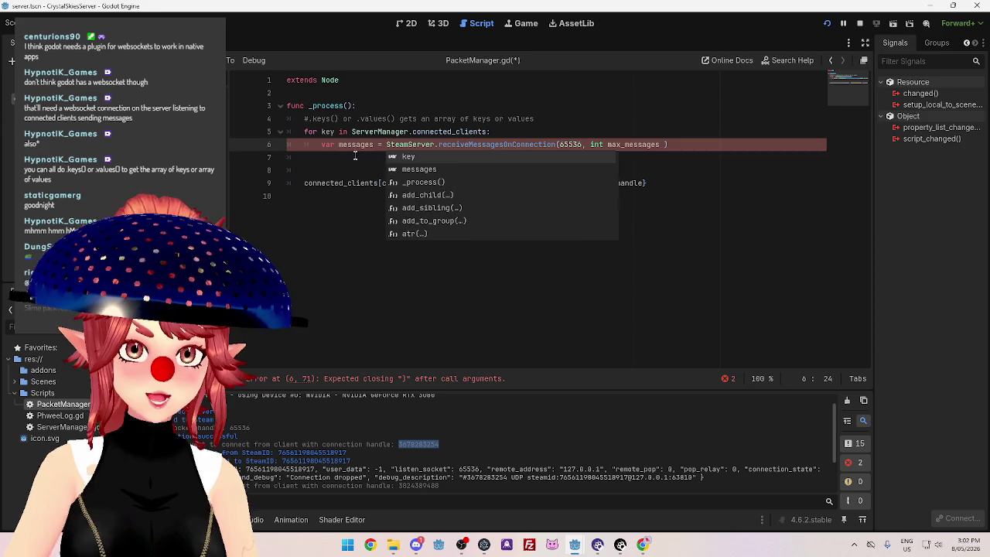
Add print(messages) on line 7 and delete the leftover connected_clients line
{"action": "left_click", "coordinate": [355, 155]}
{"action": "type", "text": "print()"}
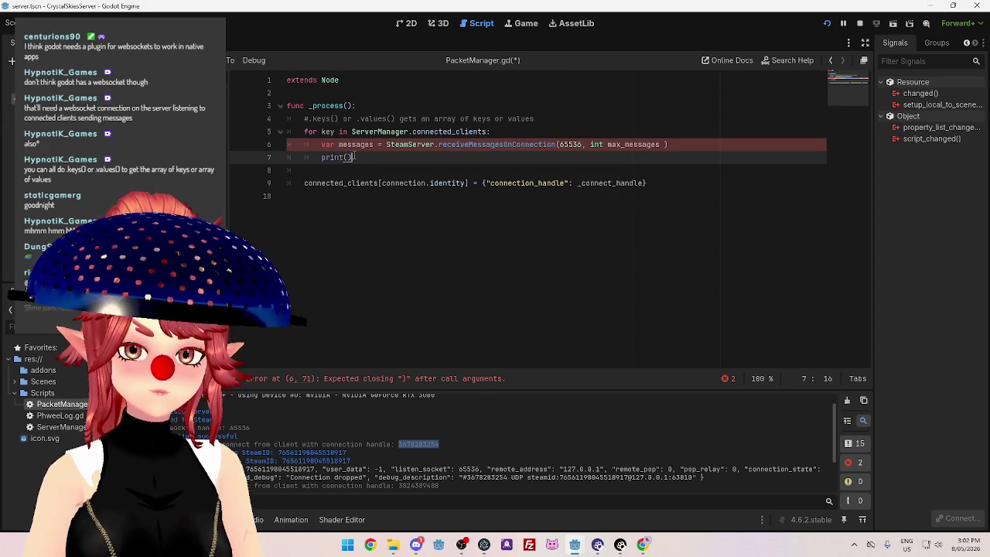
{"action": "type", "text": "messages"}
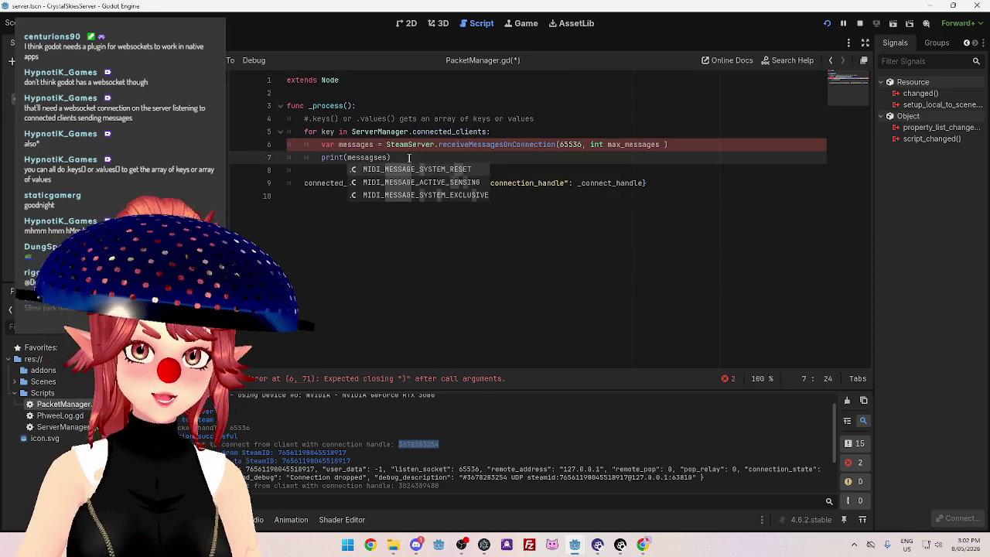
{"action": "key", "text": "BackSpace"}
{"action": "key", "text": "BackSpace"}
{"action": "type", "text": "es"}
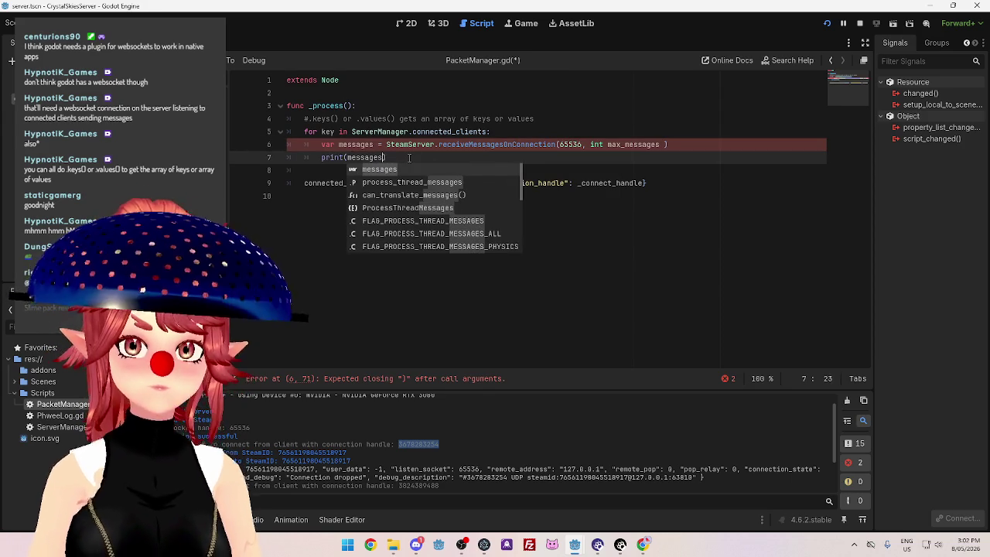
{"action": "type", "text": ")"}
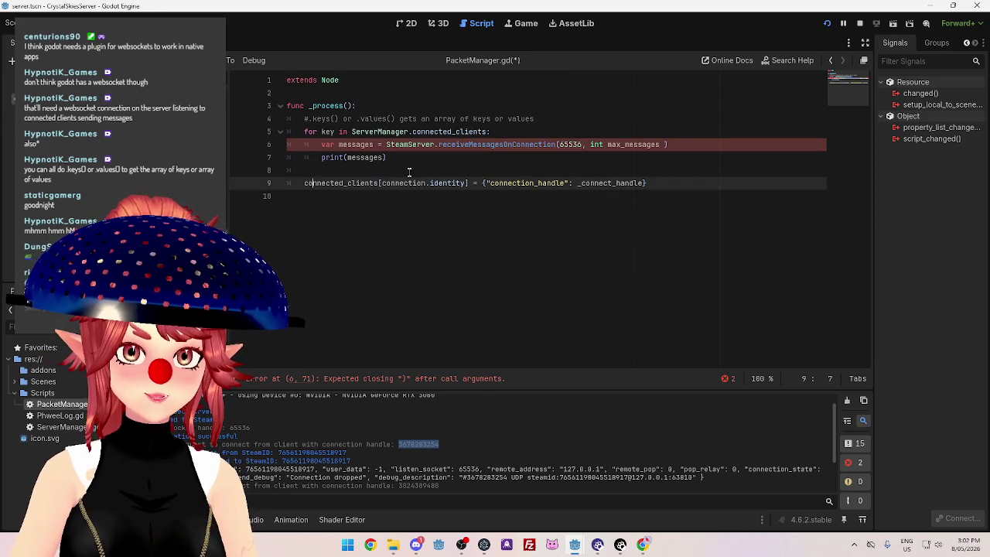
{"action": "left_click_drag", "start_coordinate": [674, 186], "coordinate": [284, 172]}
{"action": "key", "text": "BackSpace"}
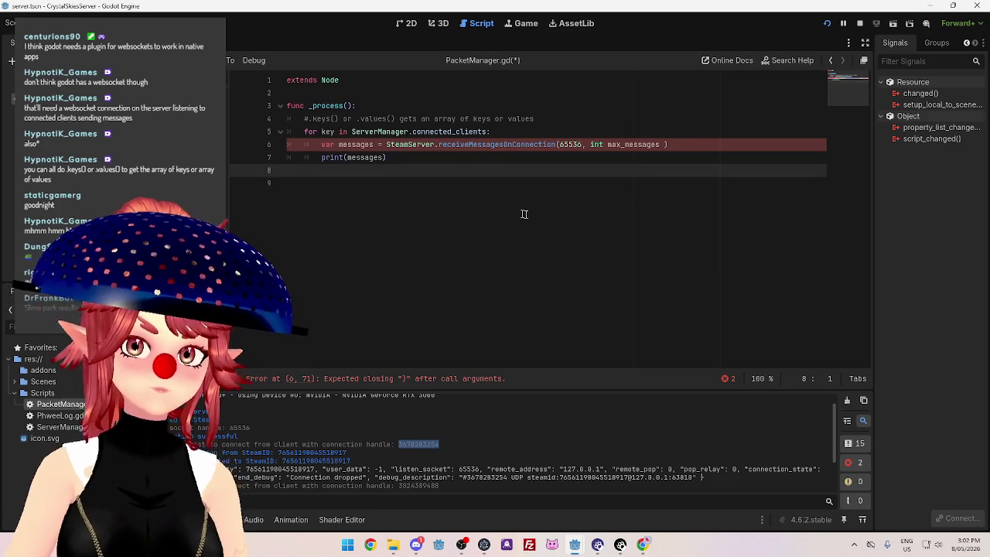
{"action": "left_click", "coordinate": [523, 214]}
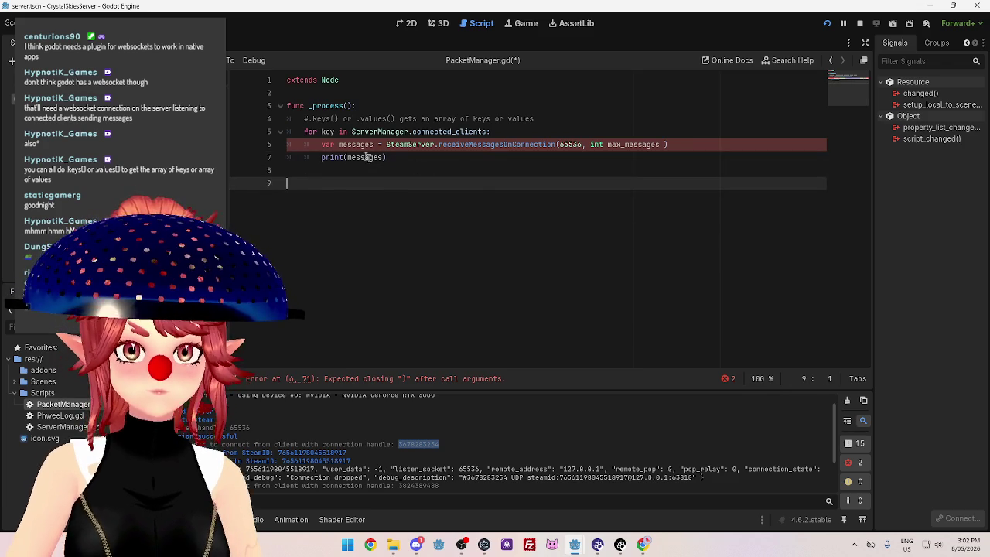
Replace the int max_messages placeholder with 100
{"action": "left_click", "coordinate": [645, 144]}
{"action": "left_click_drag", "start_coordinate": [590, 145], "coordinate": [667, 145]}
{"action": "type", "text": "100)"}
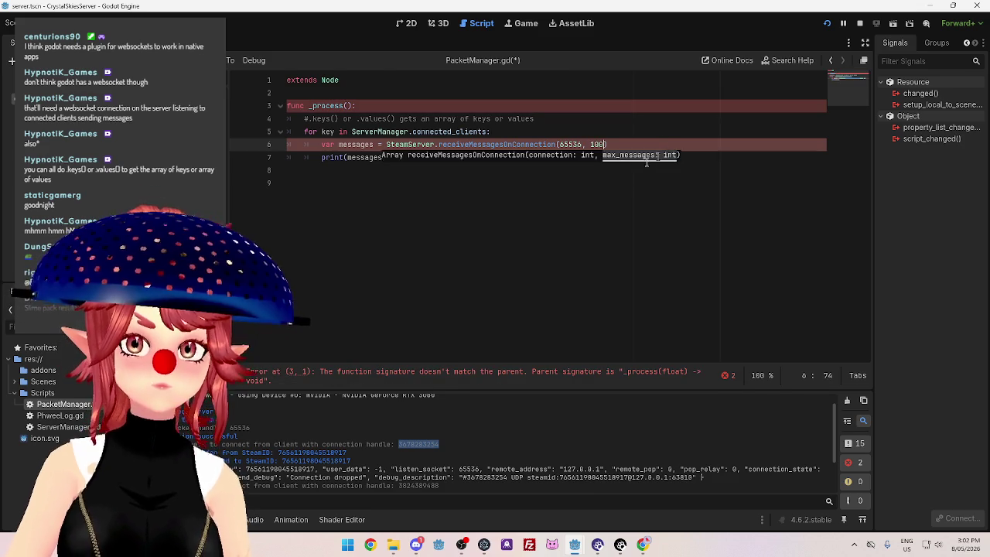
{"action": "left_click", "coordinate": [534, 198]}
{"action": "left_click", "coordinate": [542, 131]}
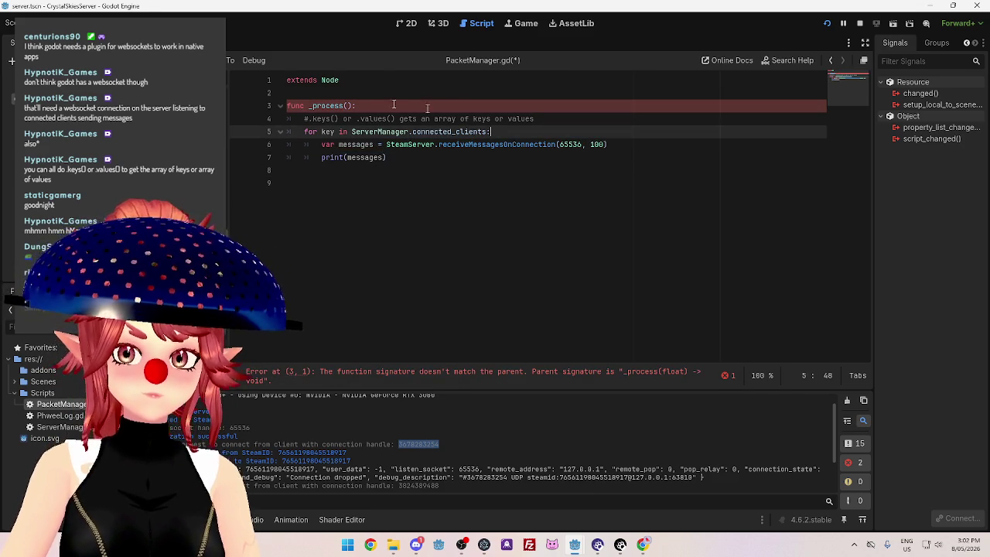
Give the _process function on line 3 a '-> void' return type
{"action": "mouse_move", "coordinate": [315, 113]}
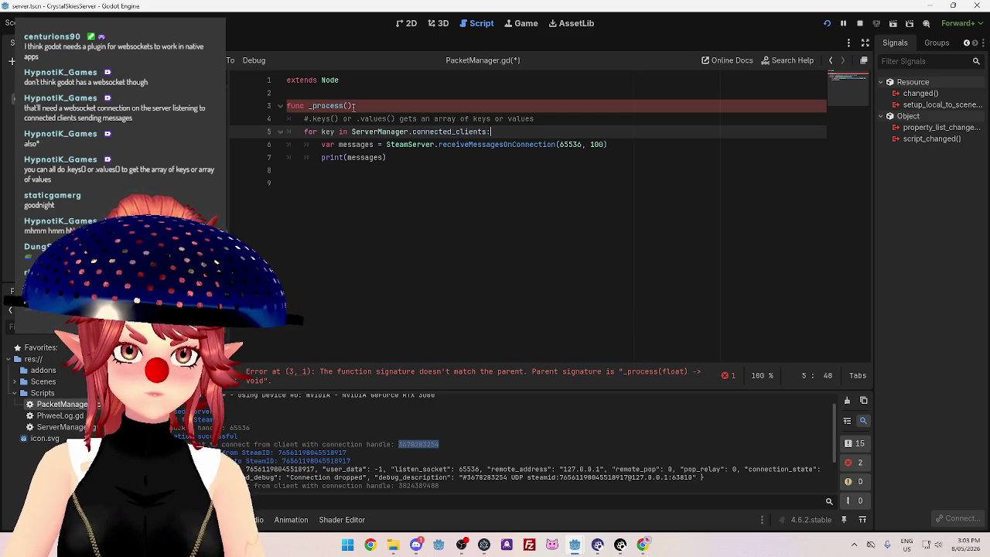
{"action": "left_click", "coordinate": [354, 106]}
{"action": "left_click", "coordinate": [308, 106]}
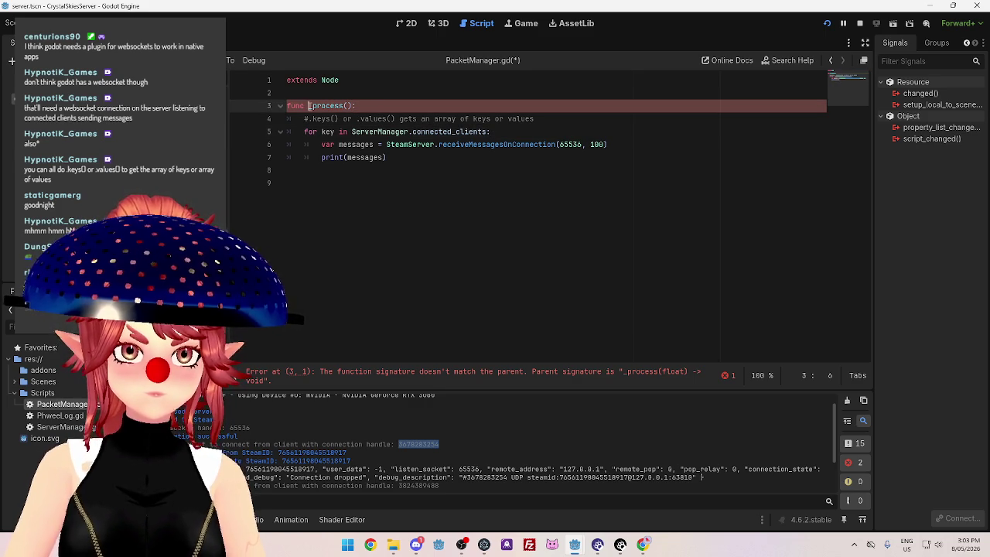
{"action": "left_click", "coordinate": [367, 108]}
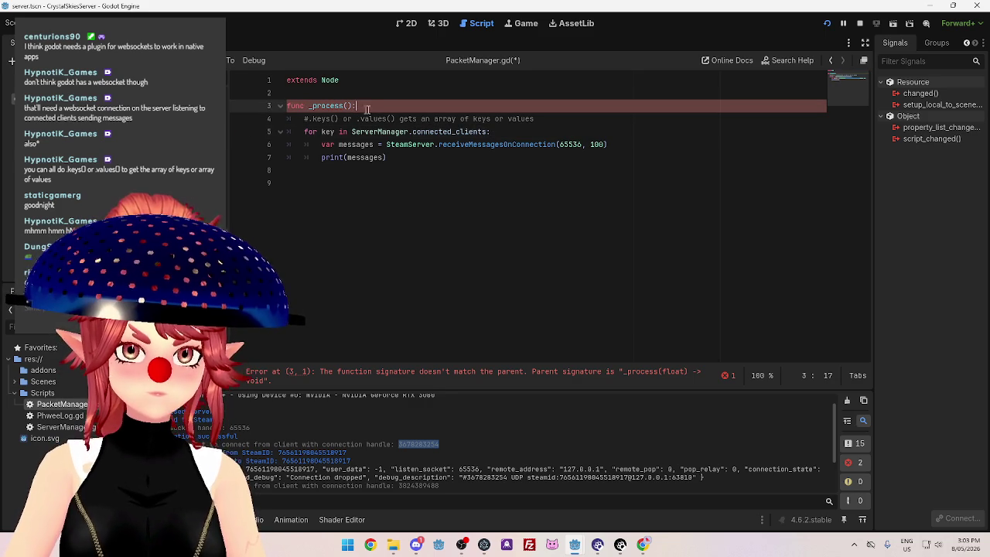
{"action": "key", "text": "BackSpace"}
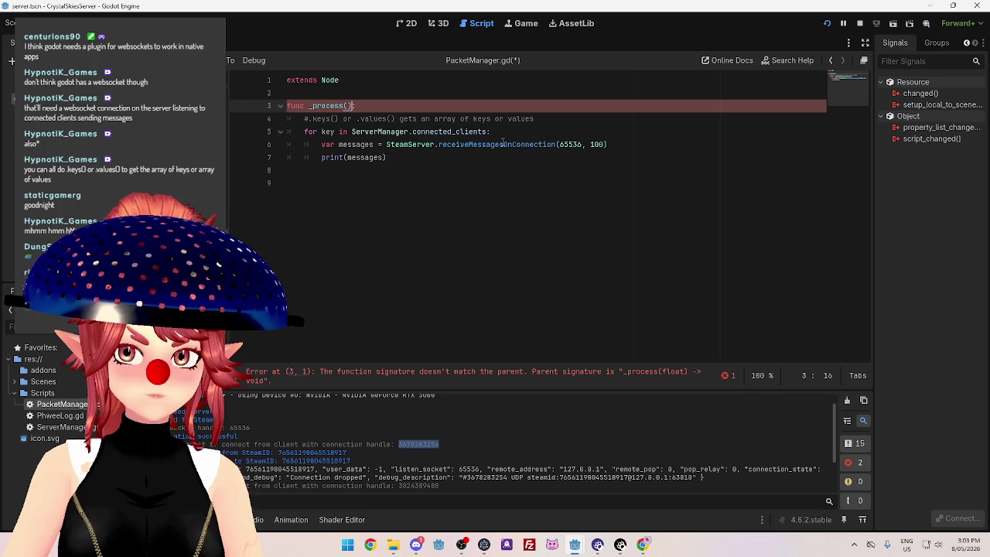
{"action": "type", "text": "-> void"}
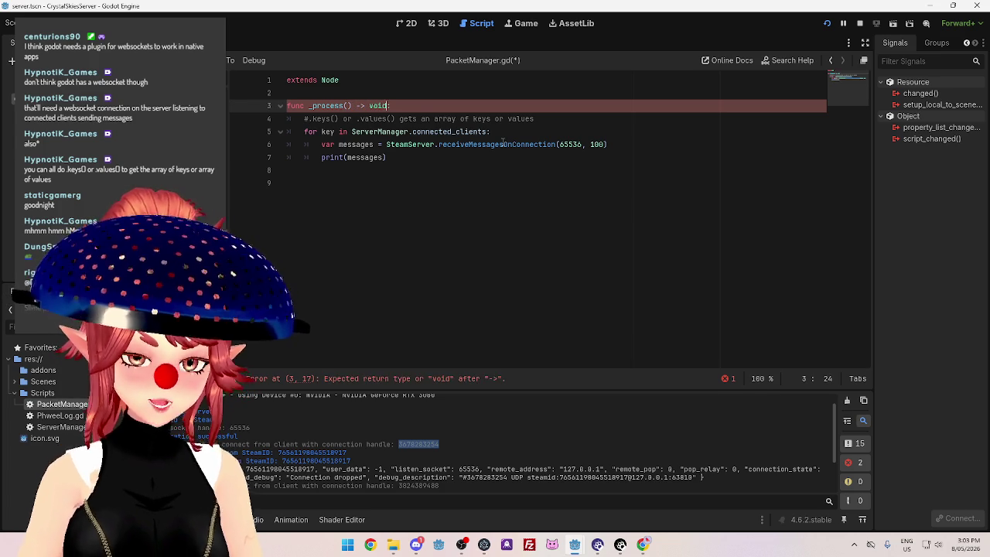
{"action": "left_click", "coordinate": [356, 170]}
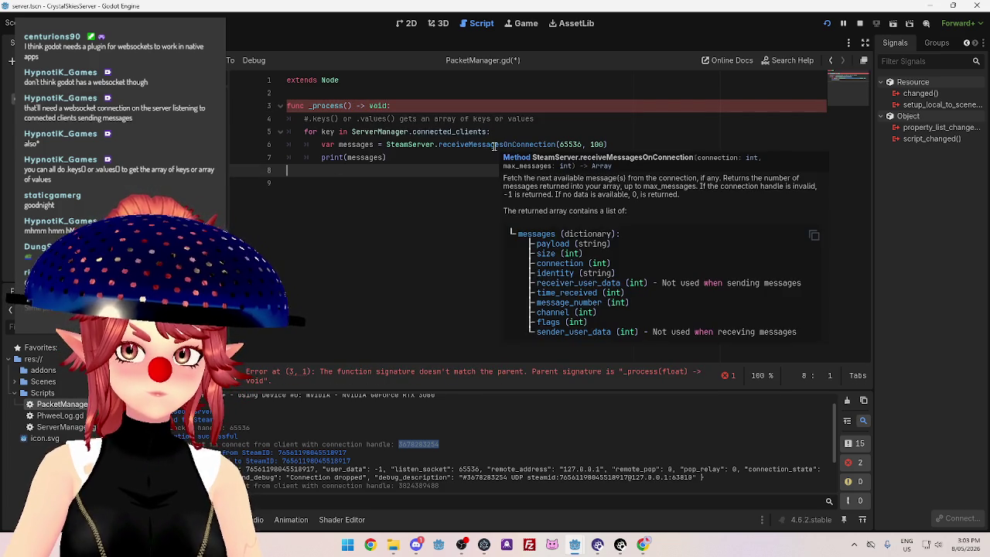
{"action": "left_click", "coordinate": [488, 158]}
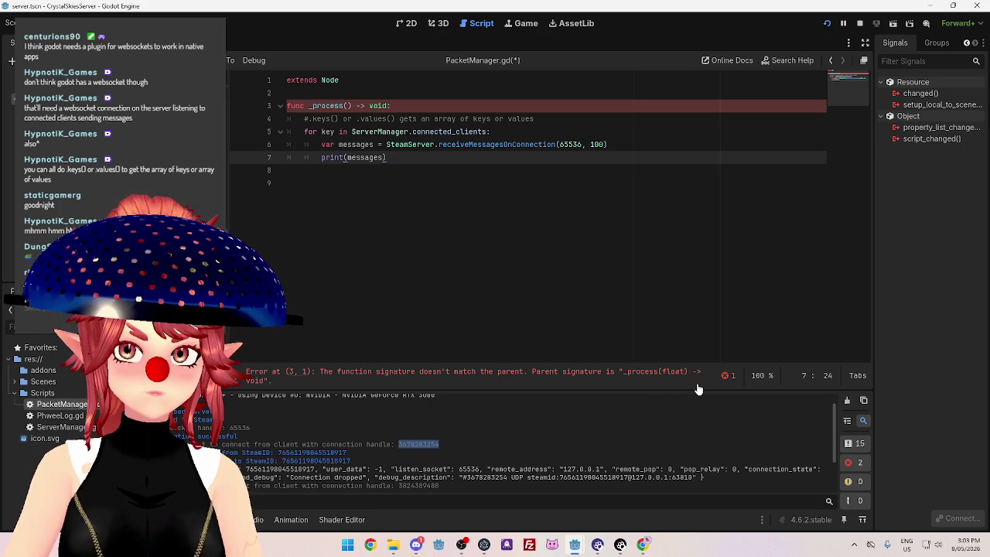
Add a _delta parameter so line 3 reads func _process(_delta) -> void:, and save
{"action": "left_click", "coordinate": [380, 106]}
{"action": "left_click_drag", "start_coordinate": [387, 106], "coordinate": [354, 106]}
{"action": "left_click", "coordinate": [348, 106]}
{"action": "type", "text": "_delta"}
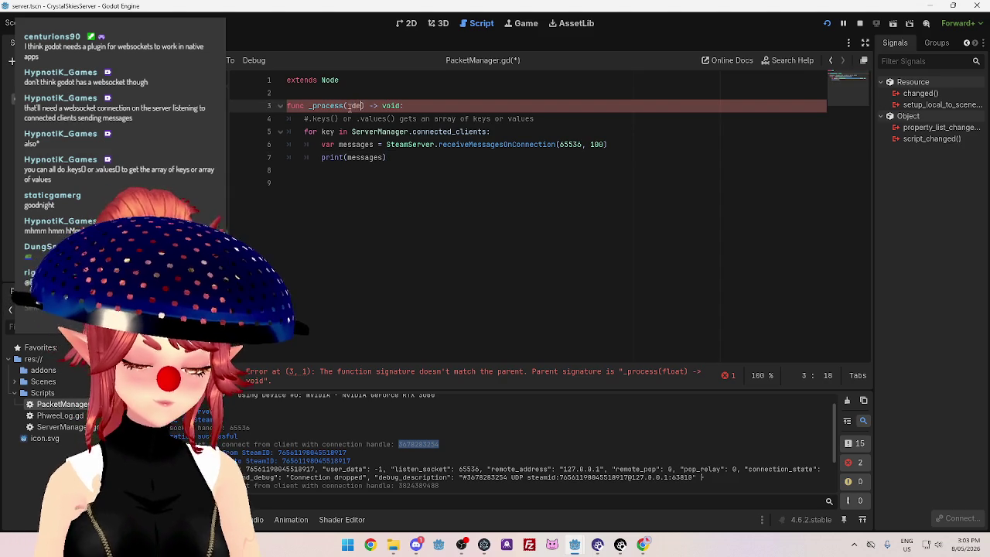
{"action": "left_click", "coordinate": [476, 190]}
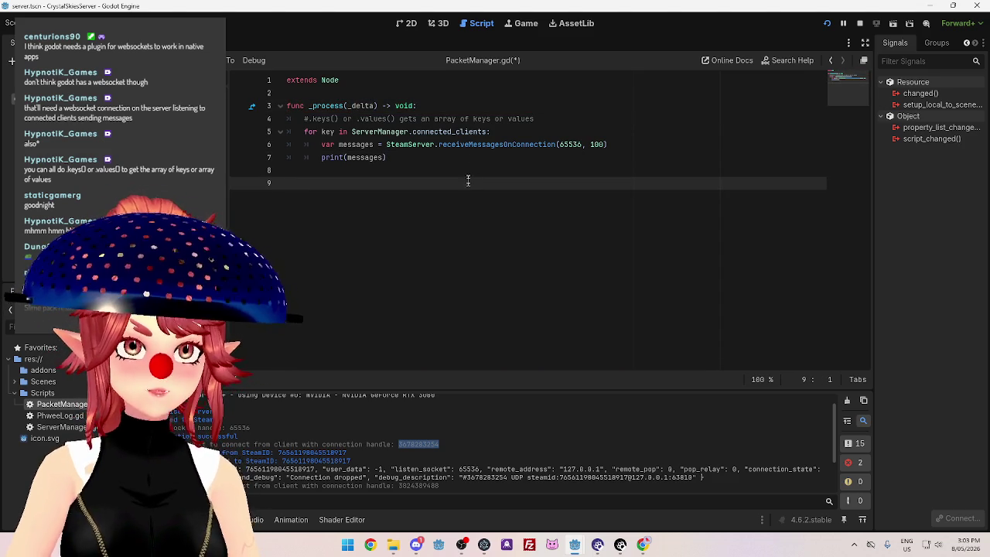
{"action": "left_click", "coordinate": [481, 144]}
{"action": "key", "text": "ctrl+s"}
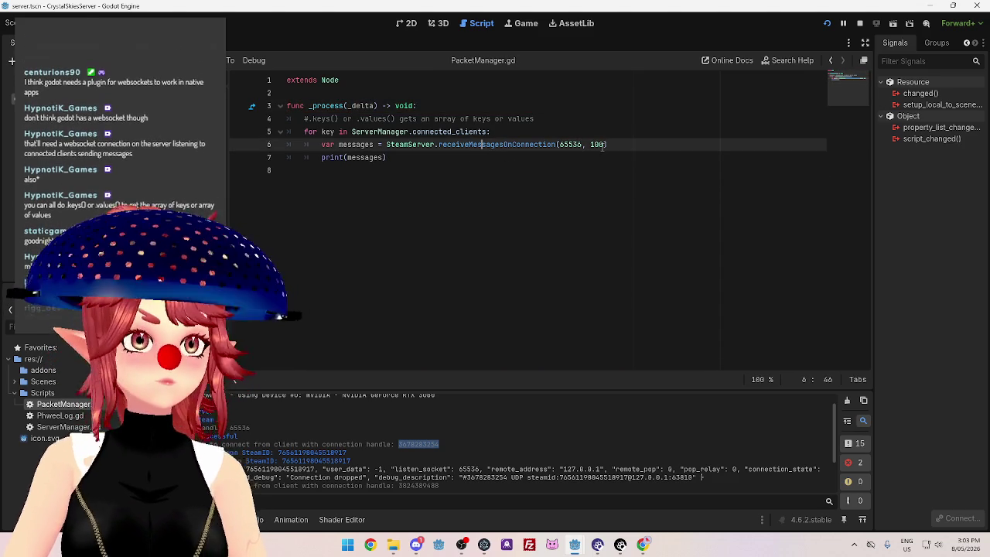
Stop the running project and switch to the campaign_menu editor
{"action": "left_click", "coordinate": [860, 24]}
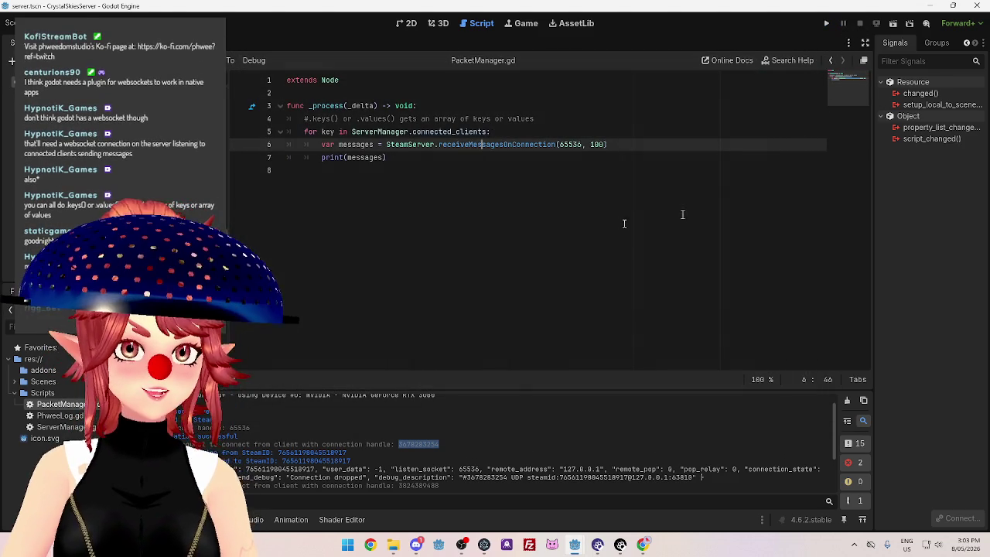
{"action": "mouse_move", "coordinate": [576, 545]}
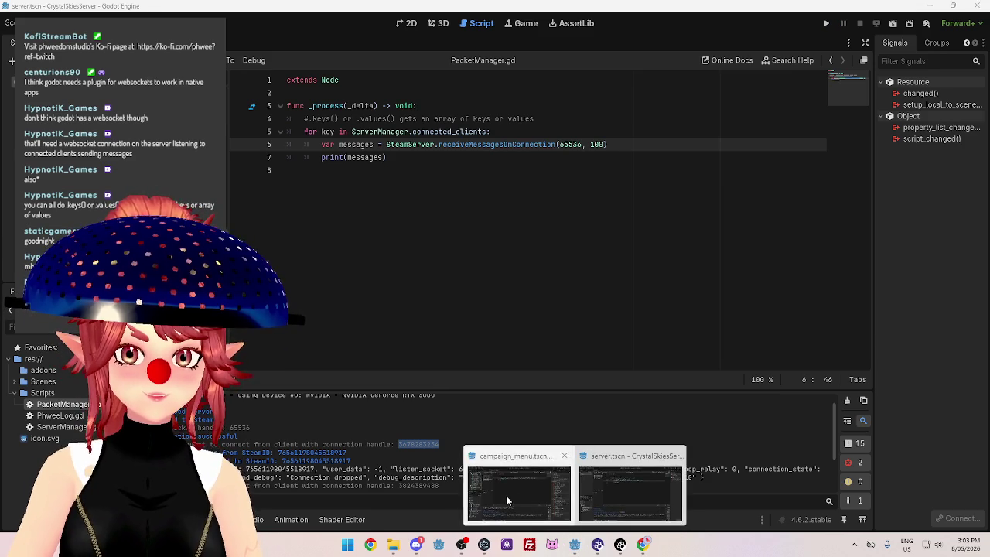
{"action": "left_click", "coordinate": [519, 491]}
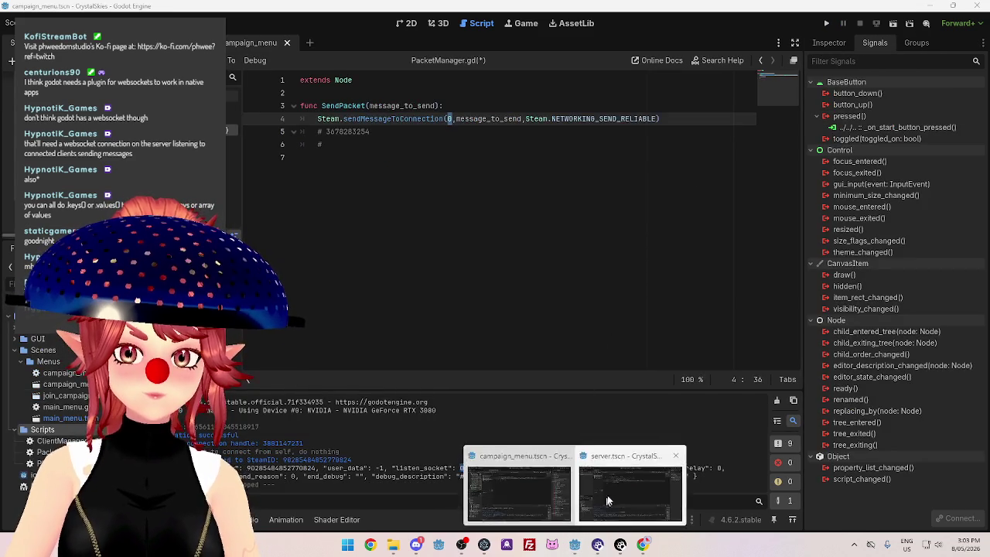
Run the server project, then launch the campaign_menu client game with F5
{"action": "left_click", "coordinate": [630, 491]}
{"action": "left_click", "coordinate": [824, 23]}
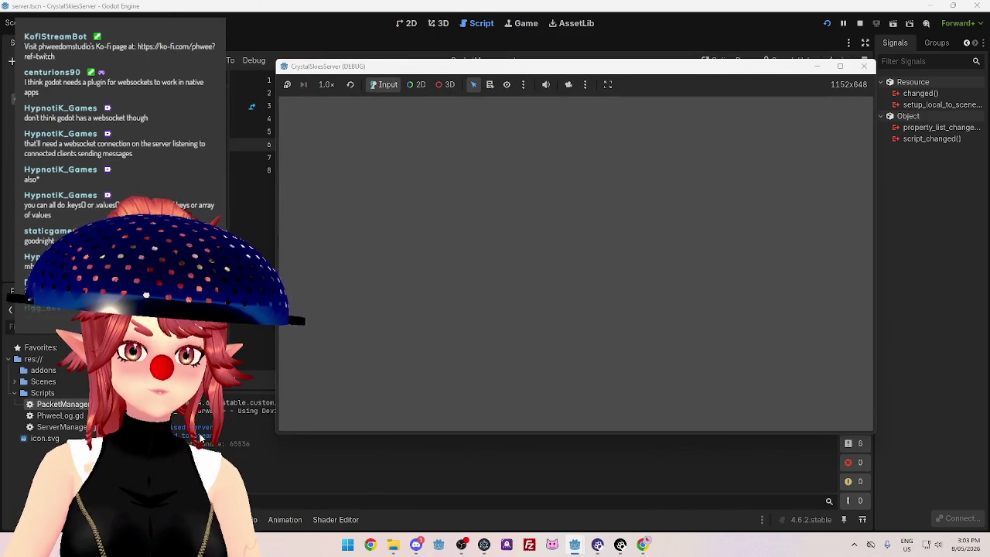
{"action": "mouse_move", "coordinate": [575, 544]}
{"action": "left_click", "coordinate": [468, 475]}
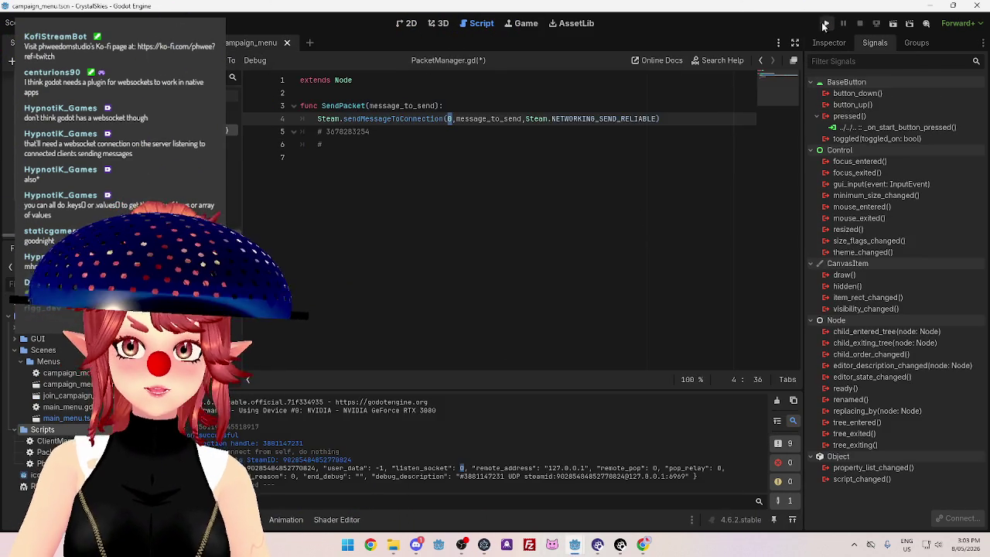
{"action": "key", "text": "F5"}
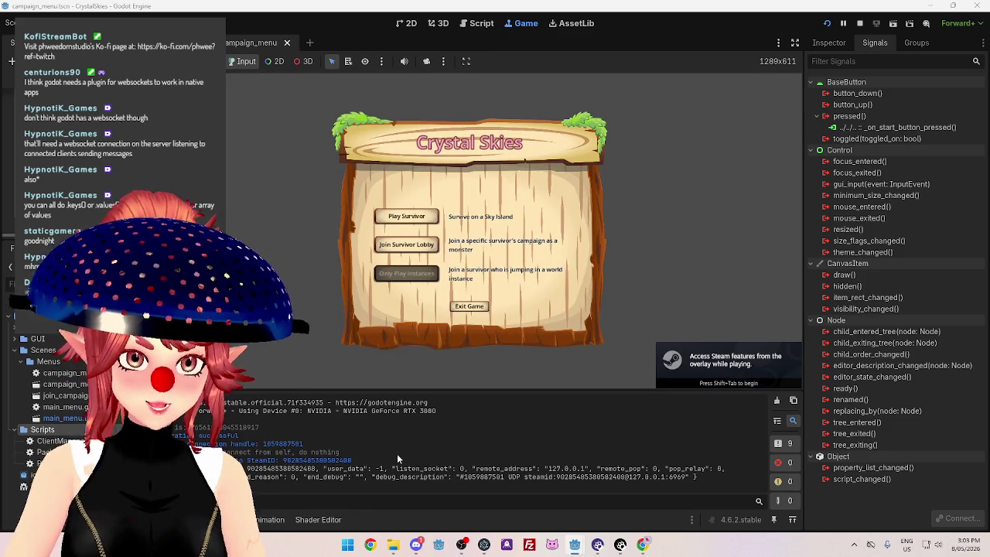
Click Play Survivor and Start Campaign in the client to trigger SendPacket's Dictionary argument error
{"action": "mouse_move", "coordinate": [596, 541]}
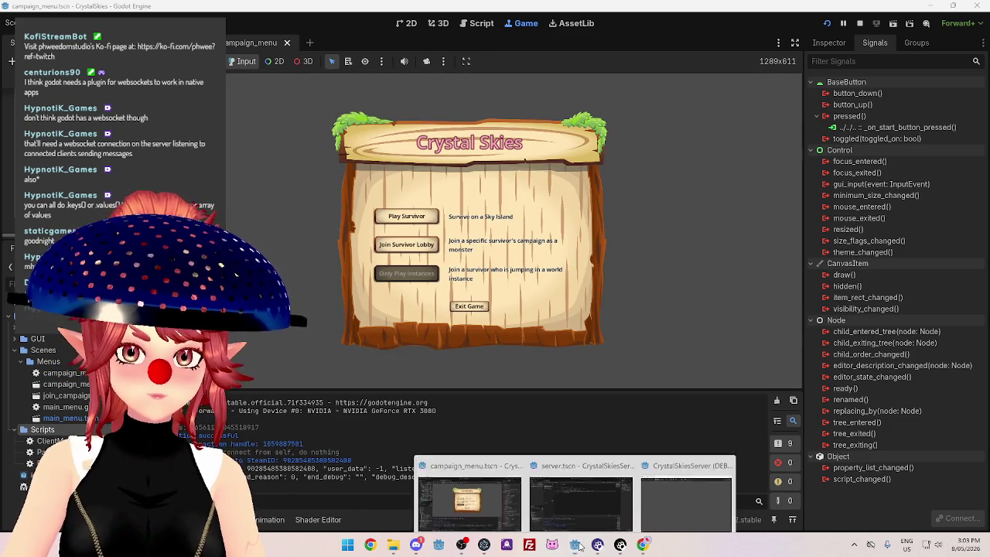
{"action": "left_click", "coordinate": [560, 497]}
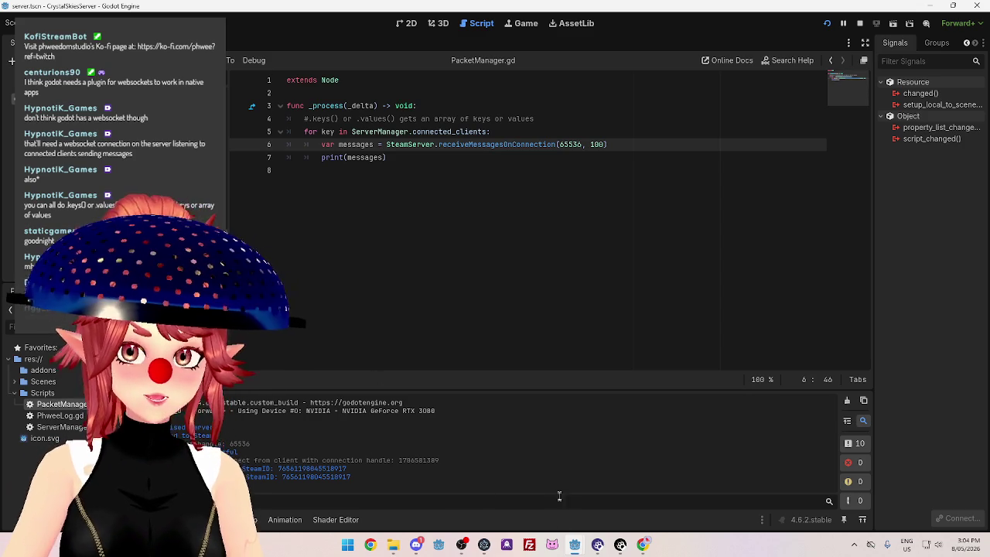
{"action": "mouse_move", "coordinate": [575, 545]}
{"action": "left_click", "coordinate": [491, 472]}
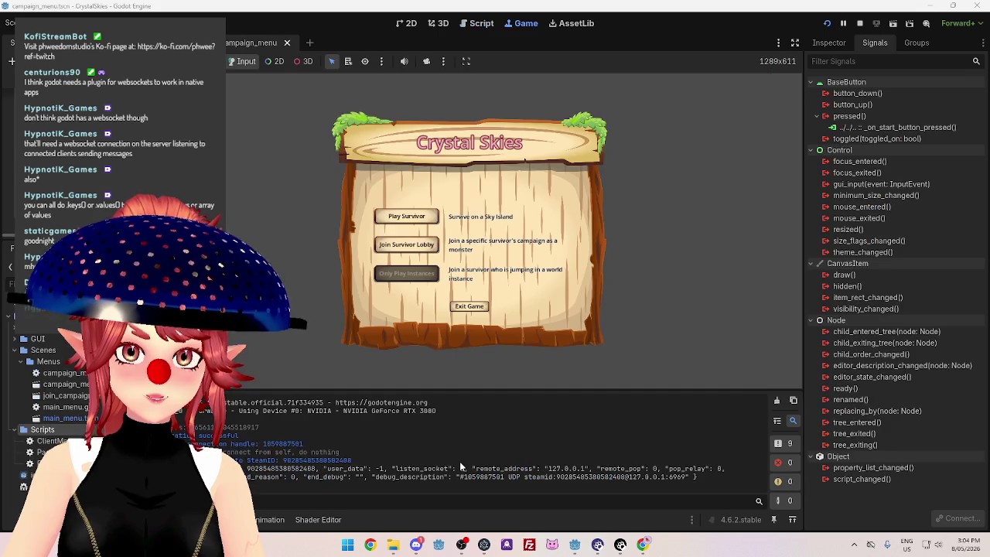
{"action": "left_click", "coordinate": [419, 222]}
{"action": "left_click", "coordinate": [465, 292]}
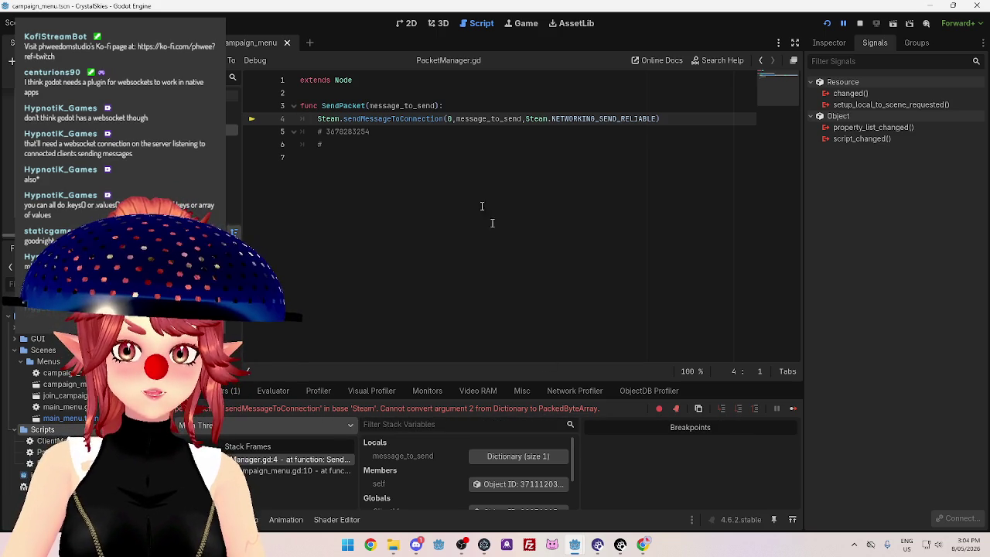
Stop the debug run and select the message_to_send argument on line 4
{"action": "left_click", "coordinate": [860, 23]}
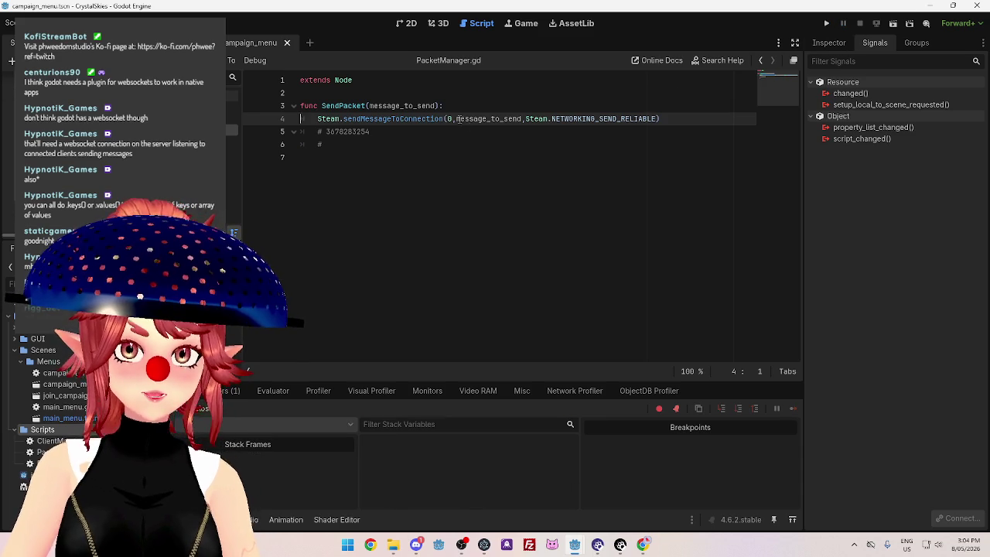
{"action": "double_click", "coordinate": [487, 118]}
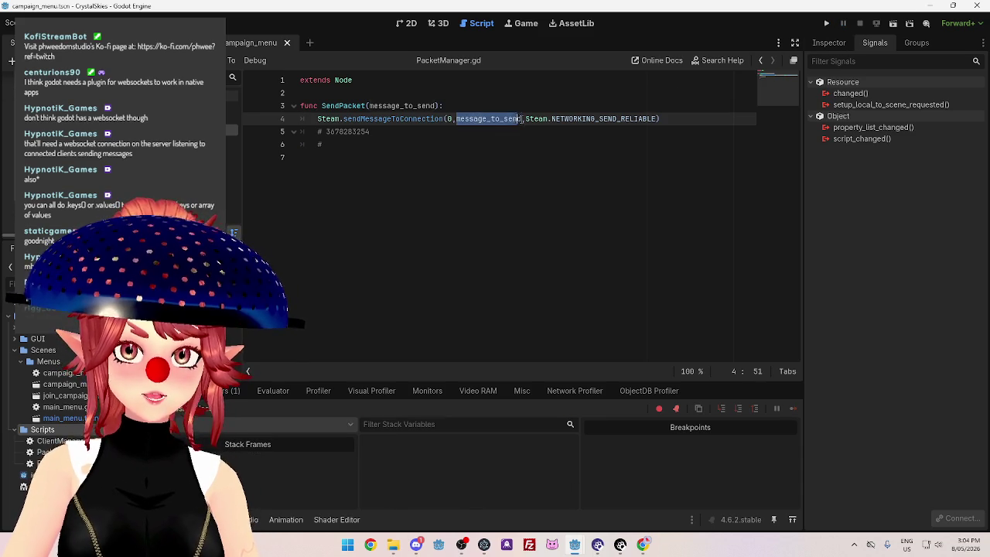
{"action": "left_click", "coordinate": [642, 545]}
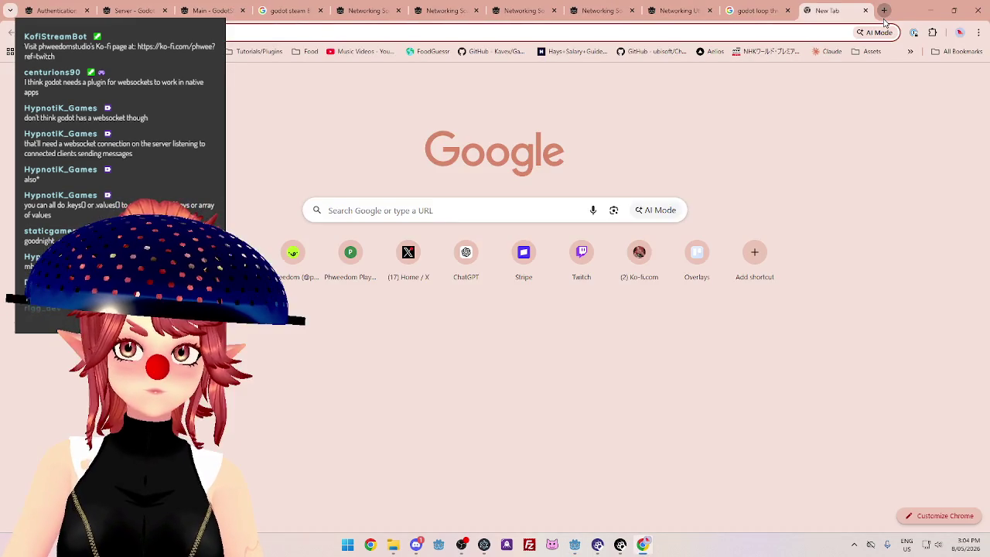
Search 'packedbytearray' in a new tab and read the Godot Docs PackedByteArray constructors
{"action": "left_click", "coordinate": [884, 10]}
{"action": "key", "text": "ctrl+v"}
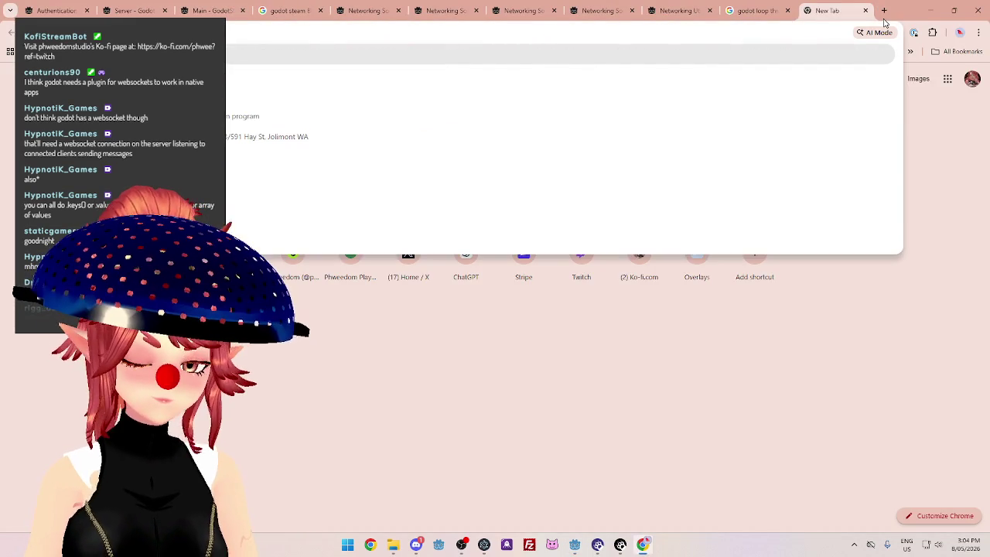
{"action": "key", "text": "Return"}
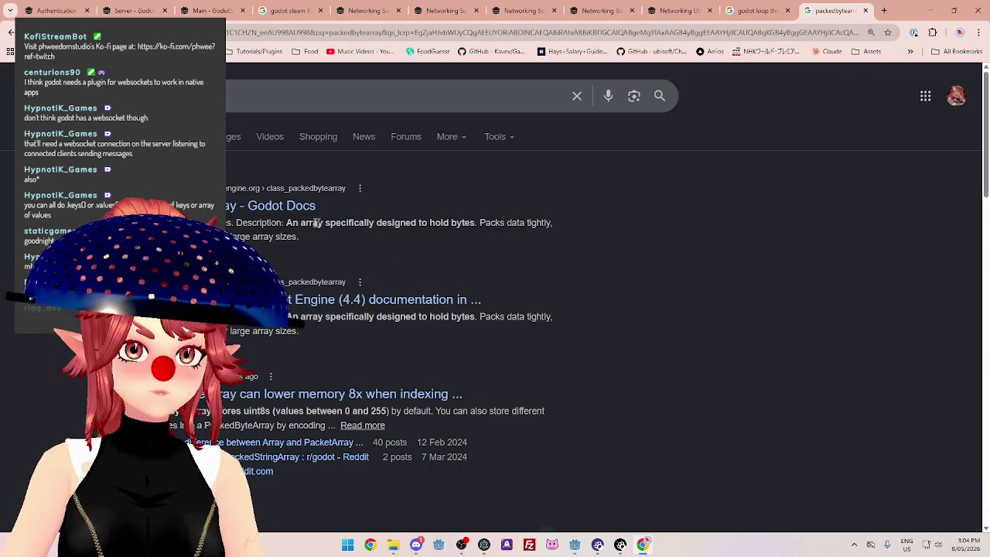
{"action": "left_click", "coordinate": [276, 207]}
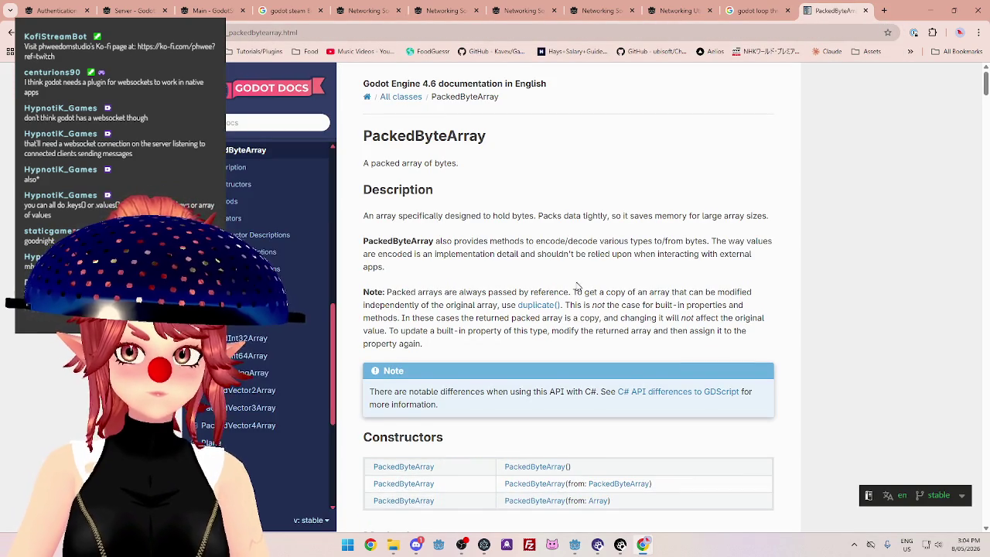
{"action": "scroll", "coordinate": [576, 287], "scroll_direction": "down", "scroll_amount": 3}
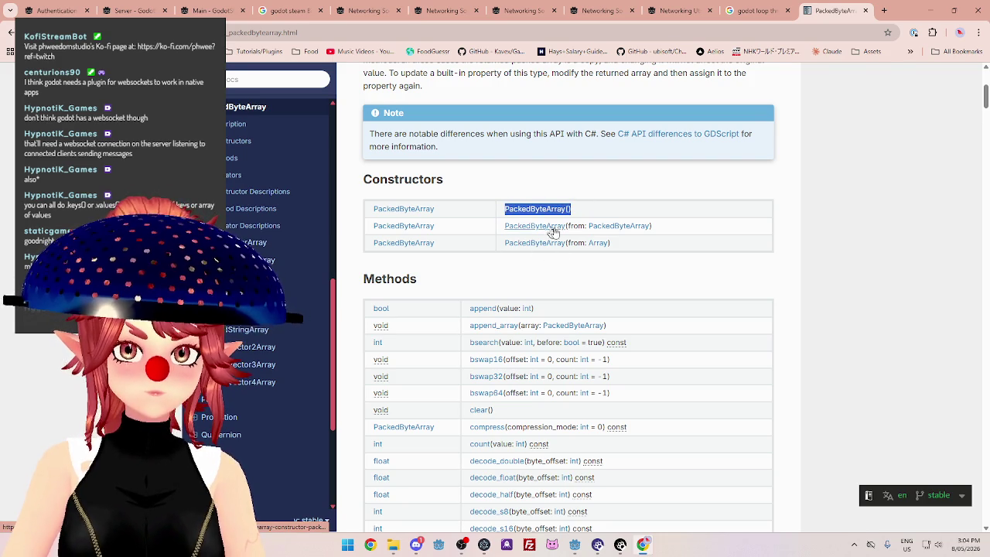
{"action": "mouse_move", "coordinate": [574, 544]}
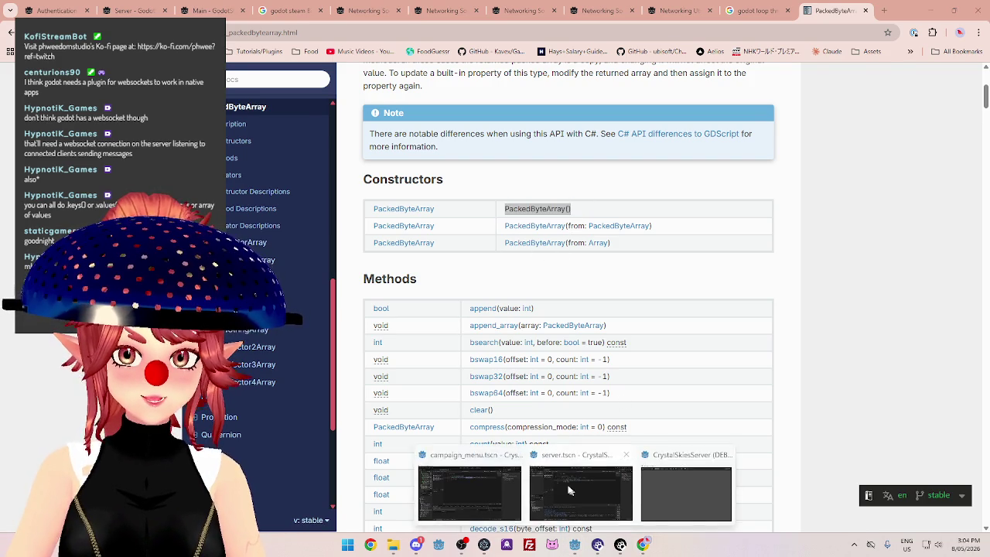
{"action": "mouse_move", "coordinate": [517, 480]}
{"action": "left_click", "coordinate": [490, 470]}
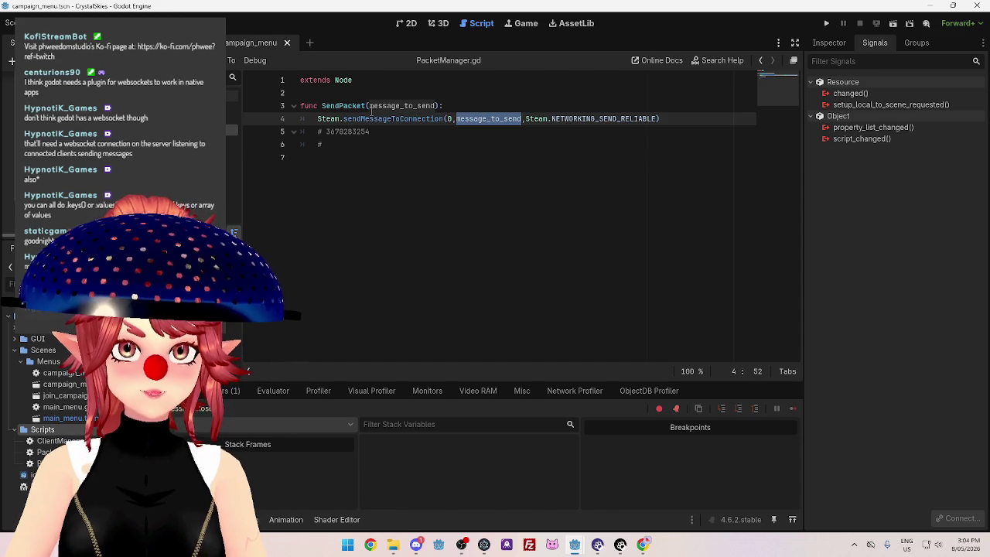
Wrap message_to_send in PackedByteArray() on line 4
{"action": "key", "text": "Left"}
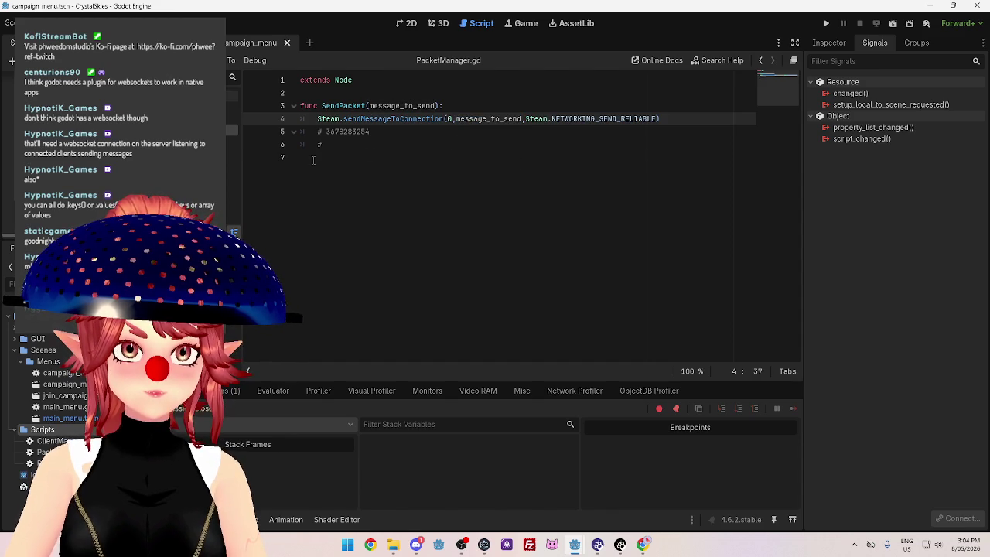
{"action": "type", "text": "PackedByteArray(message_to_send"}
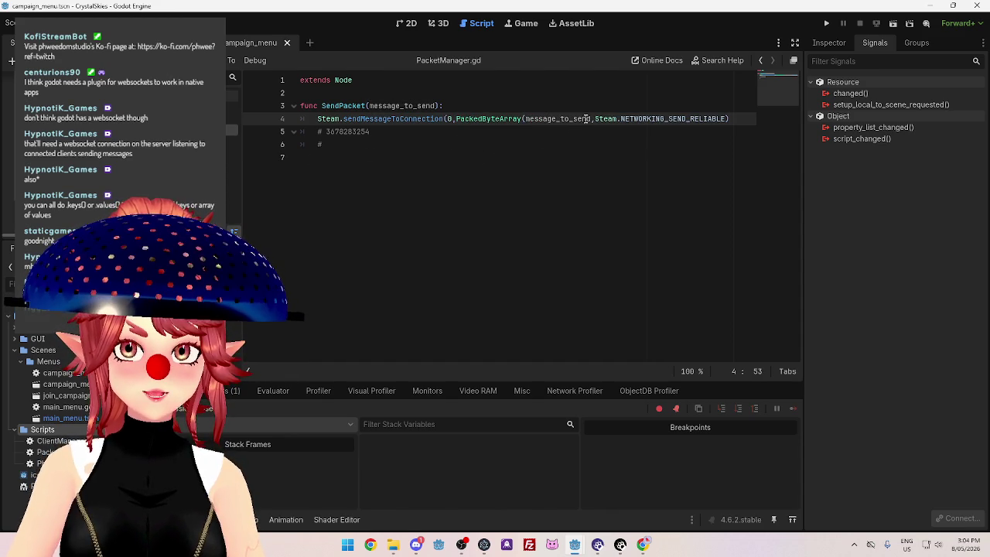
{"action": "type", "text": ")"}
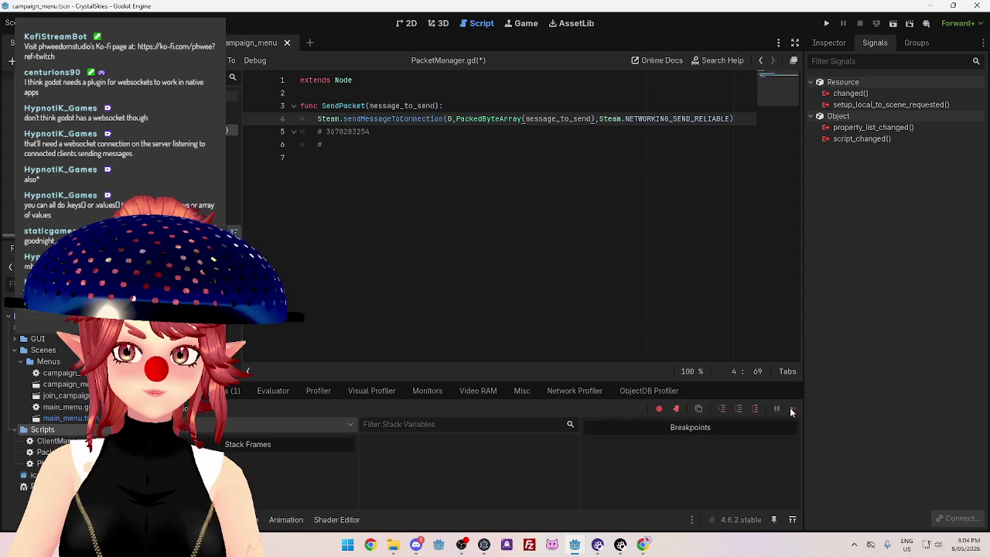
{"action": "left_click", "coordinate": [571, 328]}
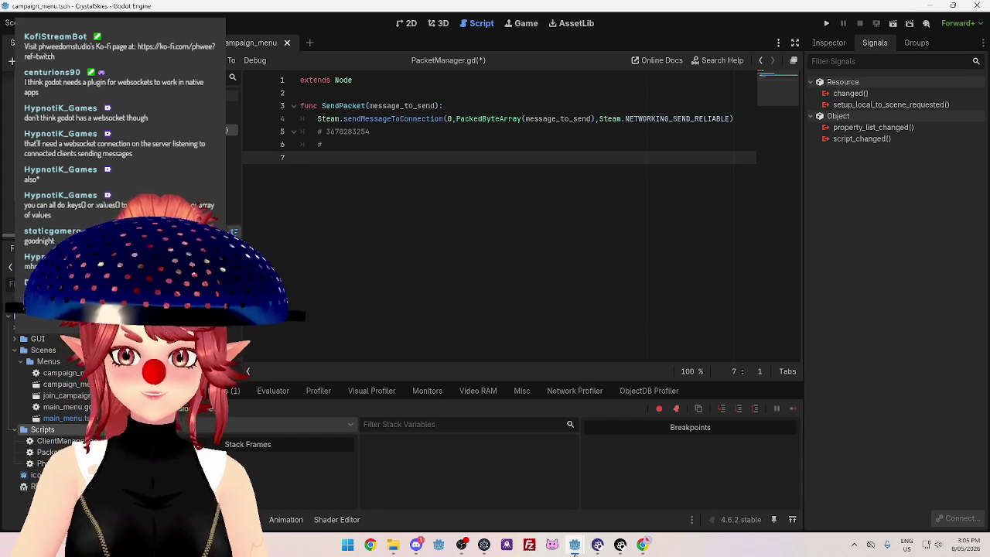
Run the client, start the campaign, inspect message_to_send in the debugger, then stop
{"action": "mouse_move", "coordinate": [575, 545]}
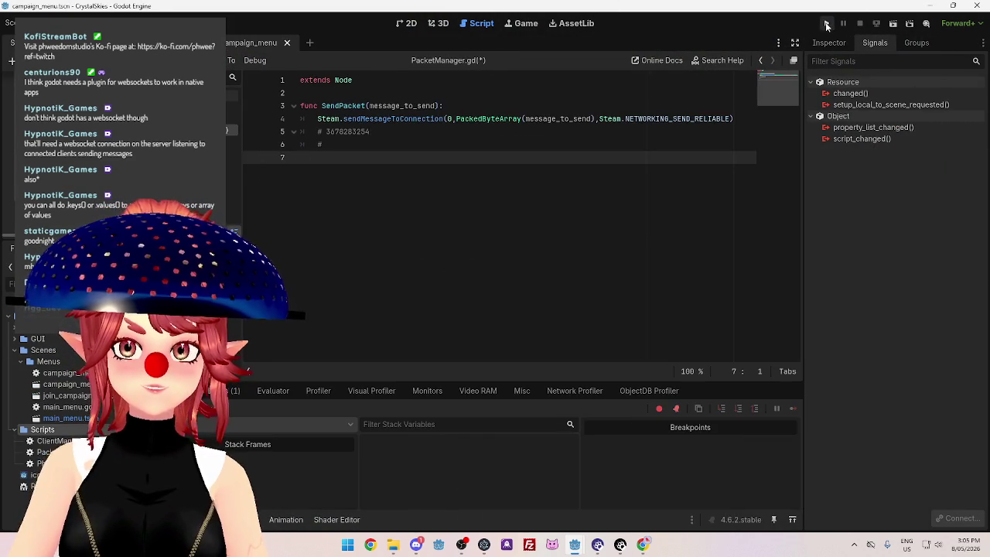
{"action": "left_click", "coordinate": [826, 23]}
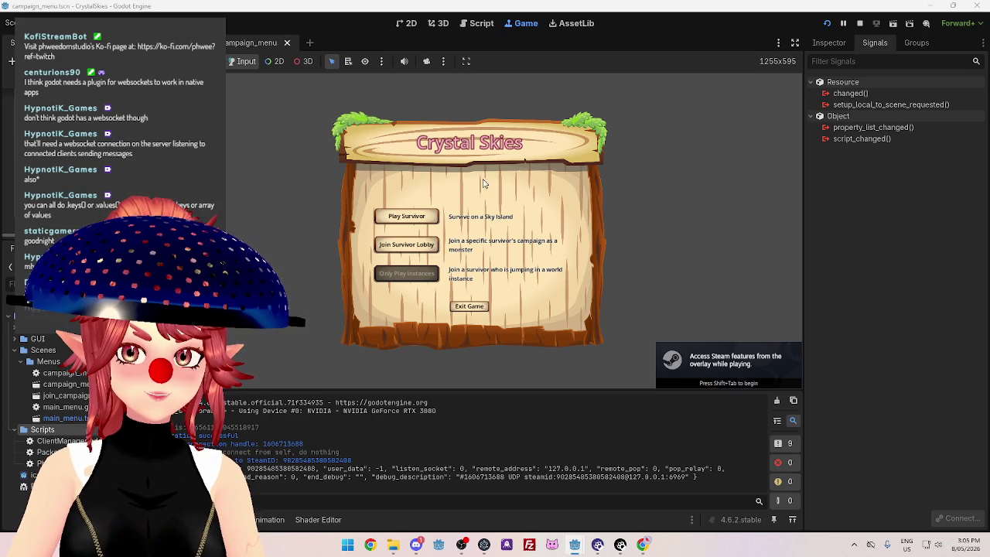
{"action": "left_click", "coordinate": [406, 216]}
{"action": "left_click", "coordinate": [469, 293]}
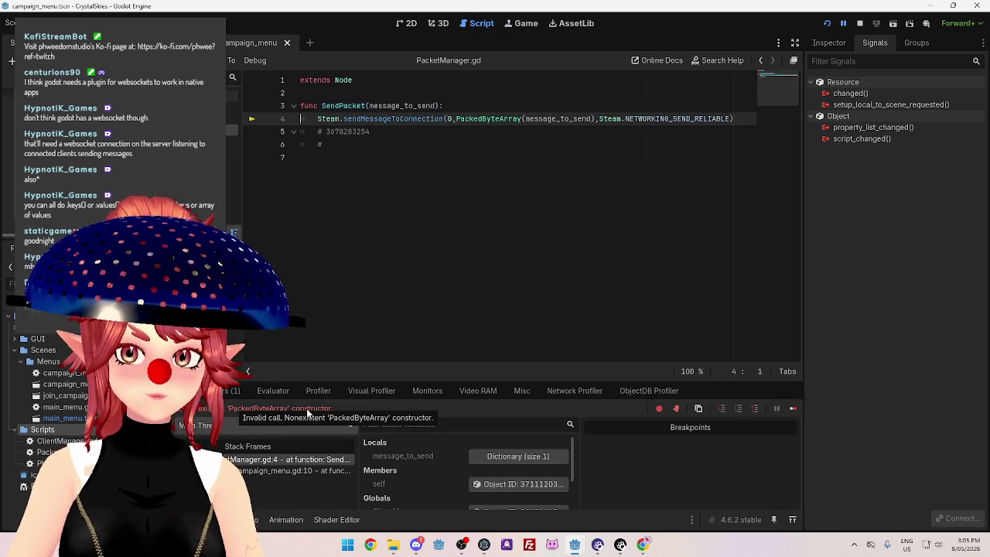
{"action": "left_click_drag", "start_coordinate": [466, 380], "coordinate": [464, 254]}
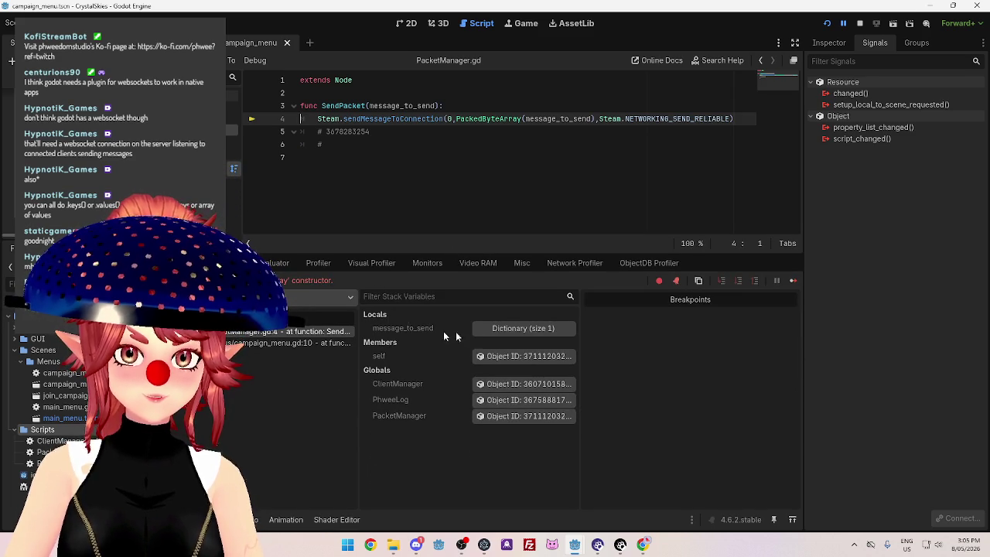
{"action": "left_click", "coordinate": [507, 330]}
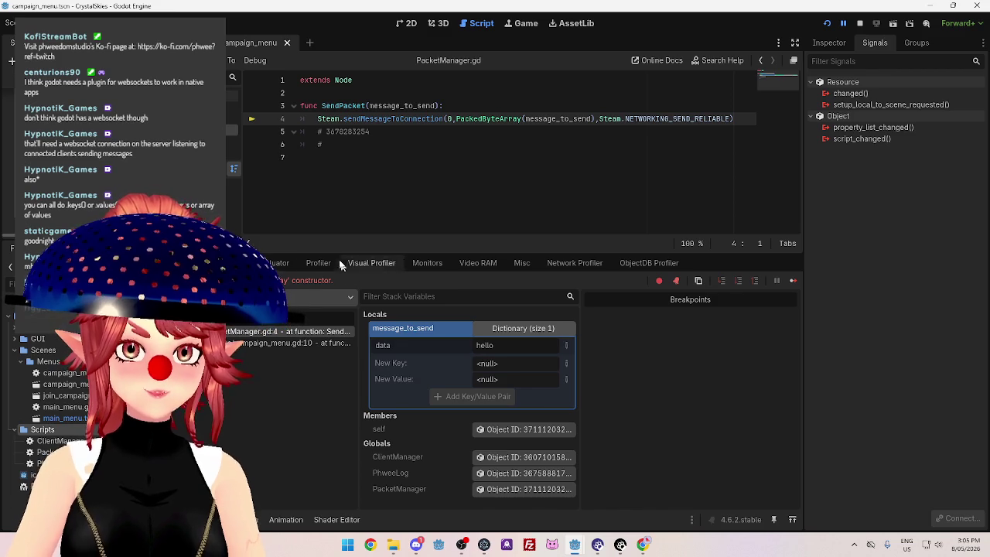
{"action": "left_click", "coordinate": [861, 24]}
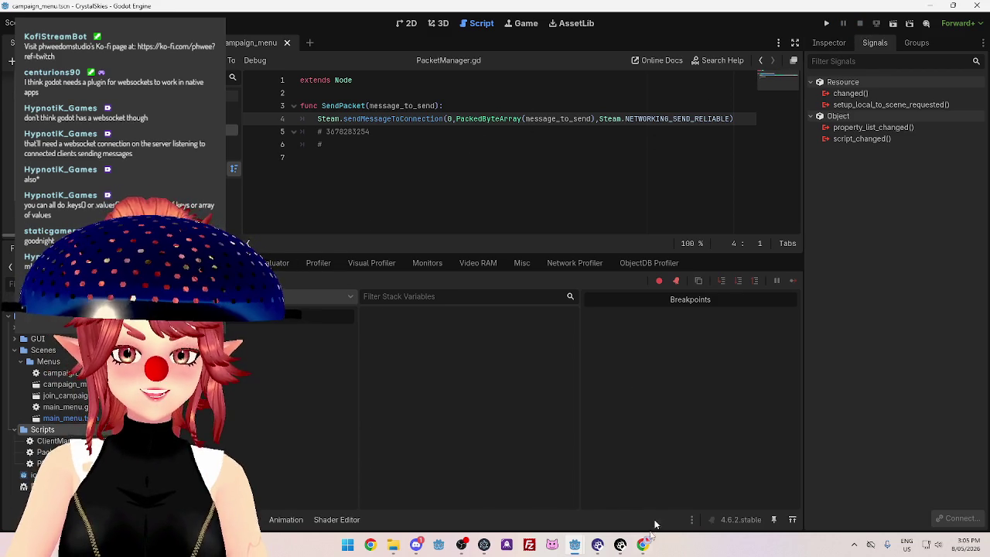
Scroll through the PackedByteArray docs' Constructors and Methods tables
{"action": "left_click", "coordinate": [643, 545]}
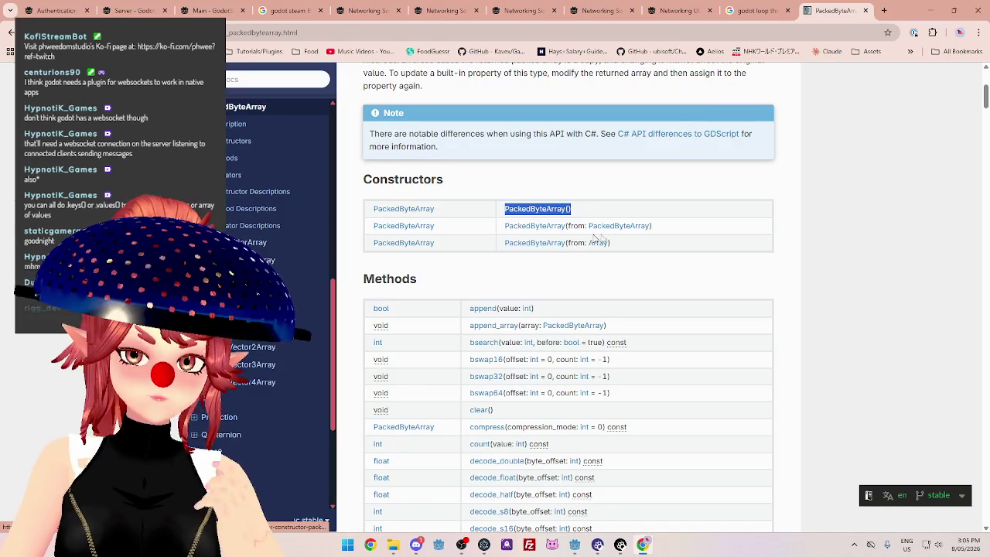
{"action": "scroll", "coordinate": [607, 248], "scroll_direction": "up", "scroll_amount": 3}
{"action": "scroll", "coordinate": [612, 249], "scroll_direction": "down", "scroll_amount": 3}
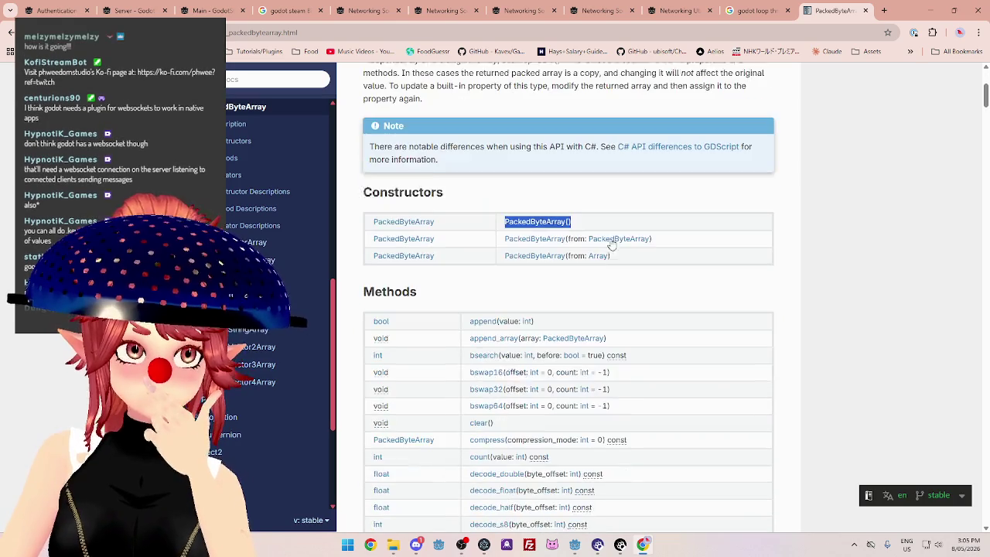
{"action": "scroll", "coordinate": [724, 294], "scroll_direction": "down", "scroll_amount": 1}
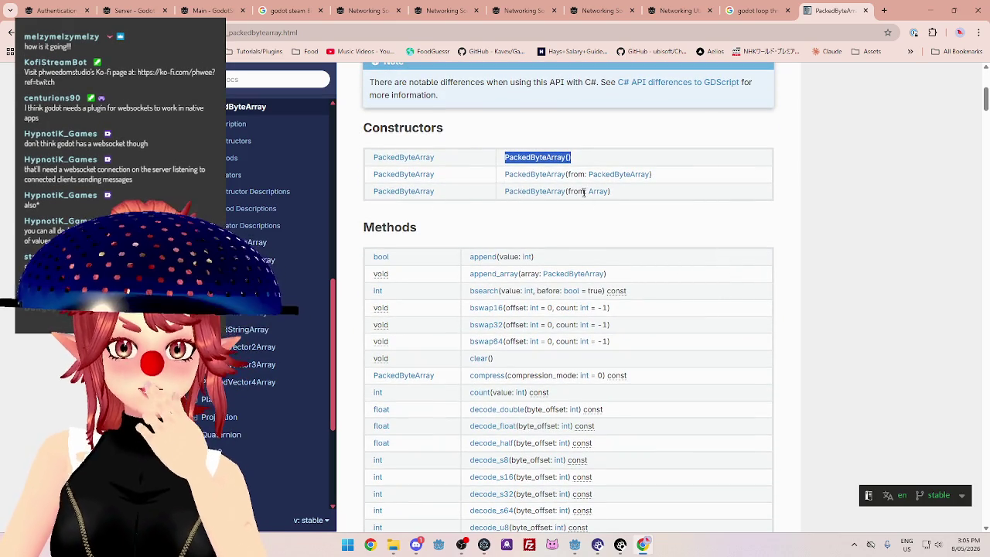
{"action": "scroll", "coordinate": [595, 212], "scroll_direction": "down", "scroll_amount": 2}
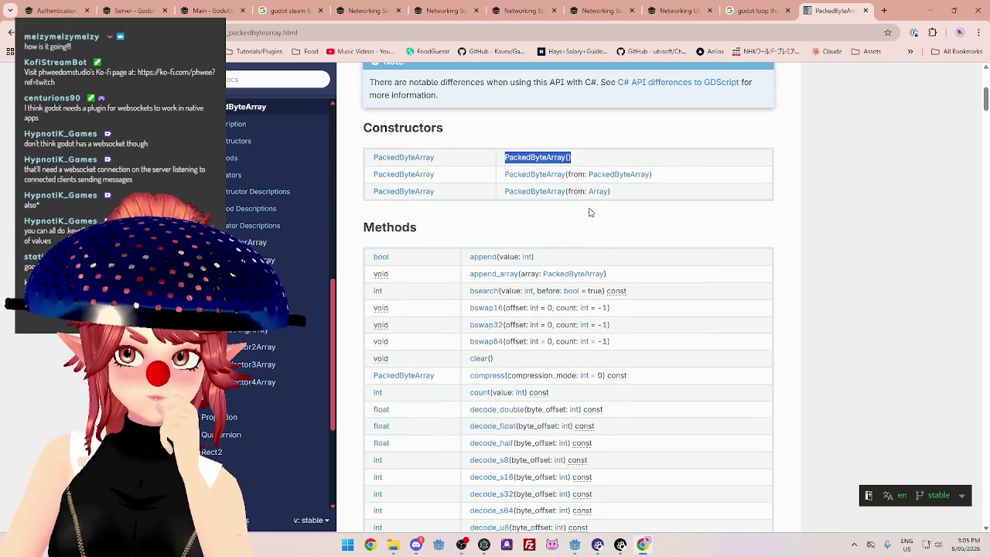
{"action": "scroll", "coordinate": [569, 296], "scroll_direction": "down", "scroll_amount": 1}
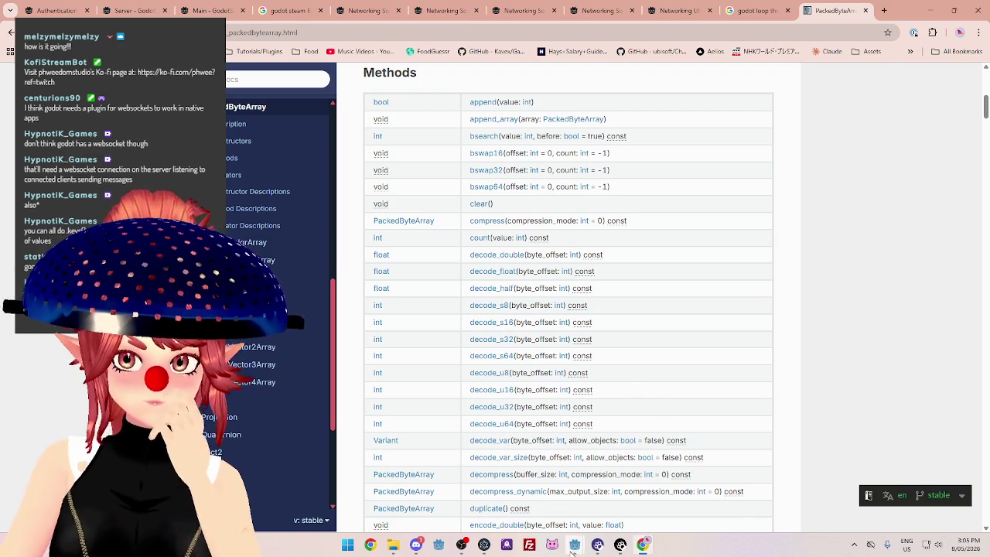
{"action": "mouse_move", "coordinate": [572, 551]}
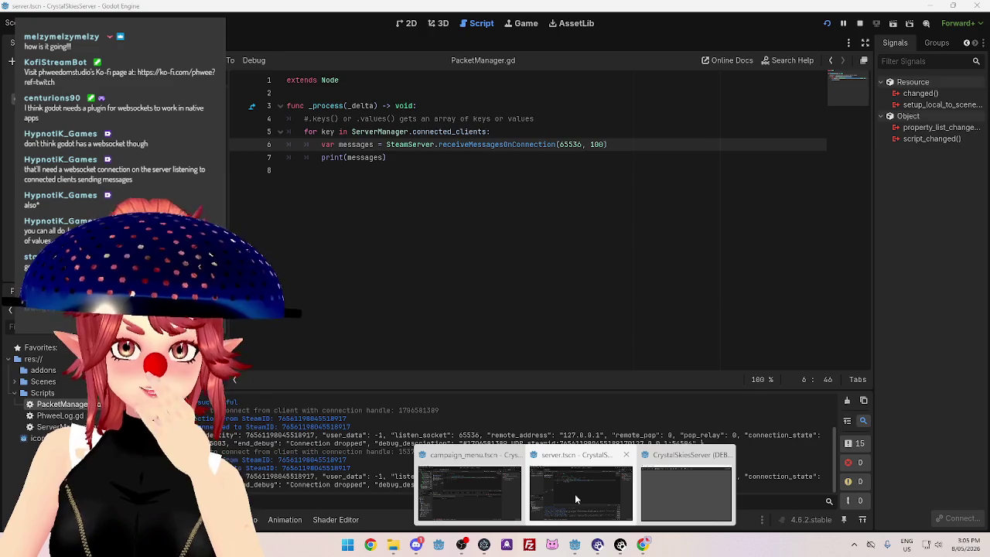
Remove the PackedByteArray() wrapper so SendPacket sends message_to_send directly
{"action": "left_click", "coordinate": [483, 499]}
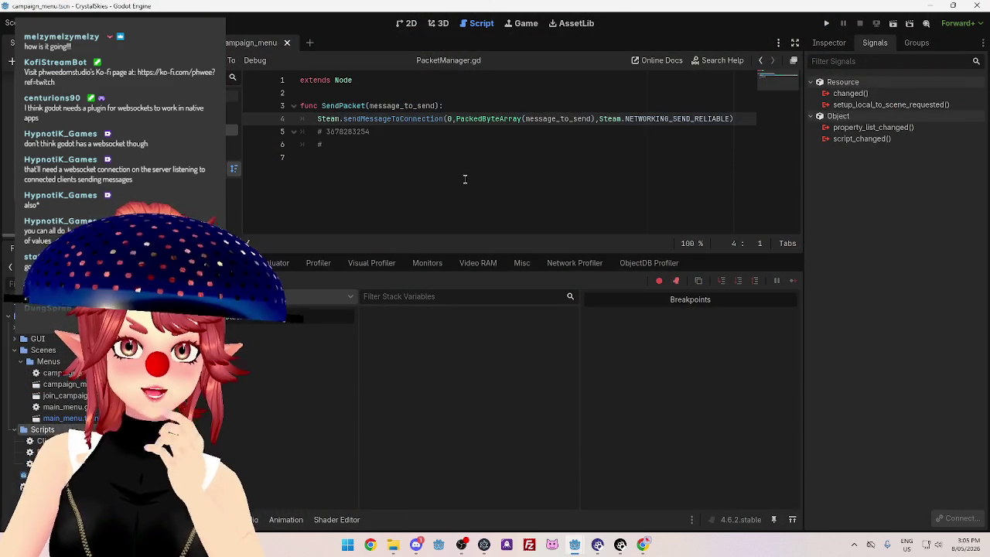
{"action": "left_click_drag", "start_coordinate": [456, 118], "coordinate": [524, 119]}
{"action": "key", "text": "BackSpace"}
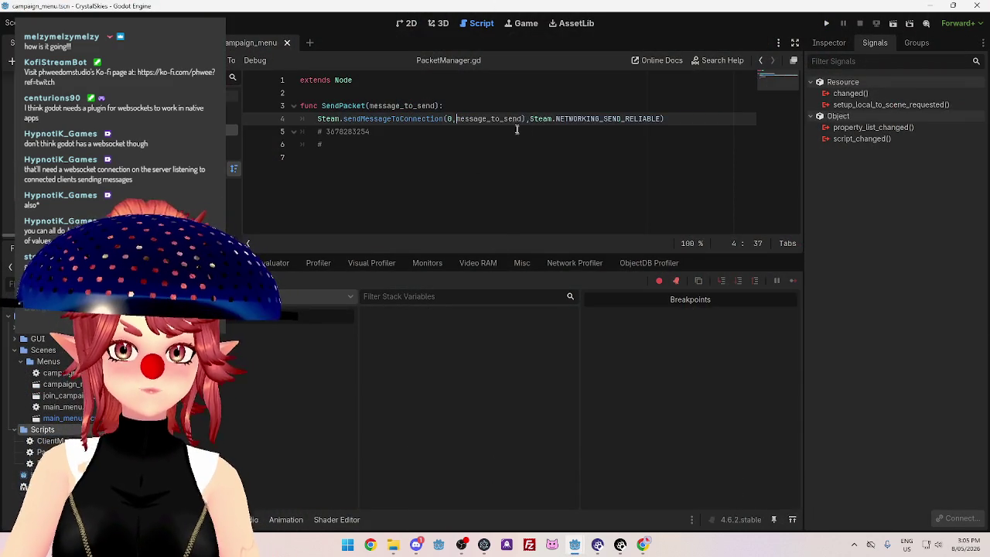
{"action": "left_click", "coordinate": [526, 118]}
{"action": "key", "text": "BackSpace"}
{"action": "left_click", "coordinate": [429, 147]}
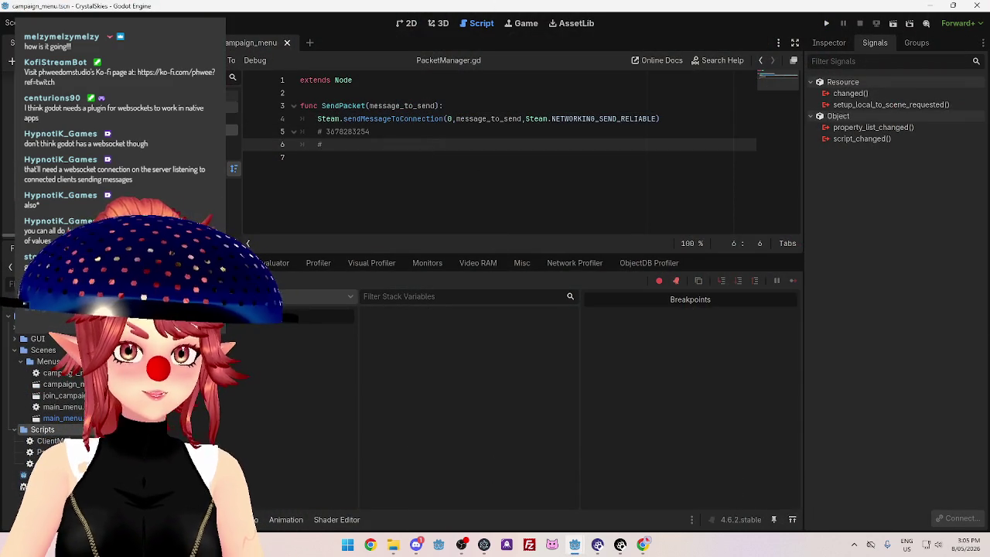
Change message_to_send in campaign_menu.gd to ["test message"] and run the client with F5
{"action": "key", "text": "alt+Left"}
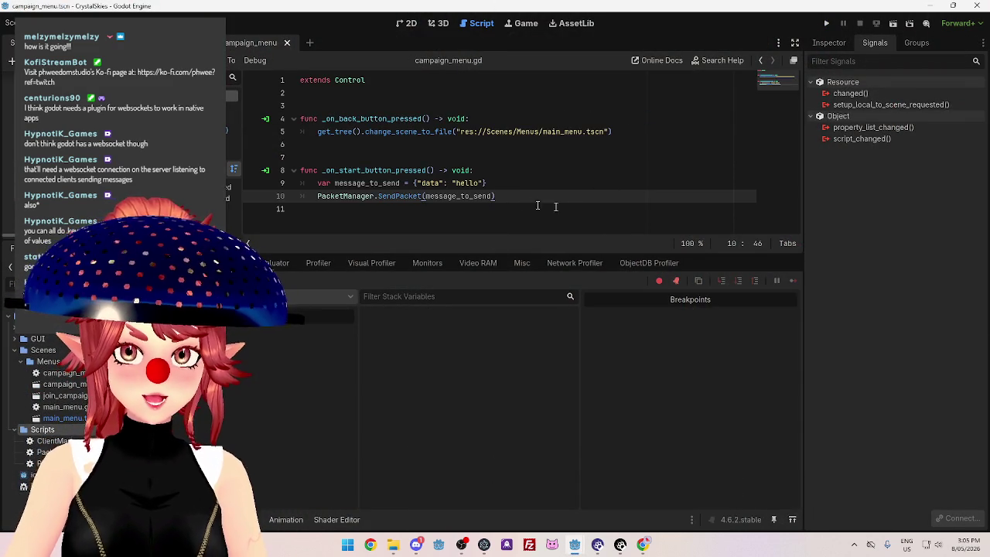
{"action": "left_click", "coordinate": [369, 183]}
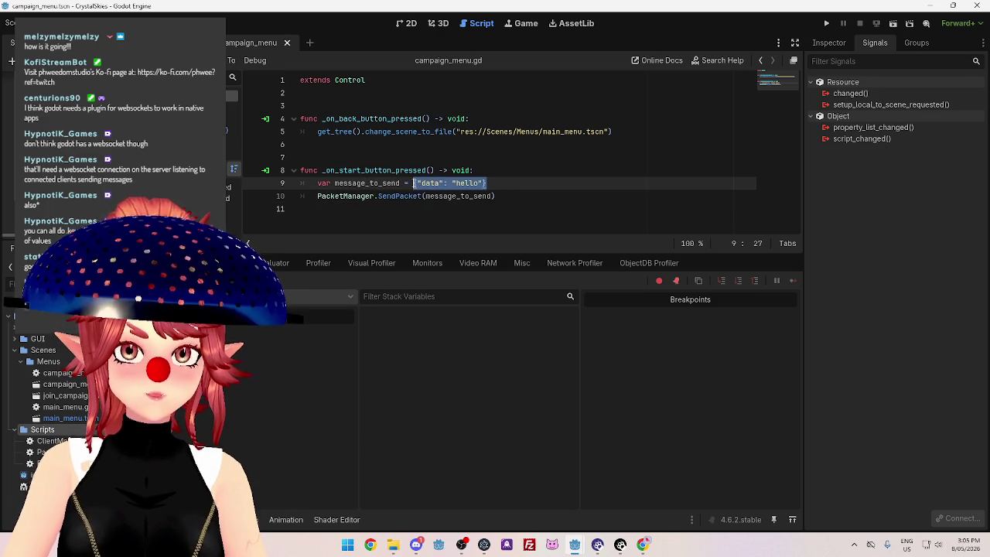
{"action": "key", "text": "BackSpace"}
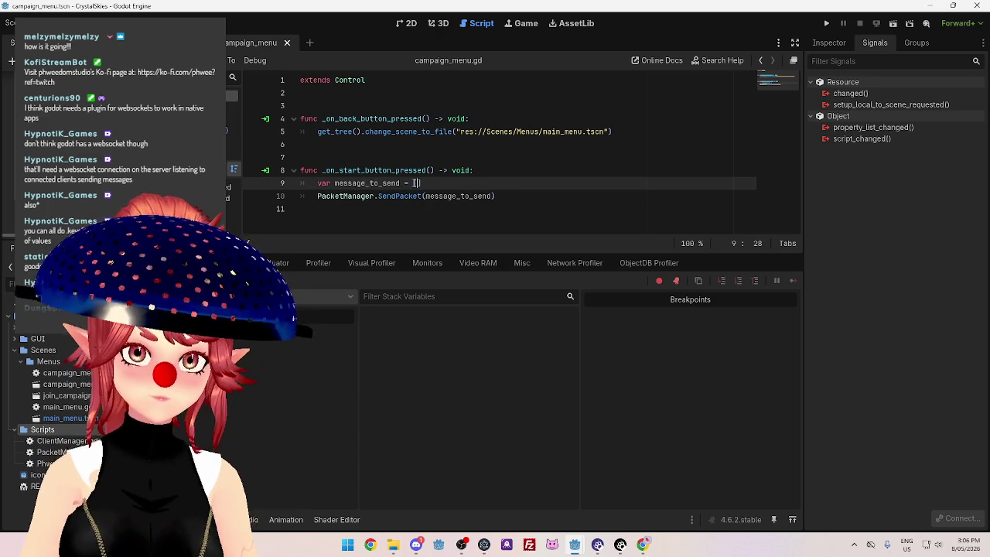
{"action": "type", "text": "message"}
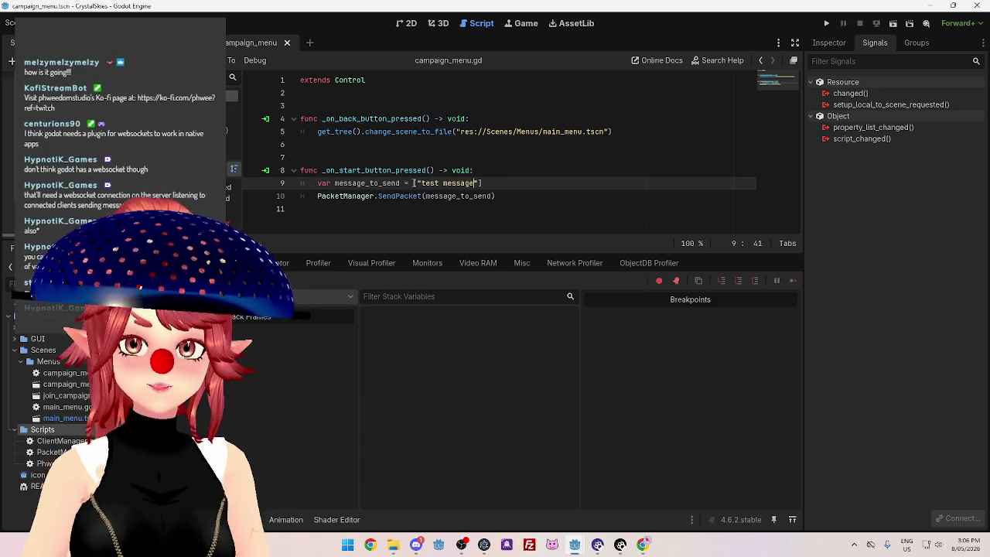
{"action": "left_click", "coordinate": [491, 161]}
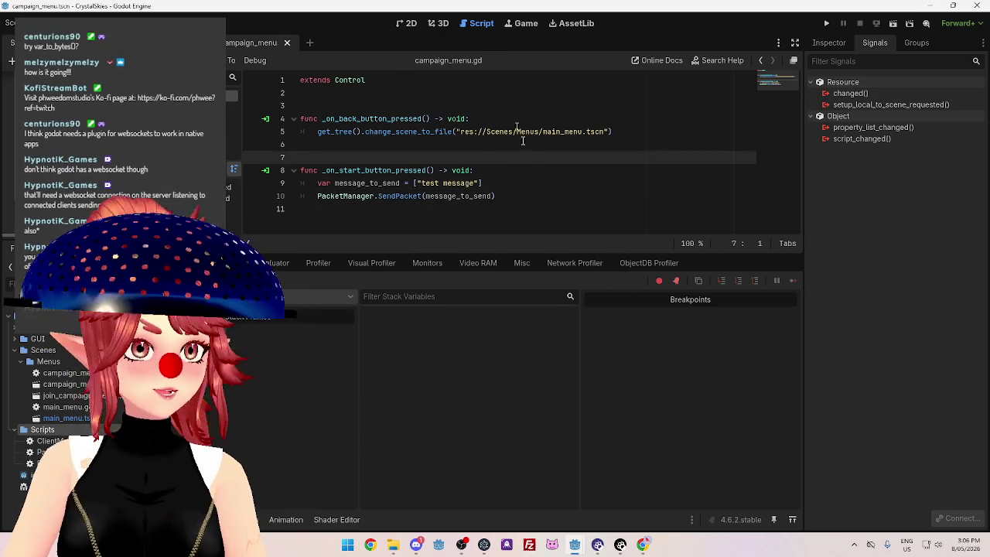
{"action": "mouse_move", "coordinate": [575, 542]}
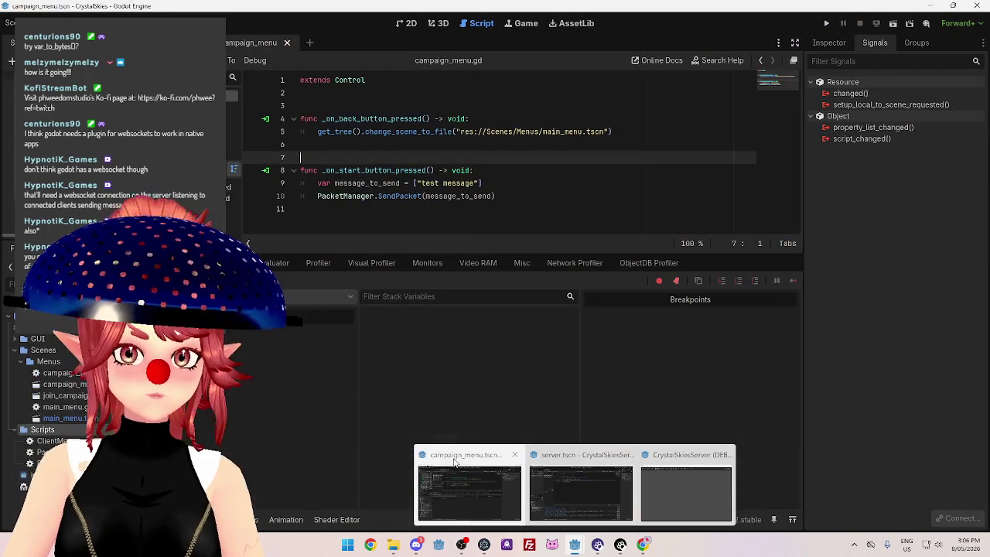
{"action": "left_click", "coordinate": [454, 462]}
{"action": "key", "text": "F5"}
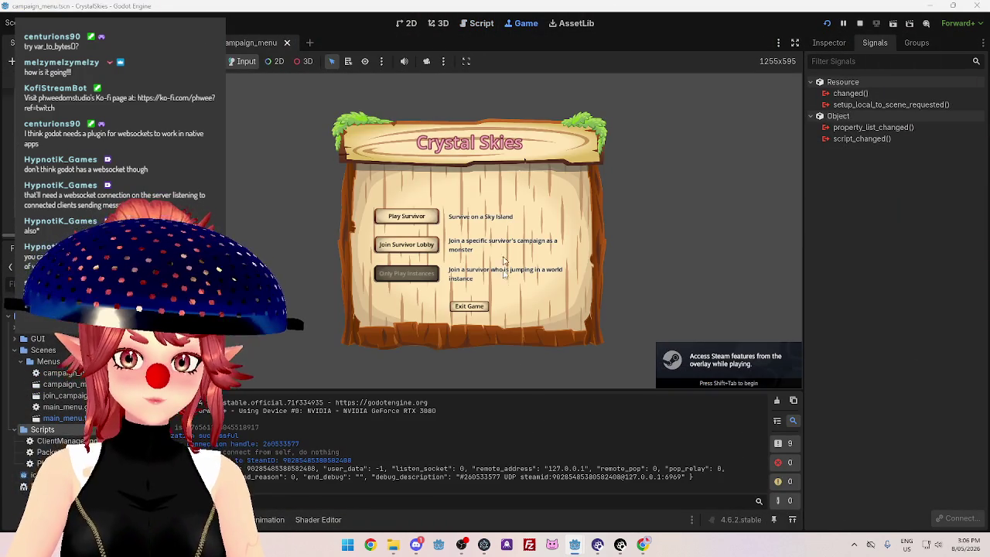
Open the game's Play Survivor screen, watch the server's connection output, then stop the server
{"action": "left_click", "coordinate": [414, 218]}
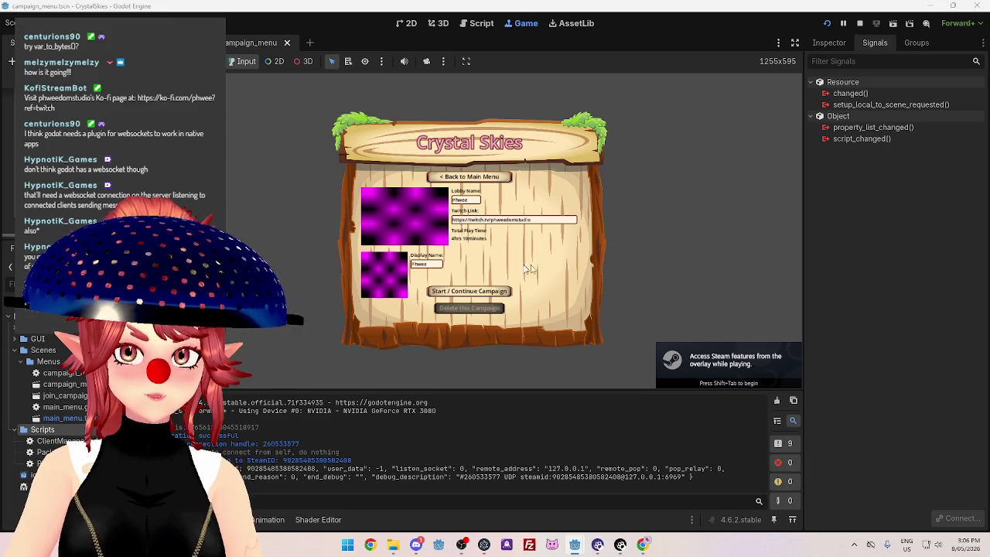
{"action": "mouse_move", "coordinate": [593, 538]}
{"action": "left_click", "coordinate": [607, 495]}
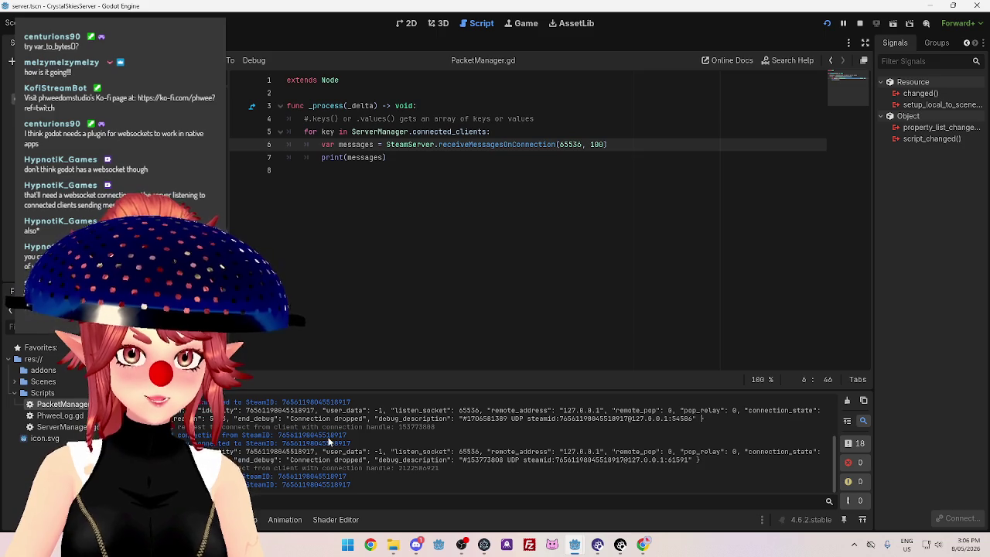
{"action": "mouse_move", "coordinate": [575, 547]}
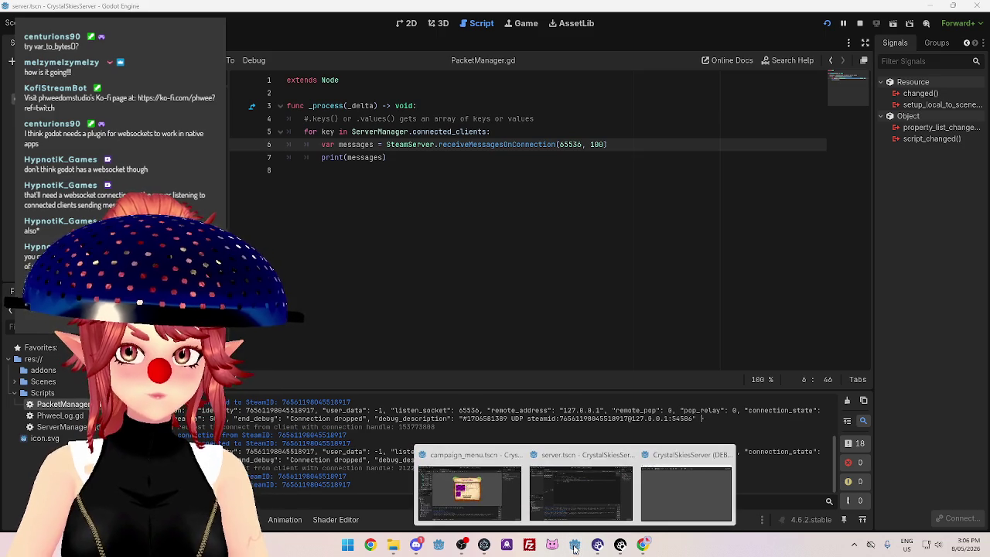
{"action": "left_click", "coordinate": [506, 503]}
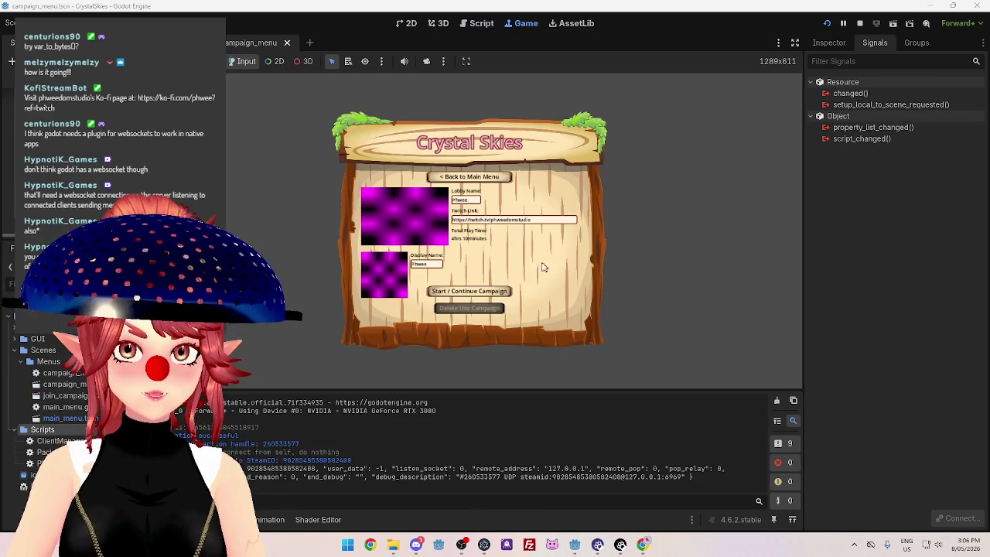
{"action": "mouse_move", "coordinate": [575, 546]}
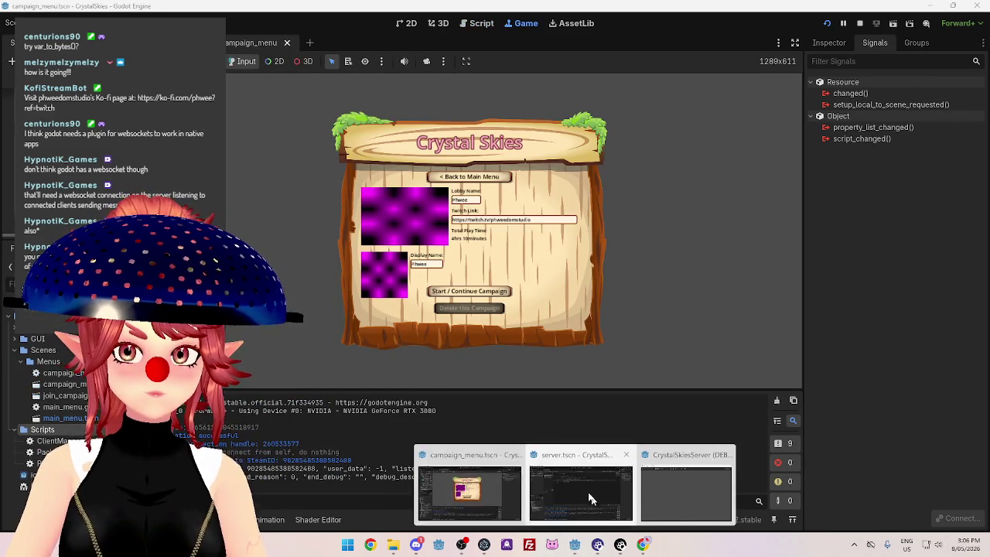
{"action": "left_click", "coordinate": [626, 499]}
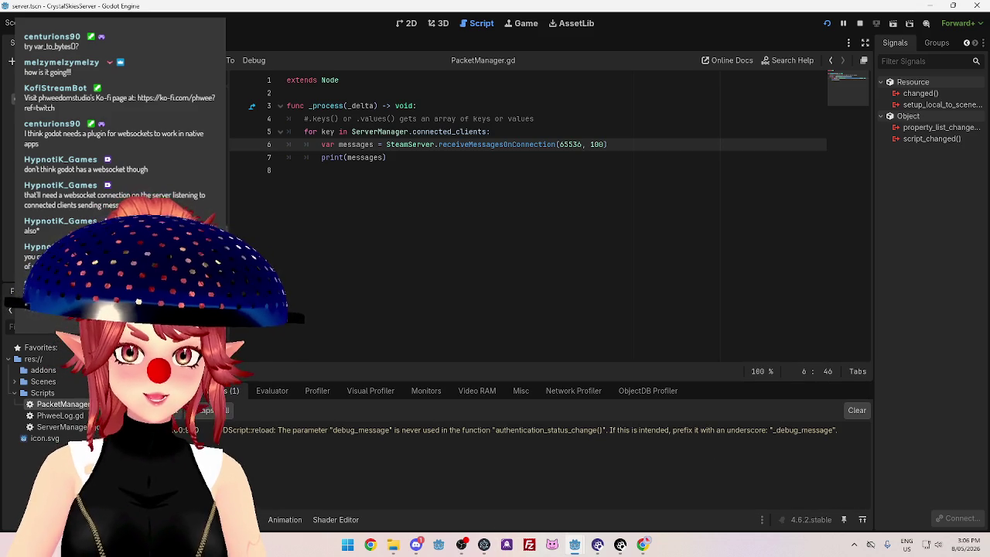
{"action": "mouse_move", "coordinate": [575, 548]}
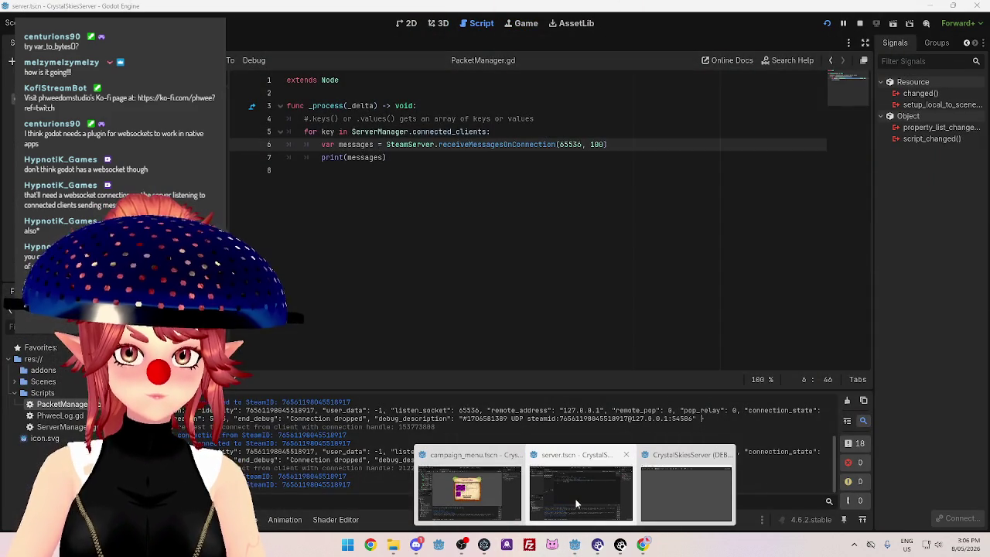
{"action": "left_click", "coordinate": [576, 504]}
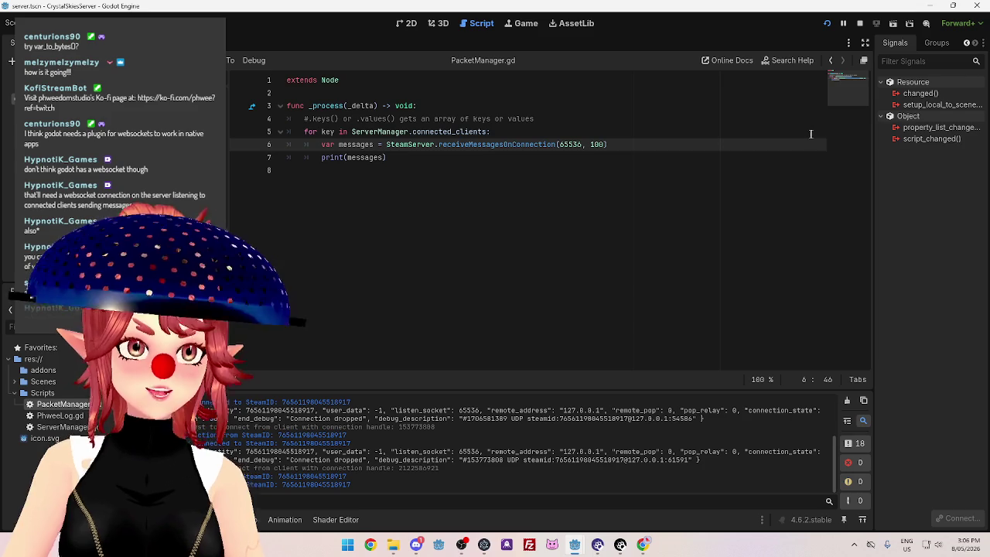
{"action": "left_click", "coordinate": [860, 23]}
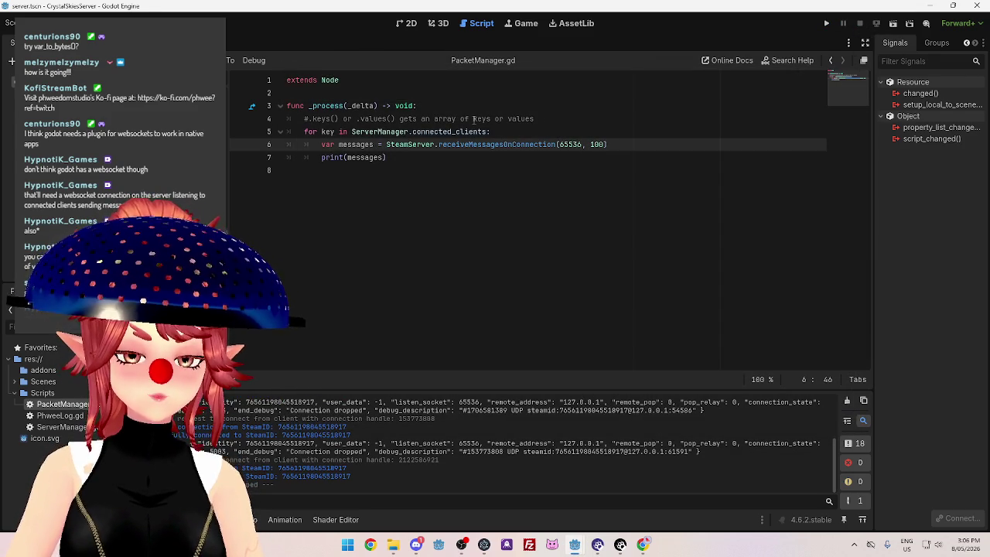
Replace 65536 with ServerManager.connected_clients[key]["connection_handle"] in the receive call
{"action": "left_click", "coordinate": [450, 157]}
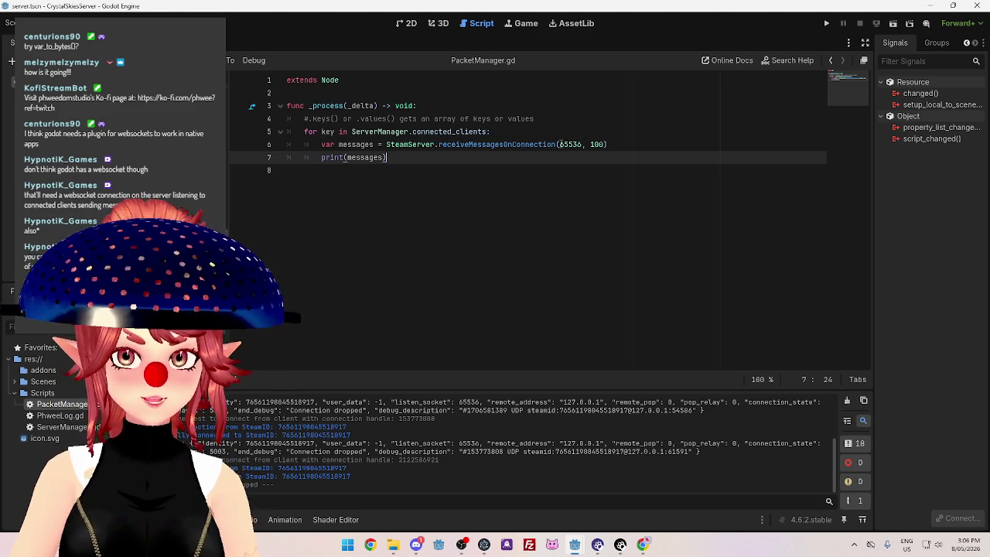
{"action": "mouse_move", "coordinate": [522, 144]}
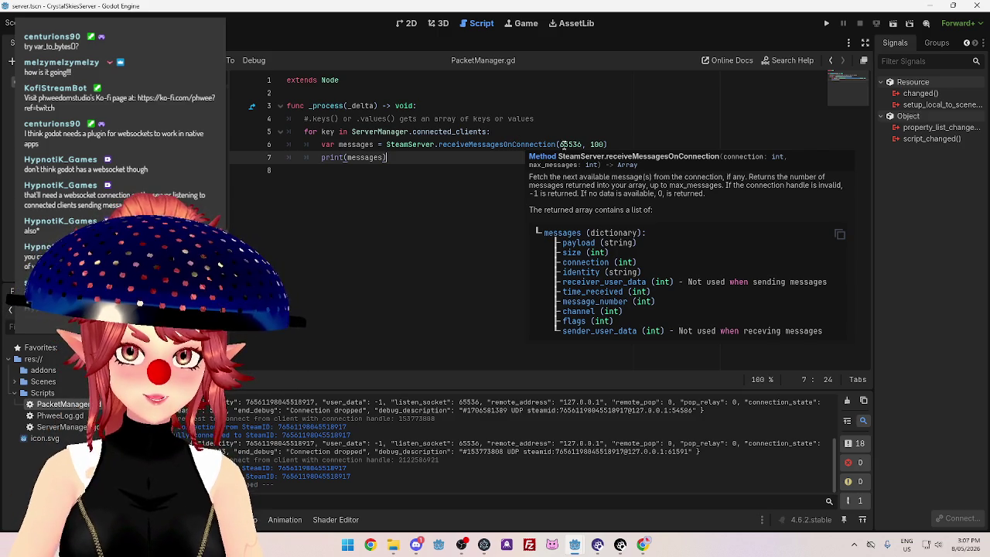
{"action": "left_click_drag", "start_coordinate": [559, 145], "coordinate": [577, 145]}
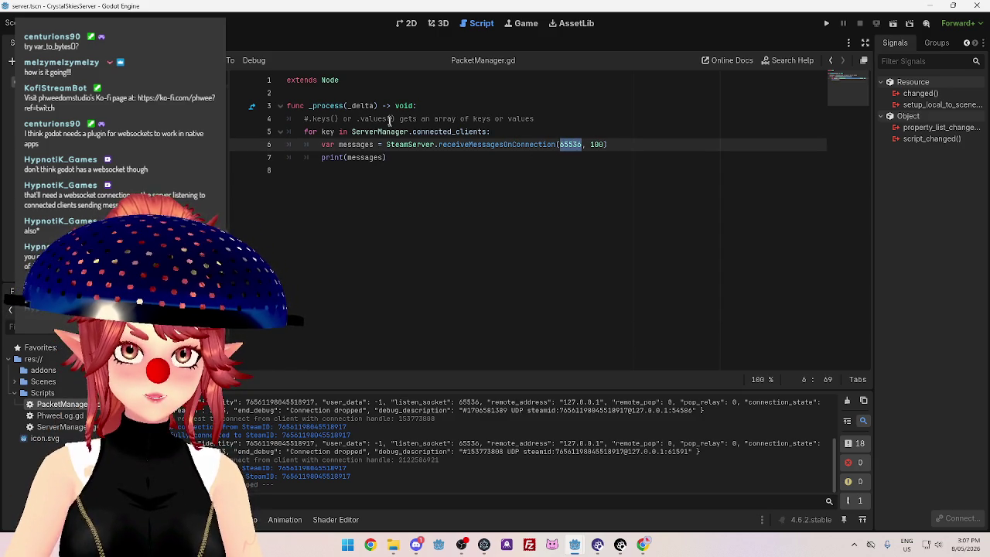
{"action": "type", "text": "rver"}
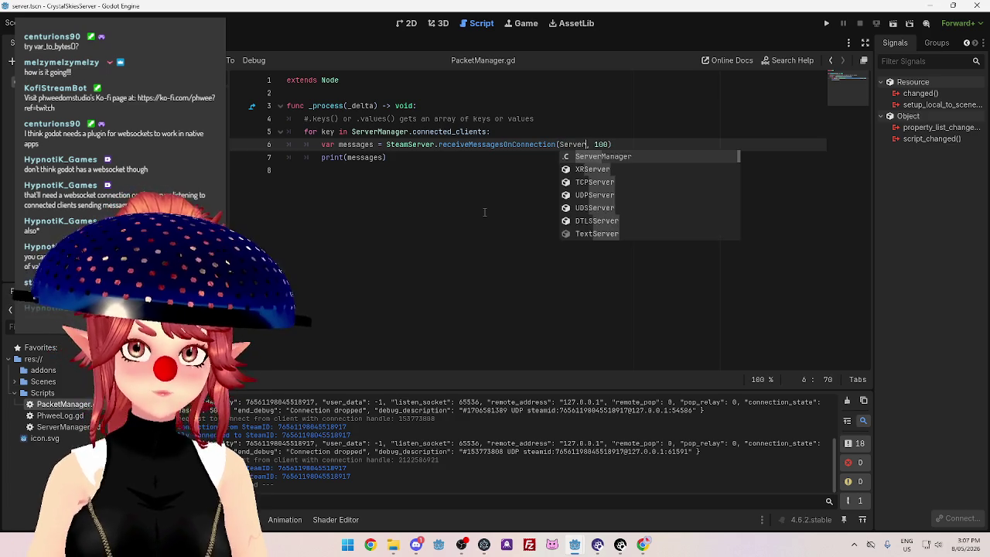
{"action": "key", "text": "Return"}
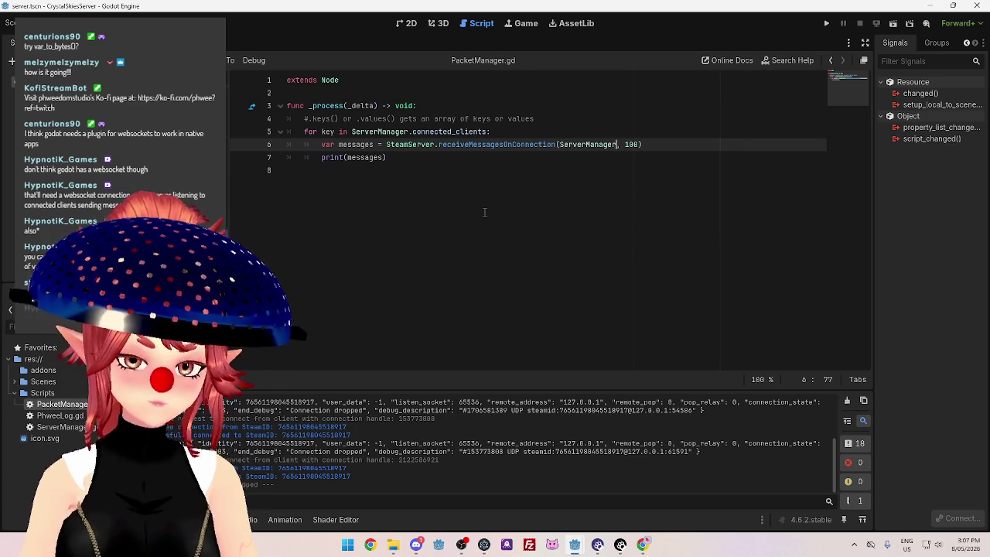
{"action": "type", "text": ".con"}
{"action": "key", "text": "Return"}
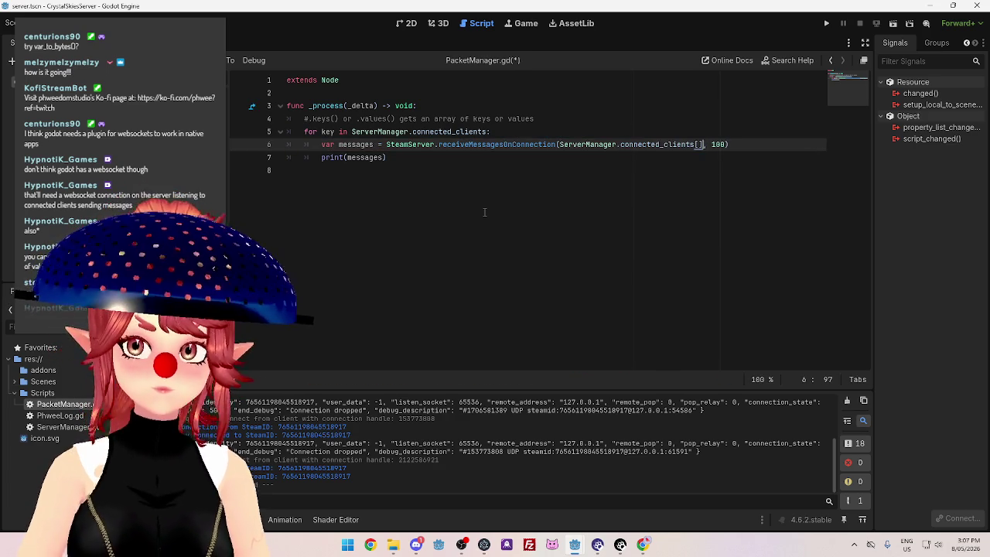
{"action": "type", "text": "key]["}
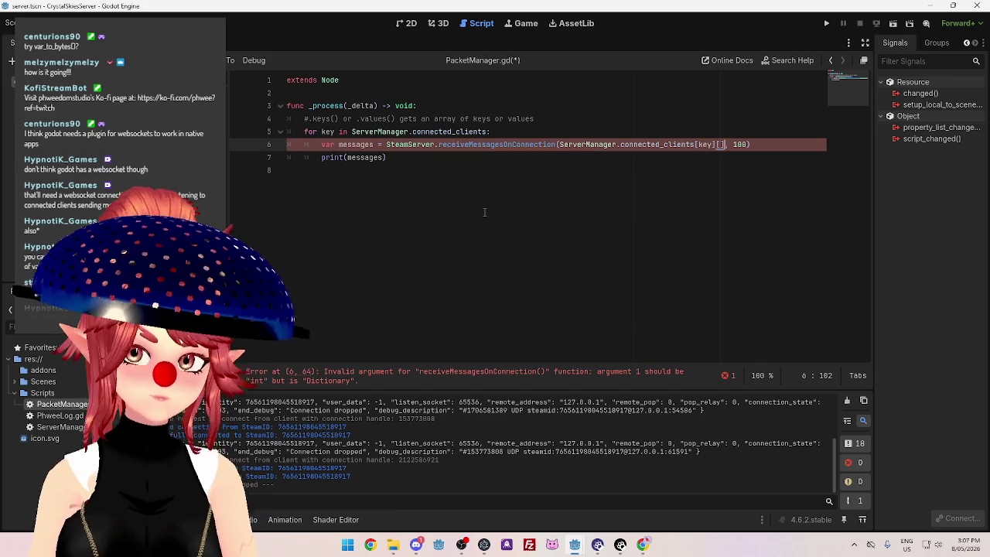
{"action": "key", "text": "Left"}
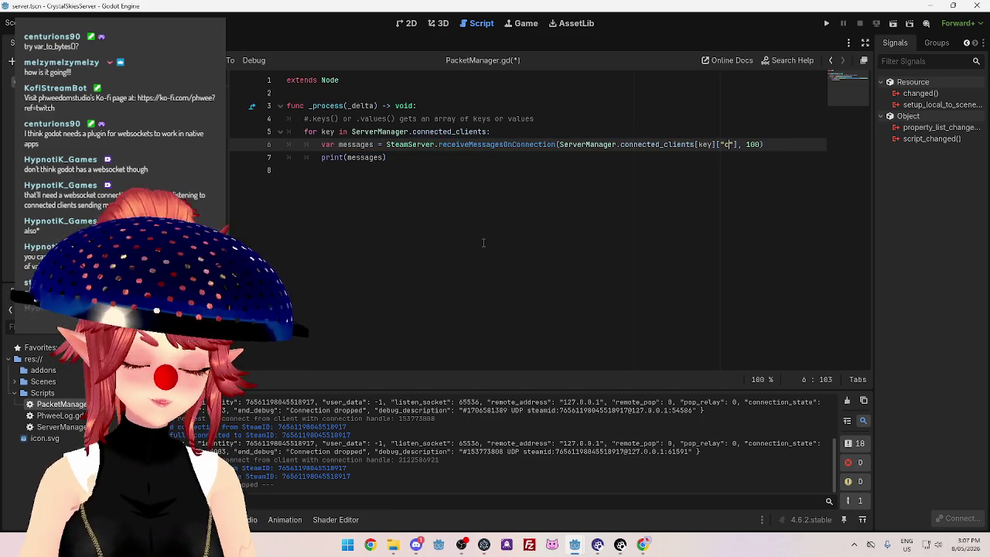
{"action": "type", "text": "ion_handle"}
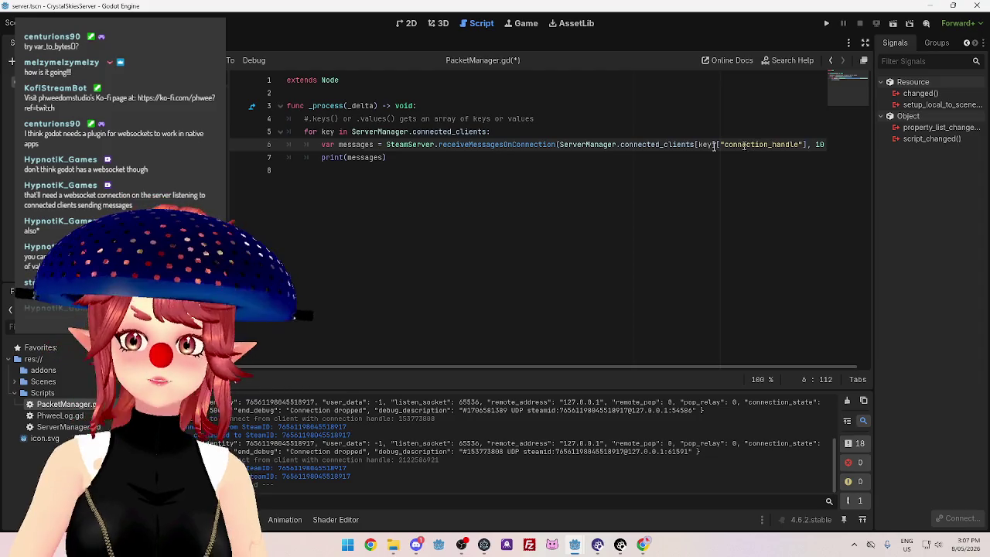
Rename the stored key to connect_handle in ServerManager.gd, match it in the lookup, and save
{"action": "key", "text": "alt+Left"}
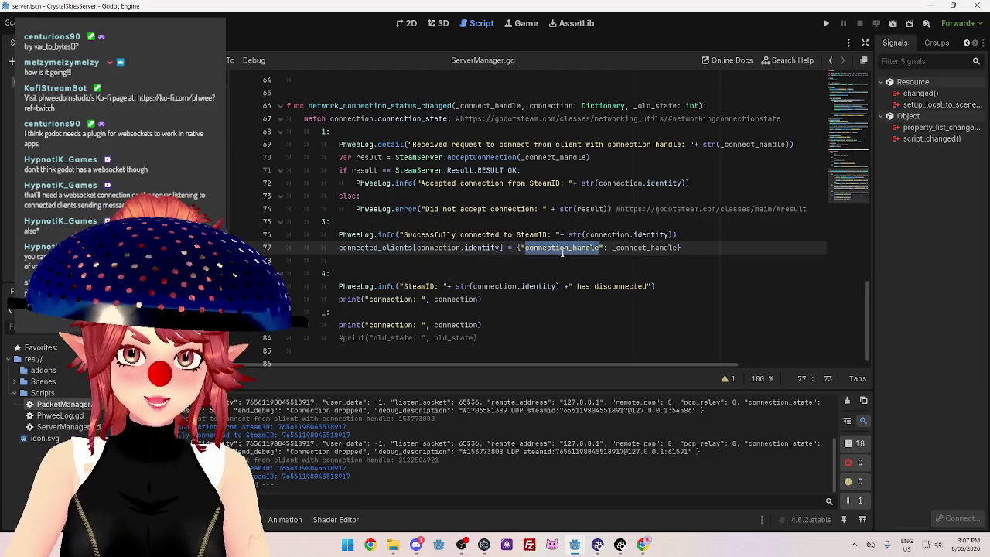
{"action": "left_click", "coordinate": [555, 253]}
{"action": "key", "text": "BackSpace"}
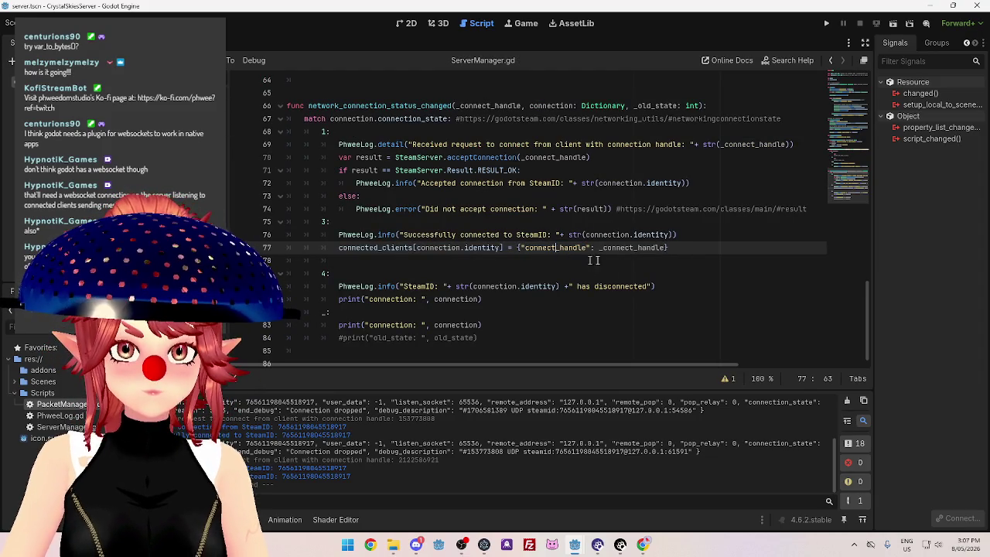
{"action": "key", "text": "alt+Right"}
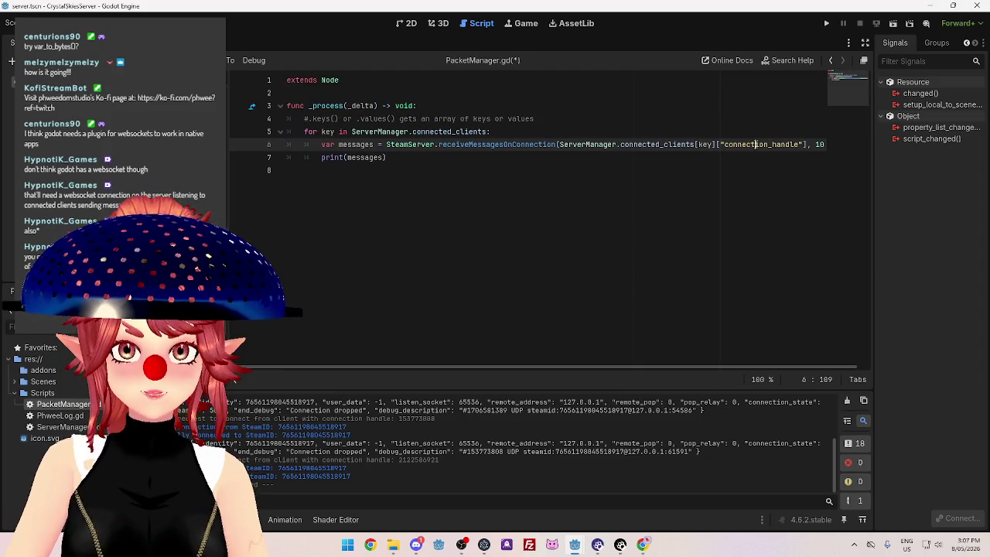
{"action": "key", "text": "BackSpace"}
{"action": "key", "text": "Down"}
{"action": "key", "text": "ctrl+s"}
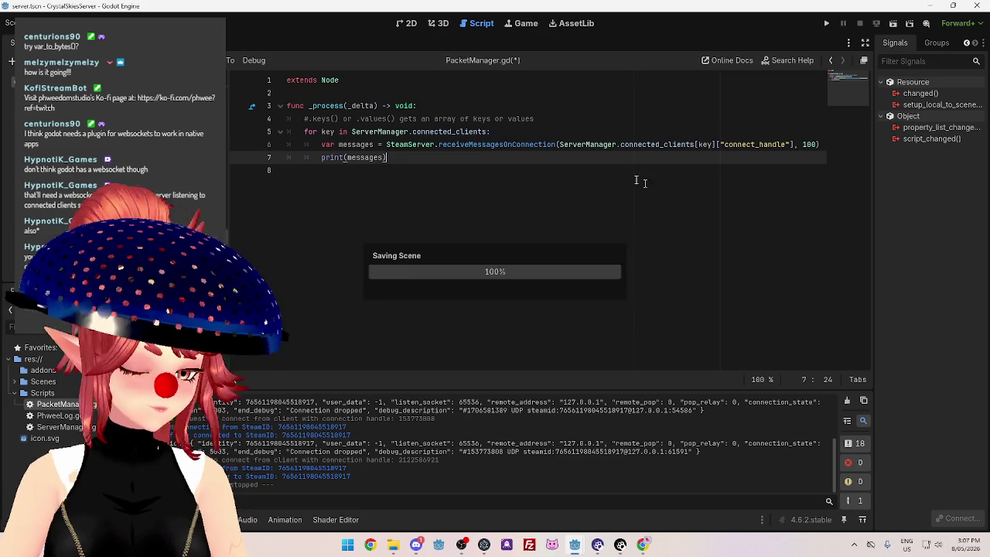
{"action": "key", "text": "alt+Left"}
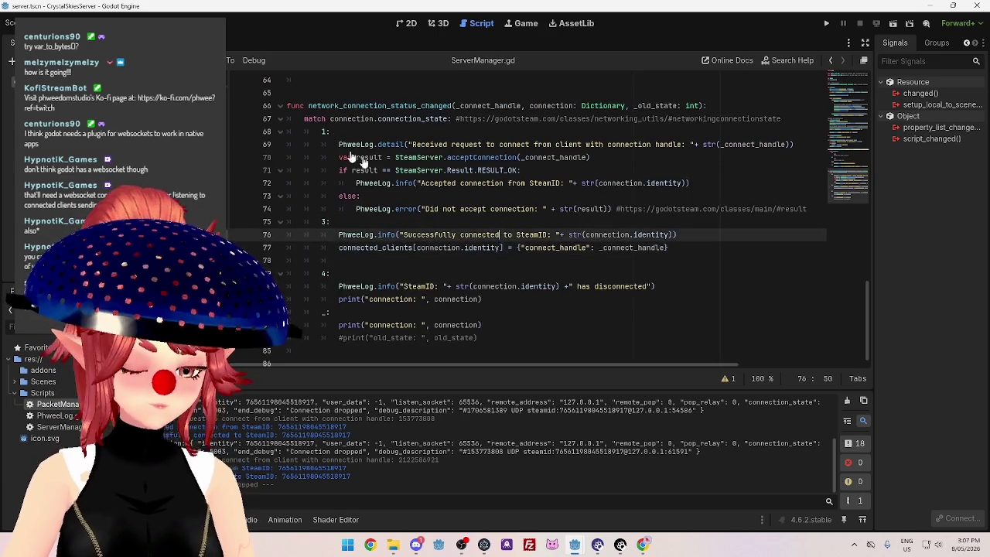
{"action": "key", "text": "alt+Right"}
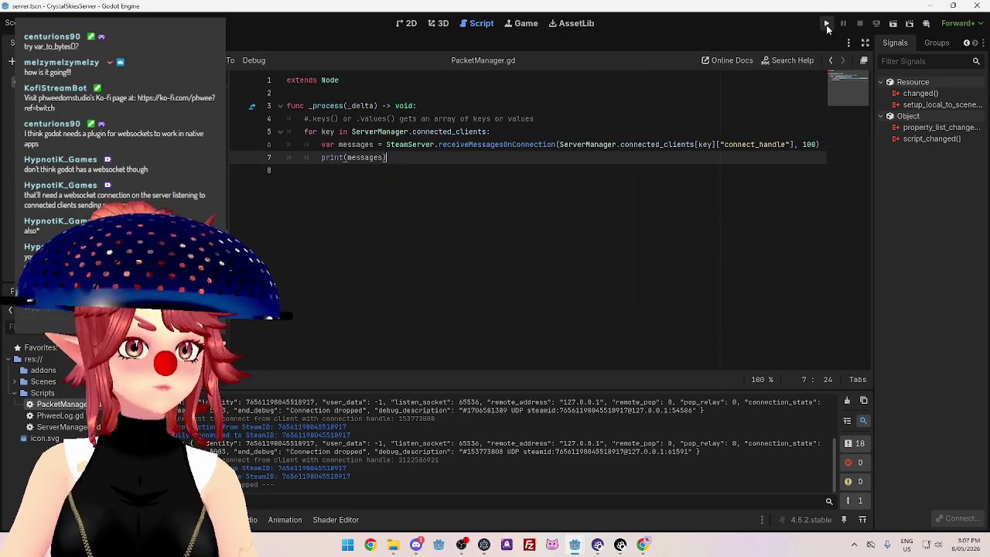
Run the server project from its editor and reposition its debug window
{"action": "mouse_move", "coordinate": [574, 547]}
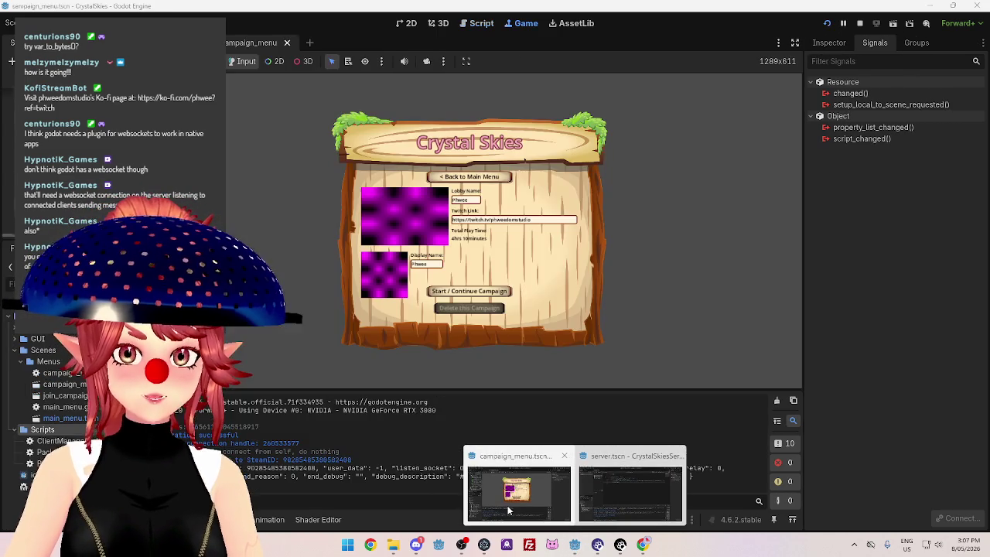
{"action": "left_click", "coordinate": [509, 511]}
{"action": "left_click", "coordinate": [859, 23]}
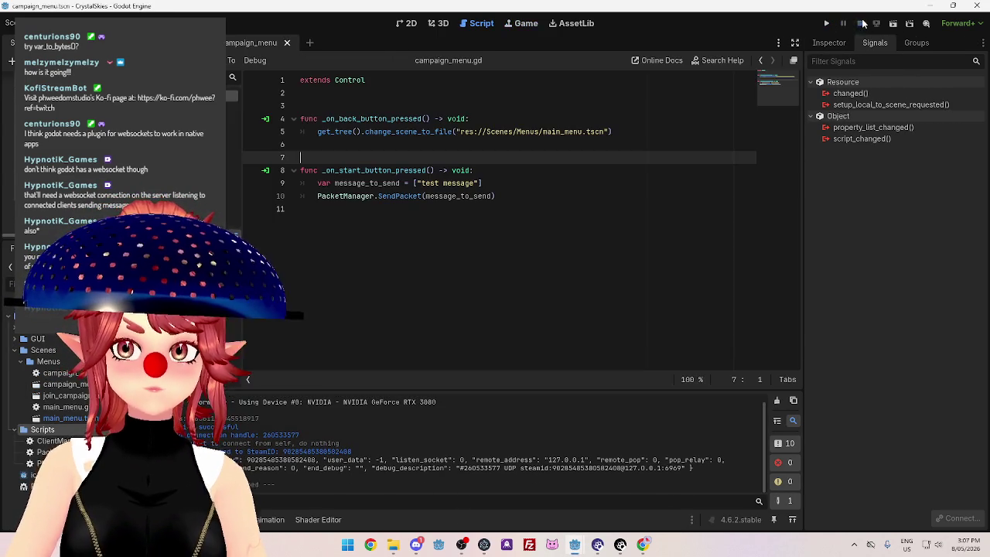
{"action": "mouse_move", "coordinate": [574, 546]}
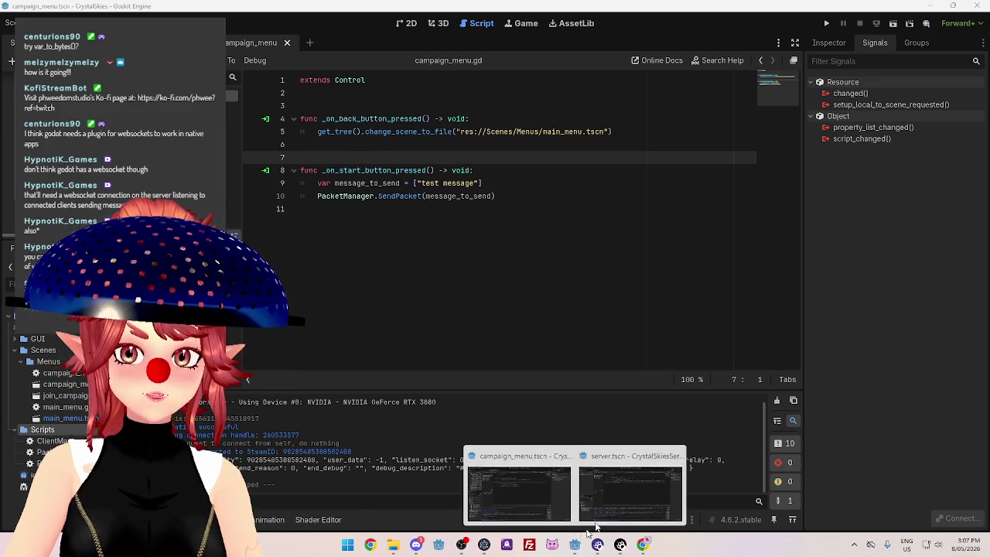
{"action": "left_click", "coordinate": [642, 495]}
{"action": "left_click", "coordinate": [826, 23]}
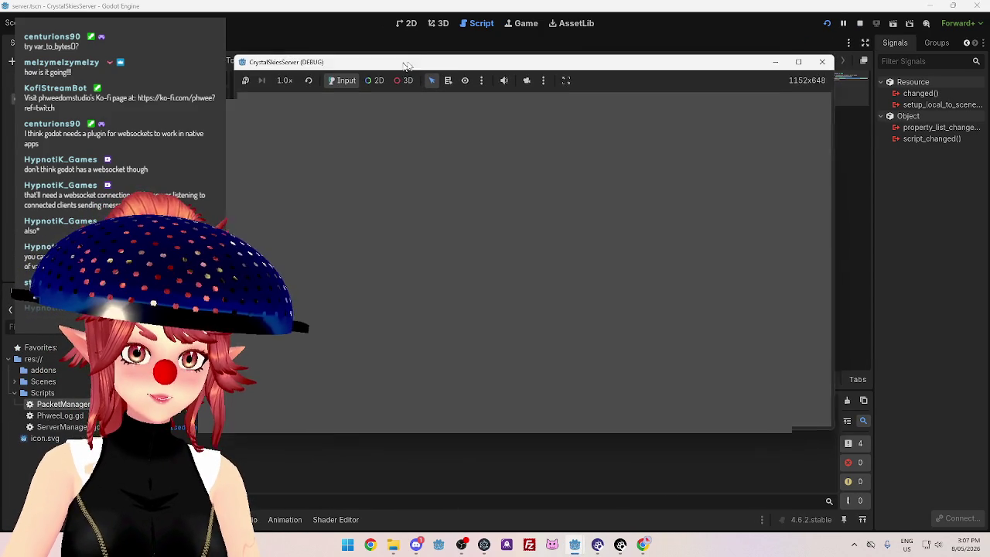
{"action": "left_click_drag", "start_coordinate": [407, 66], "coordinate": [424, 59]}
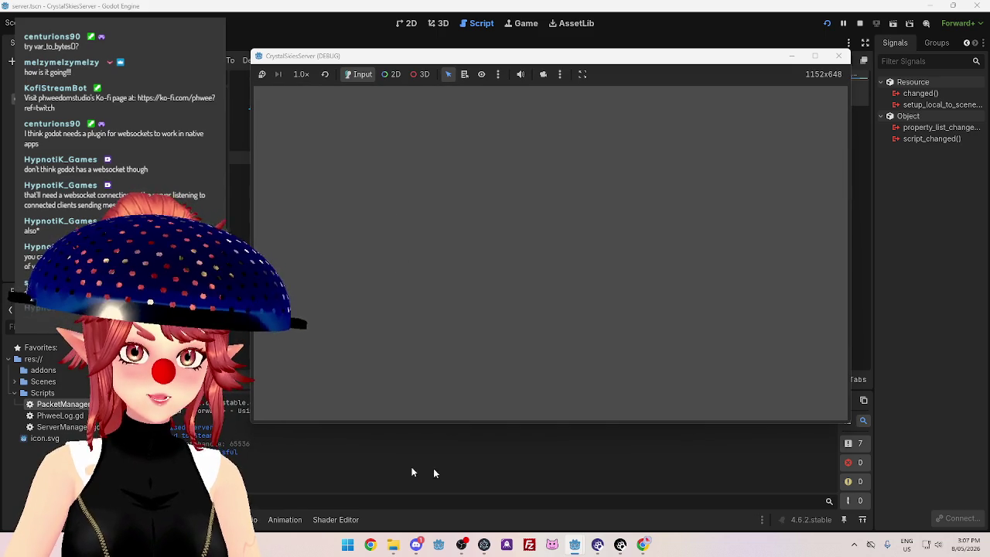
Run the client game, then return to the server's PacketManager.gd script
{"action": "mouse_move", "coordinate": [575, 544]}
{"action": "left_click", "coordinate": [457, 494]}
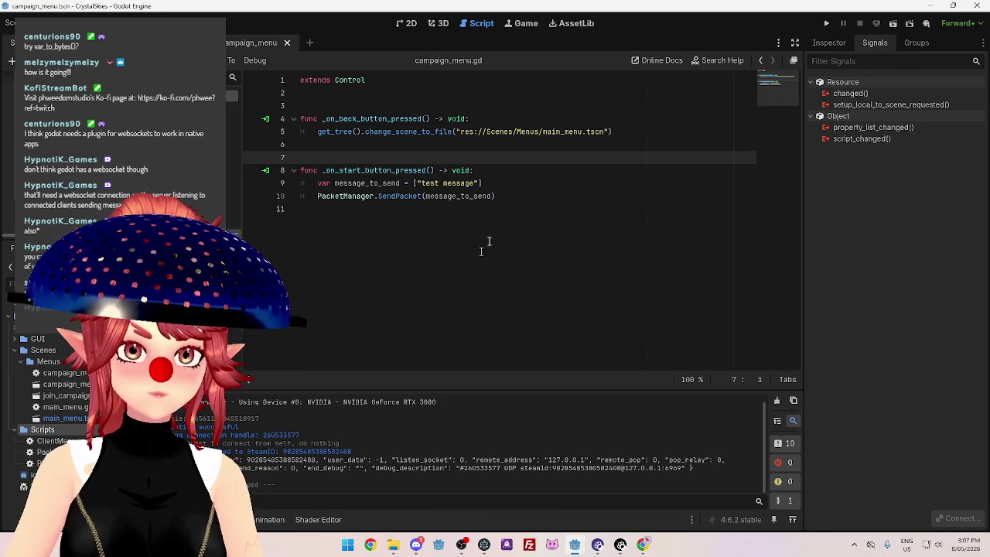
{"action": "left_click", "coordinate": [826, 26]}
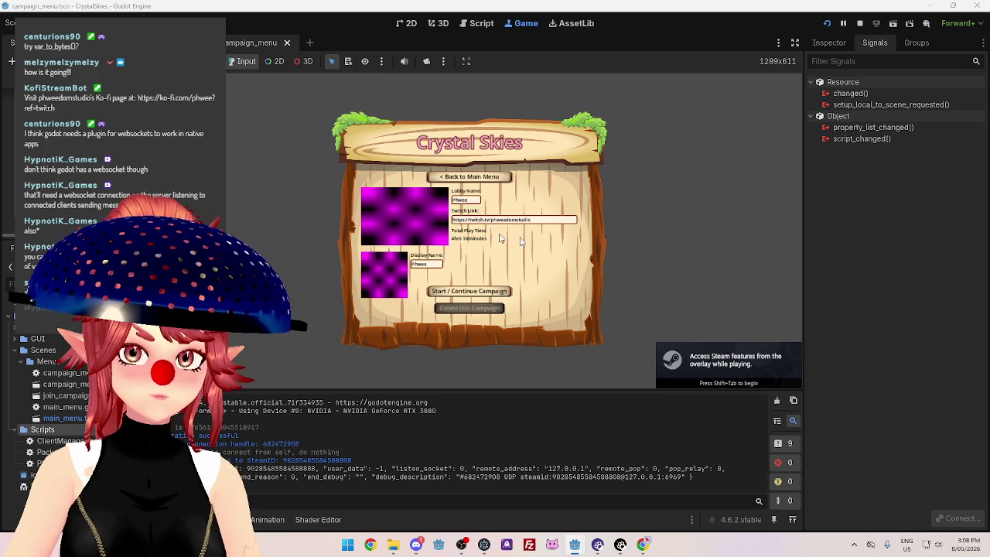
{"action": "mouse_move", "coordinate": [575, 544]}
{"action": "left_click", "coordinate": [566, 495]}
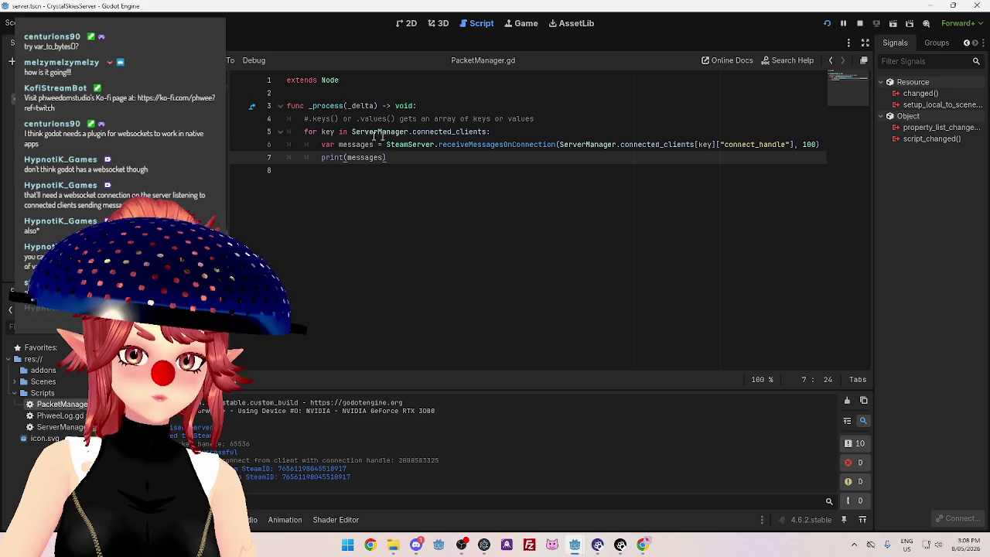
Add print("process spam") as line 8 of _process and save PacketManager.gd
{"action": "mouse_move", "coordinate": [337, 113]}
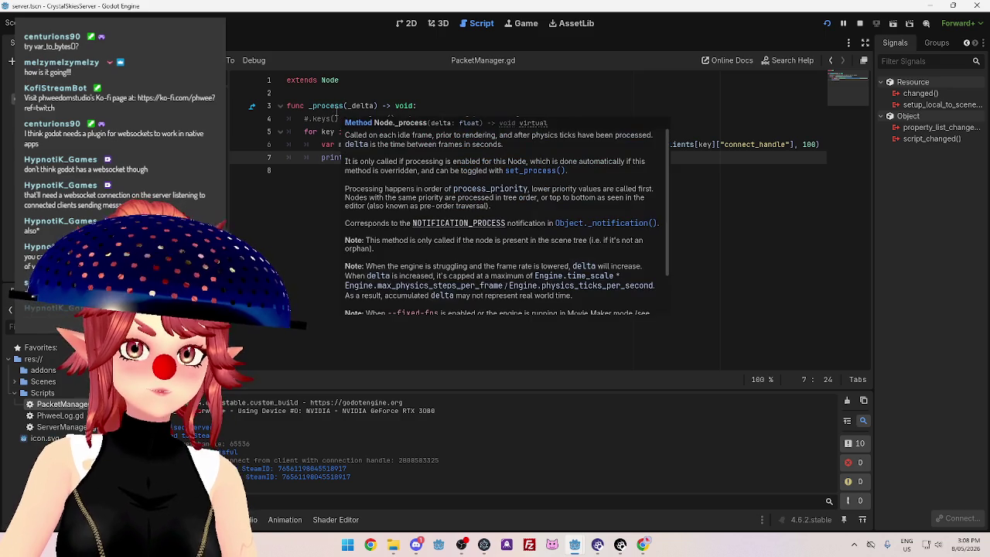
{"action": "left_click", "coordinate": [324, 157]}
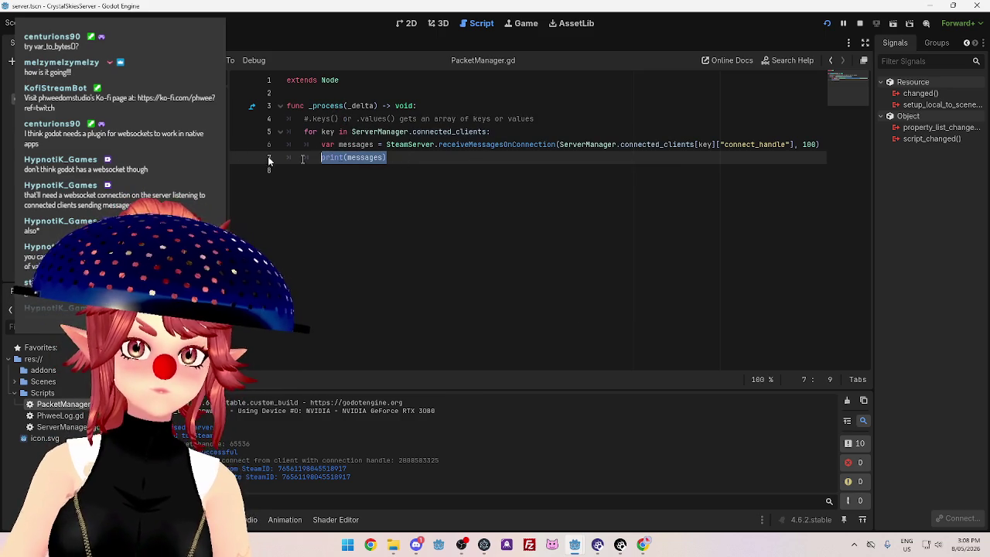
{"action": "key", "text": "Return"}
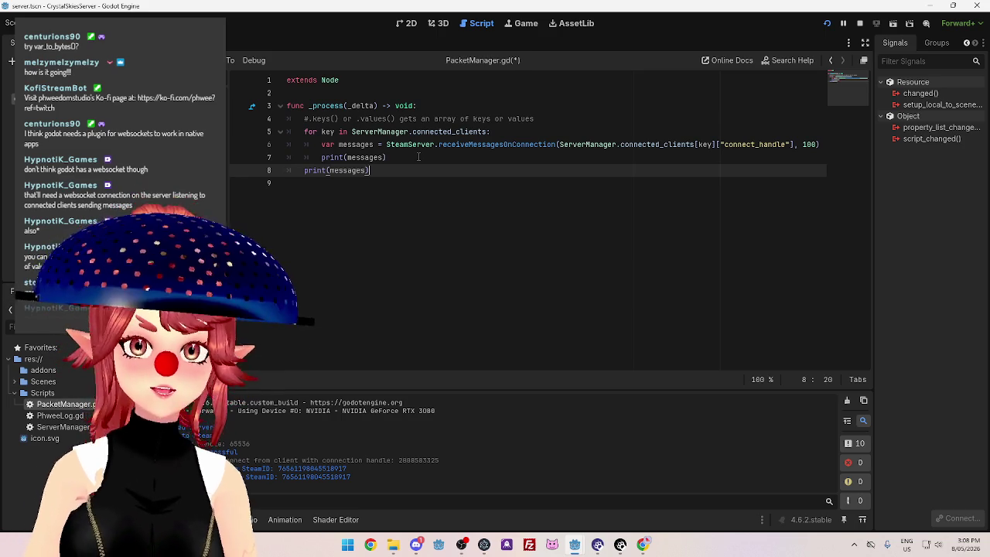
{"action": "left_click_drag", "start_coordinate": [331, 171], "coordinate": [366, 170]}
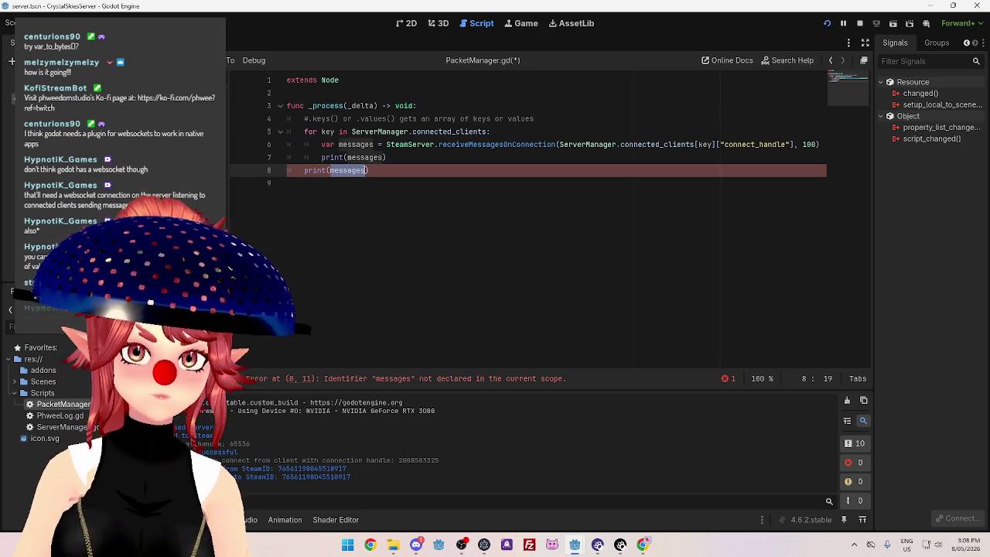
{"action": "type", "text": "\""}
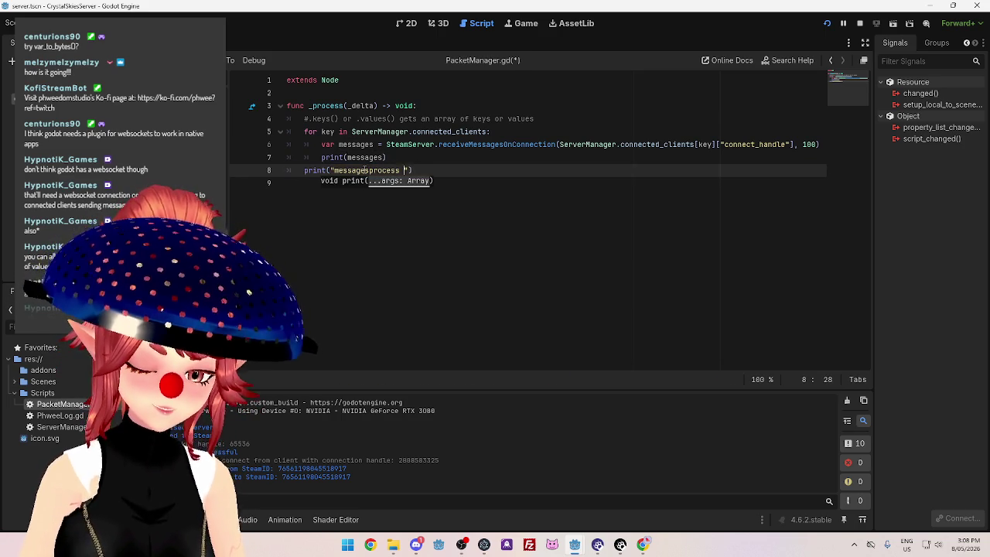
{"action": "type", "text": "spam"}
{"action": "left_click", "coordinate": [463, 160]}
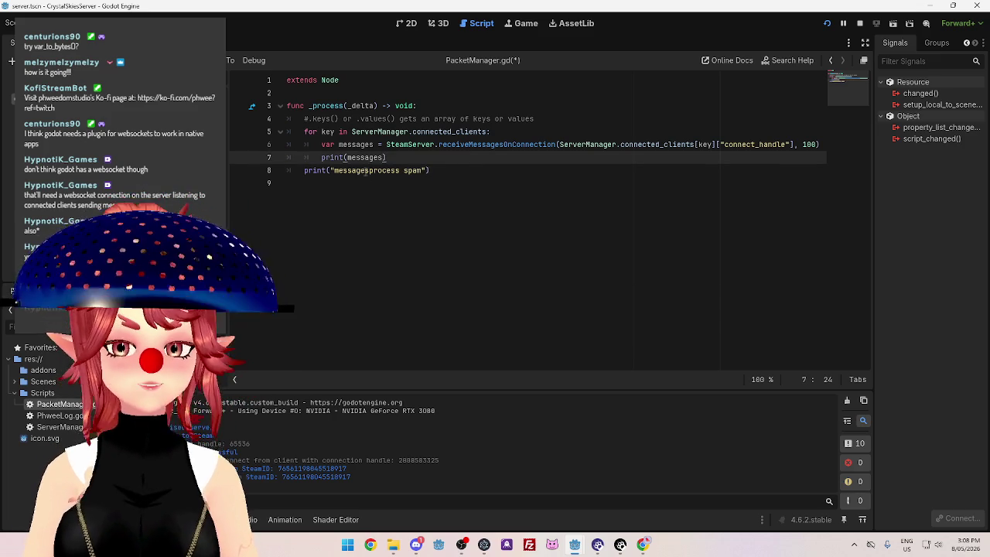
{"action": "left_click", "coordinate": [368, 171]}
{"action": "left_click_drag", "start_coordinate": [340, 171], "coordinate": [334, 172]}
{"action": "key", "text": "BackSpace"}
{"action": "left_click", "coordinate": [348, 159]}
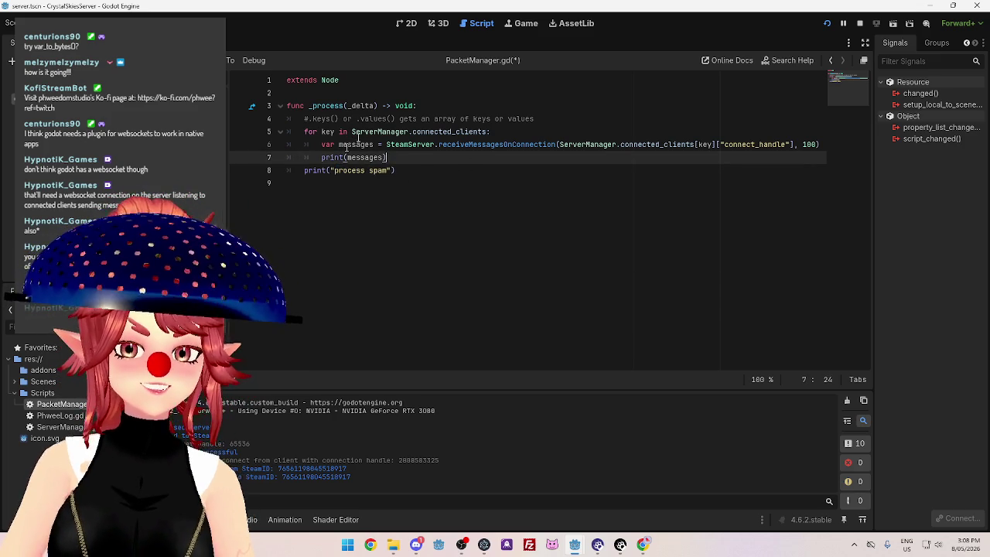
{"action": "left_click", "coordinate": [396, 171]}
{"action": "key", "text": "ctrl+s"}
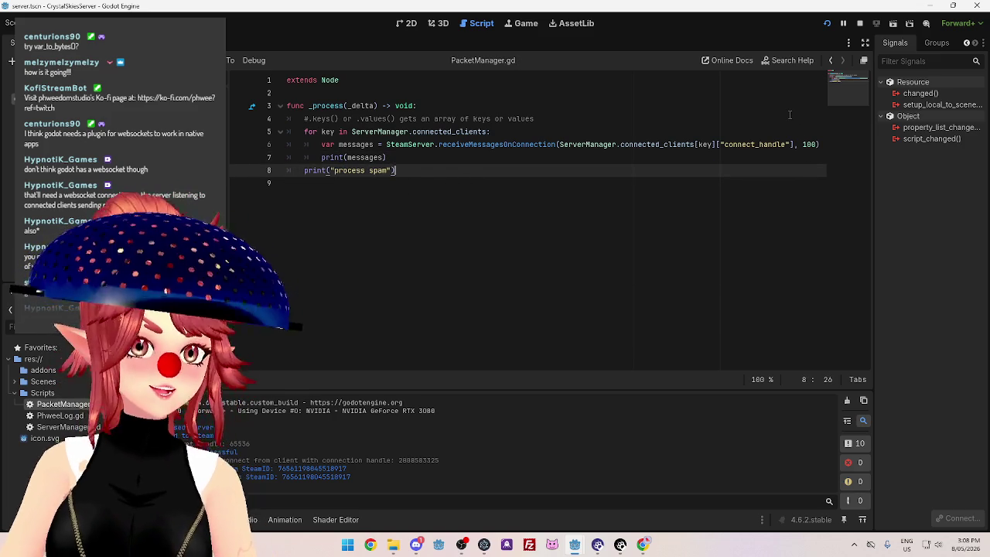
Stop the running server project and bring the client window forward
{"action": "left_click", "coordinate": [860, 24]}
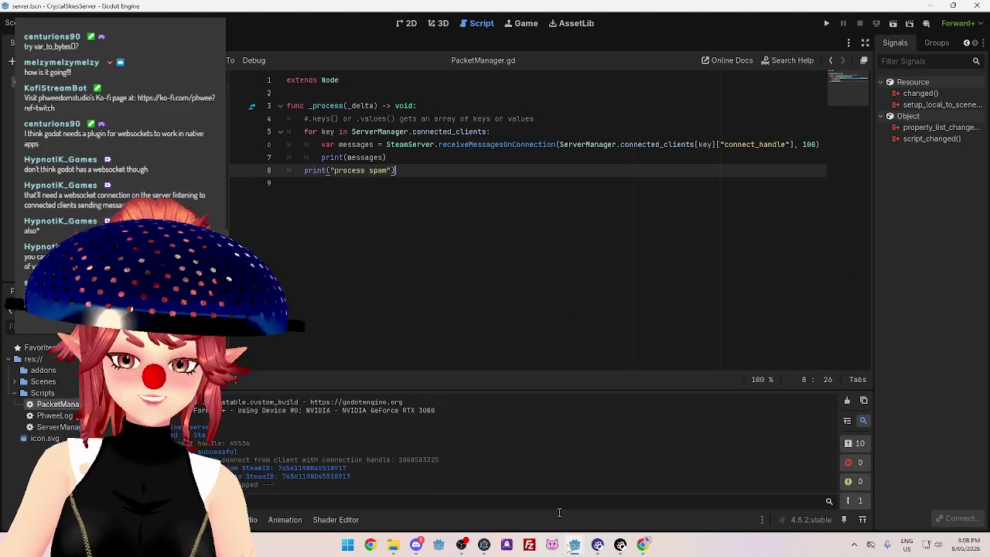
{"action": "mouse_move", "coordinate": [569, 546]}
{"action": "left_click", "coordinate": [517, 493]}
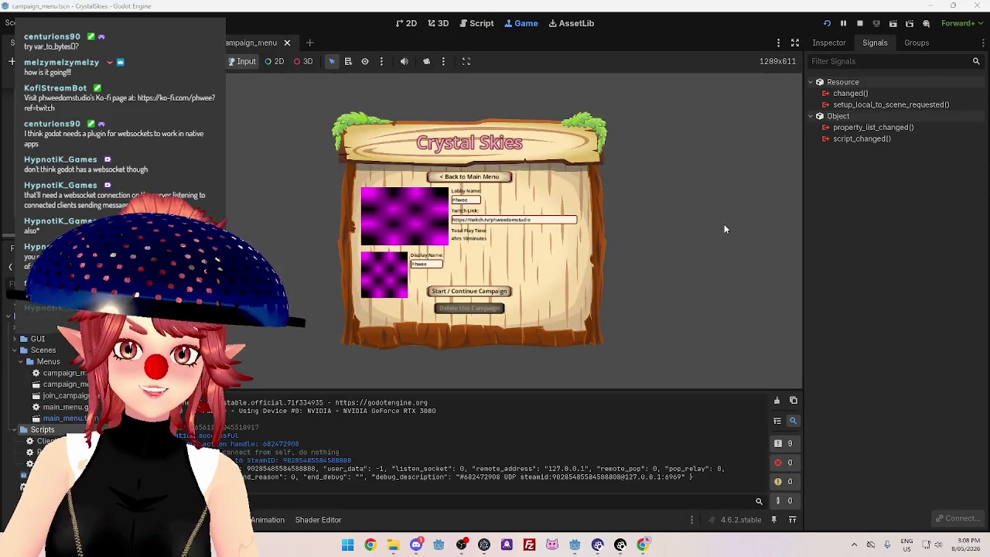
Stop the client game, then run the server project once and stop it again
{"action": "left_click", "coordinate": [860, 24]}
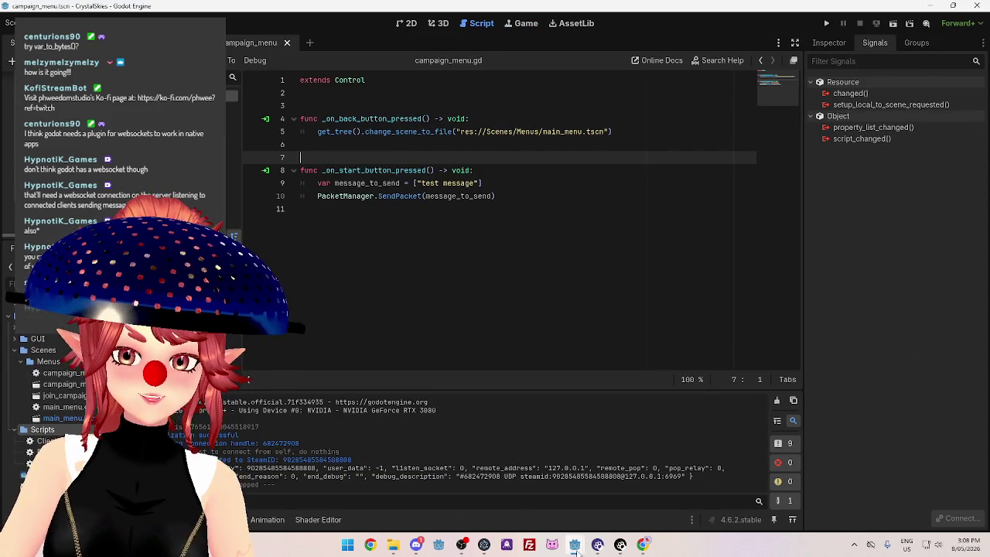
{"action": "mouse_move", "coordinate": [576, 545]}
{"action": "left_click", "coordinate": [627, 484]}
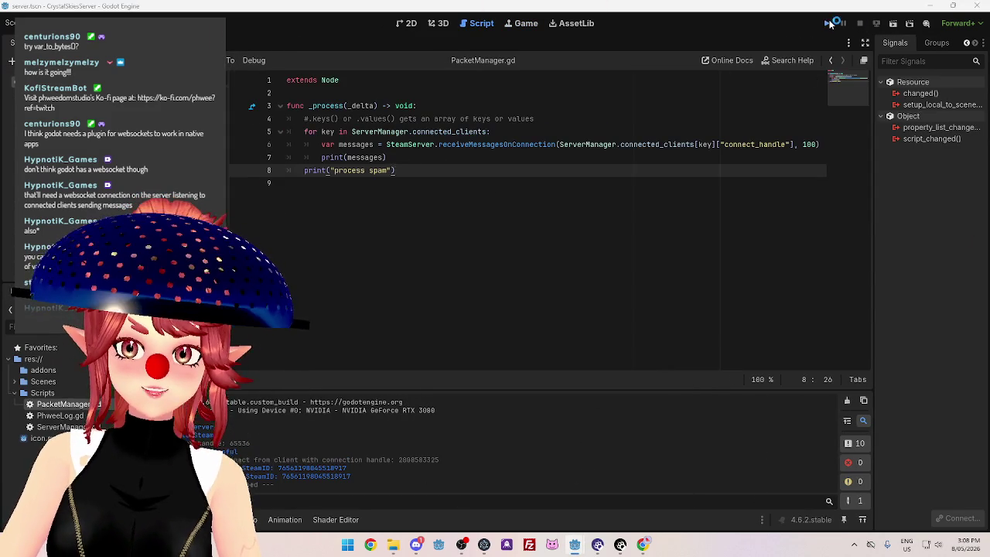
{"action": "left_click", "coordinate": [830, 24]}
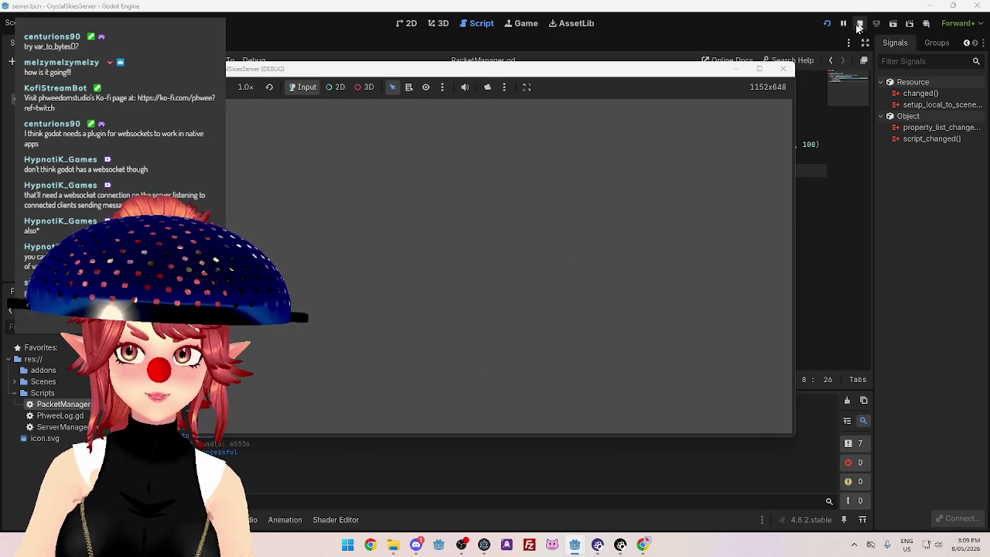
{"action": "left_click", "coordinate": [859, 24]}
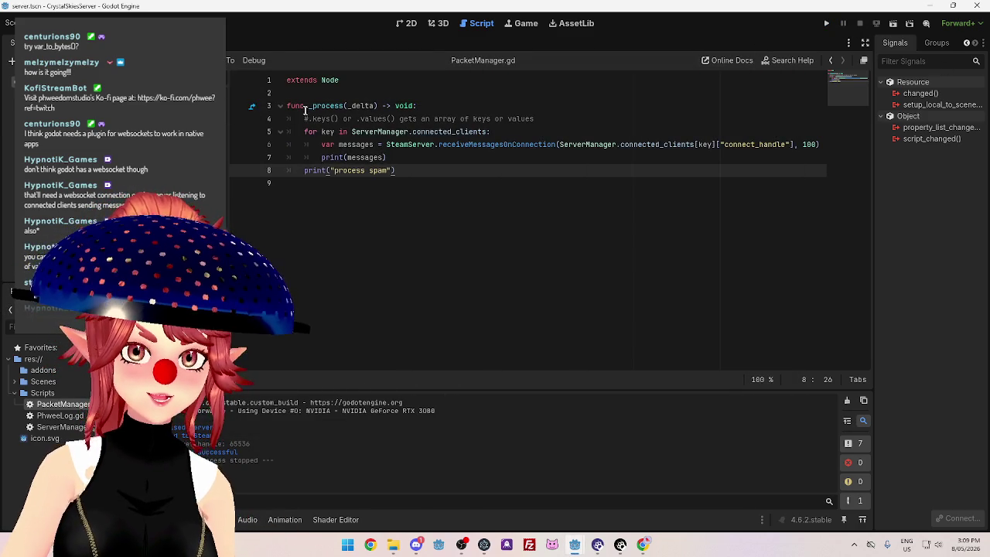
Fold and unfold _process, read its documentation popup, then open Project Settings
{"action": "left_click", "coordinate": [280, 106]}
{"action": "left_click", "coordinate": [281, 106]}
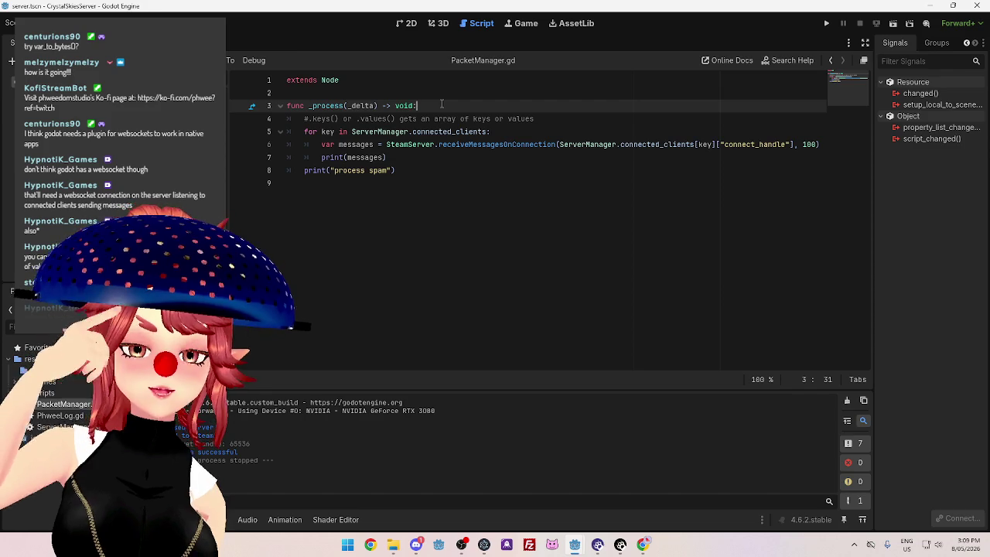
{"action": "left_click", "coordinate": [338, 106]}
{"action": "left_click_drag", "start_coordinate": [309, 106], "coordinate": [310, 105]}
{"action": "mouse_move", "coordinate": [311, 107]}
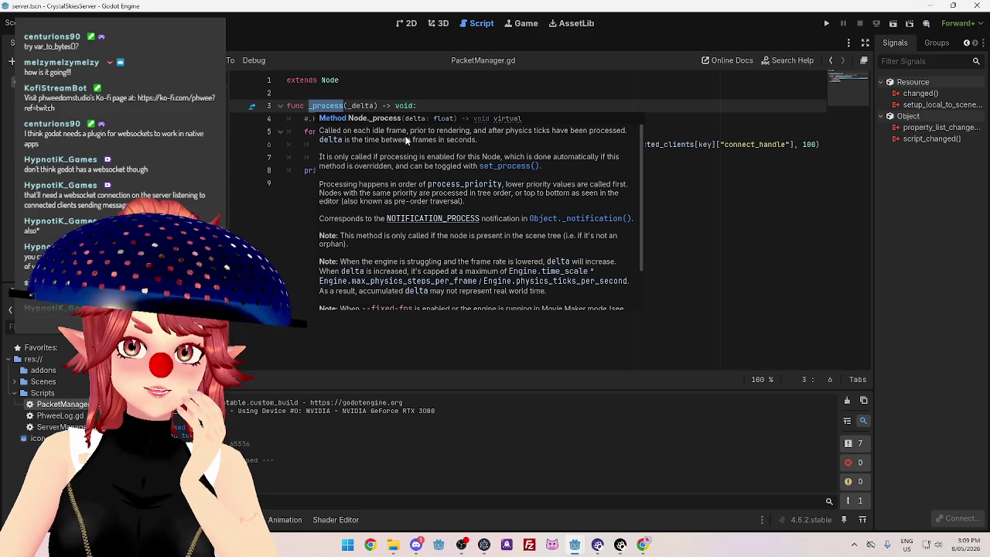
{"action": "left_click", "coordinate": [293, 118]}
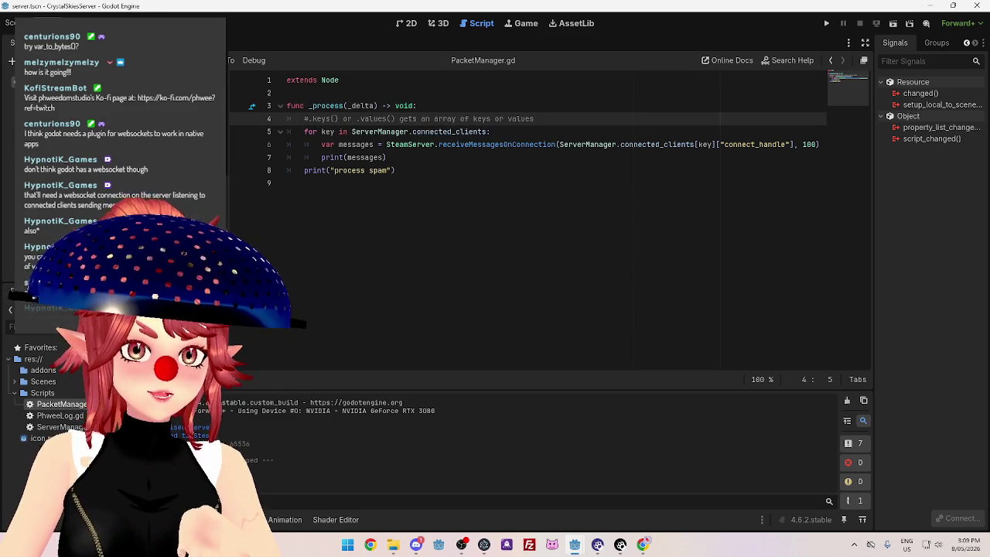
{"action": "left_click", "coordinate": [70, 41]}
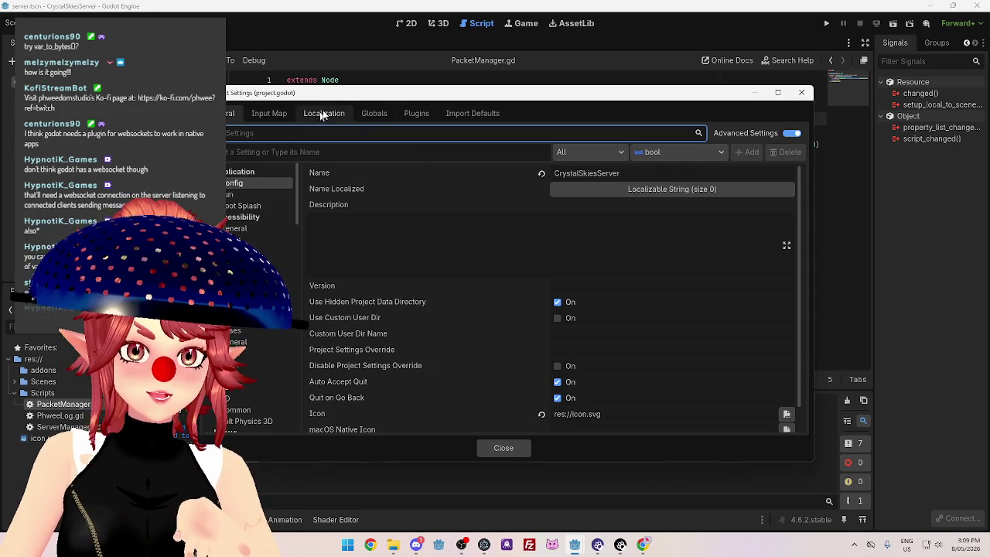
Register Scripts/PacketManager.gd as the PacketManager autoload, close settings, and rerun the server
{"action": "left_click", "coordinate": [369, 113]}
{"action": "mouse_move", "coordinate": [408, 98]}
{"action": "left_mouse_down"}
{"action": "mouse_move", "coordinate": [449, 152]}
{"action": "mouse_move", "coordinate": [481, 104]}
{"action": "left_mouse_up"}
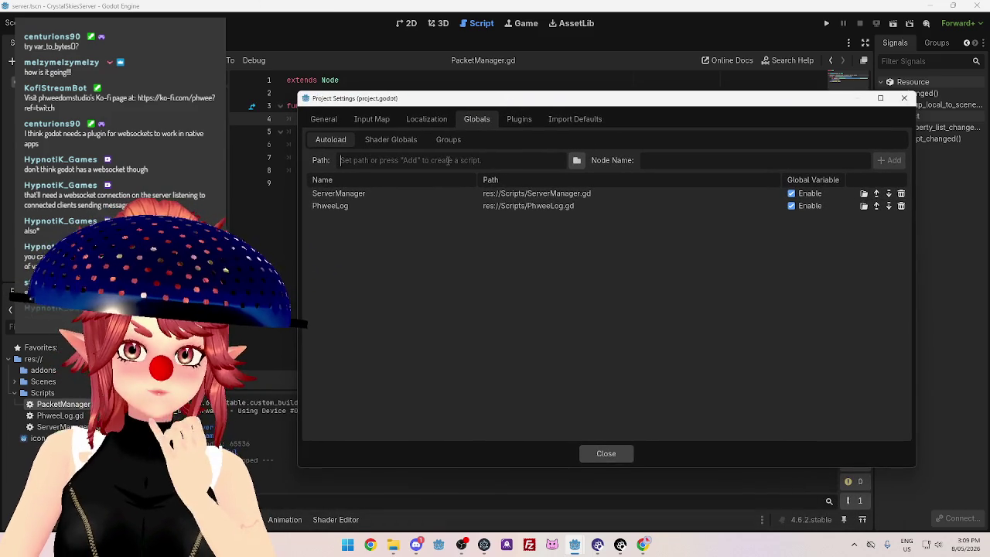
{"action": "left_click", "coordinate": [577, 161]}
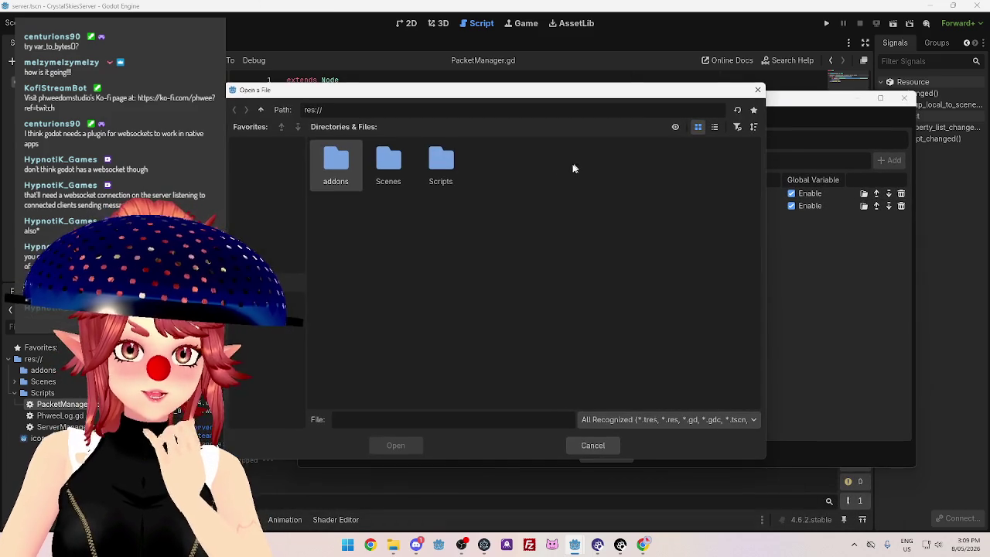
{"action": "left_click", "coordinate": [445, 163]}
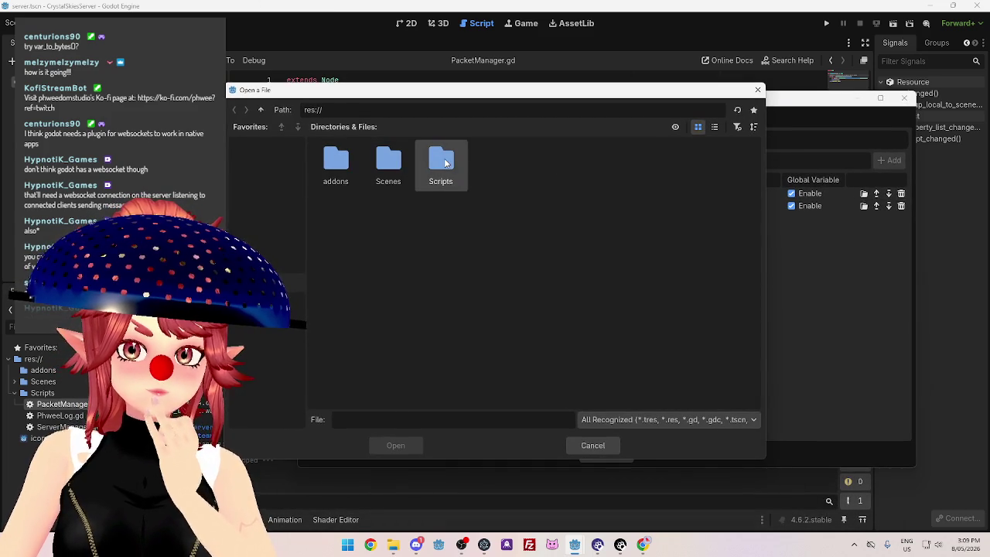
{"action": "double_click", "coordinate": [445, 163]}
{"action": "double_click", "coordinate": [351, 167]}
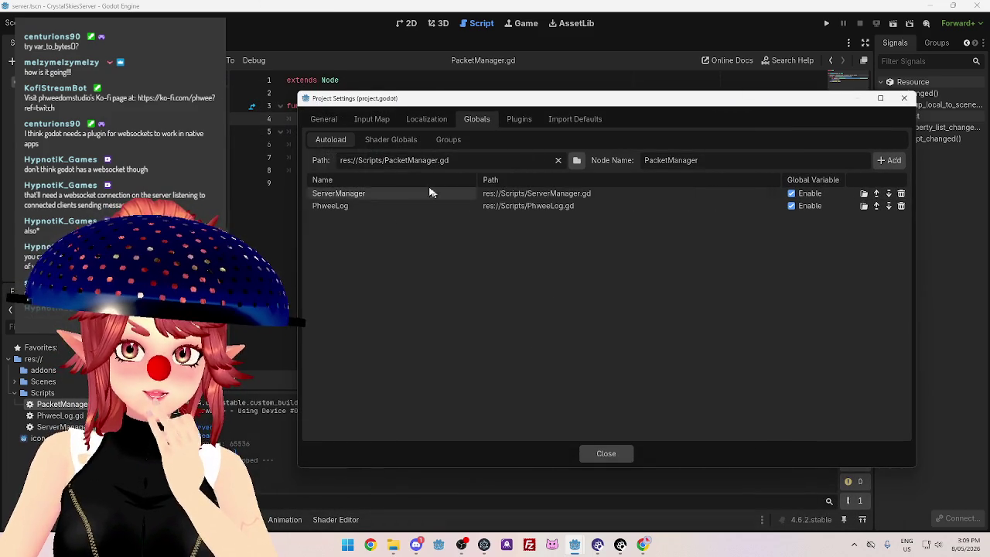
{"action": "left_click", "coordinate": [895, 161]}
{"action": "left_click", "coordinate": [625, 455]}
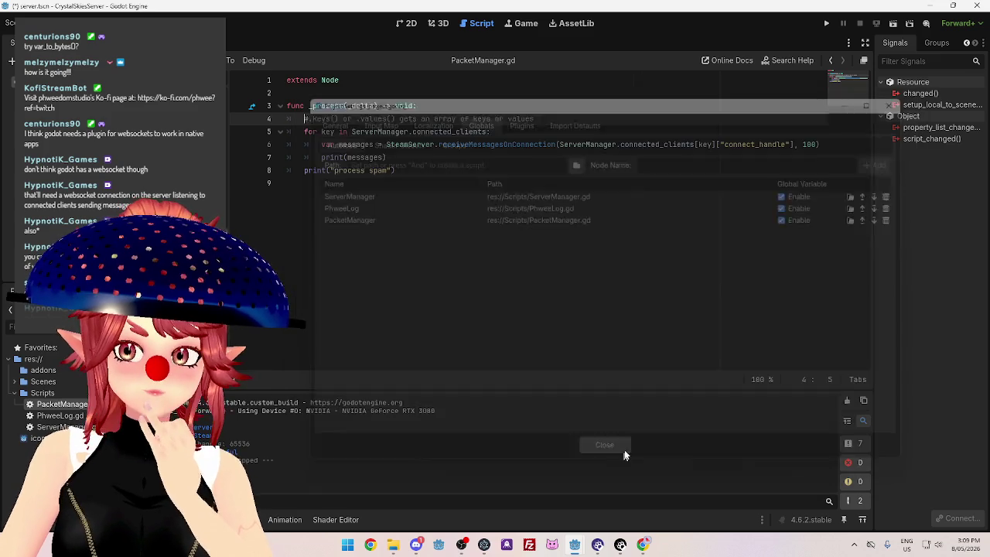
{"action": "left_click", "coordinate": [826, 24]}
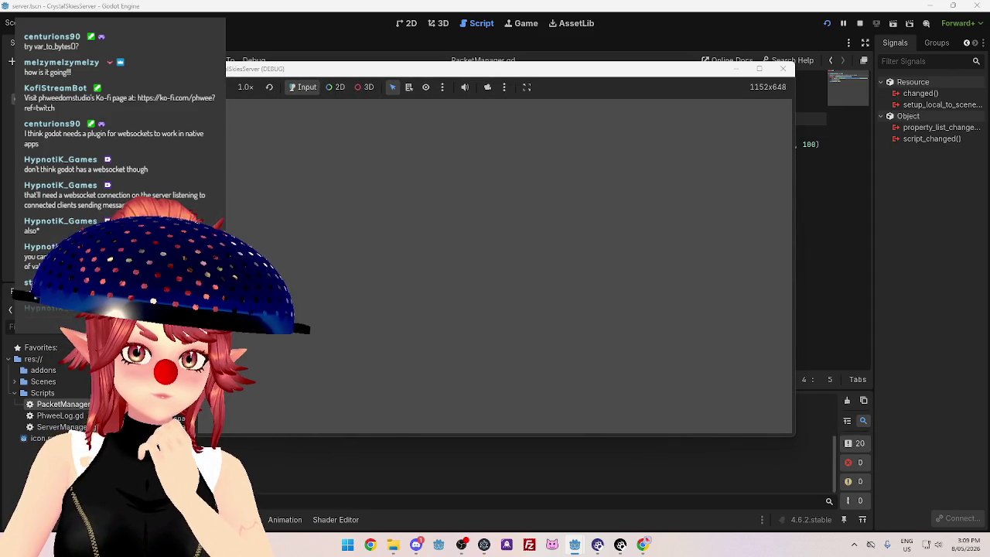
Delete the print("process spam") line and run the server project again
{"action": "left_click", "coordinate": [783, 68]}
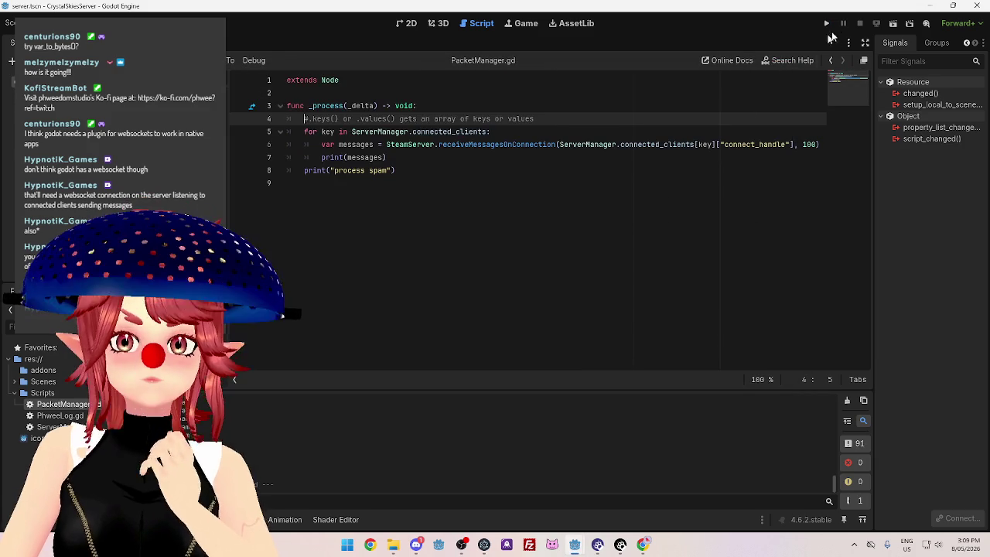
{"action": "triple_click", "coordinate": [518, 169]}
{"action": "key", "text": "BackSpace"}
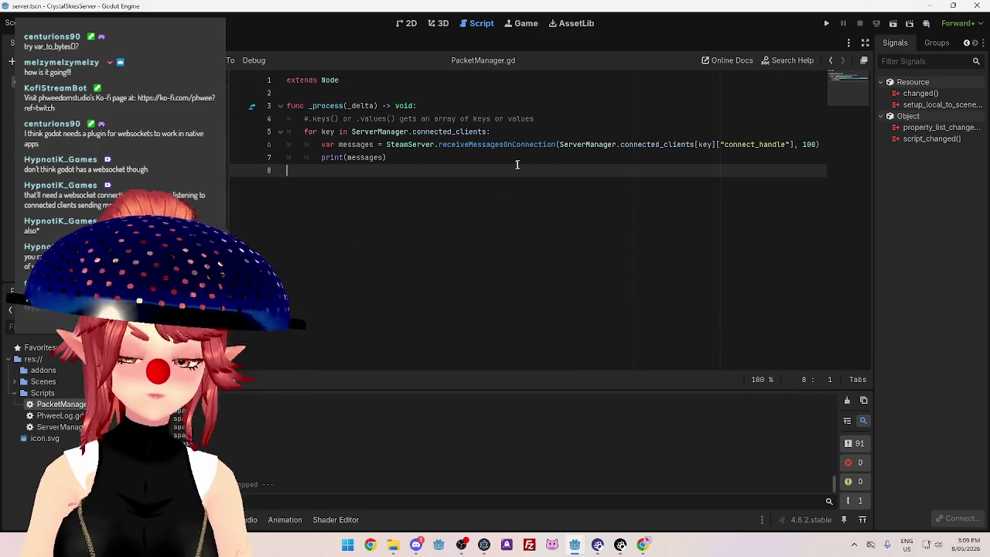
{"action": "left_click", "coordinate": [826, 23]}
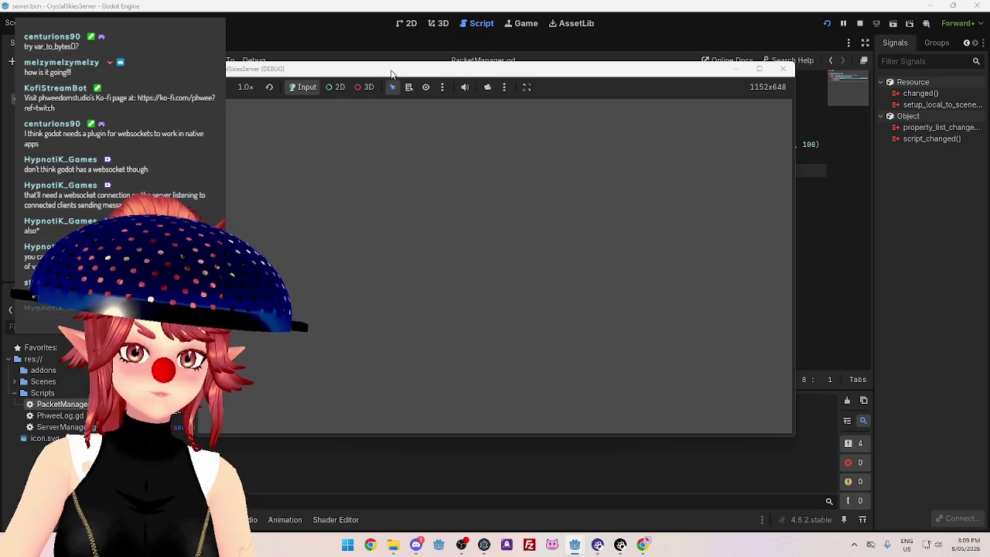
Move the server game window aside and switch to the client's campaign_menu.gd editor
{"action": "left_click_drag", "start_coordinate": [392, 74], "coordinate": [469, 61]}
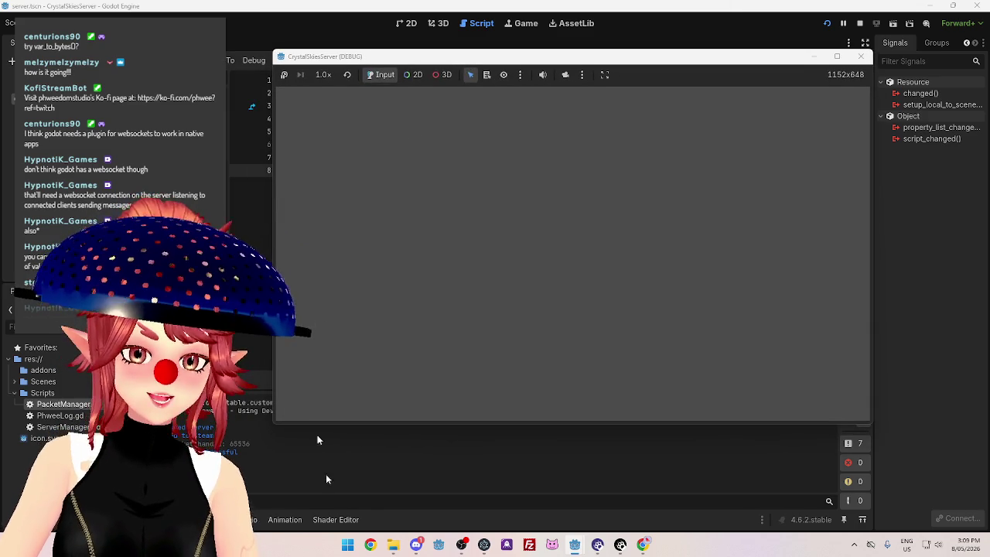
{"action": "mouse_move", "coordinate": [574, 545]}
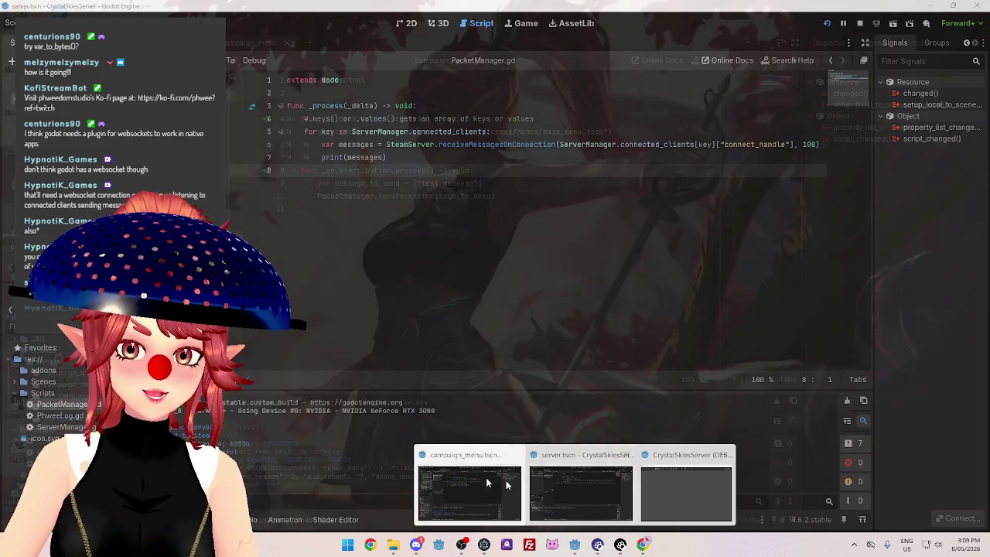
{"action": "left_click", "coordinate": [498, 488]}
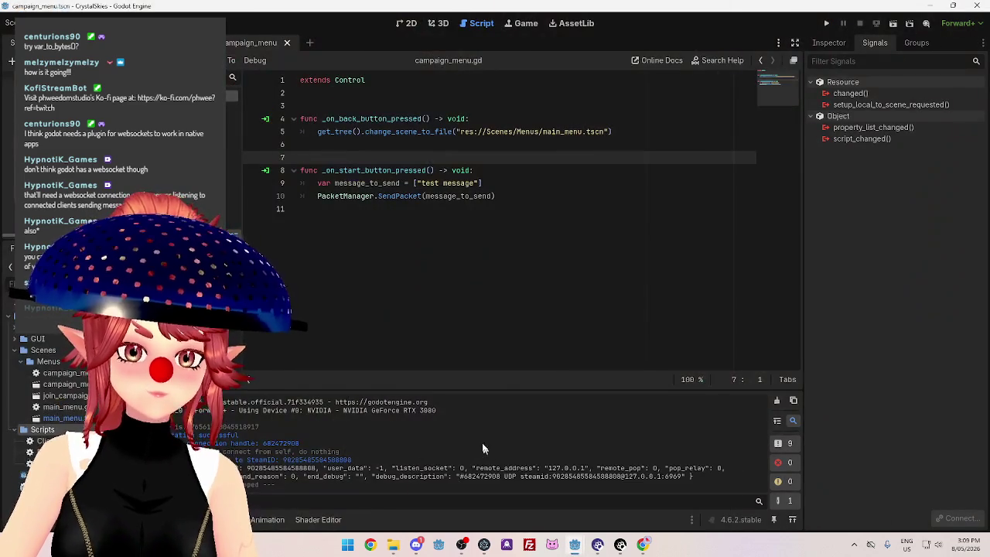
Run the client into a Play Survivor game and return to the server editor
{"action": "left_click", "coordinate": [828, 26]}
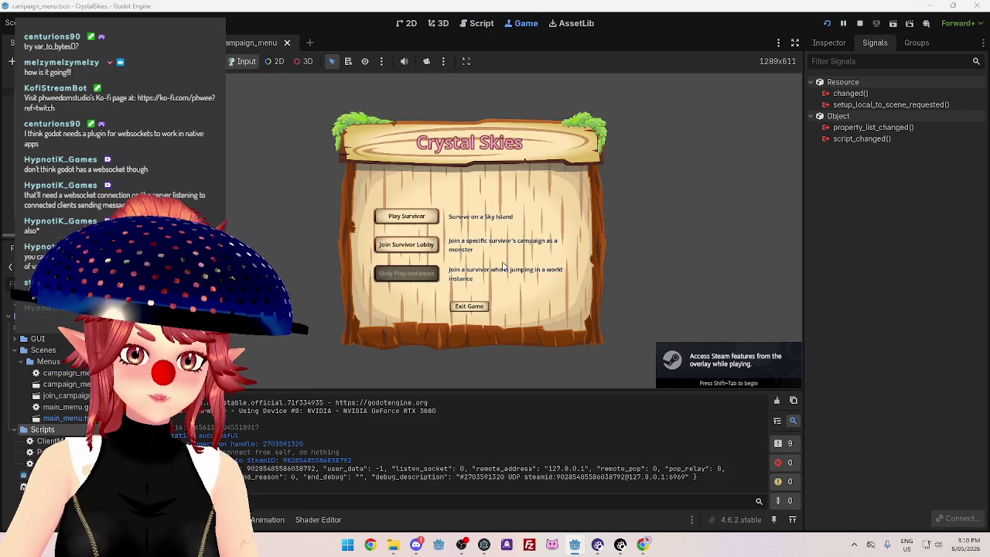
{"action": "left_click", "coordinate": [406, 216]}
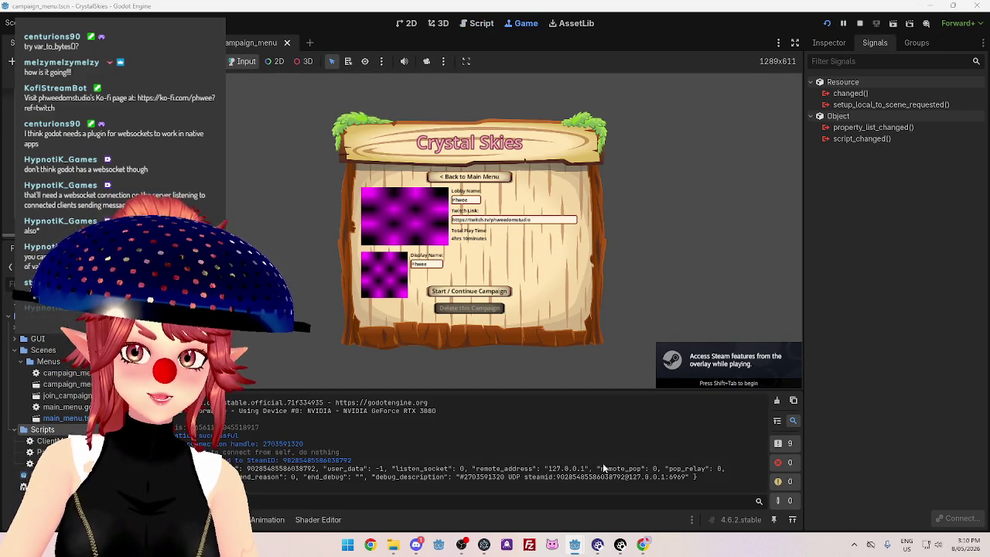
{"action": "mouse_move", "coordinate": [575, 545]}
{"action": "left_click", "coordinate": [584, 498]}
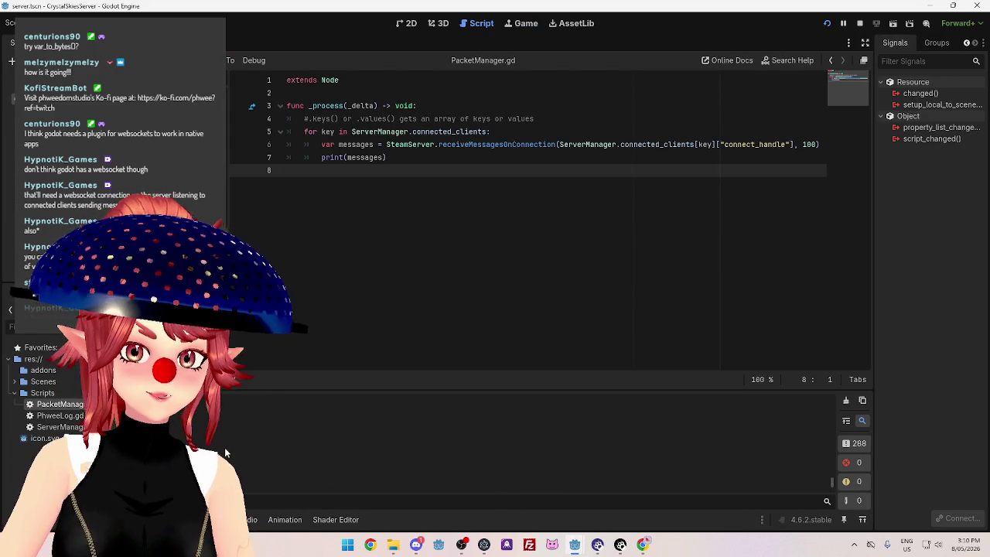
Check the server Output log for the client connection, stop the server, and resize the Output panel
{"action": "left_click_drag", "start_coordinate": [830, 448], "coordinate": [820, 383]}
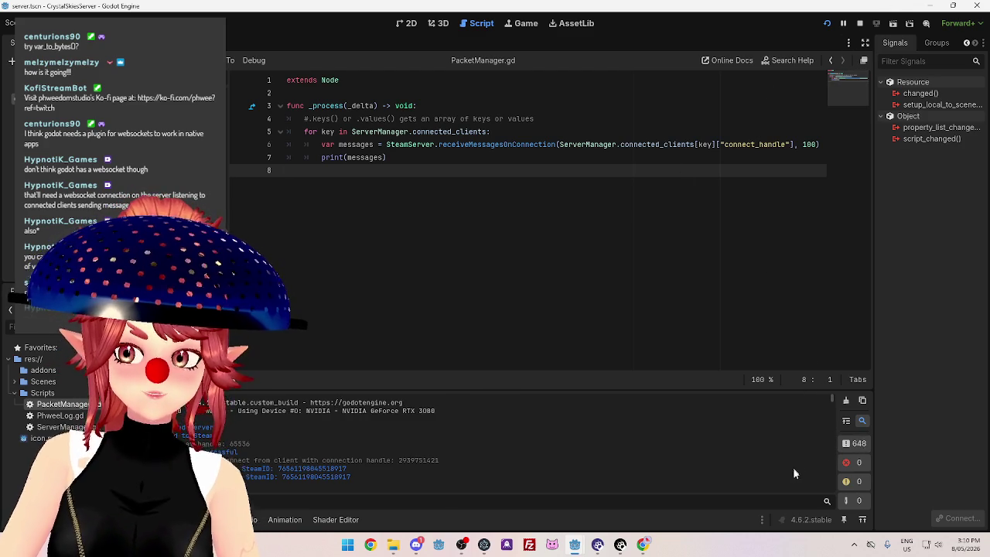
{"action": "scroll", "coordinate": [792, 467], "scroll_direction": "down", "scroll_amount": 2}
{"action": "left_click", "coordinate": [860, 24]}
{"action": "left_click_drag", "start_coordinate": [540, 388], "coordinate": [499, 160]}
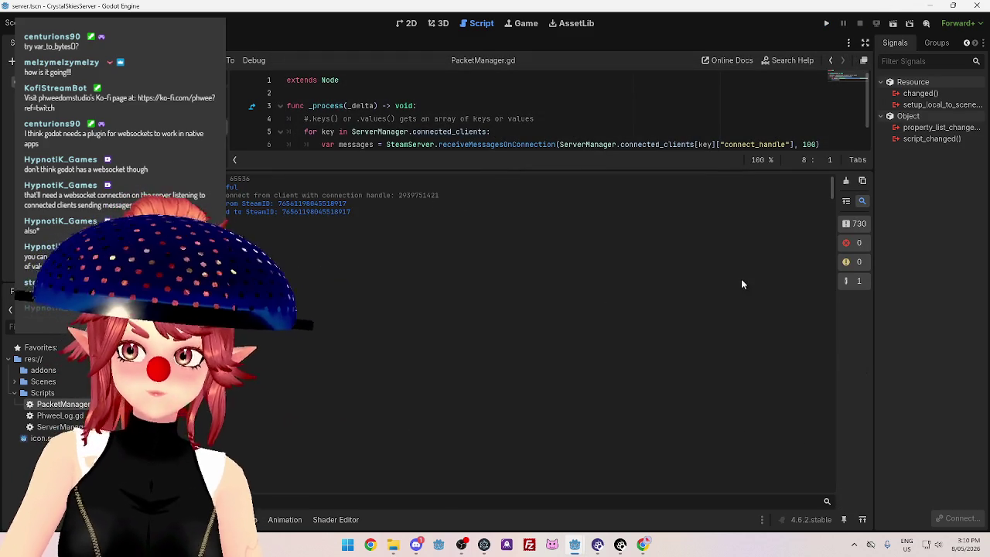
{"action": "scroll", "coordinate": [829, 189], "scroll_direction": "down", "scroll_amount": 3}
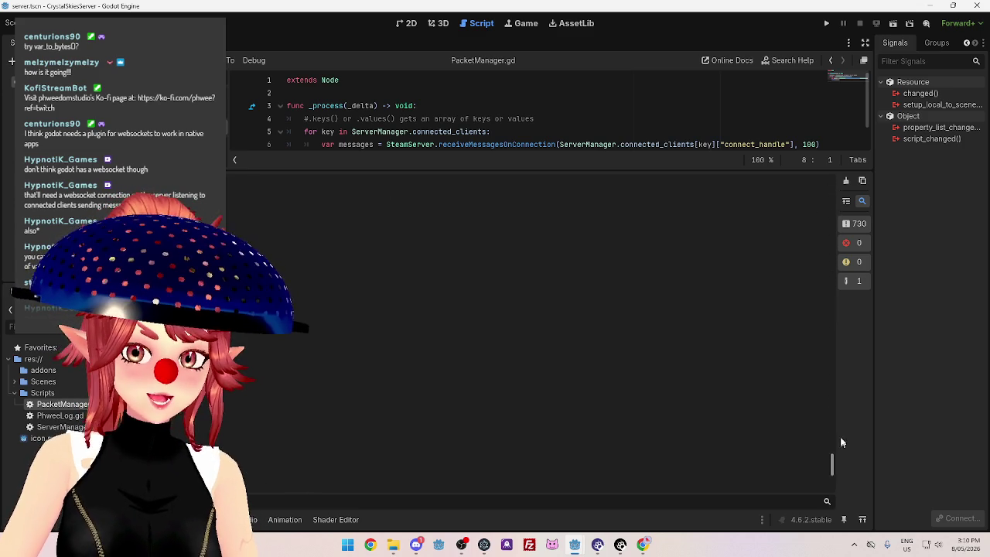
{"action": "scroll", "coordinate": [646, 215], "scroll_direction": "up", "scroll_amount": 3}
{"action": "mouse_move", "coordinate": [575, 167]}
{"action": "left_mouse_down"}
{"action": "mouse_move", "coordinate": [578, 373]}
{"action": "mouse_move", "coordinate": [578, 327]}
{"action": "left_mouse_up"}
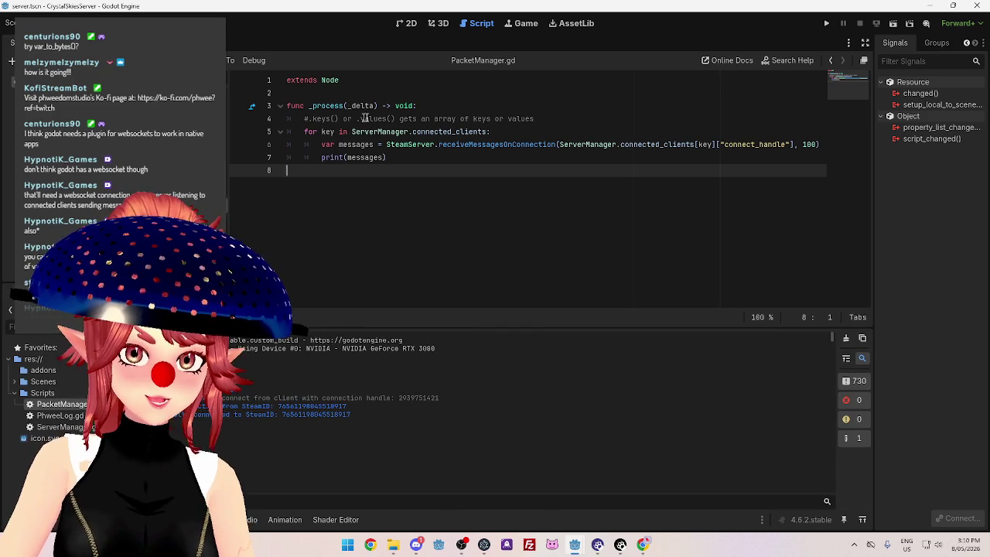
Insert an indented line above print(messages) reading "if messages." and switch to the docs
{"action": "left_click", "coordinate": [399, 160]}
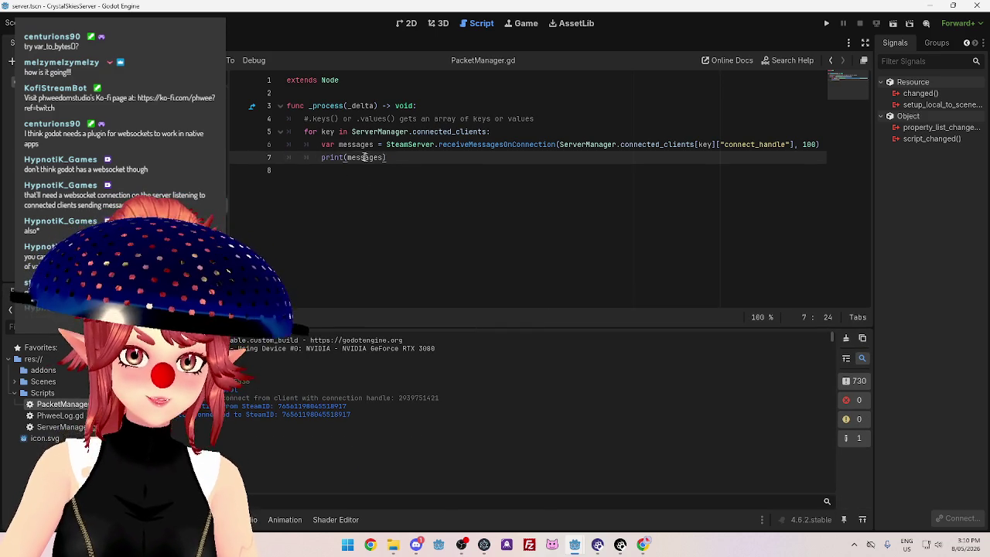
{"action": "key", "text": "Home"}
{"action": "key", "text": "Return"}
{"action": "key", "text": "Up"}
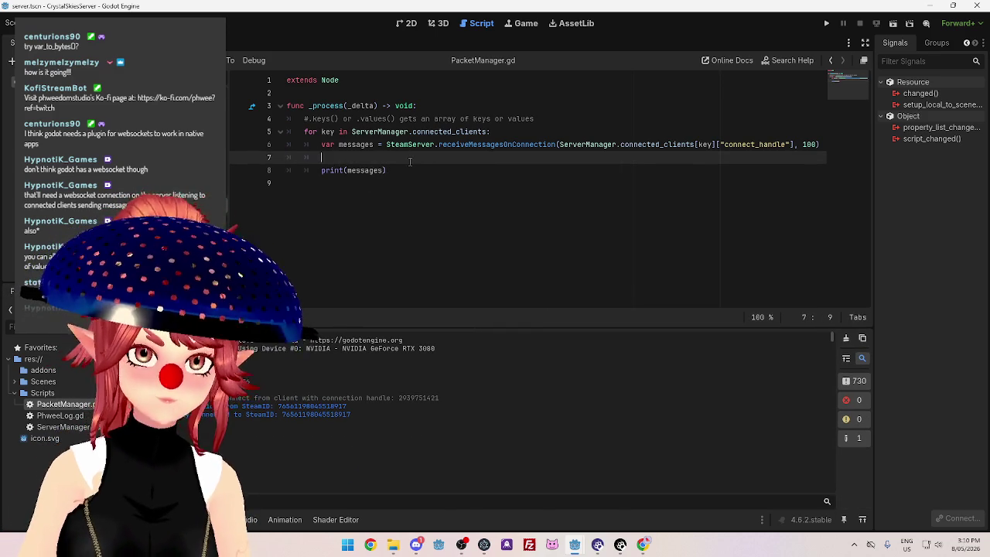
{"action": "type", "text": "if messages"}
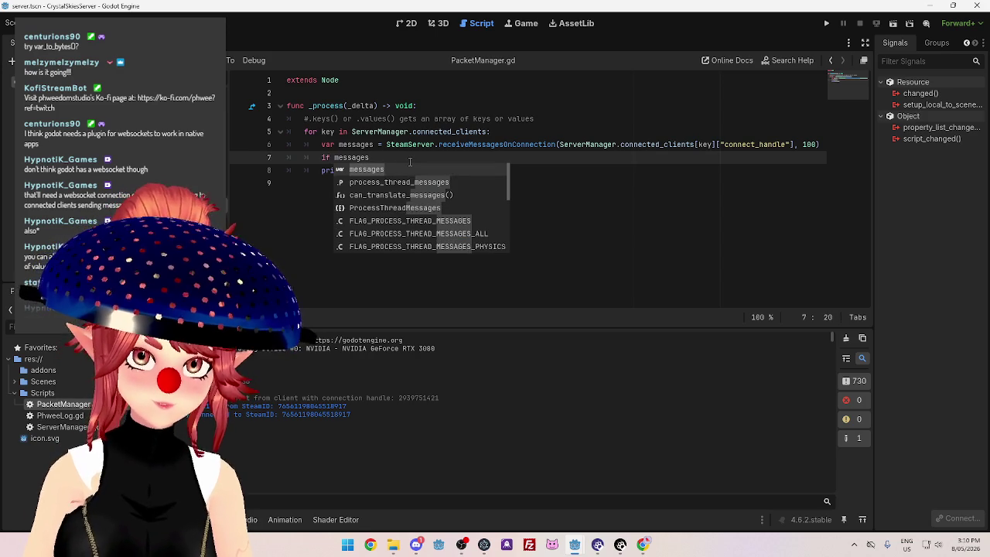
{"action": "type", "text": "."}
{"action": "left_click", "coordinate": [643, 545]}
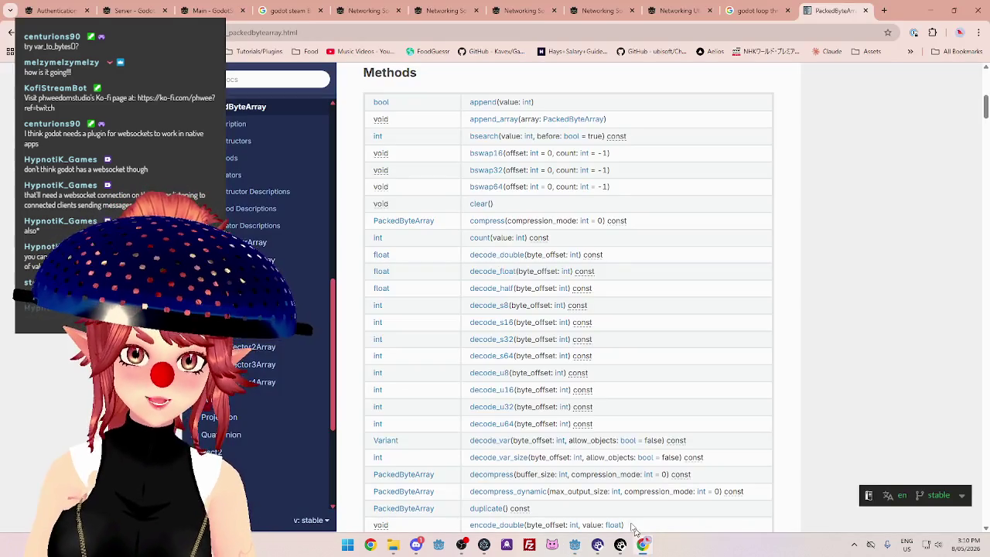
Read receiveMessagesOnConnection's returned dictionary table in the GodotSteam docs, then return to PacketManager.gd
{"action": "left_click", "coordinate": [606, 12]}
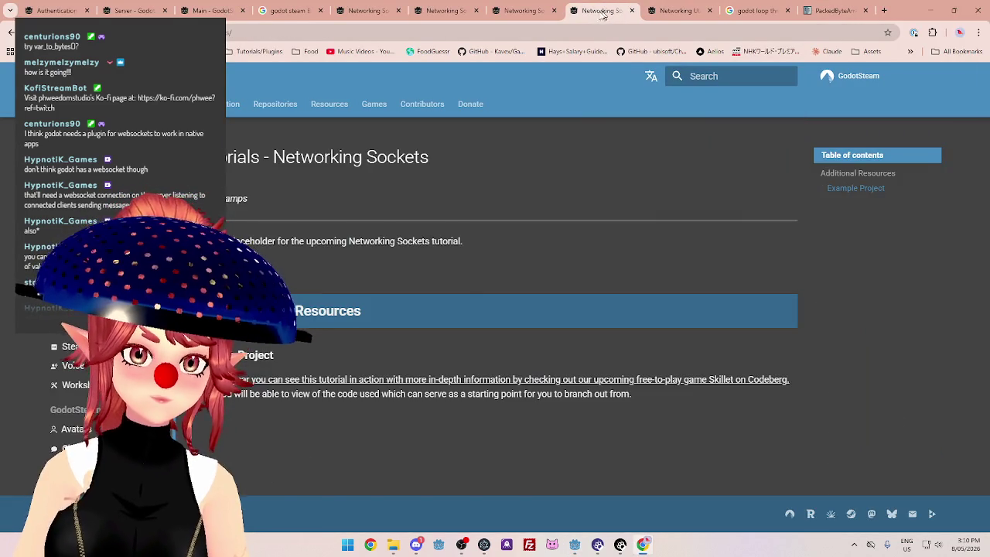
{"action": "left_click", "coordinate": [526, 10]}
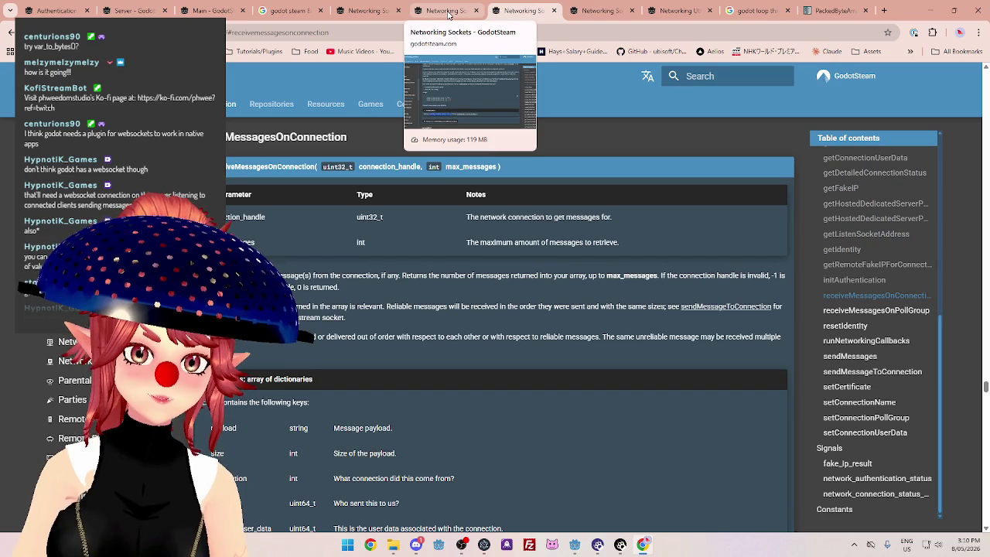
{"action": "scroll", "coordinate": [462, 291], "scroll_direction": "down", "scroll_amount": 3}
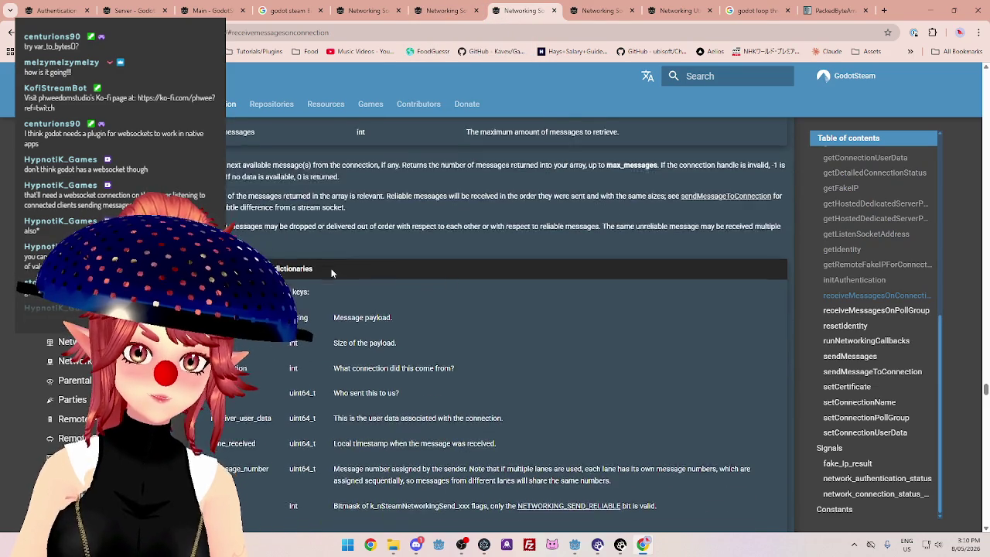
{"action": "scroll", "coordinate": [284, 232], "scroll_direction": "down", "scroll_amount": 1}
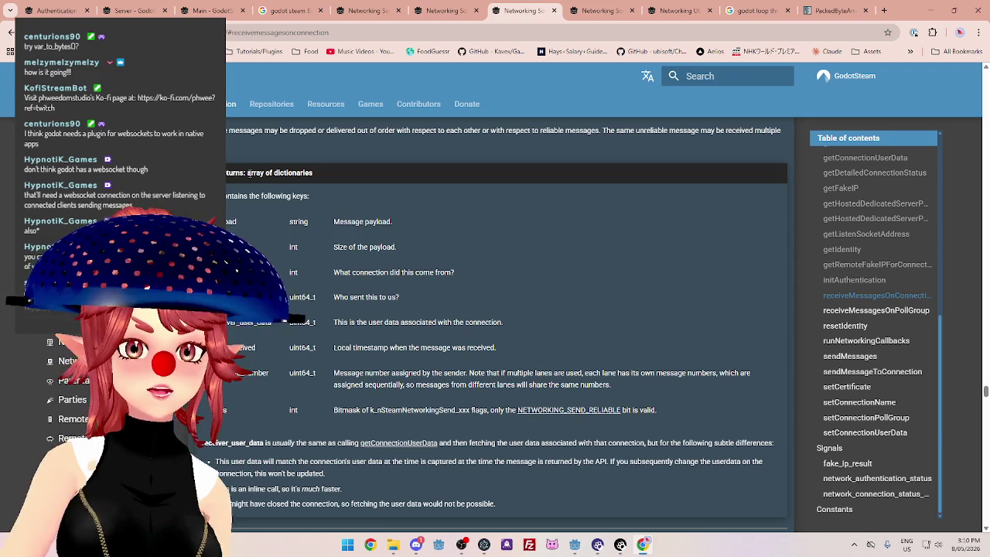
{"action": "mouse_move", "coordinate": [574, 547]}
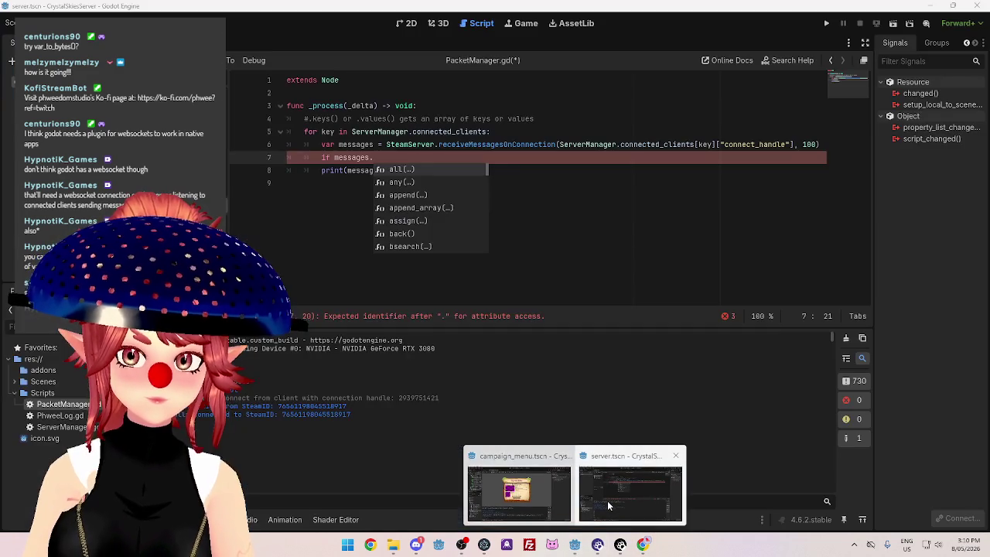
{"action": "left_click", "coordinate": [607, 501]}
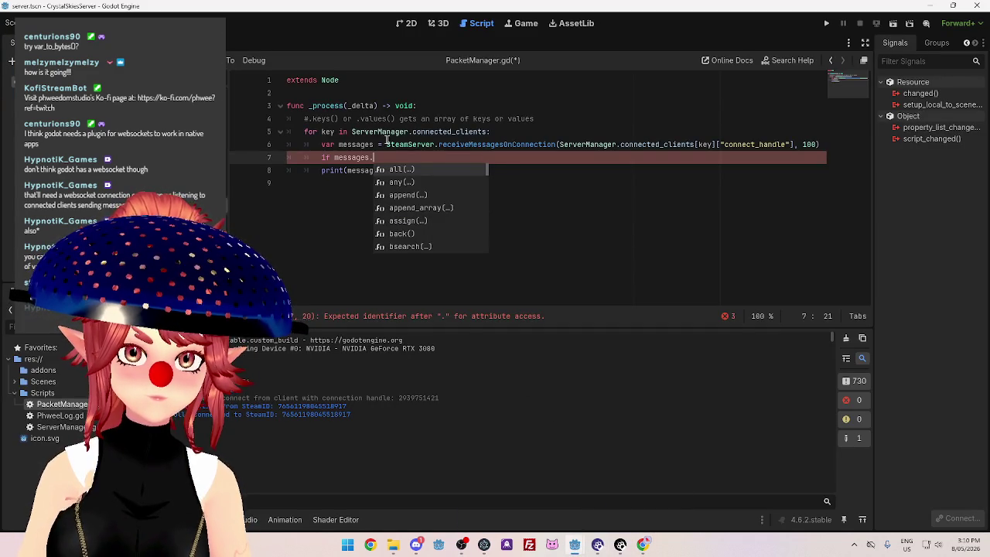
{"action": "mouse_move", "coordinate": [470, 145]}
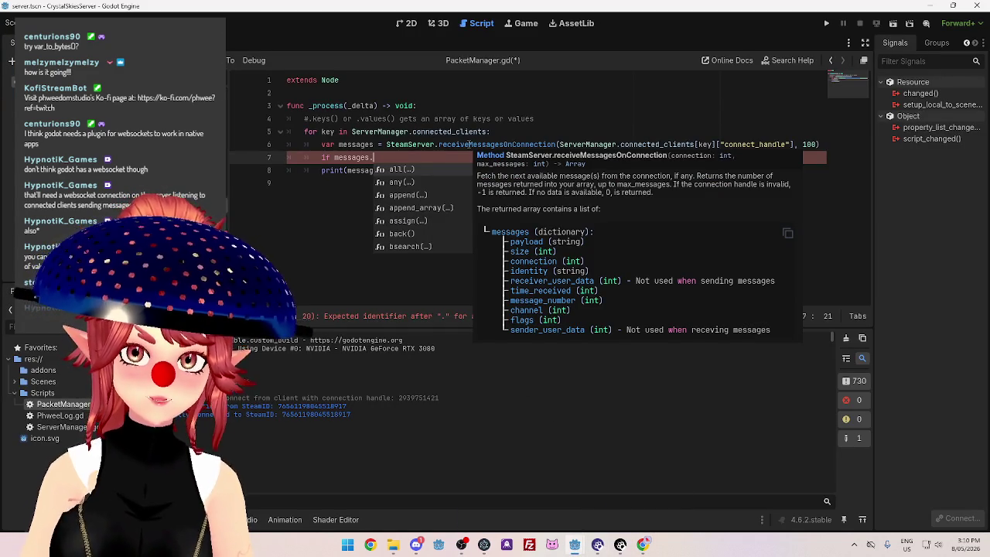
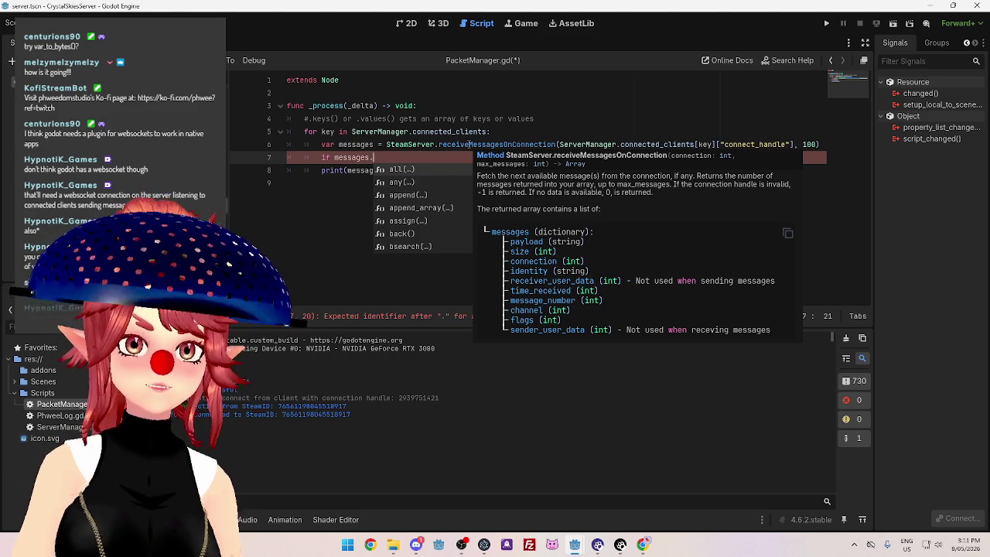
Wrap print(messages) in an 'if messages.size() > 0:' check and save PacketManager.gd
{"action": "key", "text": "Escape"}
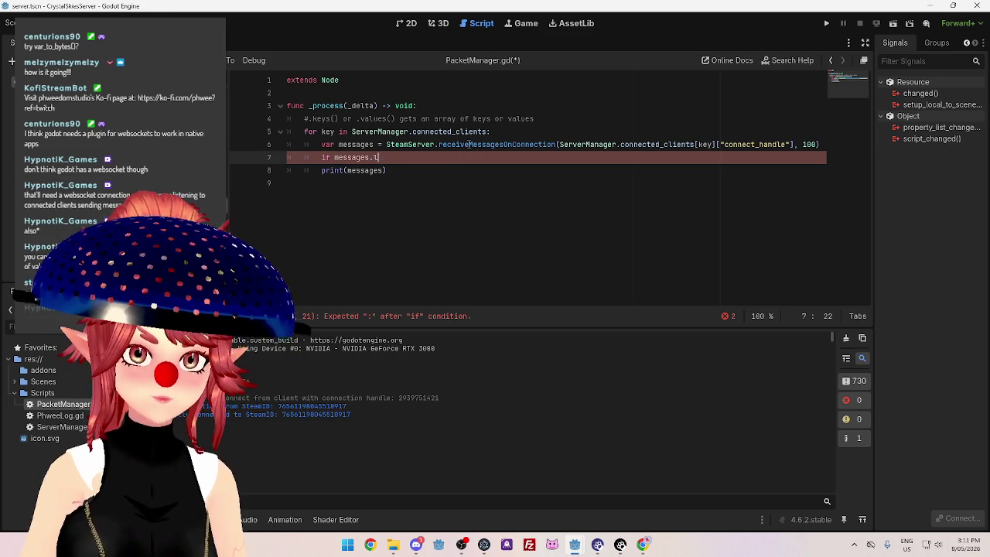
{"action": "type", "text": "s"}
{"action": "key", "text": "Return"}
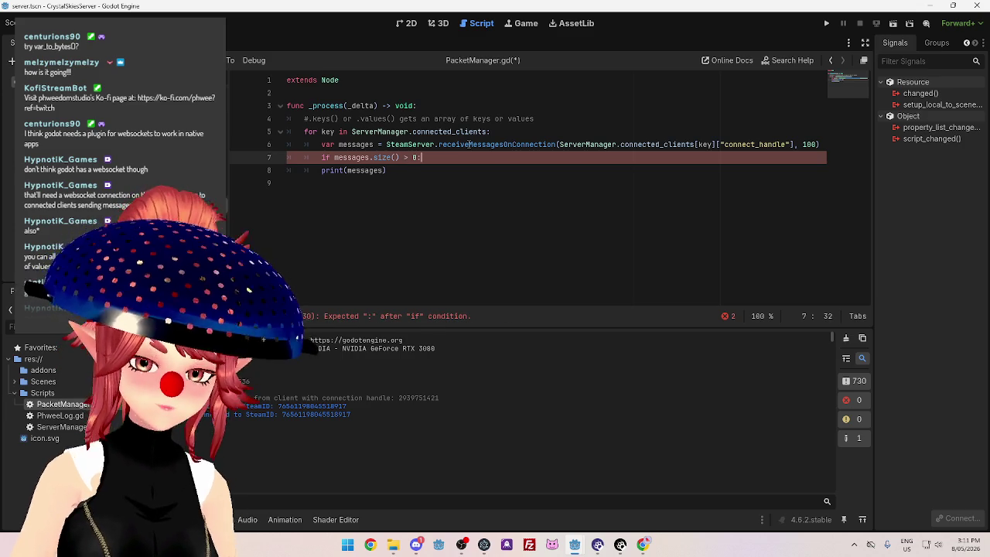
{"action": "left_click", "coordinate": [288, 170]}
{"action": "key", "text": "Tab"}
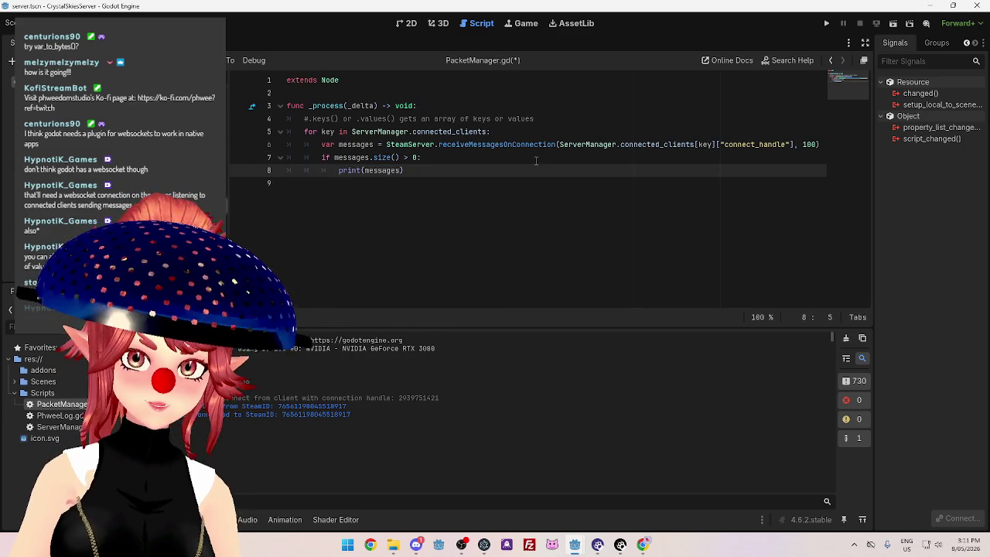
{"action": "key", "text": "ctrl+s"}
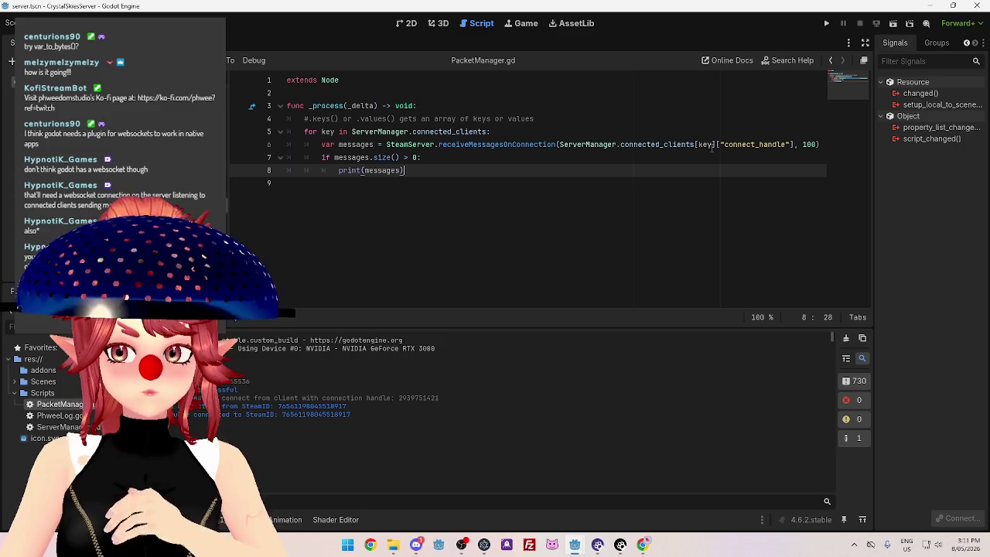
Replace the line 6 connection argument with 35536 and save the script
{"action": "left_click_drag", "start_coordinate": [795, 145], "coordinate": [558, 144]}
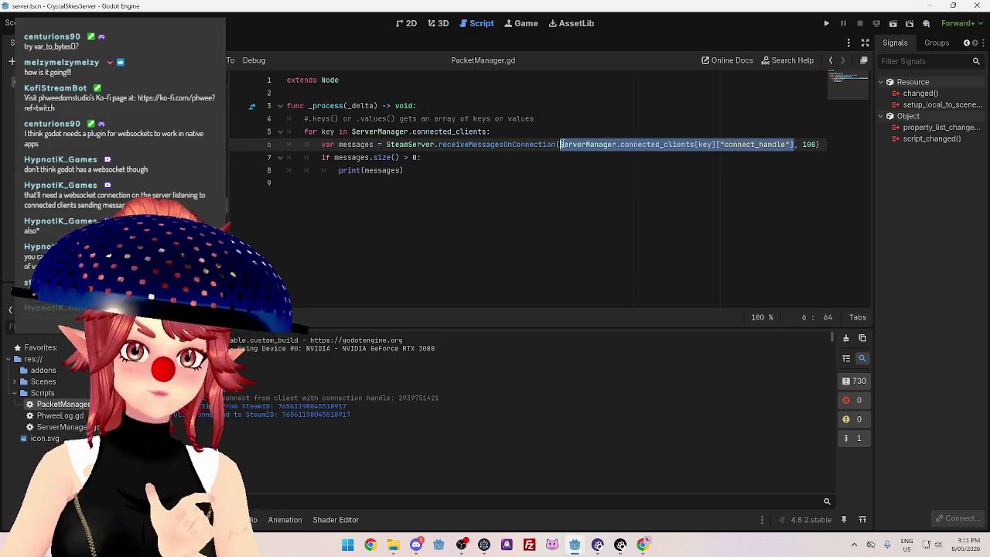
{"action": "type", "text": "35536"}
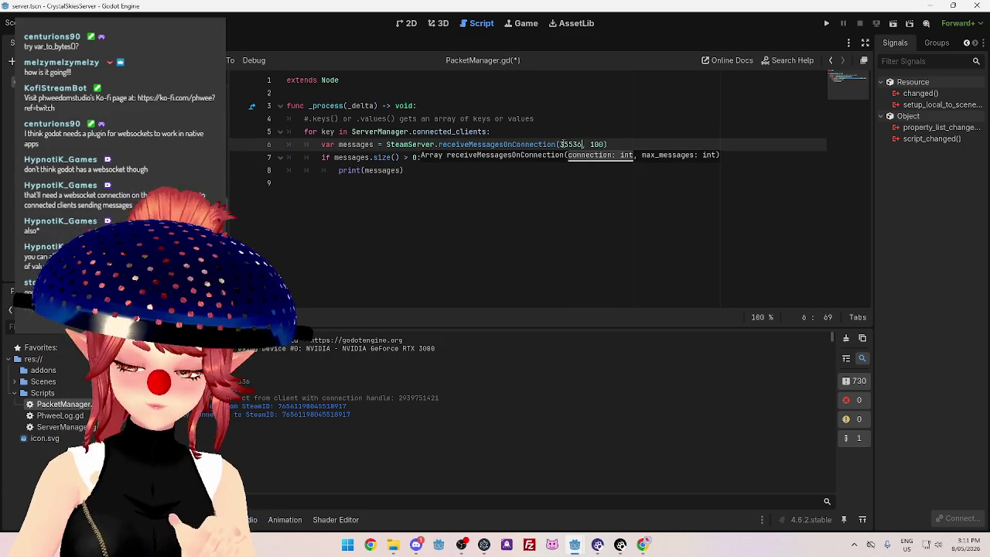
{"action": "left_click", "coordinate": [539, 170]}
{"action": "key", "text": "ctrl+s"}
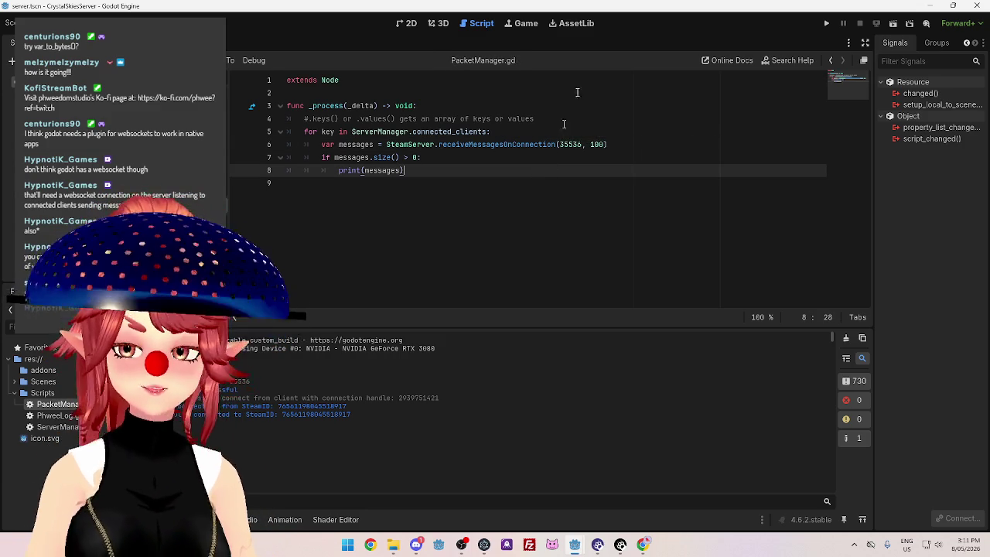
Run the server, launch the client game to its Play Survivor screen, then return to the server
{"action": "left_click", "coordinate": [822, 27]}
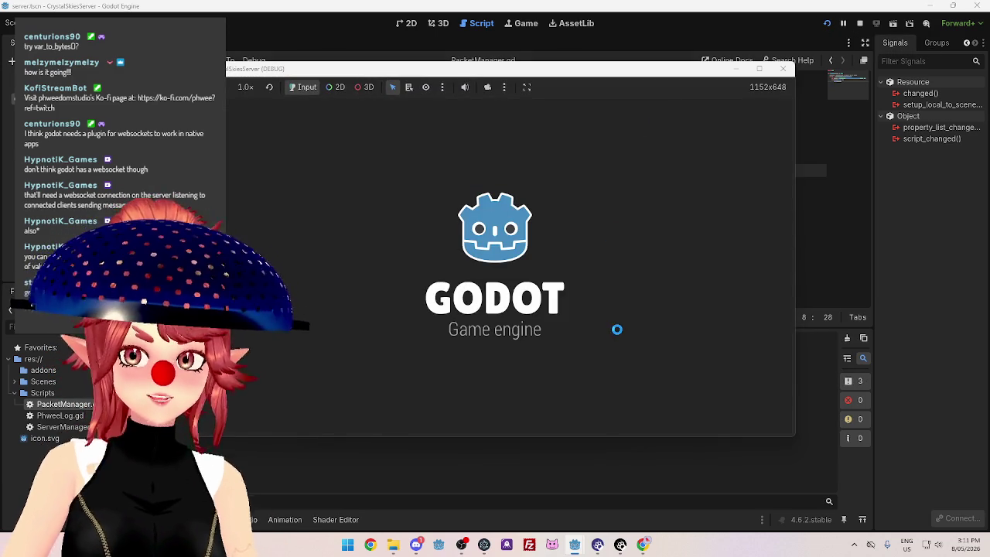
{"action": "mouse_move", "coordinate": [575, 547]}
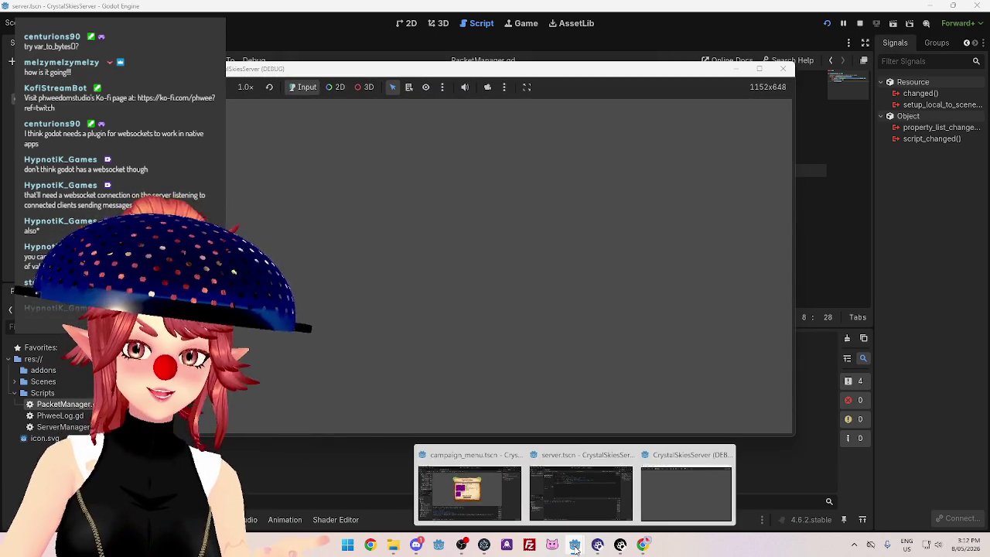
{"action": "left_click", "coordinate": [469, 492]}
{"action": "left_click", "coordinate": [827, 23]}
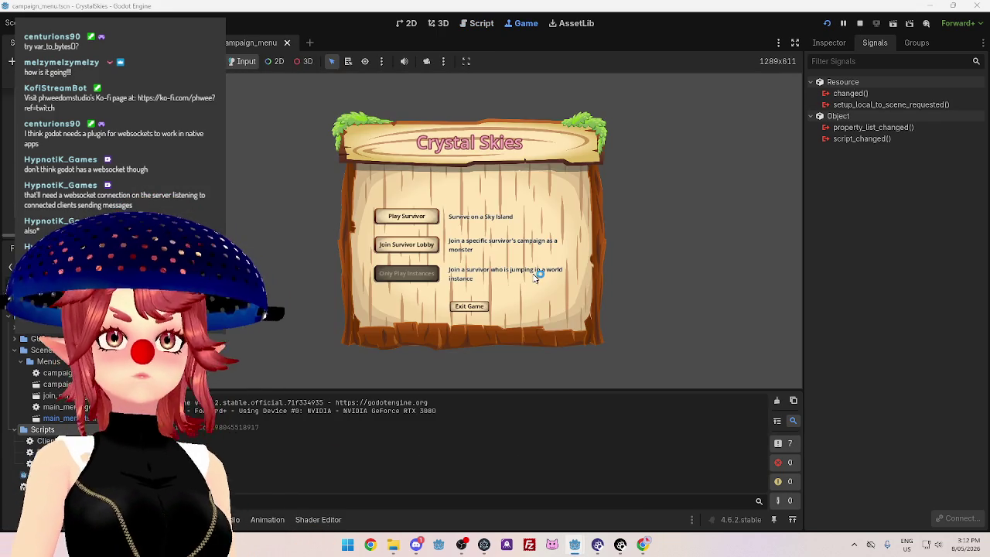
{"action": "left_click", "coordinate": [406, 216]}
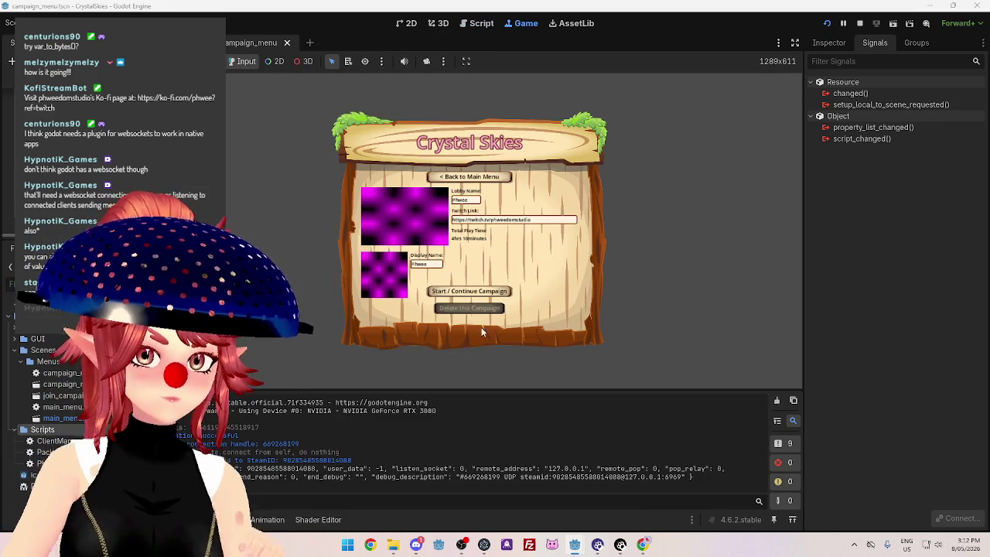
{"action": "mouse_move", "coordinate": [575, 546]}
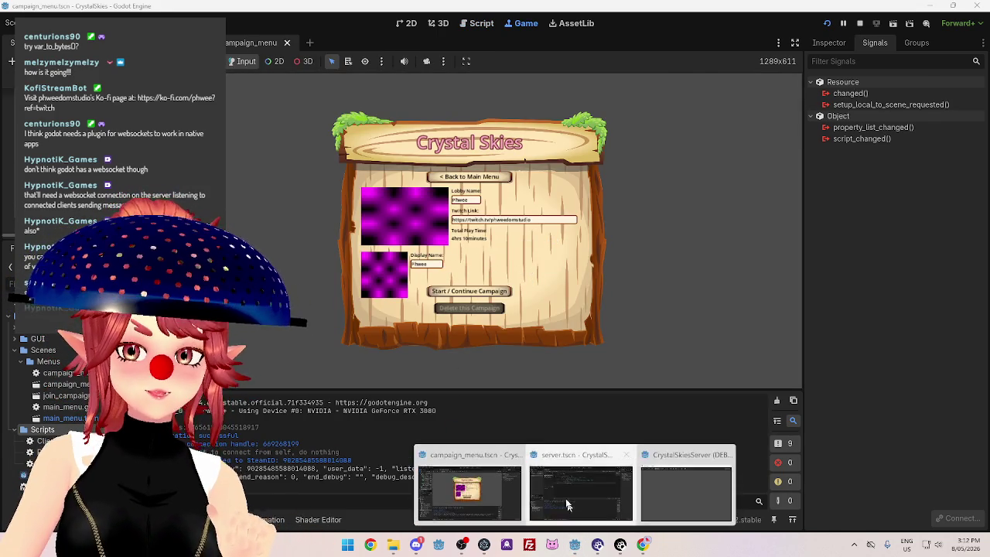
{"action": "left_click", "coordinate": [554, 496]}
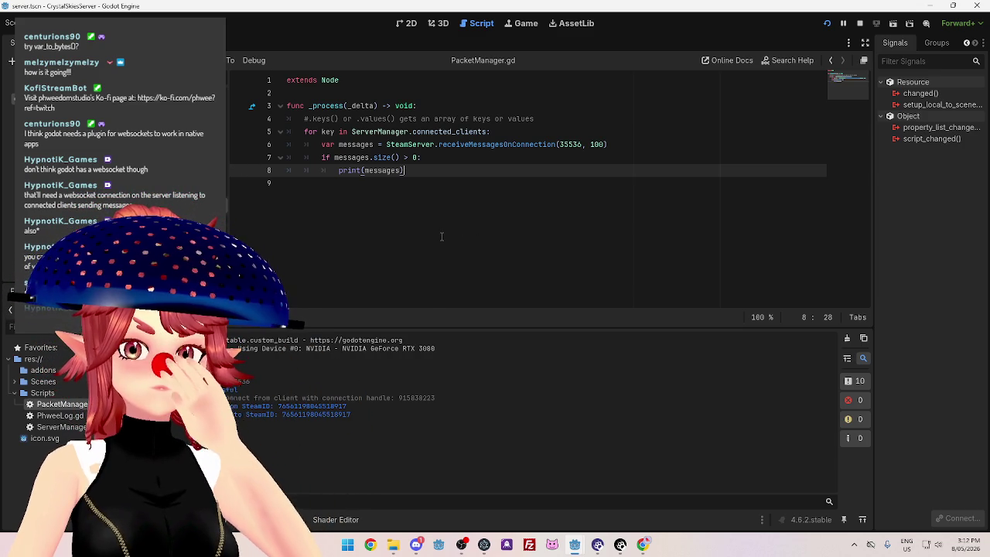
Stop the server and open the client project's PacketManager.gd
{"action": "key", "text": "F8"}
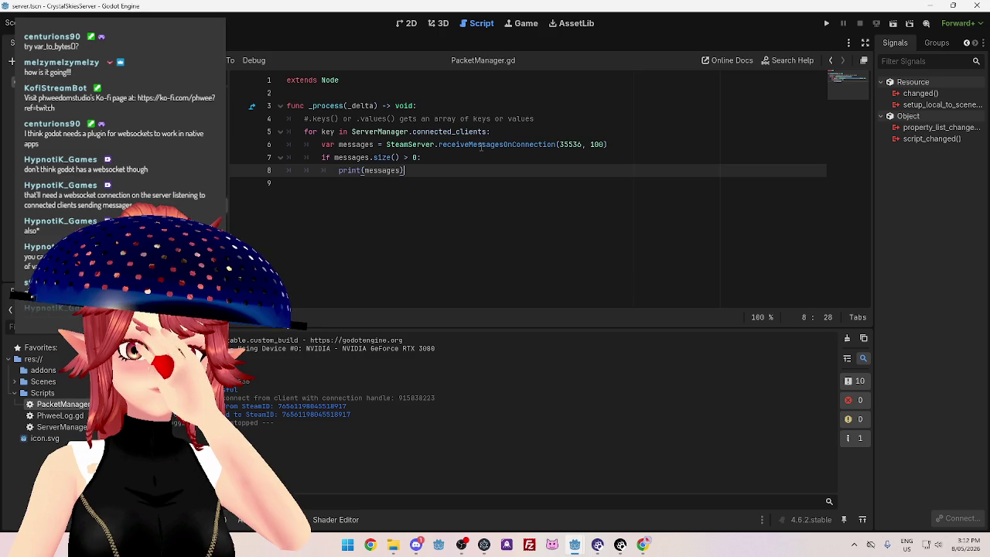
{"action": "mouse_move", "coordinate": [482, 144]}
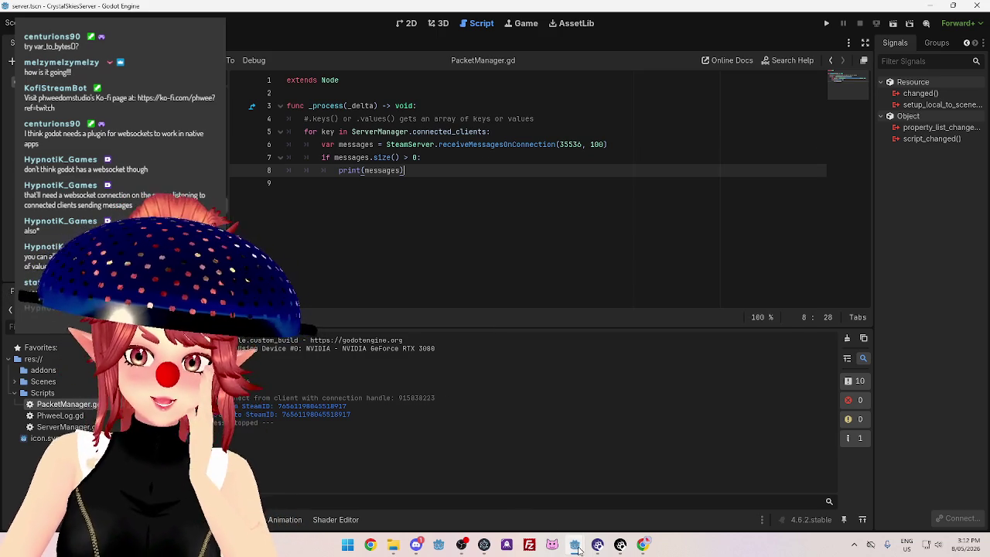
{"action": "mouse_move", "coordinate": [578, 548]}
{"action": "left_click", "coordinate": [540, 514]}
{"action": "left_click", "coordinate": [480, 25]}
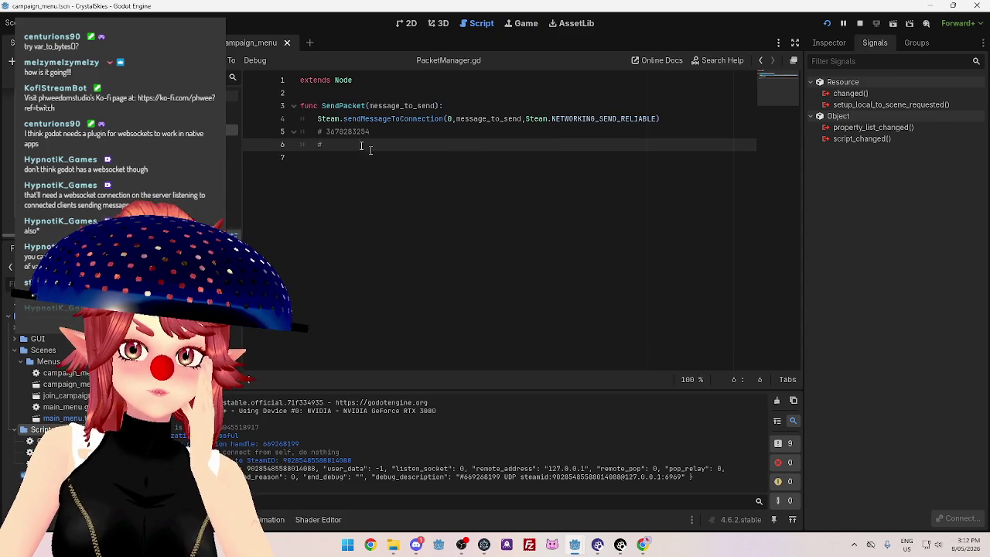
{"action": "left_click", "coordinate": [385, 133]}
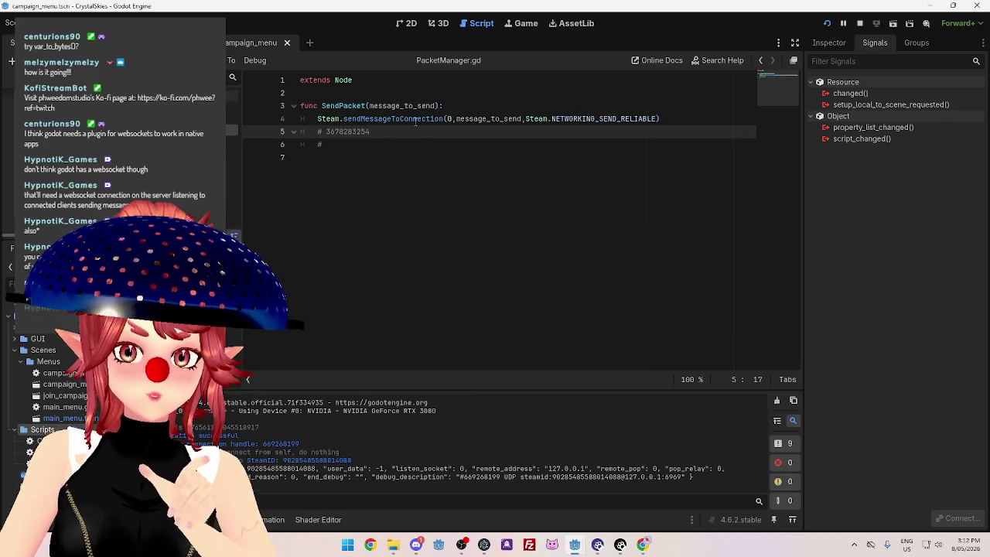
Replace SendPacket's 0 connection argument on line 4 with the logged handle 669268199
{"action": "mouse_move", "coordinate": [416, 121]}
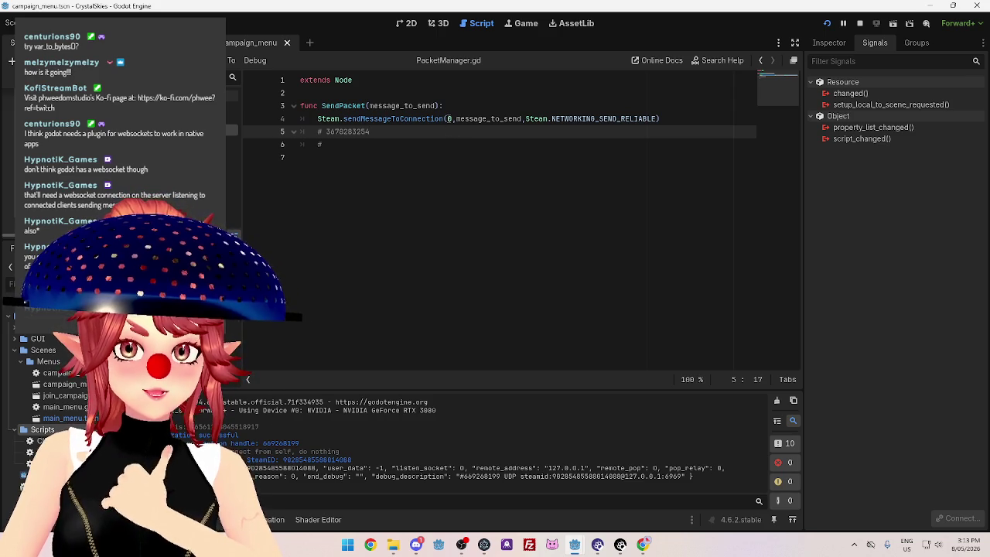
{"action": "left_click", "coordinate": [455, 118]}
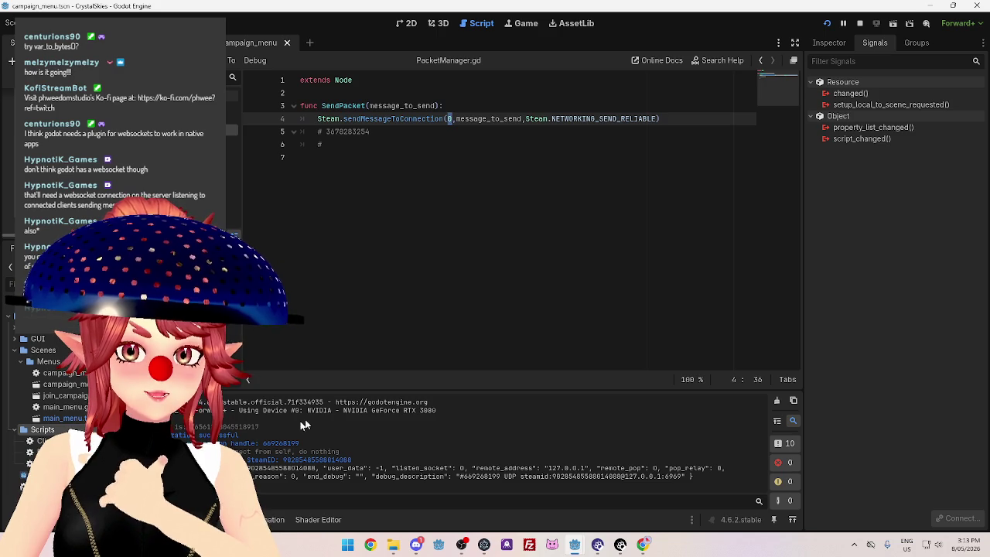
{"action": "mouse_move", "coordinate": [575, 544]}
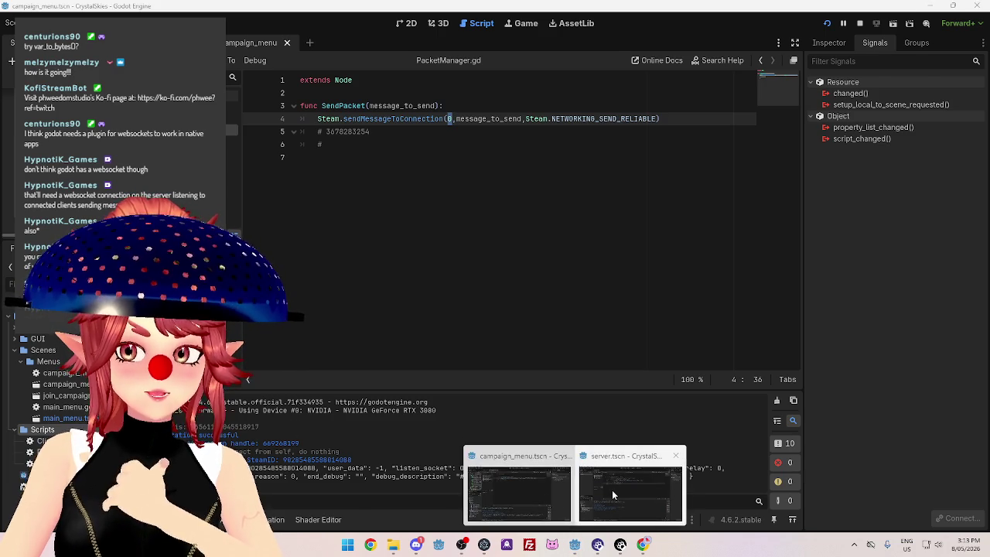
{"action": "left_click", "coordinate": [612, 489]}
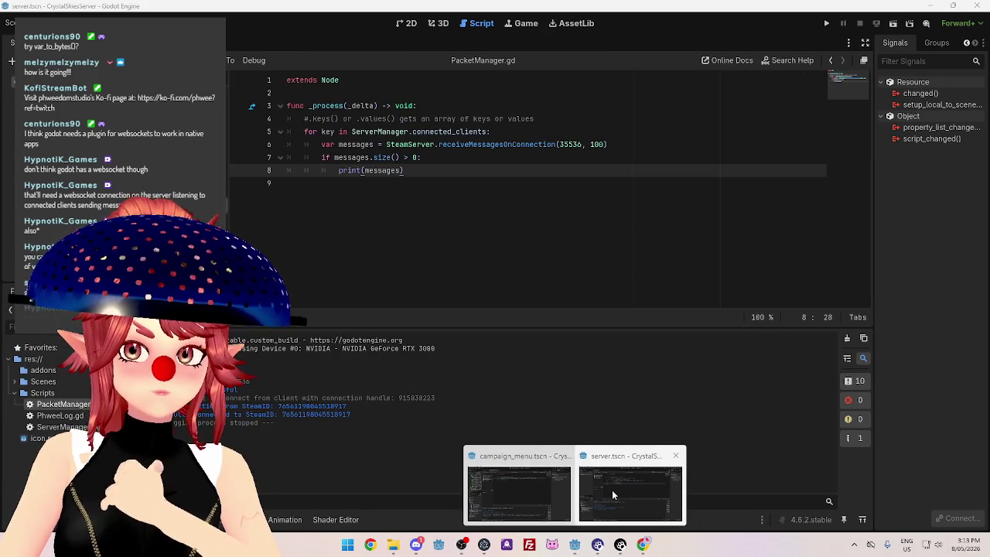
{"action": "left_click", "coordinate": [519, 491]}
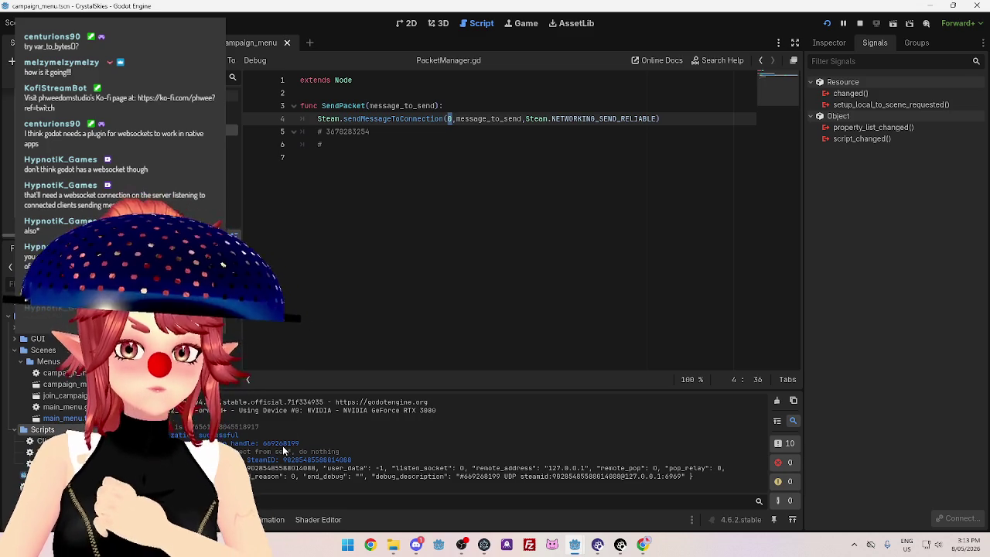
{"action": "type", "text": "669"}
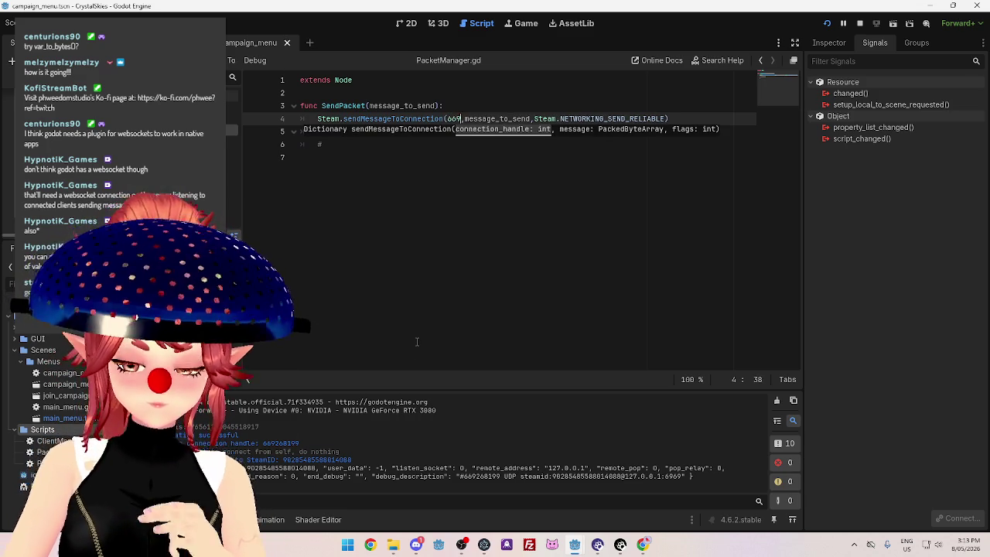
{"action": "type", "text": "268199"}
Look up the connect_handle variable in ClientManager.gd
{"action": "left_click", "coordinate": [433, 210]}
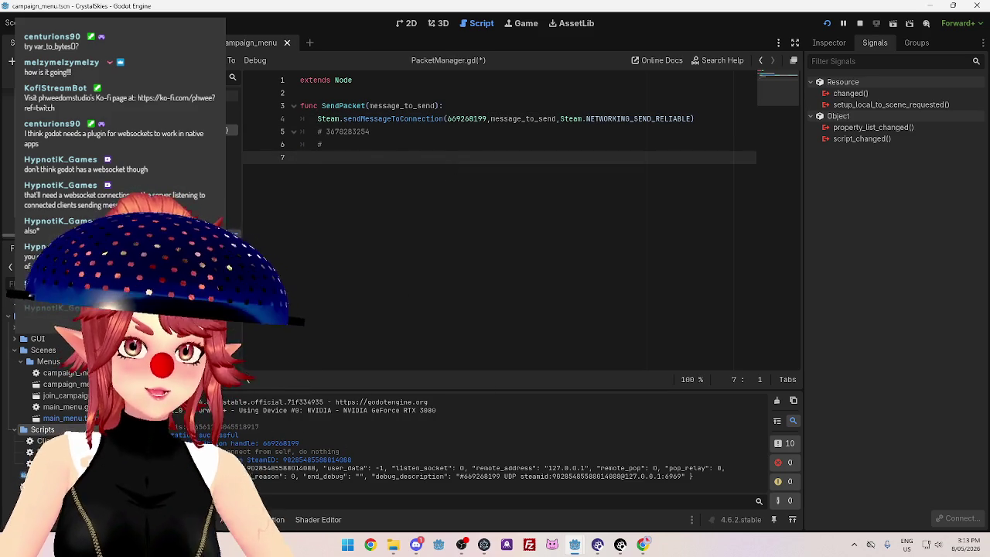
{"action": "left_click", "coordinate": [232, 114]}
{"action": "scroll", "coordinate": [391, 140], "scroll_direction": "up", "scroll_amount": 15}
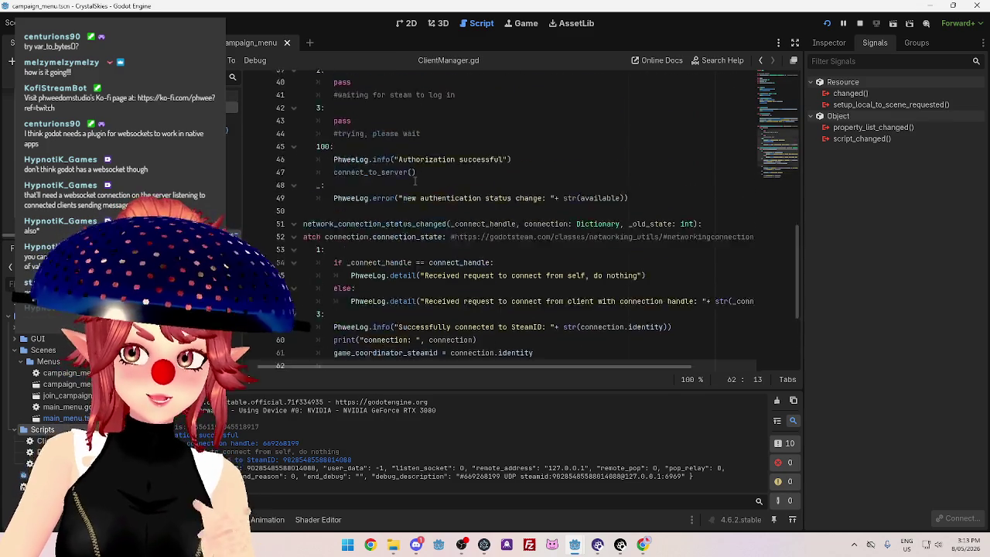
{"action": "left_click_drag", "start_coordinate": [448, 368], "coordinate": [353, 345]}
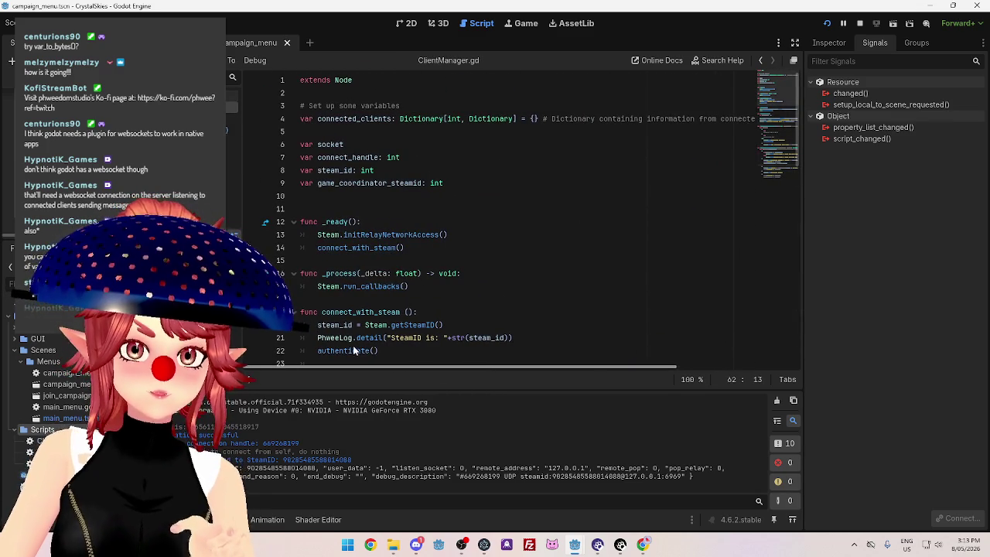
{"action": "left_click_drag", "start_coordinate": [319, 157], "coordinate": [372, 157]}
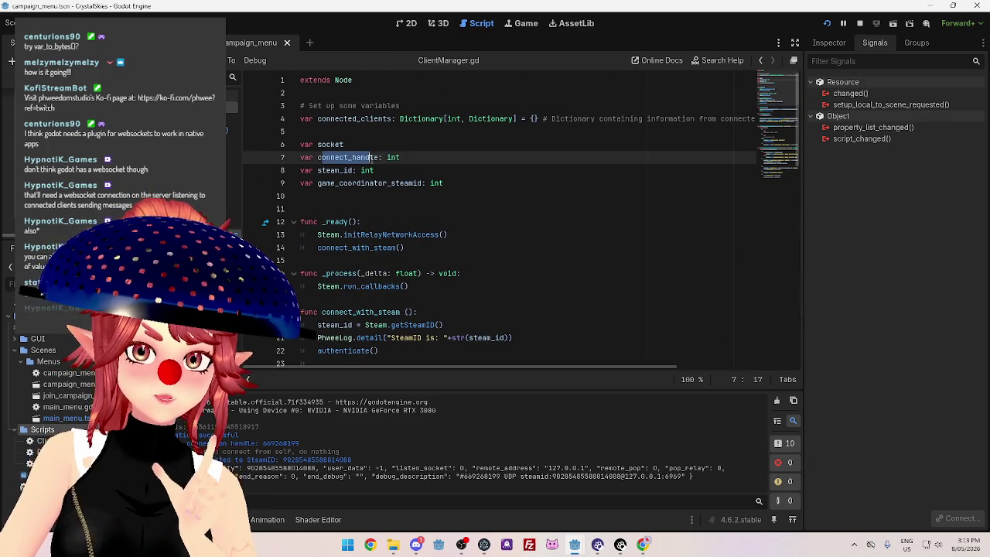
Replace the hardcoded 669268199 handle with ClientManager.connect_handle in SendPacket
{"action": "left_click", "coordinate": [232, 130]}
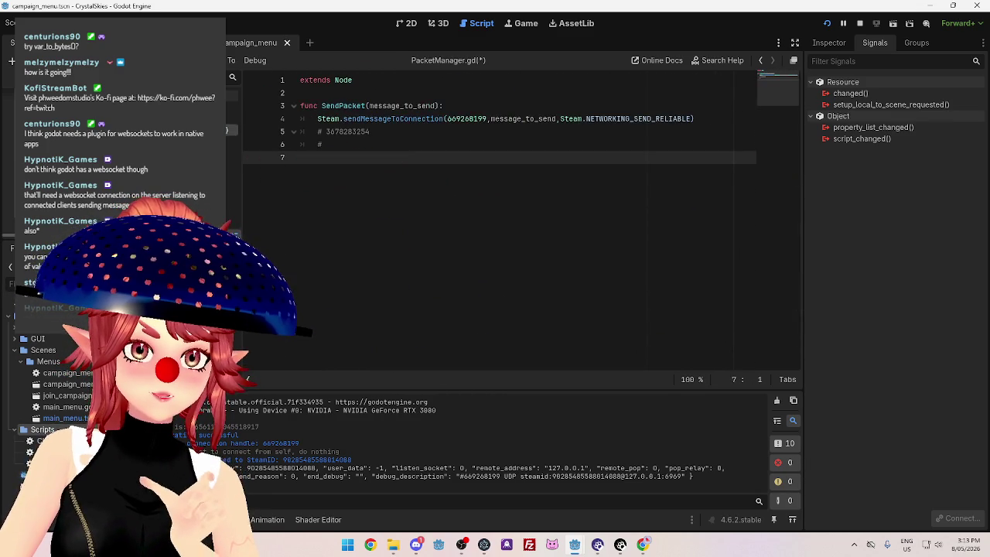
{"action": "double_click", "coordinate": [449, 118]}
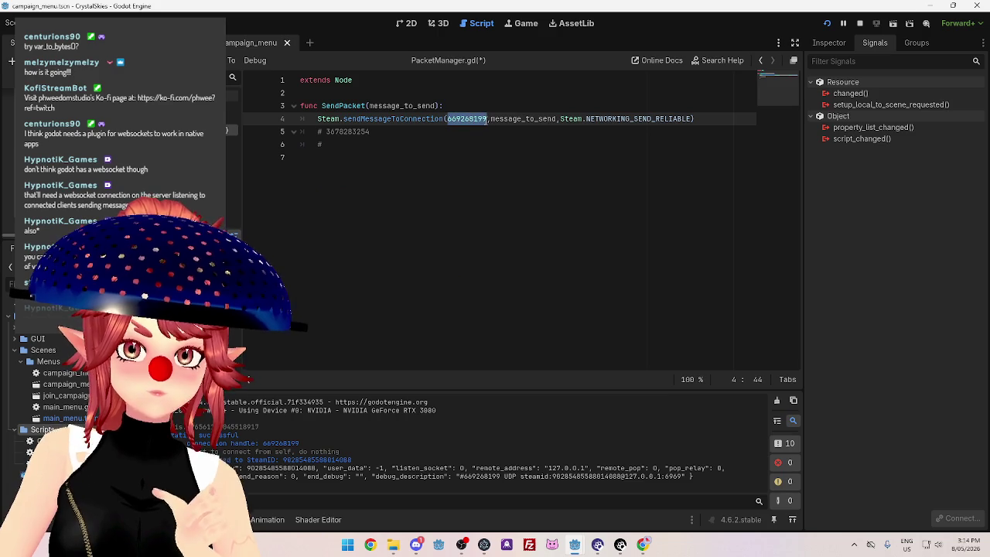
{"action": "type", "text": "Steam"}
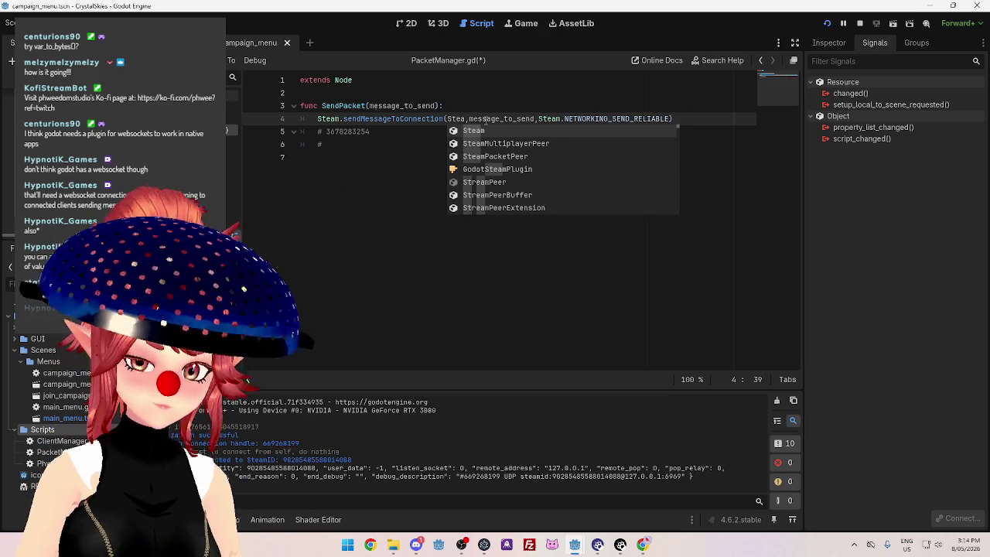
{"action": "type", "text": ".ac"}
{"action": "key", "text": "BackSpace"}
{"action": "key", "text": "BackSpace"}
{"action": "key", "text": "BackSpace"}
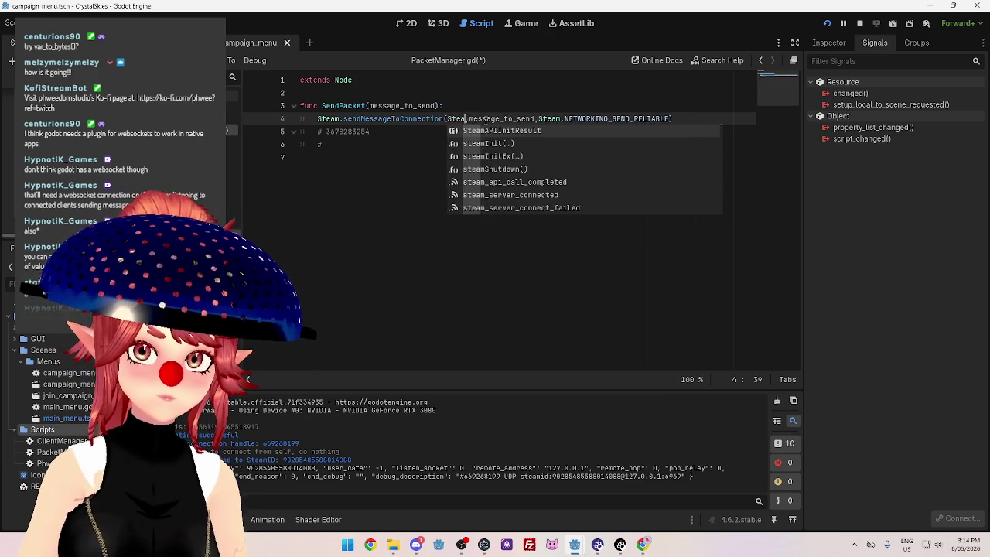
{"action": "key", "text": "BackSpace"}
{"action": "type", "text": "Pack"}
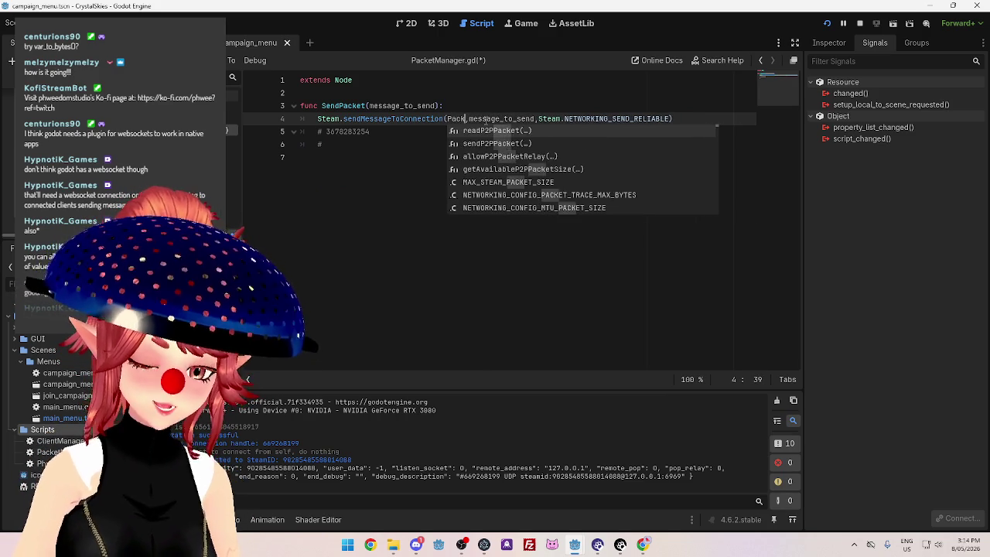
{"action": "type", "text": "M"}
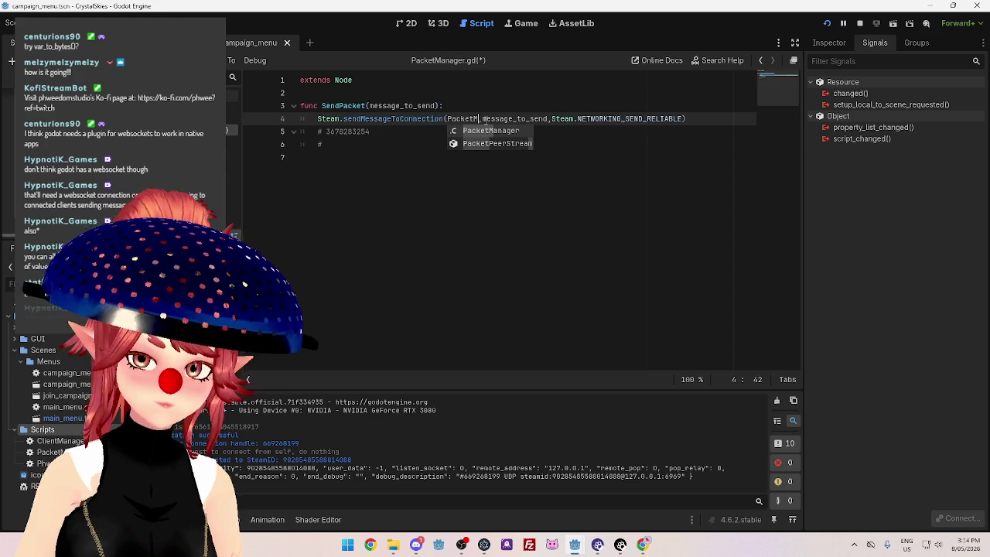
{"action": "key", "text": "Return"}
{"action": "type", "text": "."}
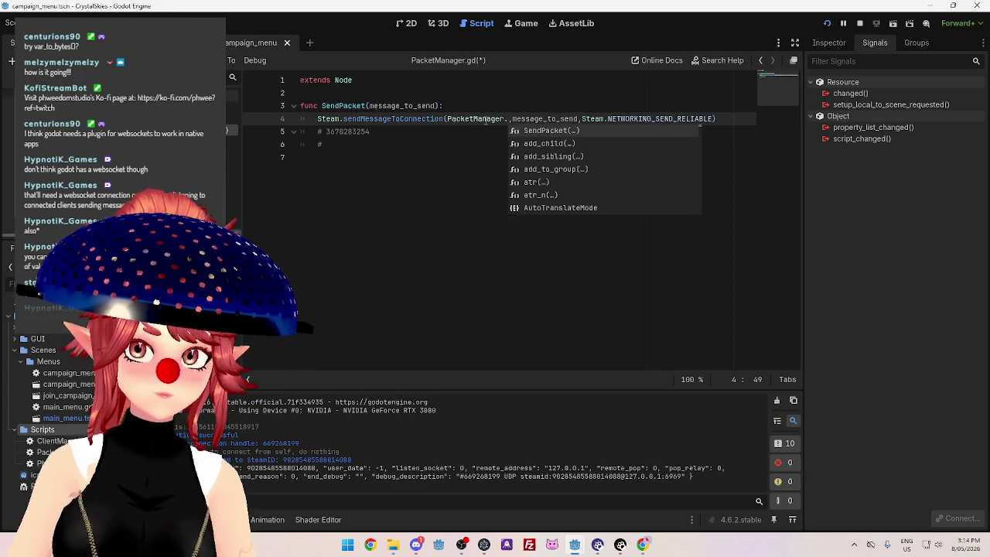
{"action": "type", "text": "conne"}
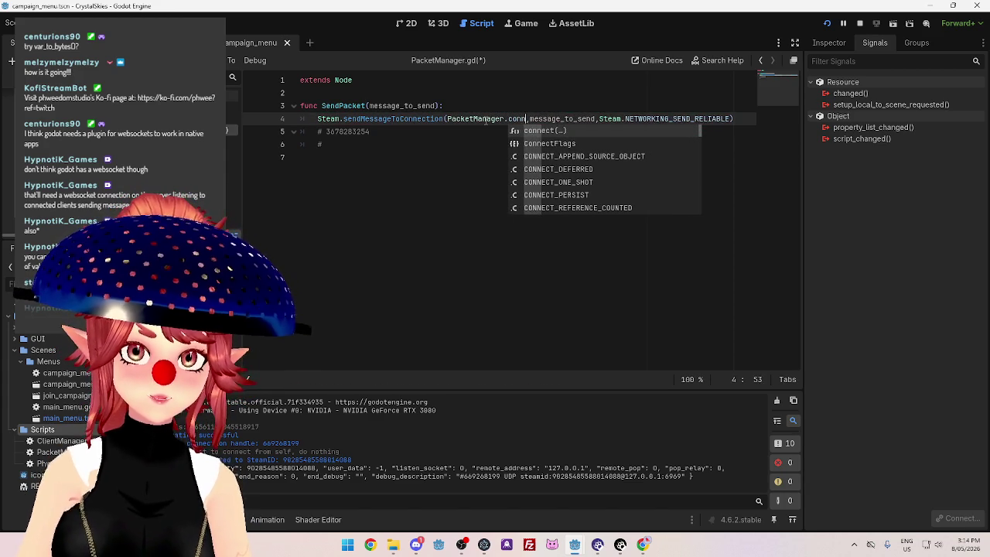
{"action": "type", "text": "ct"}
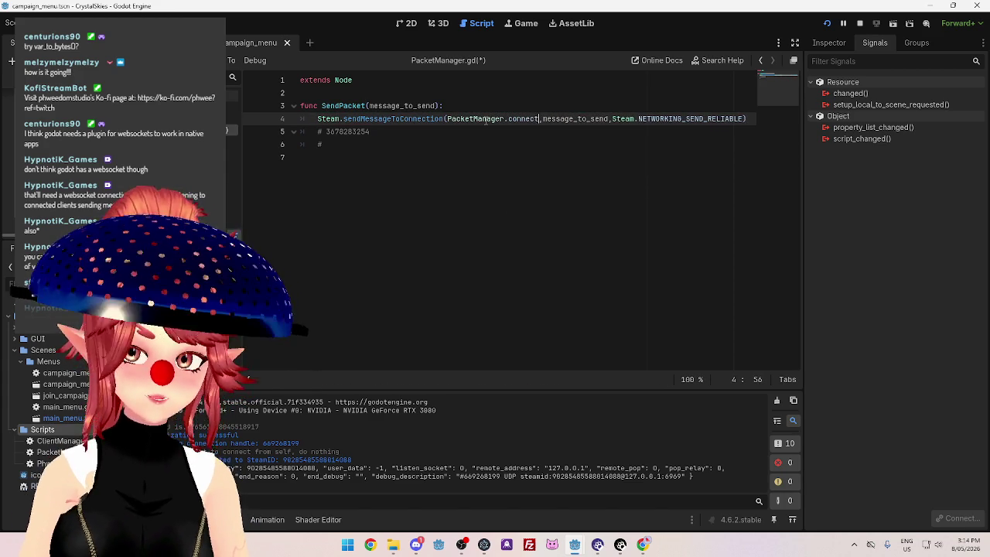
{"action": "type", "text": "_"}
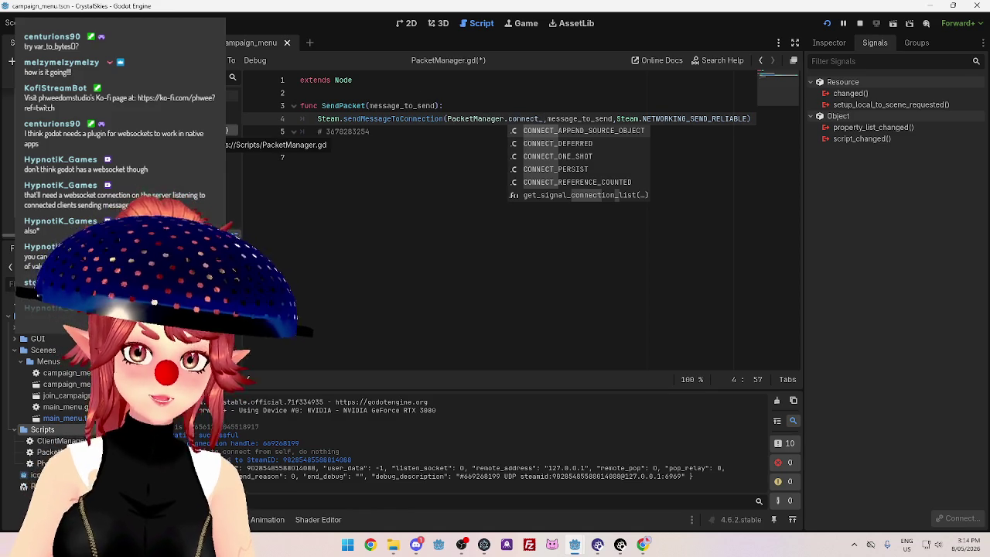
{"action": "left_click", "coordinate": [448, 118]}
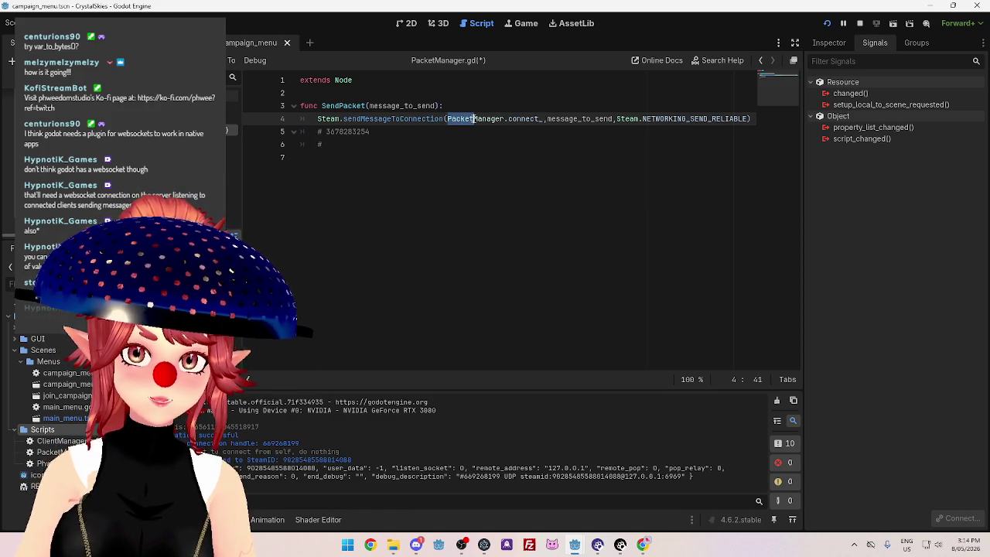
{"action": "type", "text": "Client"}
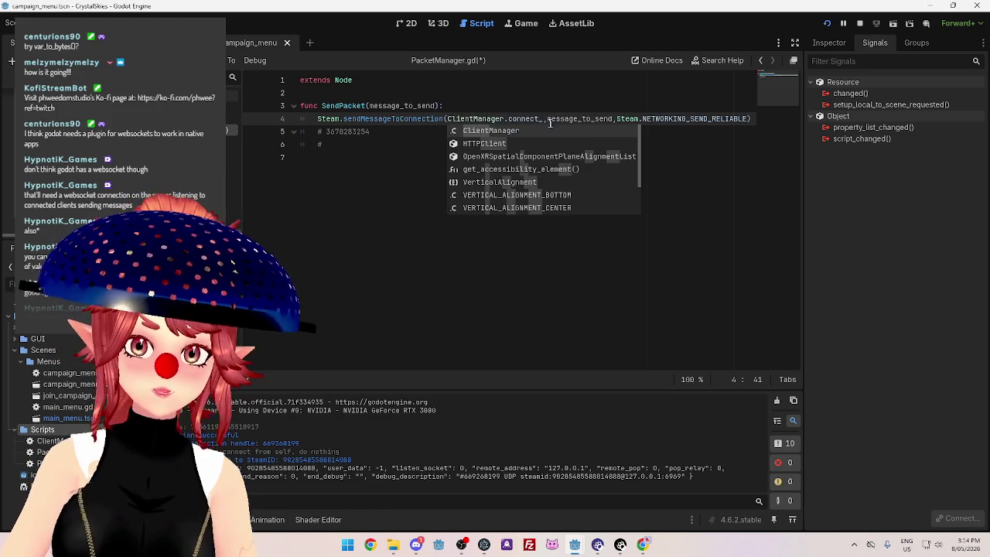
{"action": "left_click", "coordinate": [550, 120]}
{"action": "key", "text": "Left"}
{"action": "key", "text": "BackSpace"}
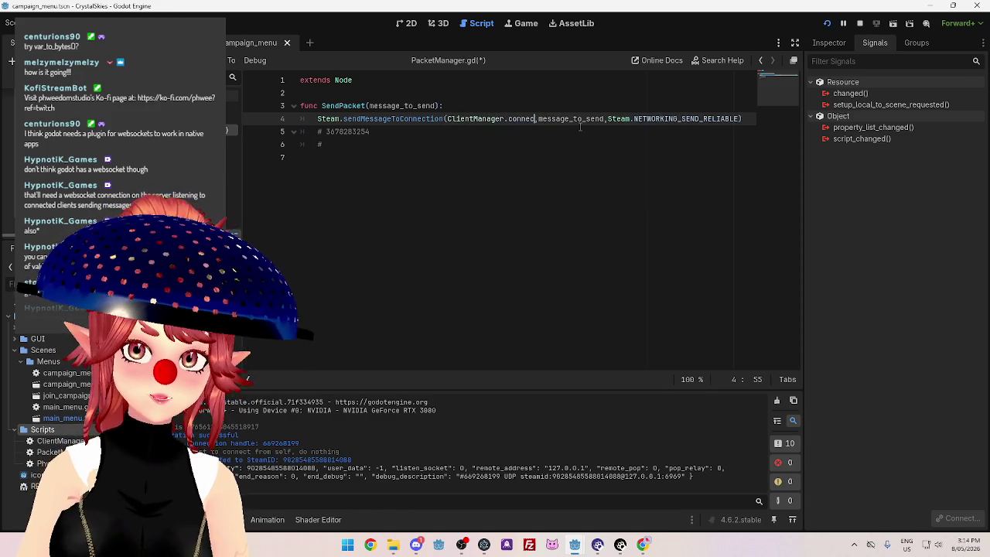
{"action": "left_click", "coordinate": [568, 144]}
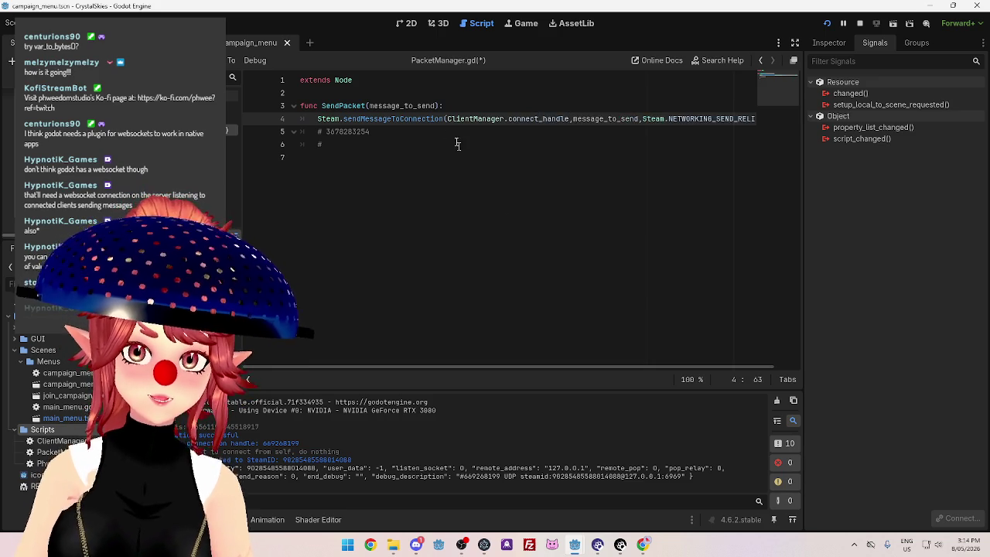
Delete the leftover comment lines and save PacketManager.gd
{"action": "left_click", "coordinate": [446, 132]}
{"action": "left_click_drag", "start_coordinate": [363, 154], "coordinate": [299, 132]}
{"action": "key", "text": "BackSpace"}
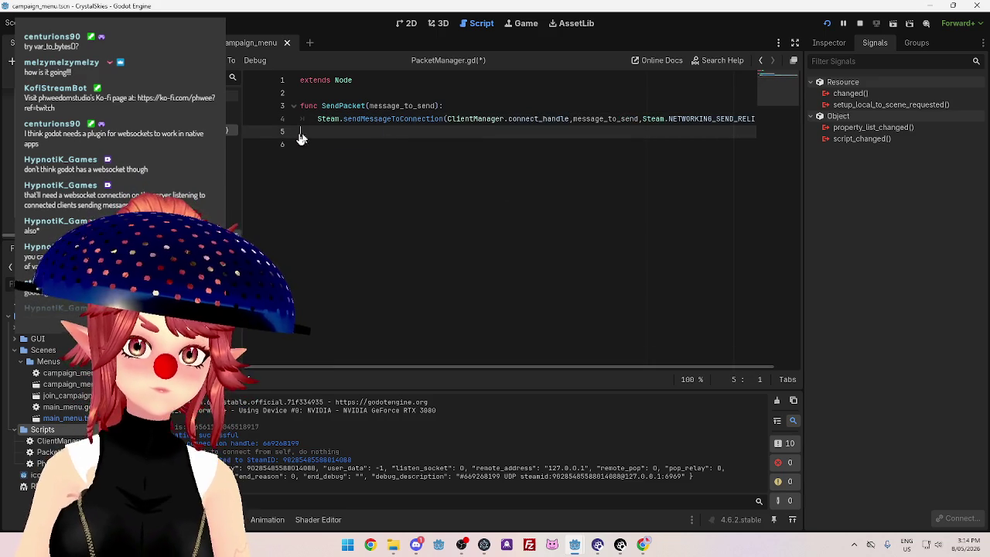
{"action": "key", "text": "ctrl+s"}
Stop the client and relaunch the server project
{"action": "key", "text": "F8"}
{"action": "mouse_move", "coordinate": [574, 543]}
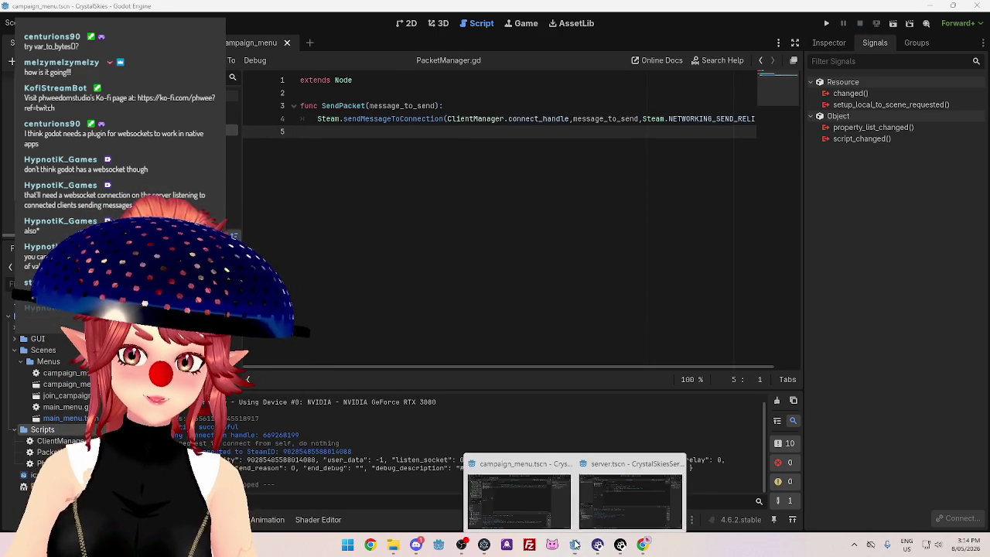
{"action": "left_click", "coordinate": [610, 497]}
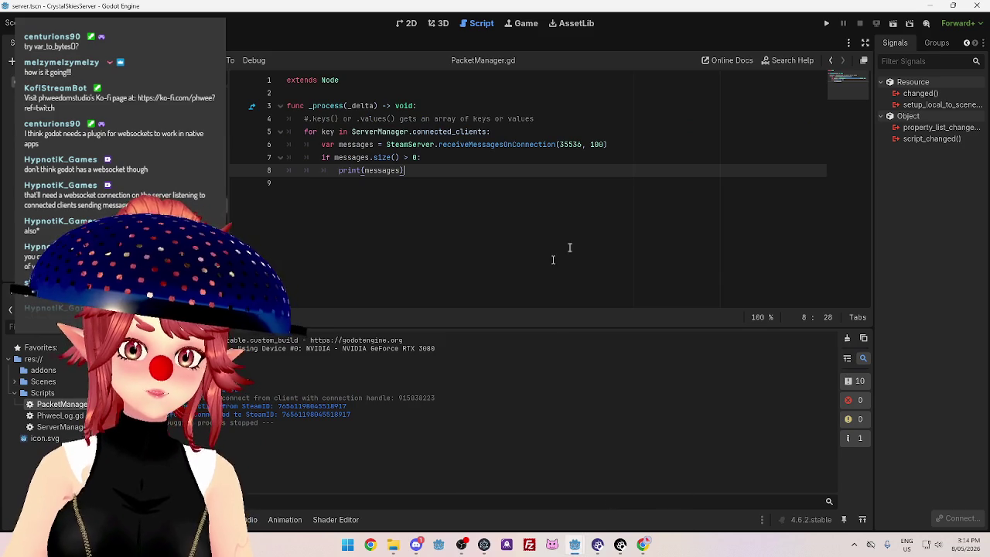
{"action": "left_click", "coordinate": [827, 24]}
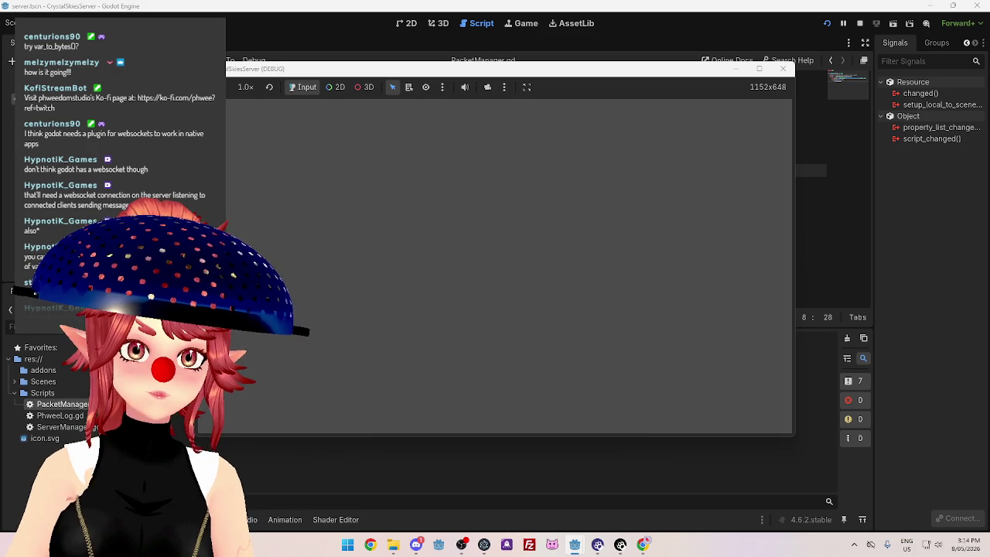
Run the client game into the survivor campaign screen, then stop the server
{"action": "mouse_move", "coordinate": [575, 544]}
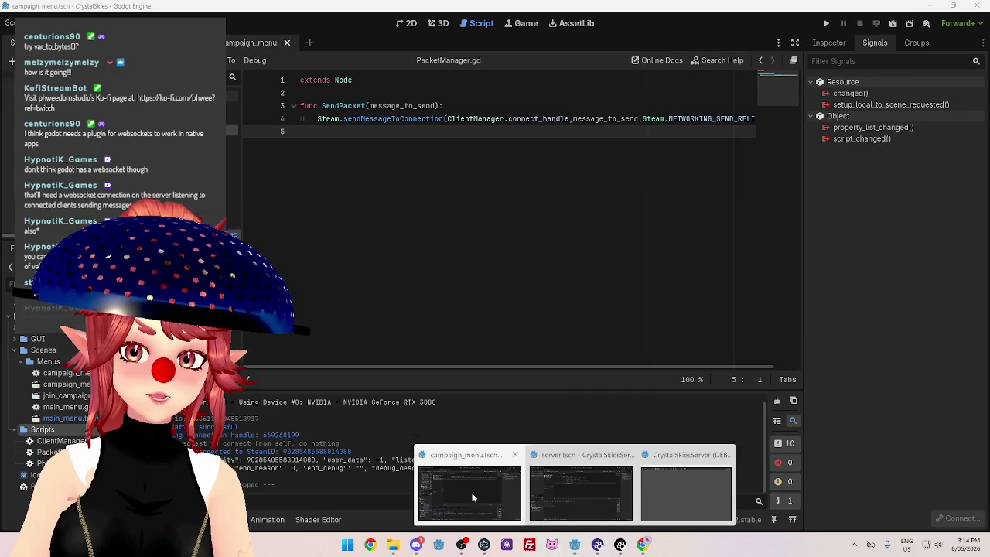
{"action": "left_click", "coordinate": [576, 495]}
{"action": "left_click", "coordinate": [828, 24]}
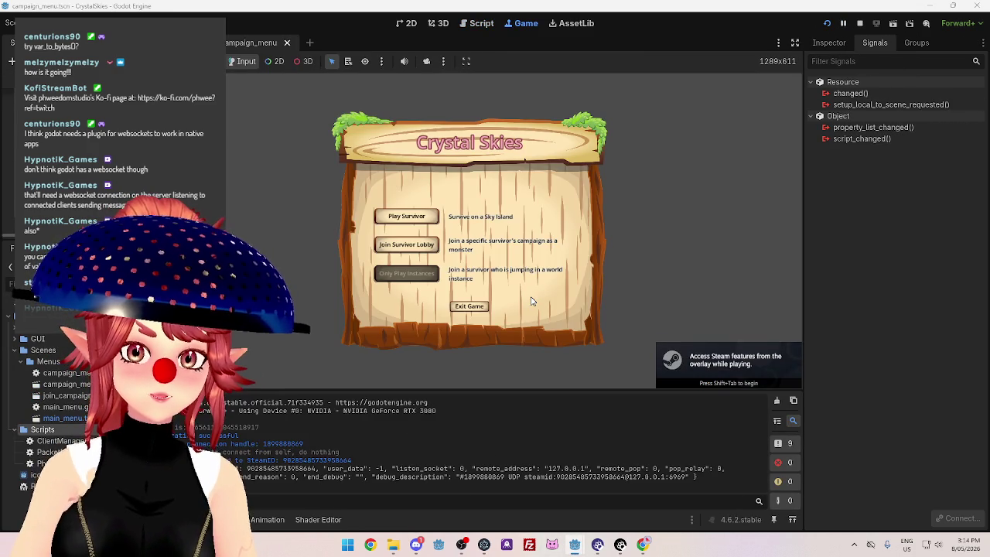
{"action": "mouse_move", "coordinate": [574, 545]}
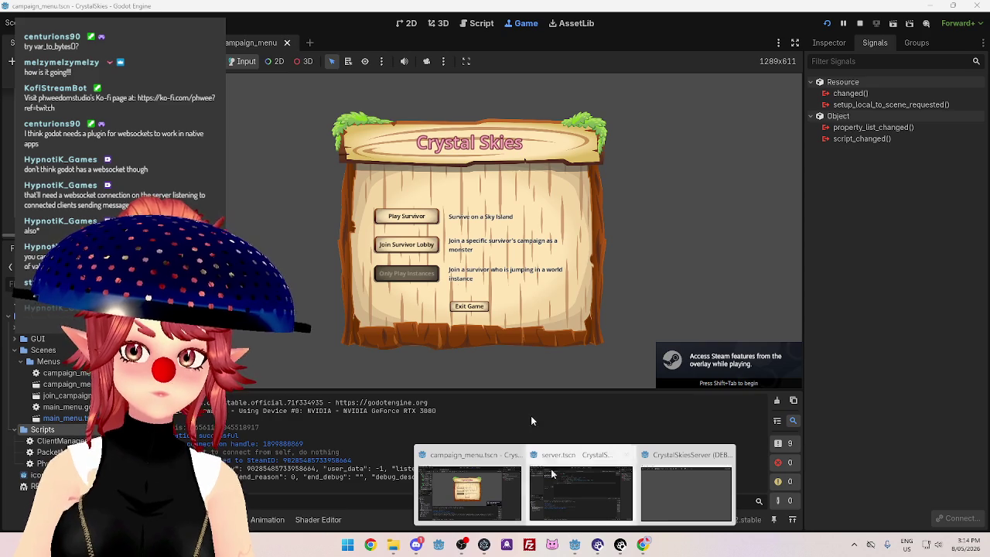
{"action": "left_click", "coordinate": [415, 224]}
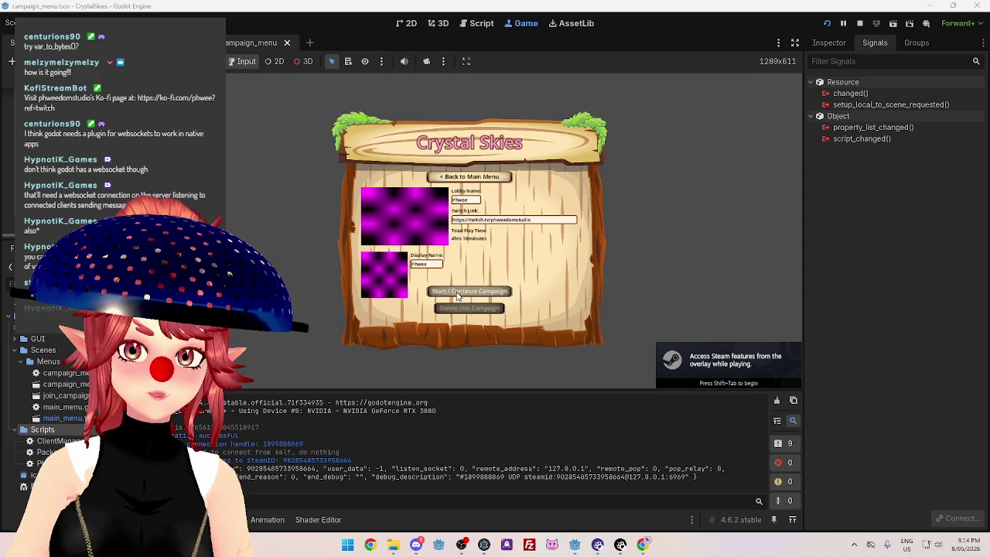
{"action": "mouse_move", "coordinate": [575, 545]}
{"action": "left_click", "coordinate": [604, 499]}
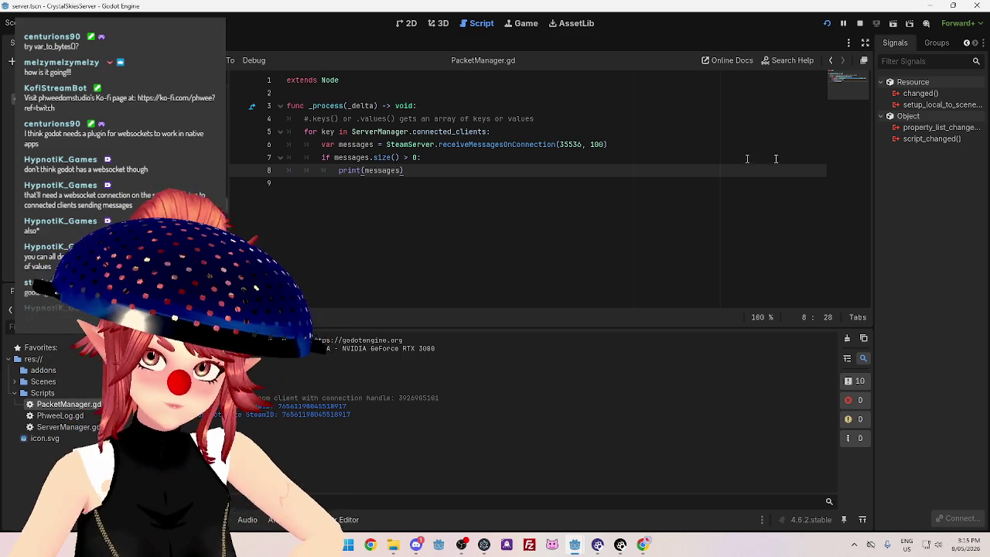
{"action": "left_click", "coordinate": [860, 23]}
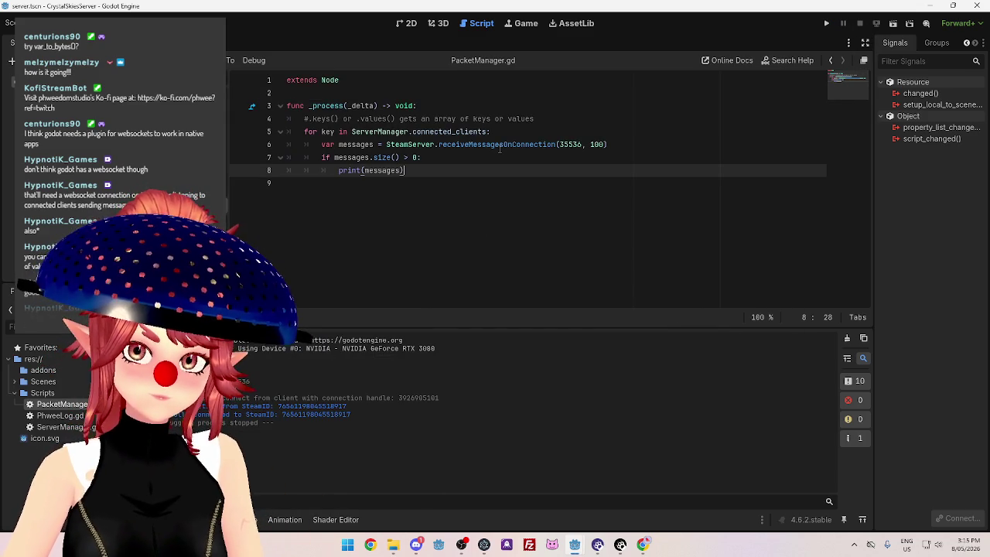
Change the receiveMessagesOnConnection value on line 6 from 35536 to 65536
{"action": "mouse_move", "coordinate": [501, 146]}
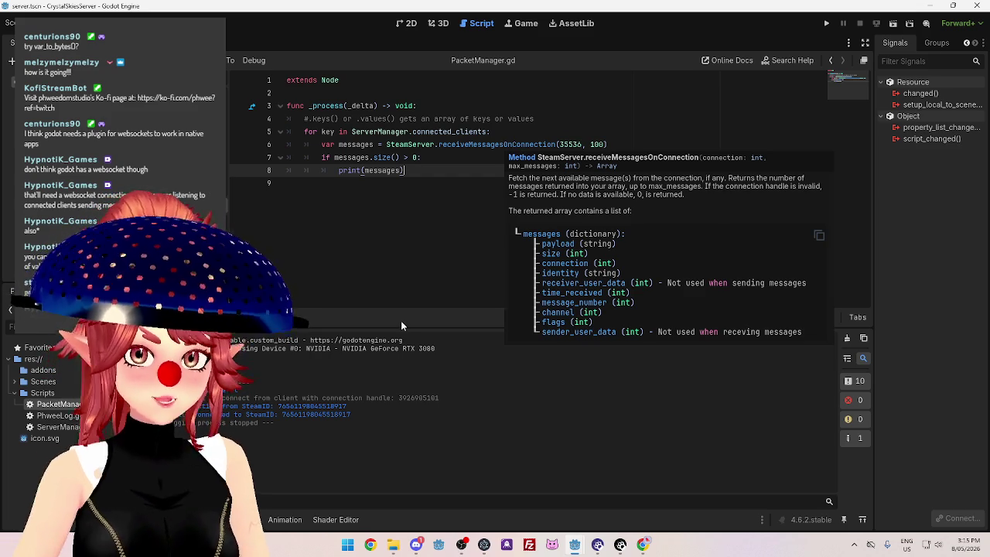
{"action": "left_click", "coordinate": [563, 144]}
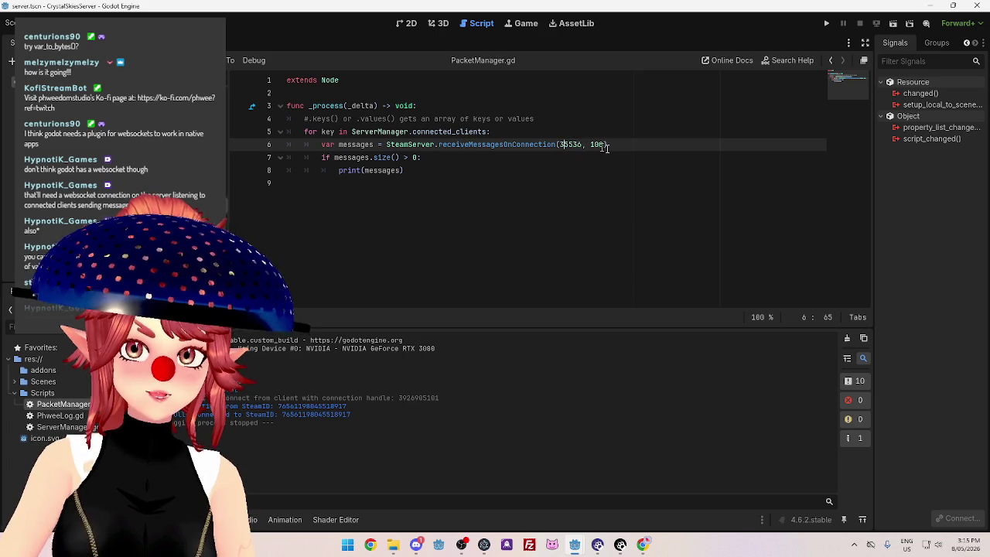
{"action": "key", "text": "BackSpace"}
{"action": "type", "text": "6"}
{"action": "left_click", "coordinate": [509, 168]}
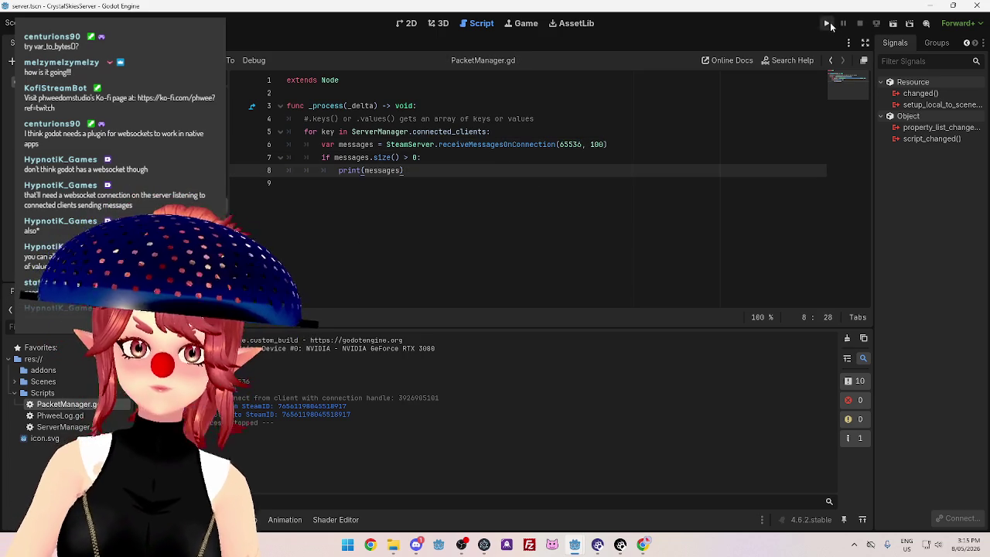
Run the server project again and switch between the client and server editors
{"action": "left_click", "coordinate": [829, 23]}
{"action": "mouse_move", "coordinate": [576, 545]}
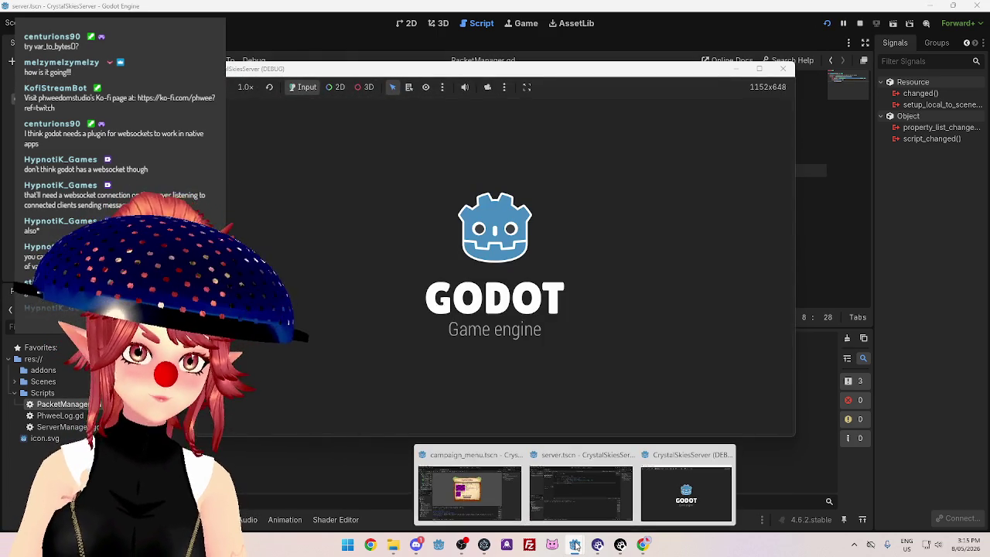
{"action": "left_click", "coordinate": [478, 496]}
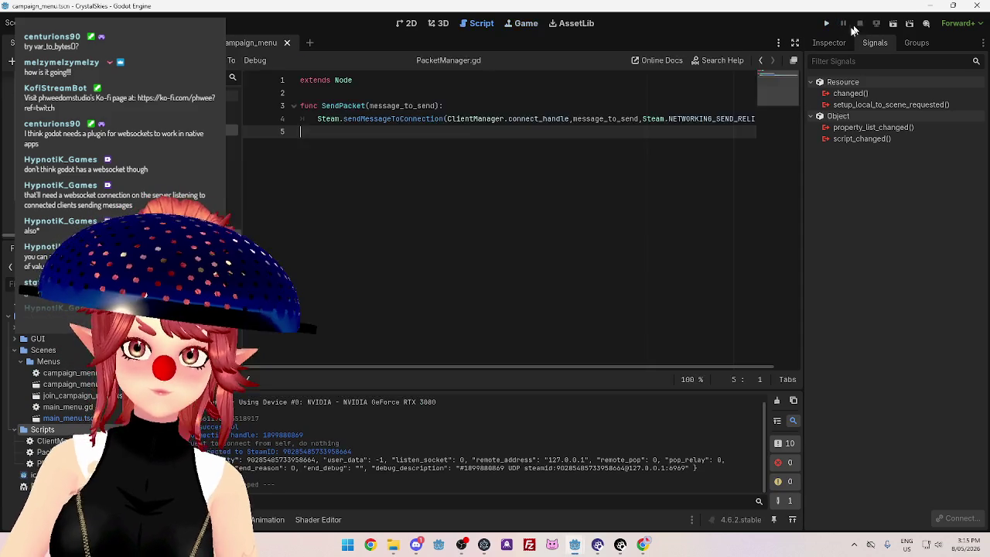
{"action": "mouse_move", "coordinate": [574, 546]}
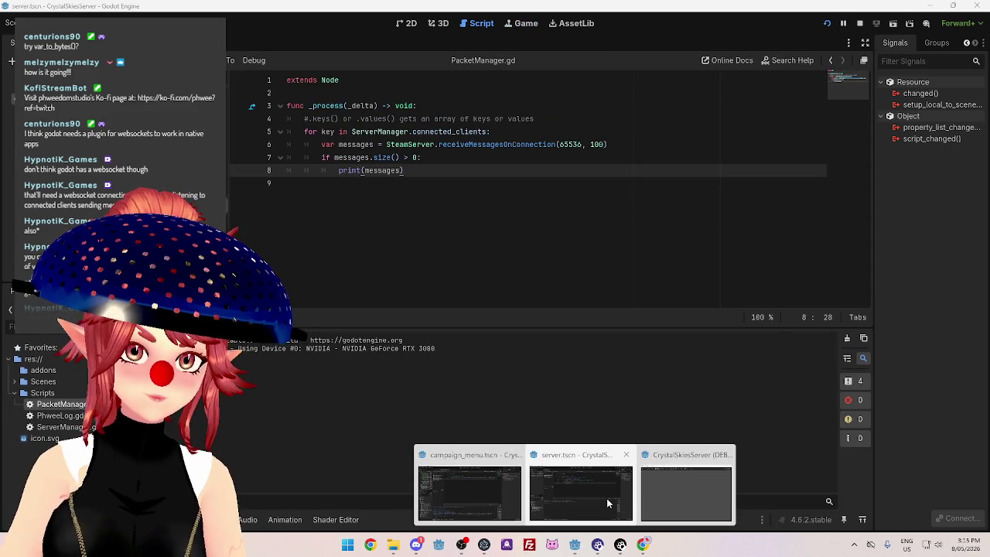
{"action": "left_click", "coordinate": [607, 504]}
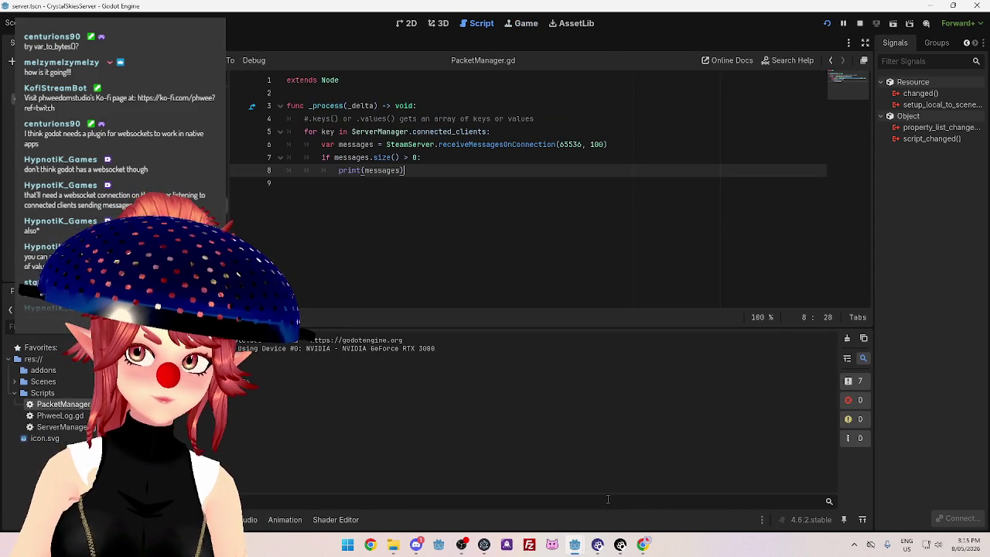
Run the client game again and return to the server's PacketManager.gd
{"action": "mouse_move", "coordinate": [575, 546]}
{"action": "left_click", "coordinate": [477, 495]}
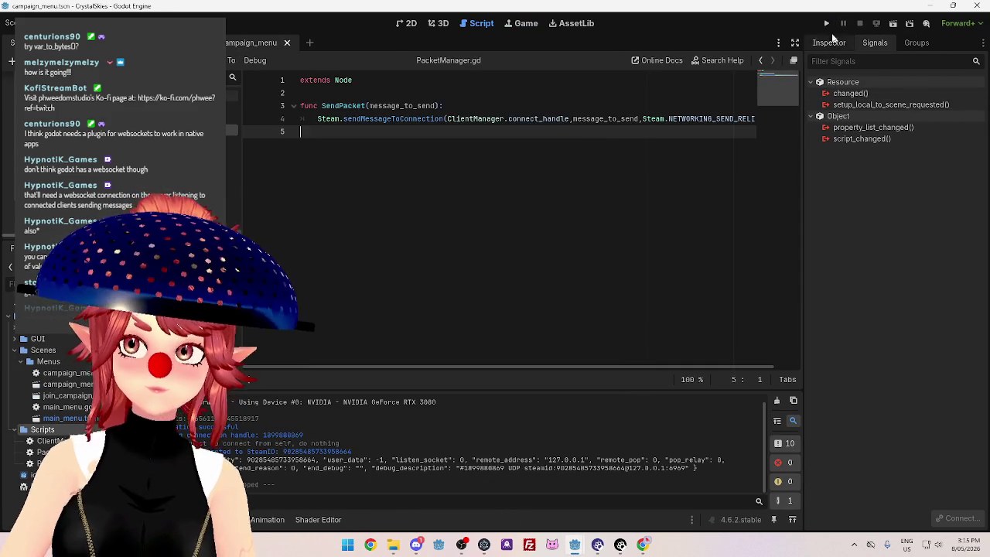
{"action": "left_click", "coordinate": [826, 23]}
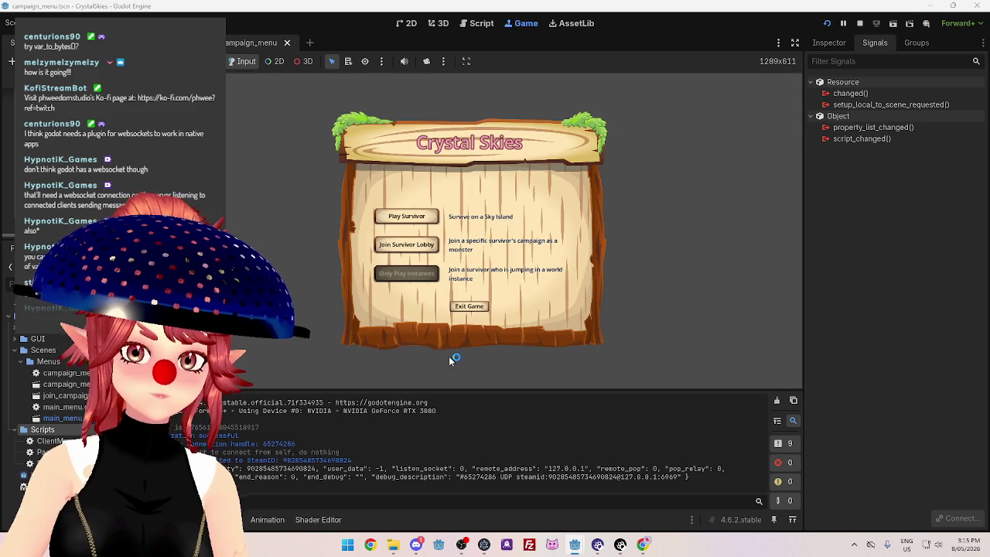
{"action": "mouse_move", "coordinate": [574, 545]}
{"action": "left_click", "coordinate": [579, 496]}
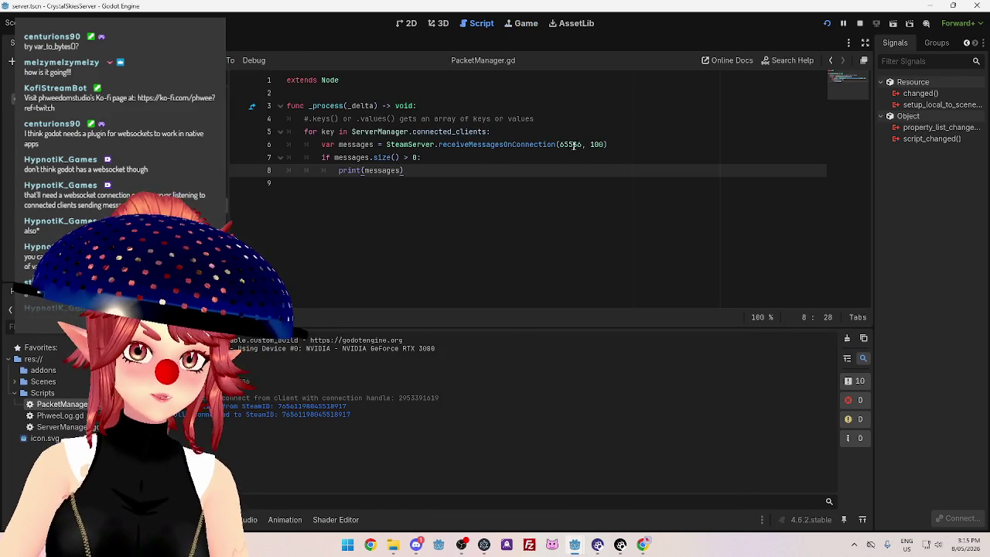
{"action": "mouse_move", "coordinate": [533, 147]}
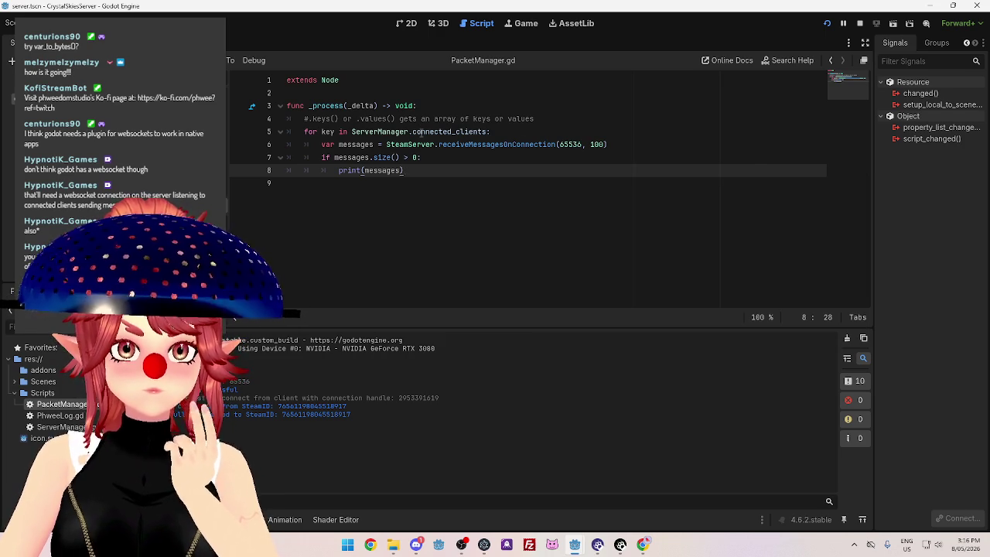
Add a print(ServerManager.connected_clients) line inside the server loop
{"action": "left_click_drag", "start_coordinate": [352, 132], "coordinate": [488, 132]}
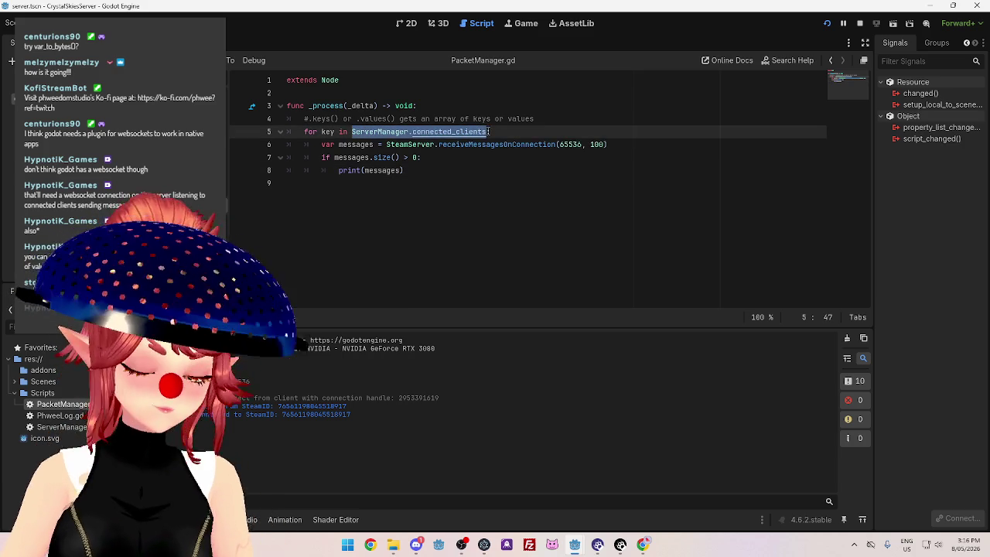
{"action": "key", "text": "ctrl+c"}
{"action": "left_click", "coordinate": [496, 131]}
{"action": "key", "text": "Return"}
{"action": "key", "text": "ctrl+v"}
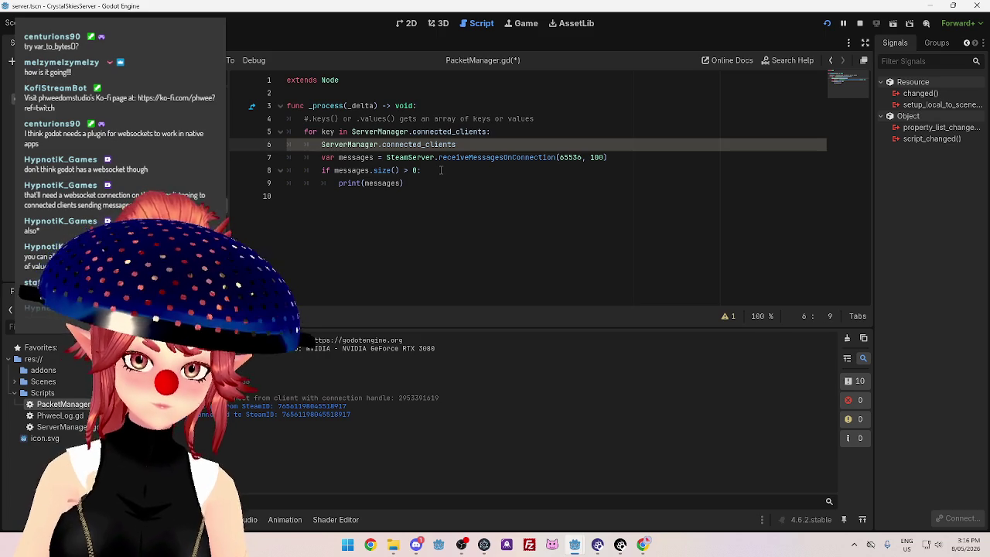
{"action": "type", "text": "print"}
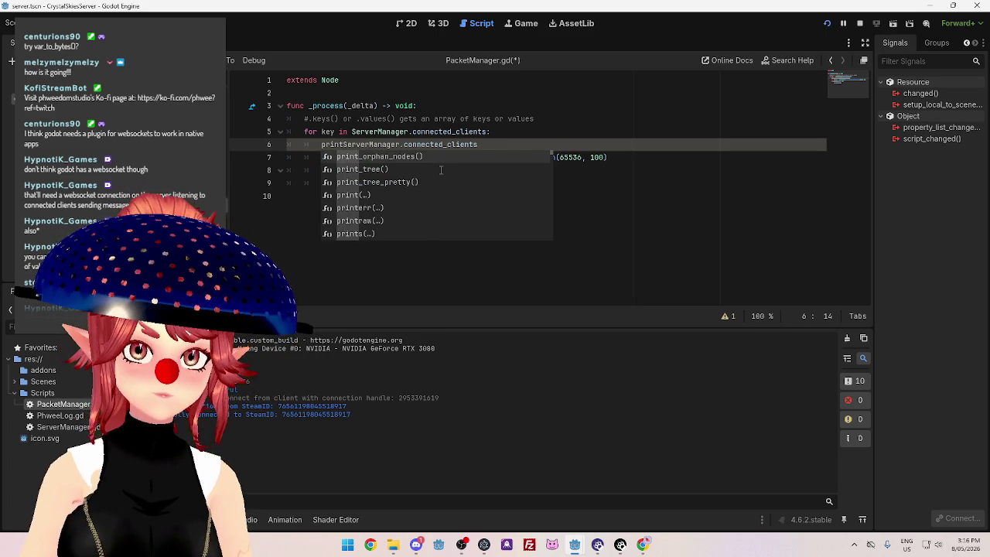
{"action": "type", "text": "("}
{"action": "left_click", "coordinate": [498, 145]}
{"action": "type", "text": ")"}
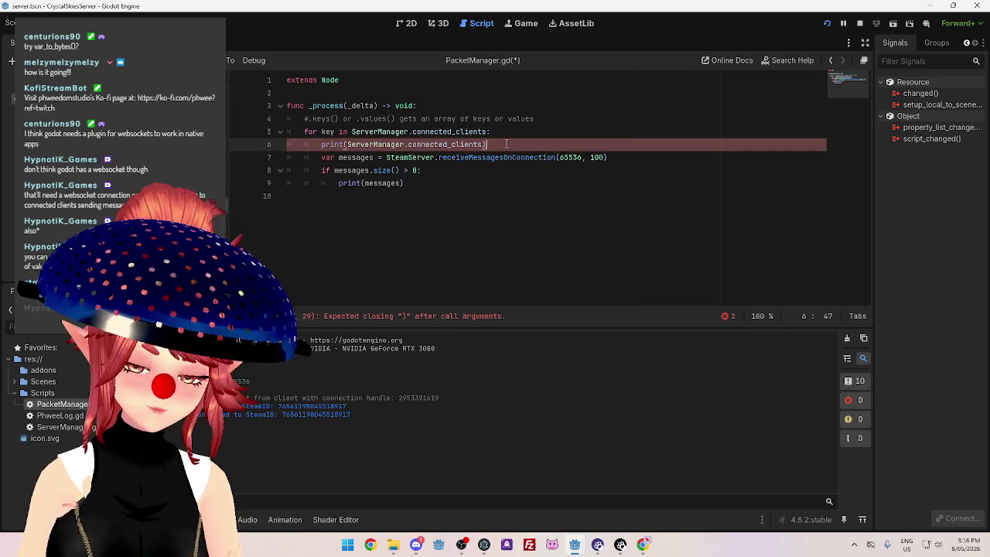
Stop both the server and client games, then relaunch the server project
{"action": "left_click", "coordinate": [859, 24]}
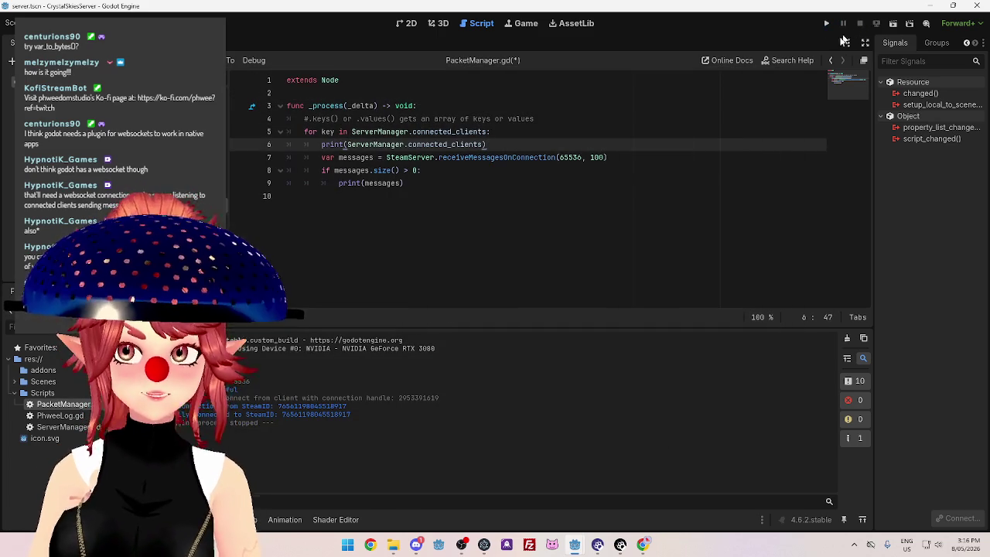
{"action": "mouse_move", "coordinate": [576, 546]}
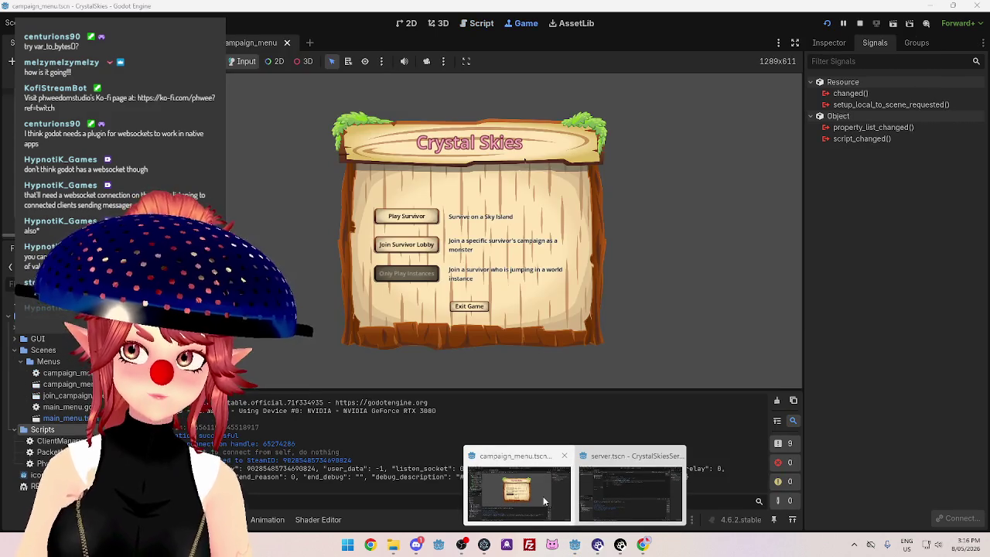
{"action": "left_click", "coordinate": [545, 502]}
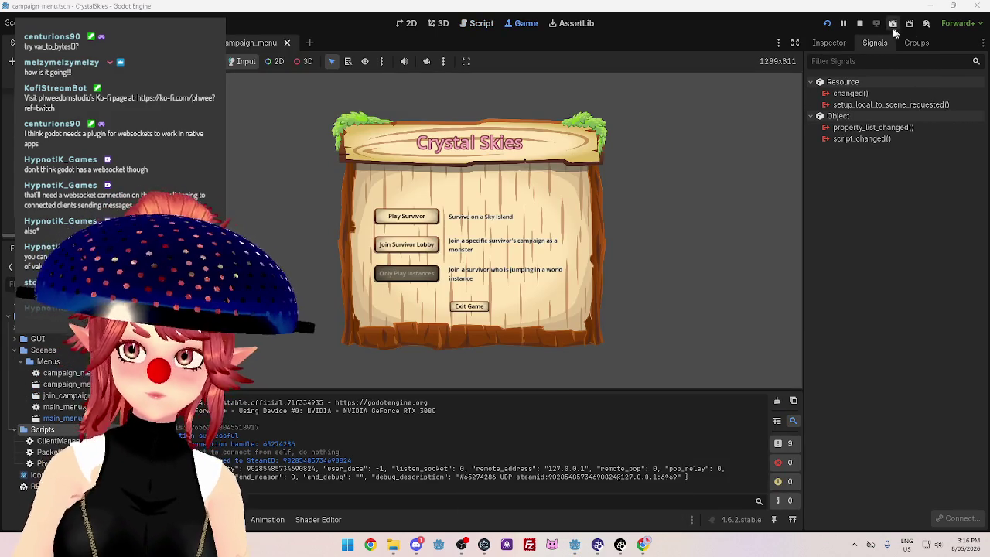
{"action": "left_click", "coordinate": [893, 24]}
{"action": "mouse_move", "coordinate": [577, 546]}
{"action": "left_click", "coordinate": [631, 502]}
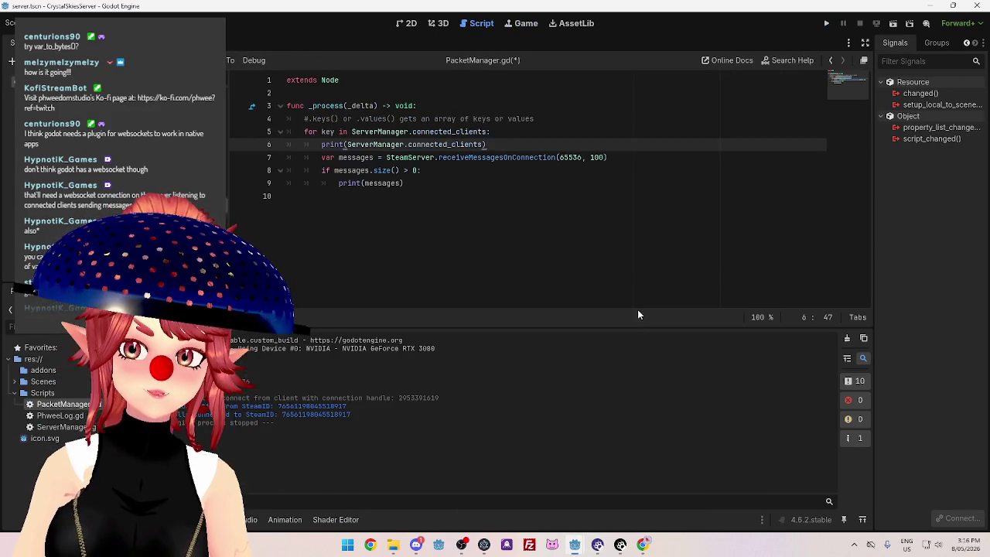
{"action": "left_click", "coordinate": [826, 24]}
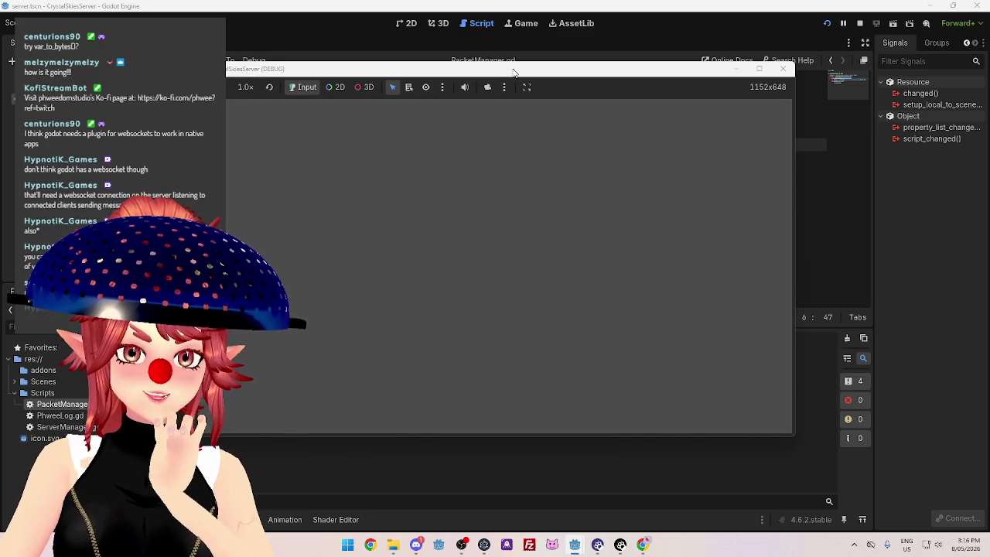
Launch the client game against the server, then stop the server once connected_clients entries print
{"action": "left_click_drag", "start_coordinate": [514, 72], "coordinate": [567, 68]}
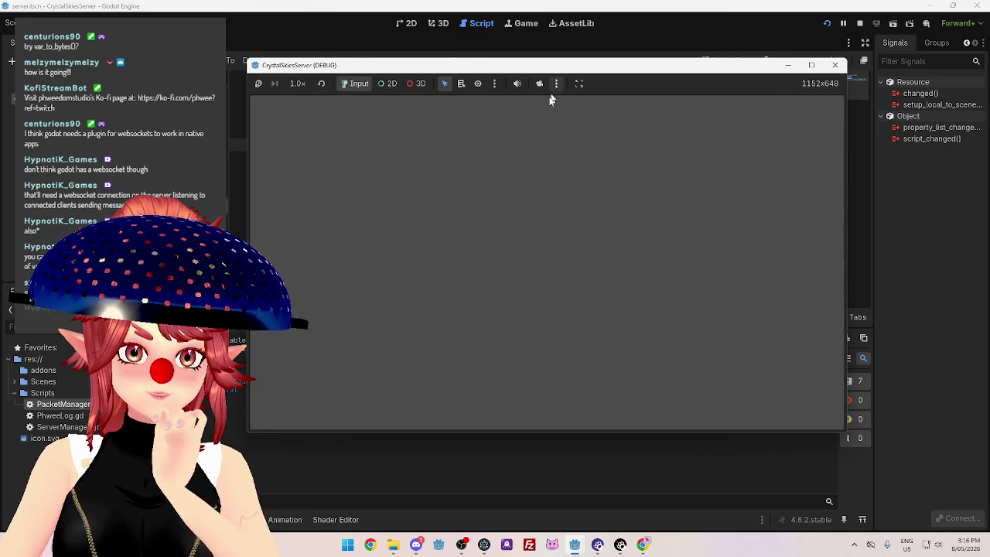
{"action": "mouse_move", "coordinate": [577, 549]}
{"action": "left_click", "coordinate": [469, 485]}
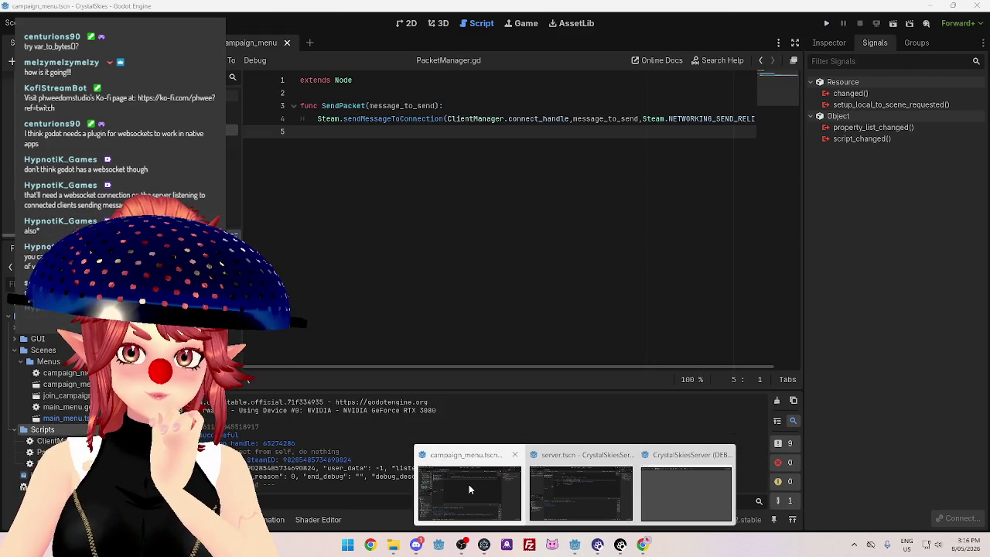
{"action": "left_click", "coordinate": [826, 23]}
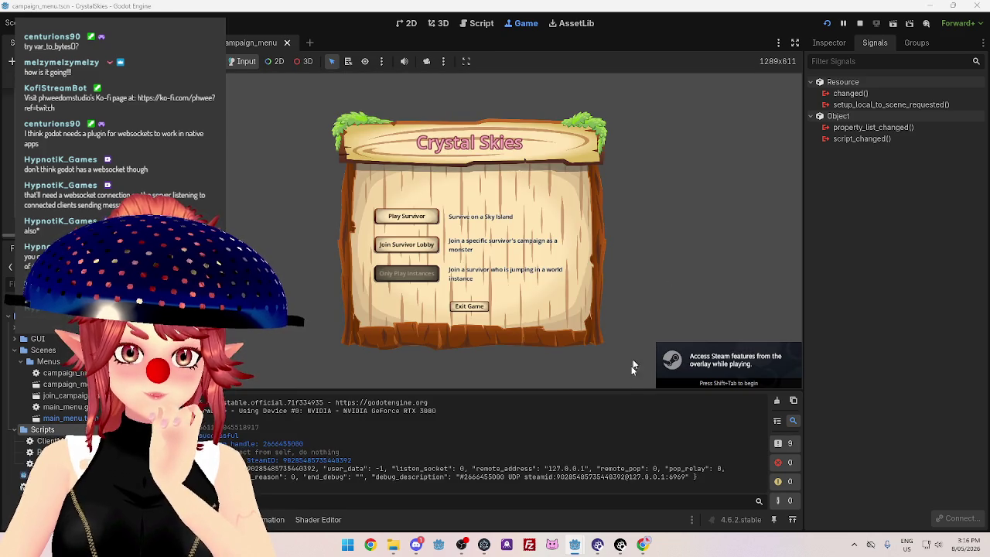
{"action": "mouse_move", "coordinate": [577, 545]}
{"action": "mouse_move", "coordinate": [585, 500]}
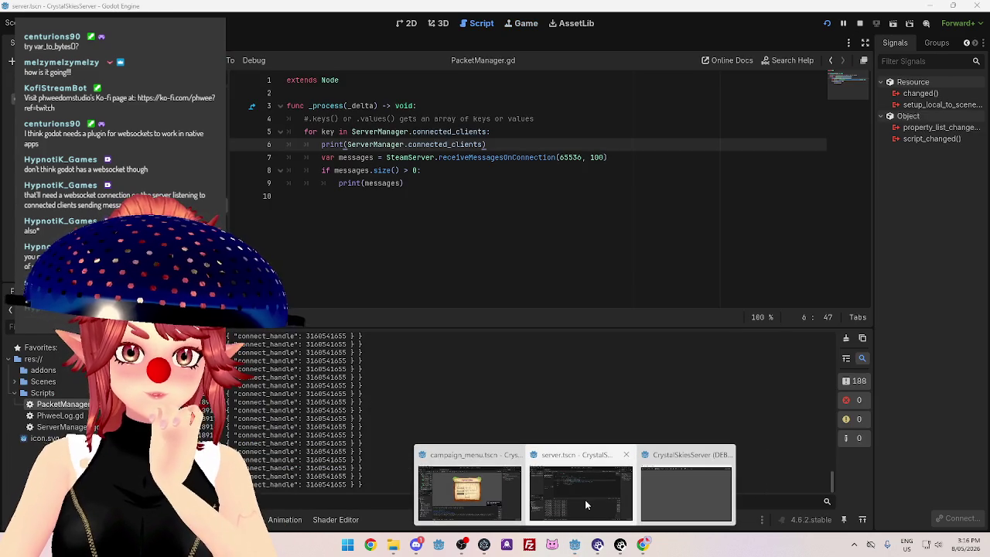
{"action": "left_click", "coordinate": [585, 500]}
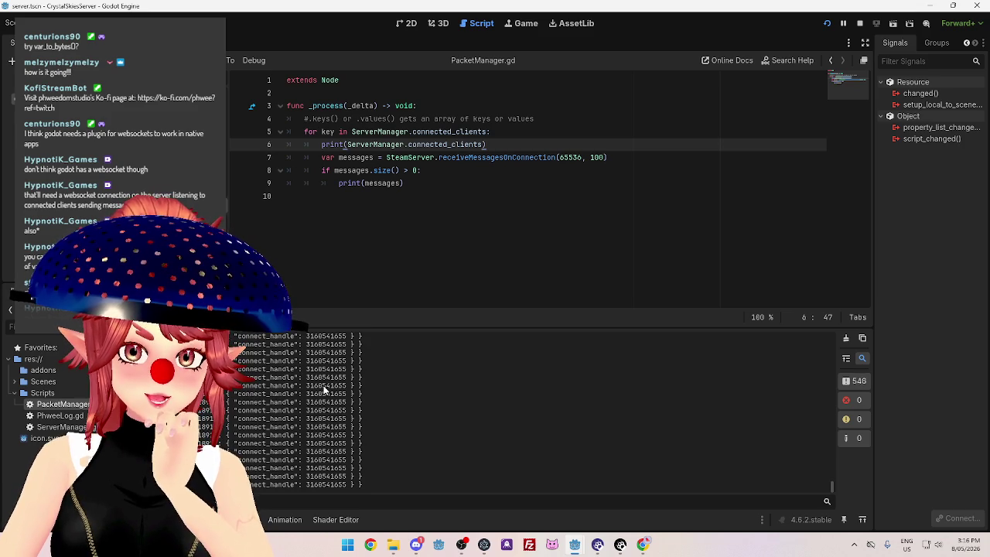
{"action": "left_click", "coordinate": [859, 24]}
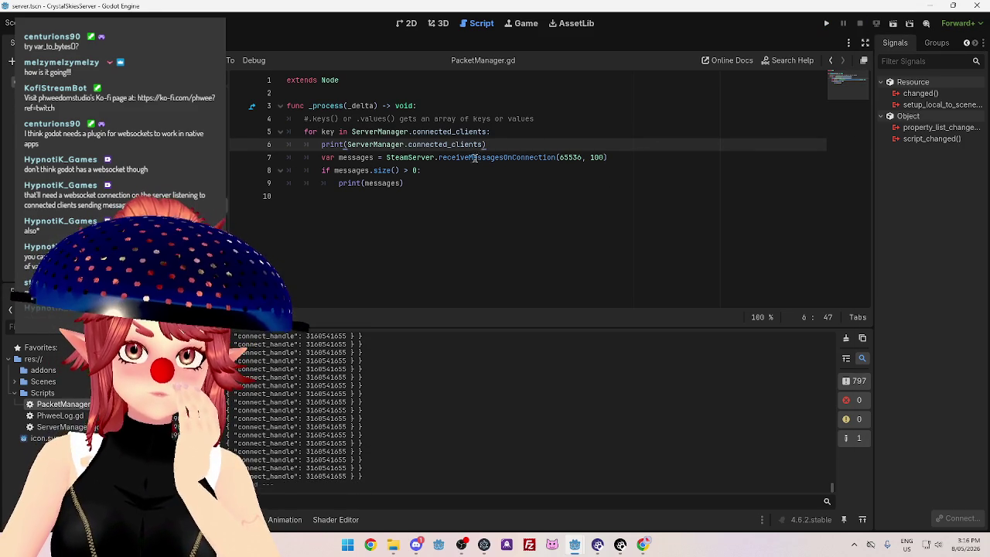
Check receiveMessagesOnConnection's tooltip, then switch to the GodotSteam networking docs in Chrome
{"action": "mouse_move", "coordinate": [478, 157]}
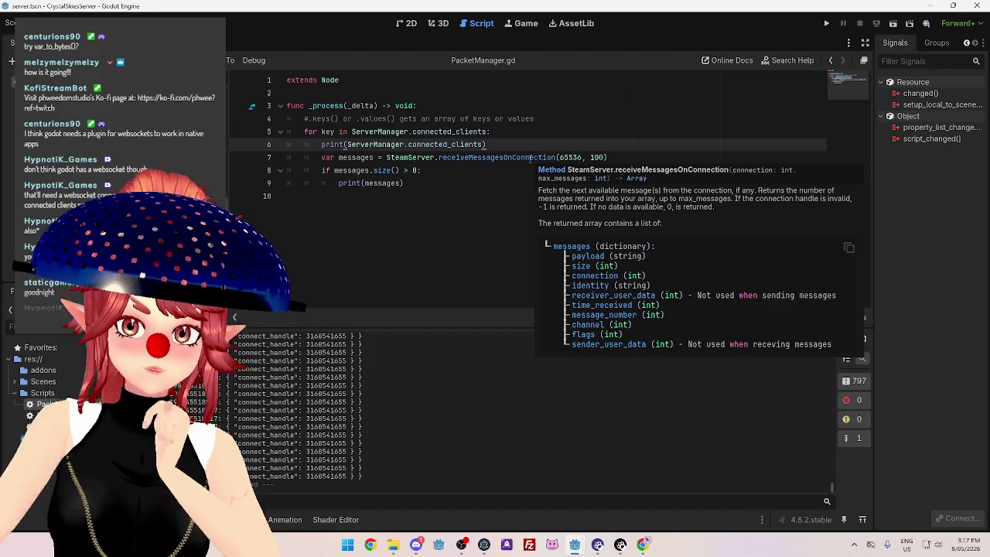
{"action": "left_click", "coordinate": [643, 544]}
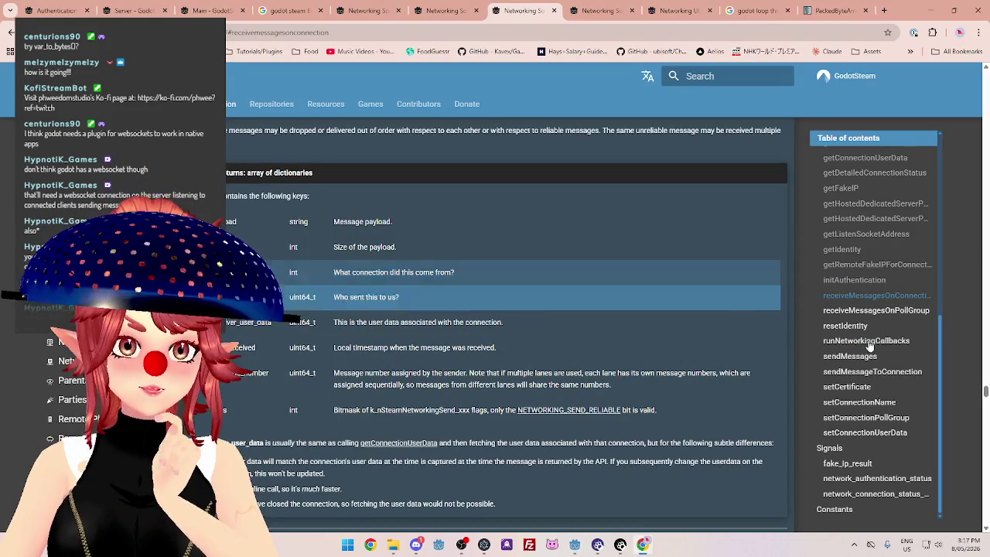
Read the connection_handle parameter of receiveMessagesOnConnection in the GodotSteam docs, then return to the server's PacketManager.gd
{"action": "left_click", "coordinate": [857, 300]}
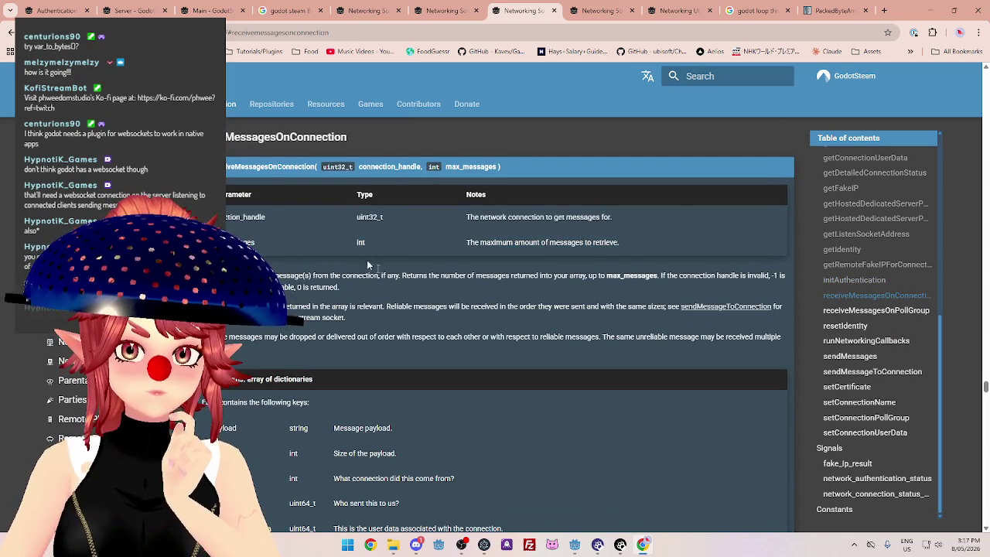
{"action": "left_click_drag", "start_coordinate": [466, 219], "coordinate": [623, 217]}
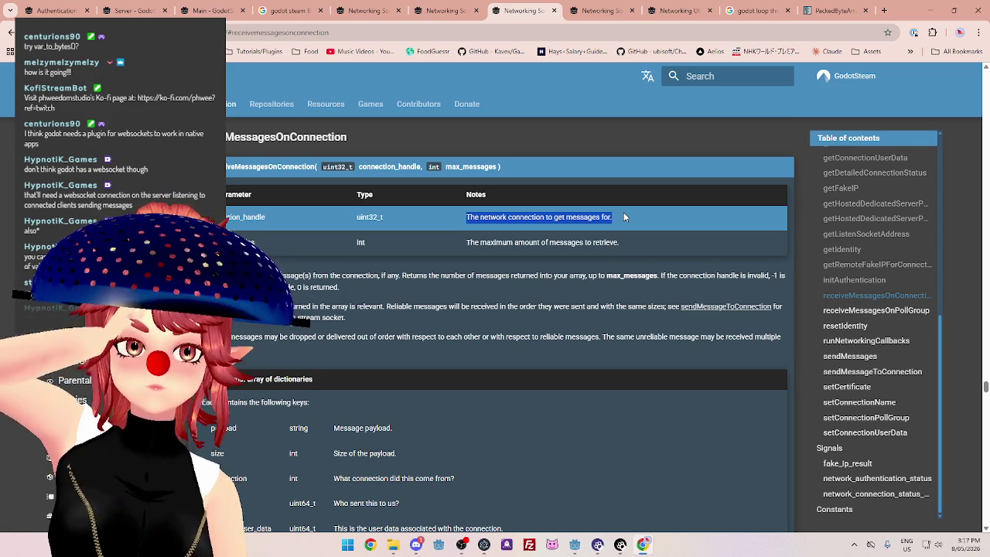
{"action": "left_click", "coordinate": [585, 541]}
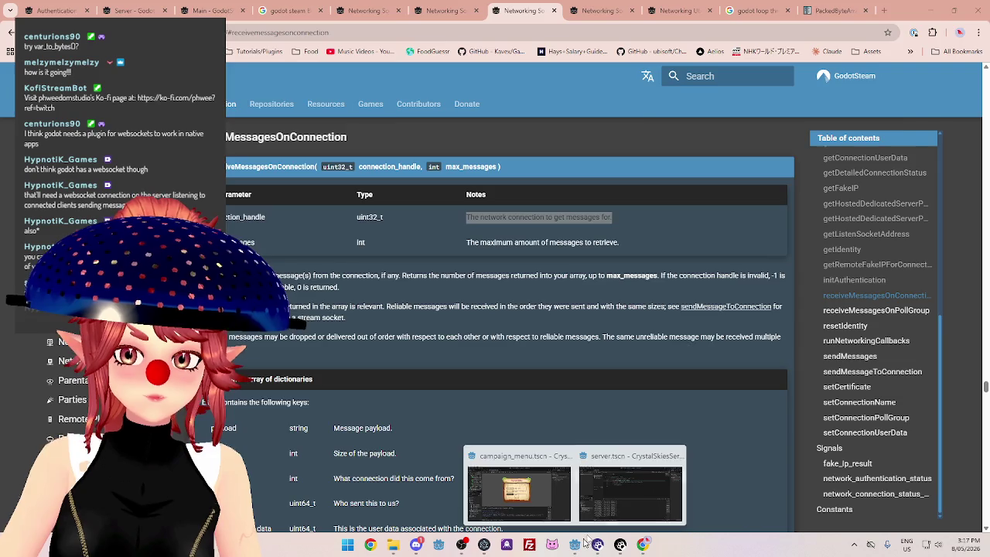
{"action": "left_click", "coordinate": [605, 461]}
{"action": "left_click", "coordinate": [443, 194]}
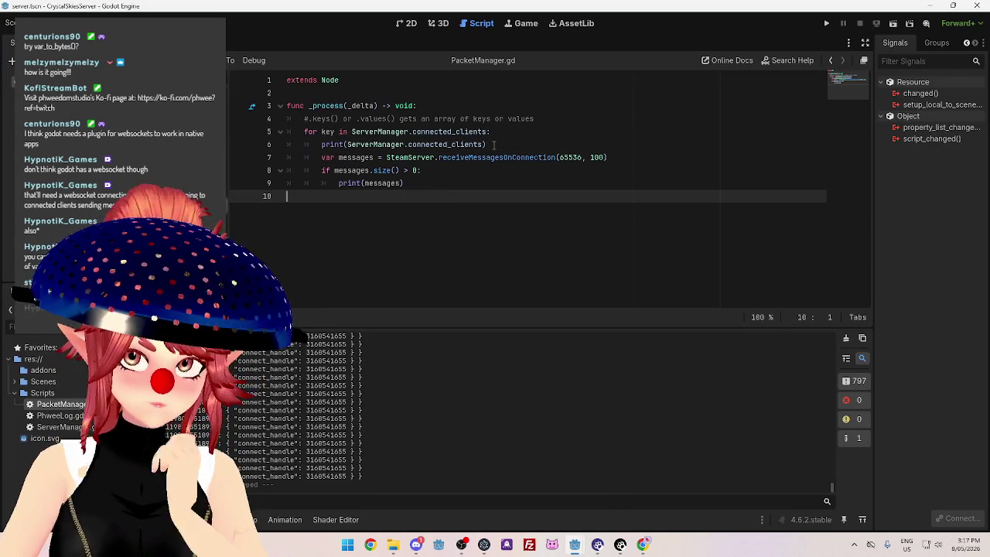
Duplicate the receive-and-print block from lines 7–9 directly below it
{"action": "left_click_drag", "start_coordinate": [493, 145], "coordinate": [320, 145]}
{"action": "left_click", "coordinate": [486, 183]}
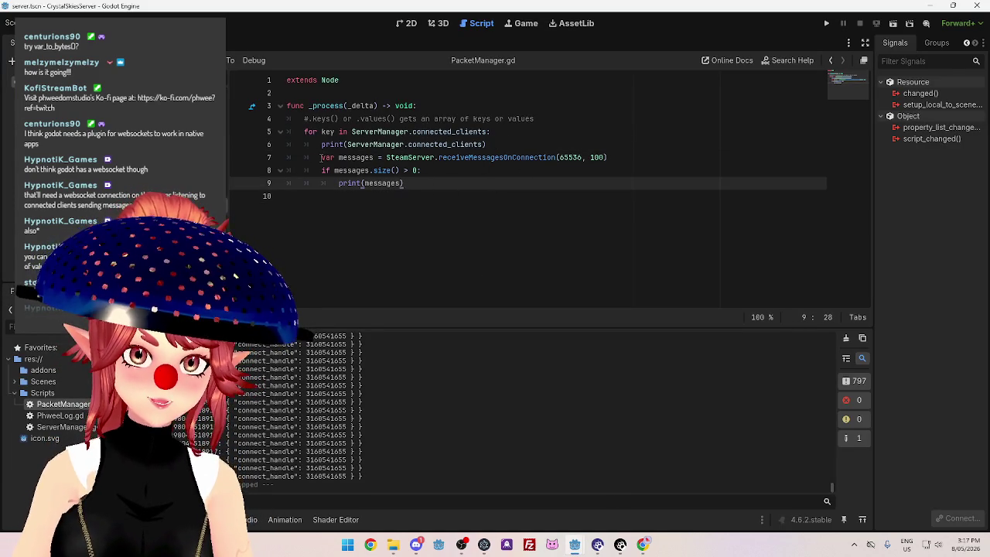
{"action": "left_click_drag", "start_coordinate": [321, 157], "coordinate": [416, 183]}
{"action": "key", "text": "ctrl+c"}
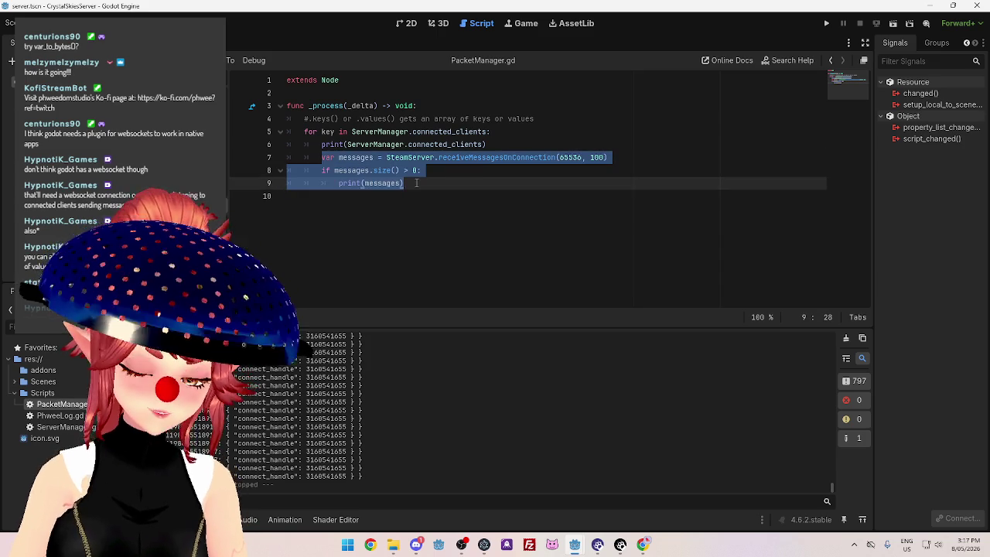
{"action": "left_click", "coordinate": [416, 184]}
{"action": "key", "text": "Return"}
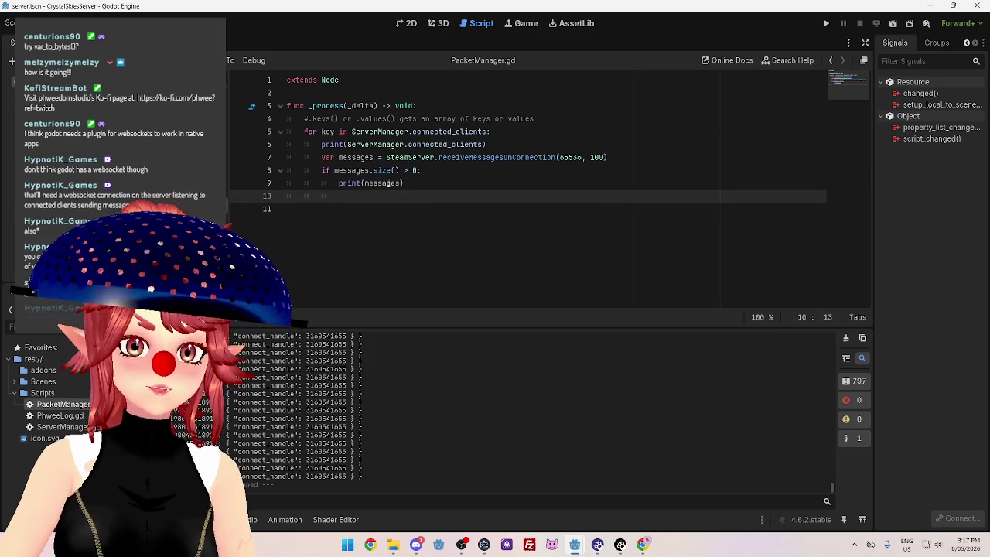
{"action": "key", "text": "ctrl+v"}
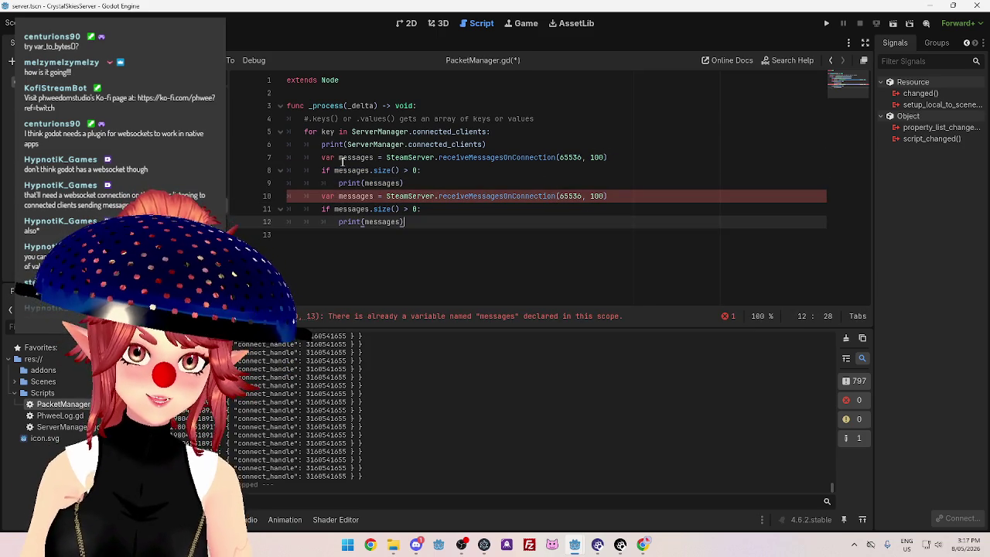
Move the messages variable declaration to script level, below extends Node
{"action": "left_click", "coordinate": [338, 157]}
{"action": "left_click_drag", "start_coordinate": [322, 157], "coordinate": [375, 157]}
{"action": "key", "text": "ctrl+c"}
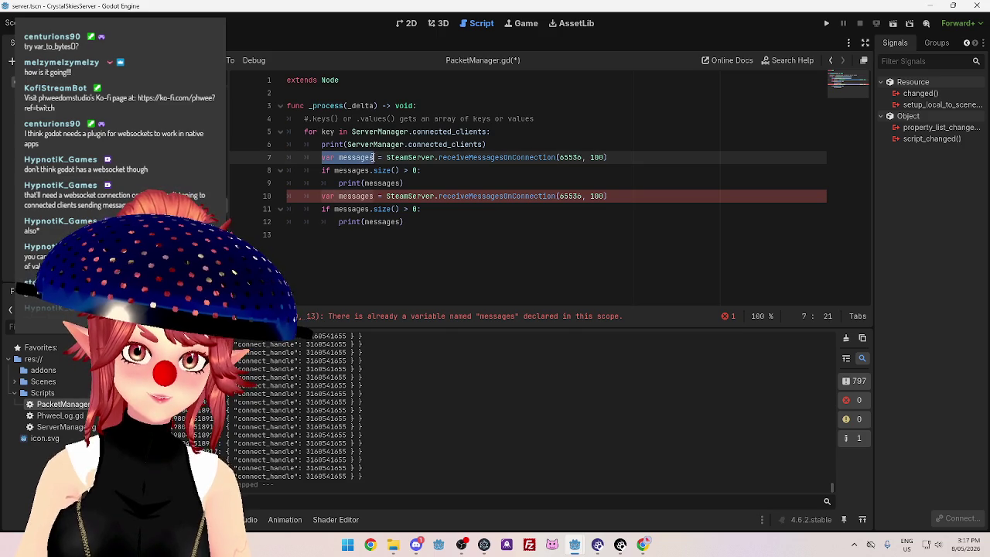
{"action": "left_click", "coordinate": [320, 93]}
{"action": "key", "text": "Return"}
{"action": "key", "text": "Return"}
{"action": "key", "text": "Up"}
{"action": "key", "text": "ctrl+v"}
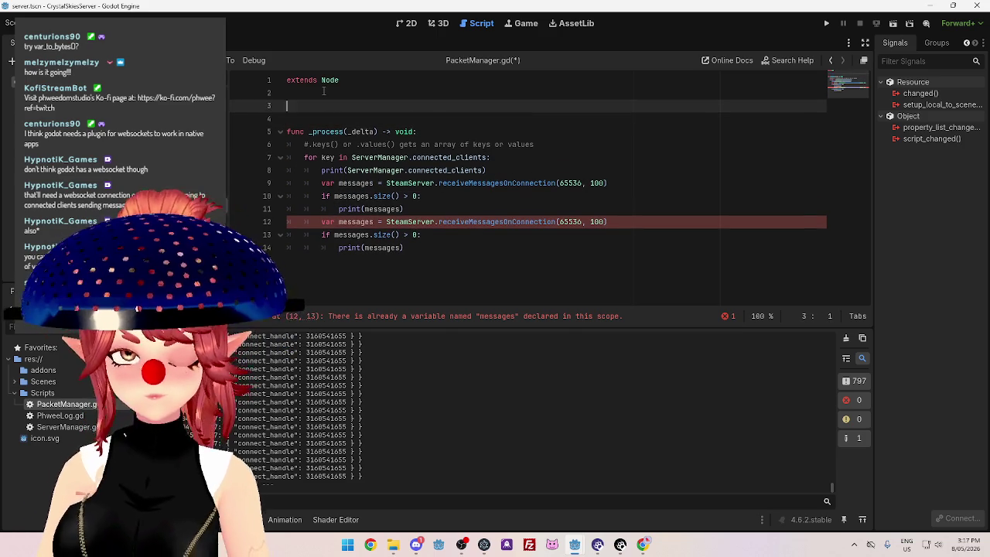
Replace 65536 on line 12 with ServerManager.connected_clients[key]["connect_handle"]
{"action": "double_click", "coordinate": [563, 183]}
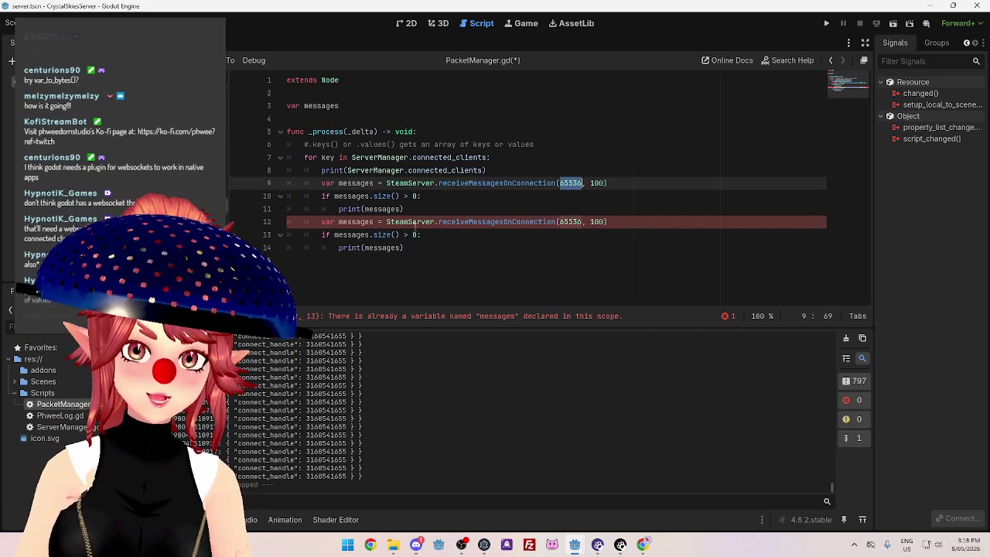
{"action": "left_click_drag", "start_coordinate": [582, 222], "coordinate": [560, 222]}
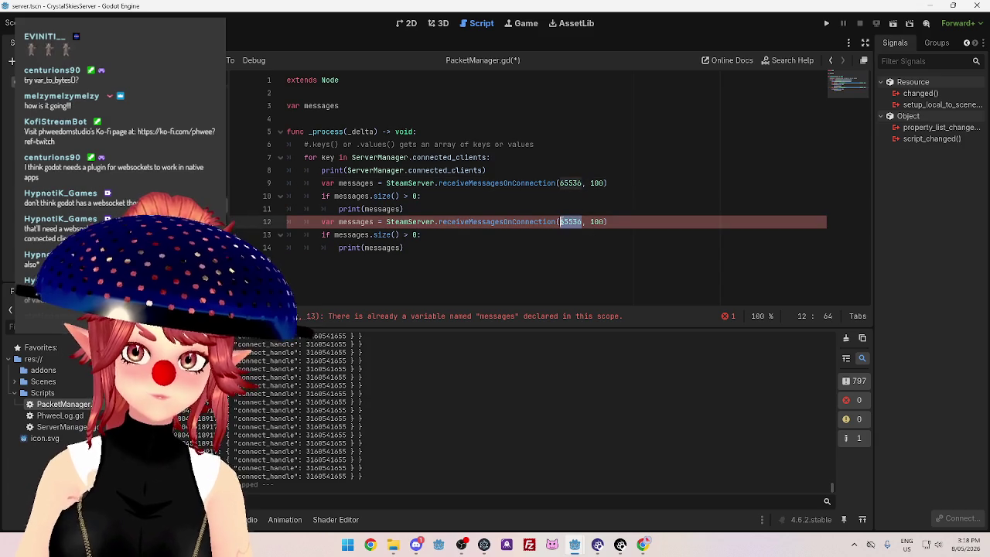
{"action": "type", "text": "Server"}
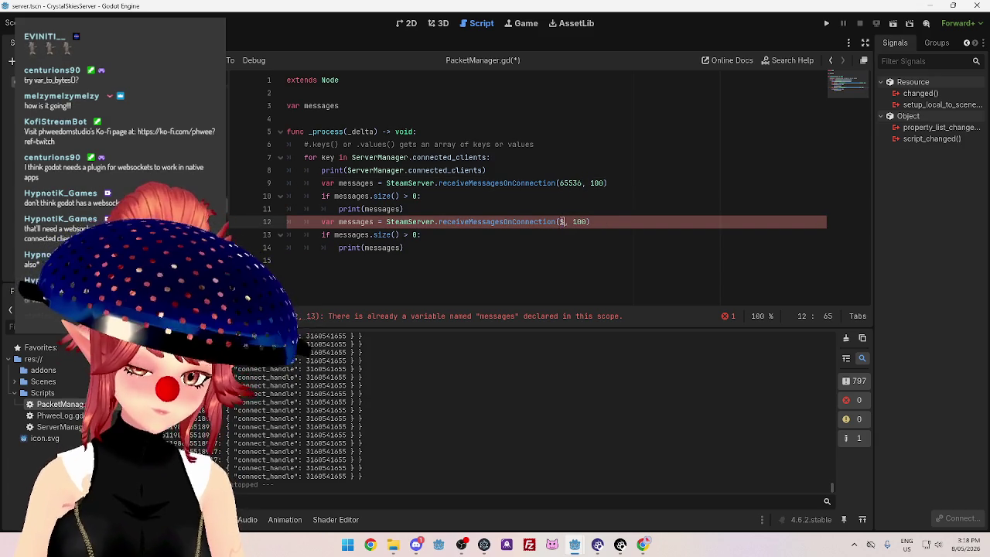
{"action": "key", "text": "Return"}
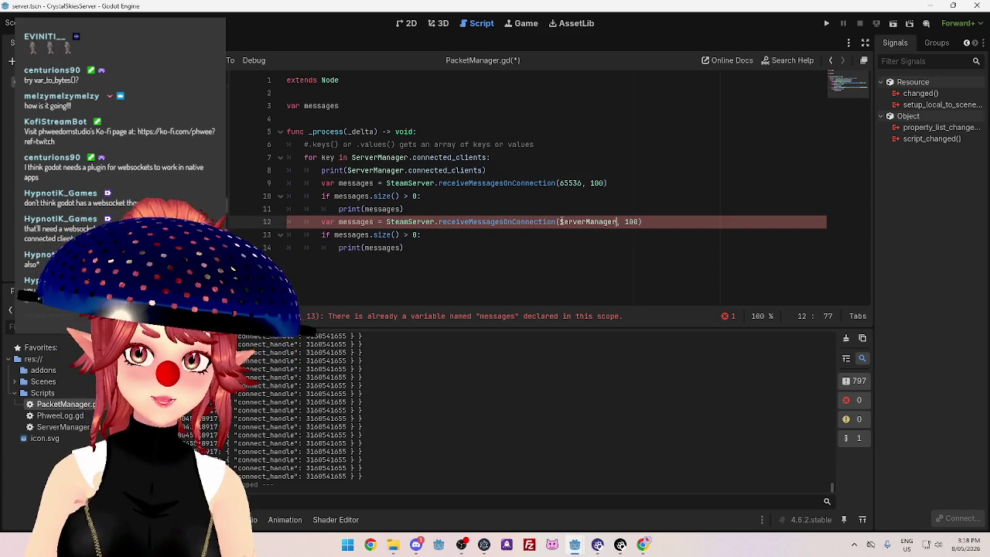
{"action": "type", "text": ".conn"}
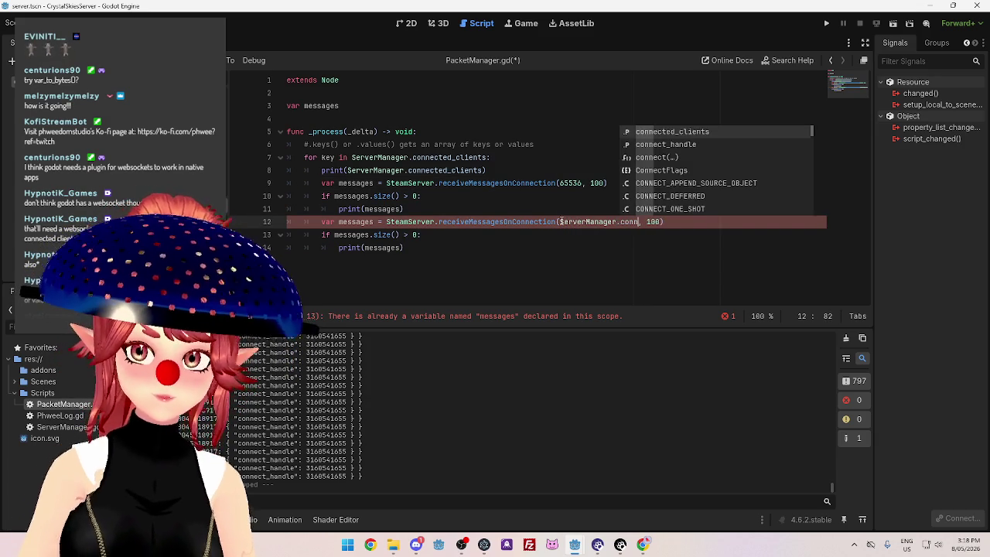
{"action": "key", "text": "Return"}
{"action": "type", "text": "[kj"}
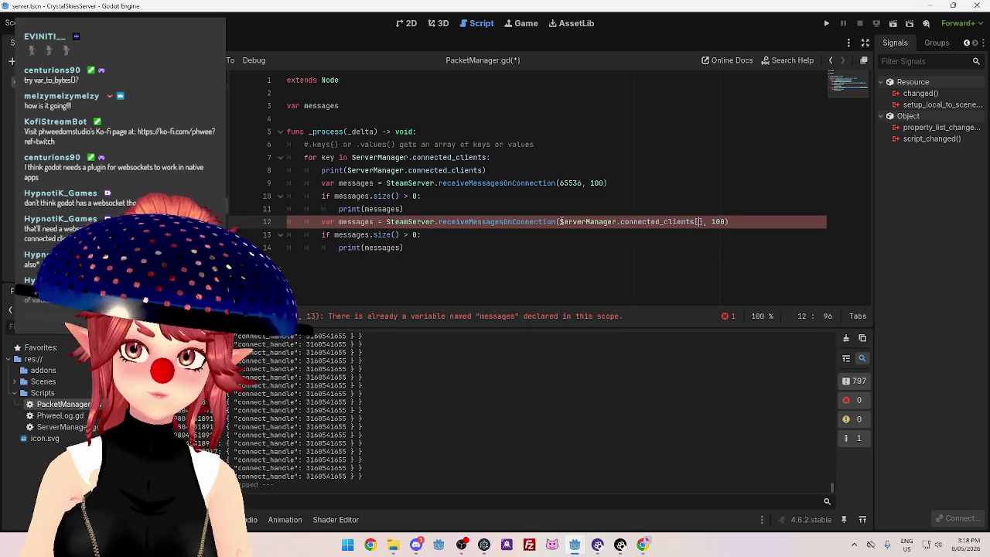
{"action": "key", "text": "BackSpace"}
{"action": "type", "text": "ey][\""}
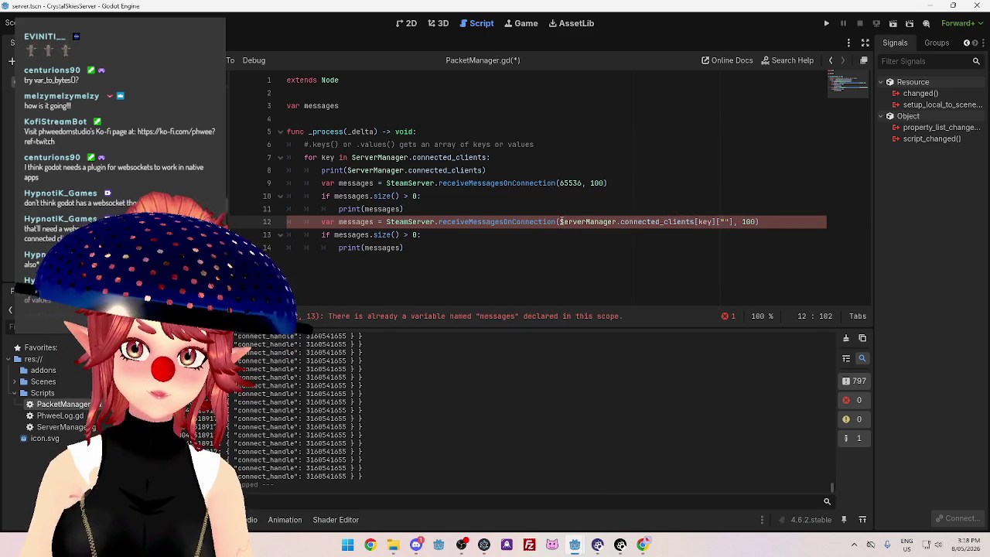
{"action": "type", "text": "connect_ha"}
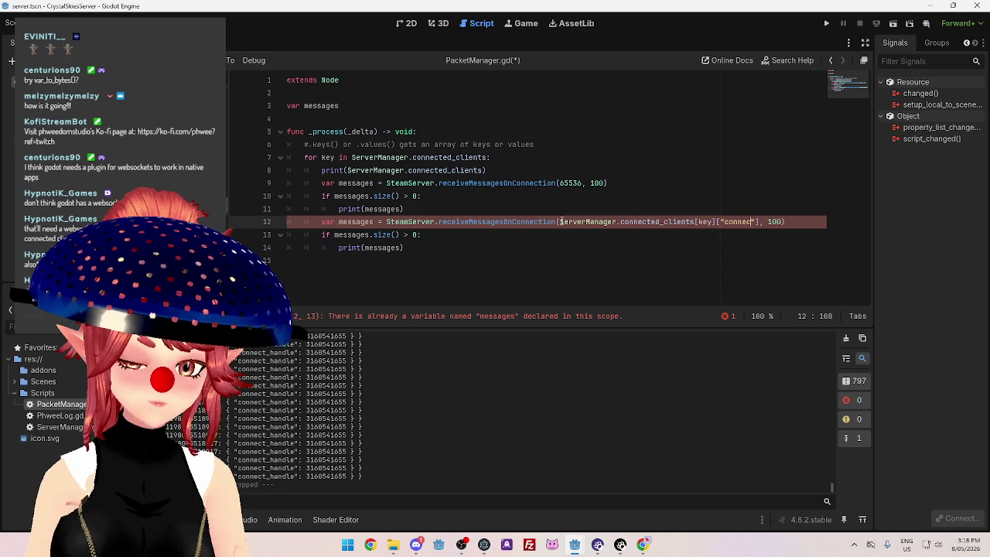
{"action": "type", "text": "ndle"}
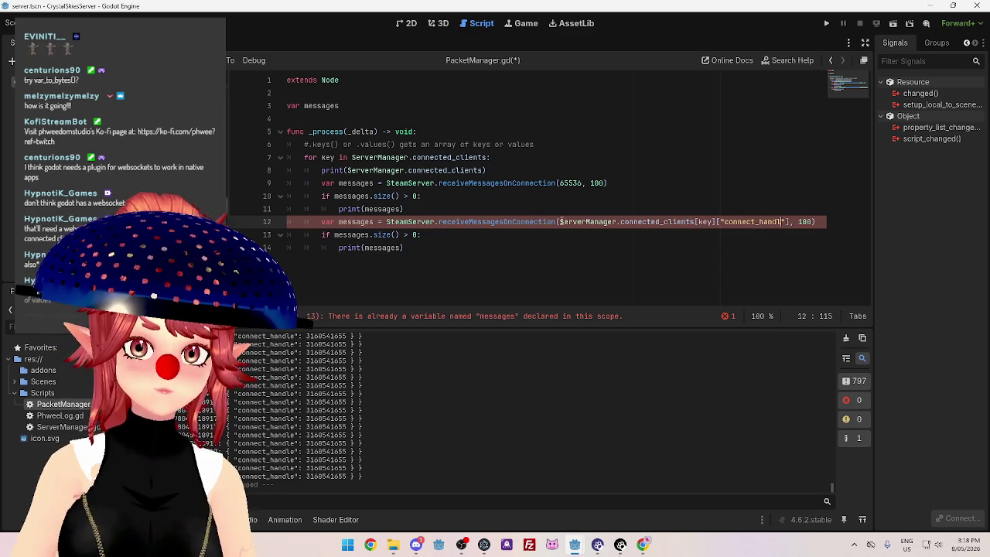
Remove 'var' from lines 9 and 12 and add a blank line between the two blocks
{"action": "left_click", "coordinate": [447, 235]}
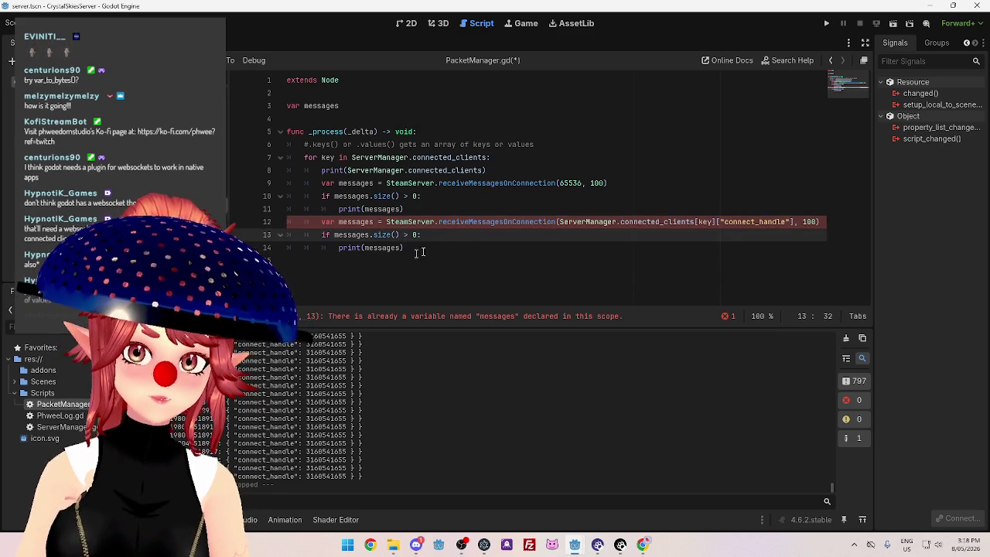
{"action": "left_click", "coordinate": [422, 253]}
{"action": "left_click", "coordinate": [337, 224]}
{"action": "key", "text": "BackSpace"}
{"action": "key", "text": "BackSpace"}
{"action": "key", "text": "BackSpace"}
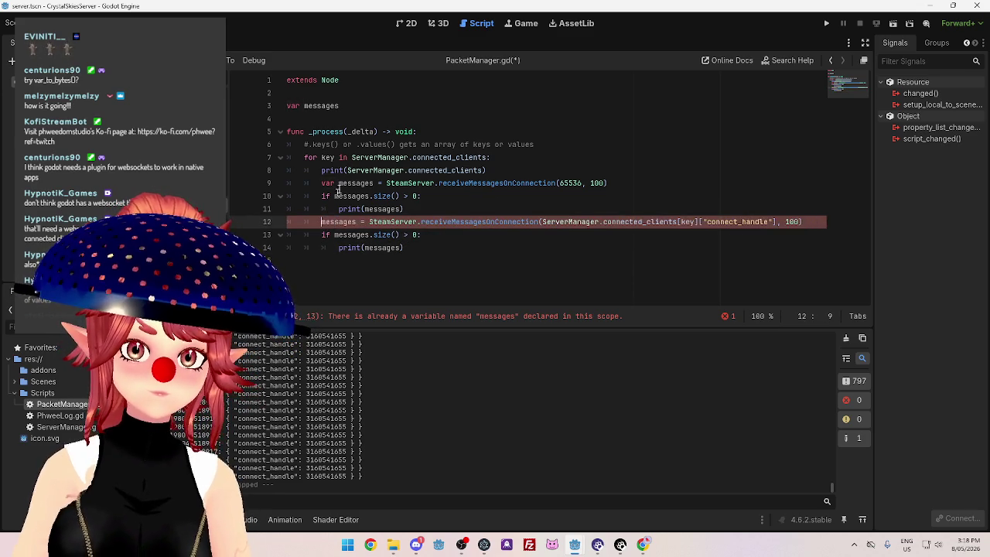
{"action": "double_click", "coordinate": [328, 183]}
{"action": "key", "text": "BackSpace"}
{"action": "key", "text": "Delete"}
{"action": "left_click", "coordinate": [467, 251]}
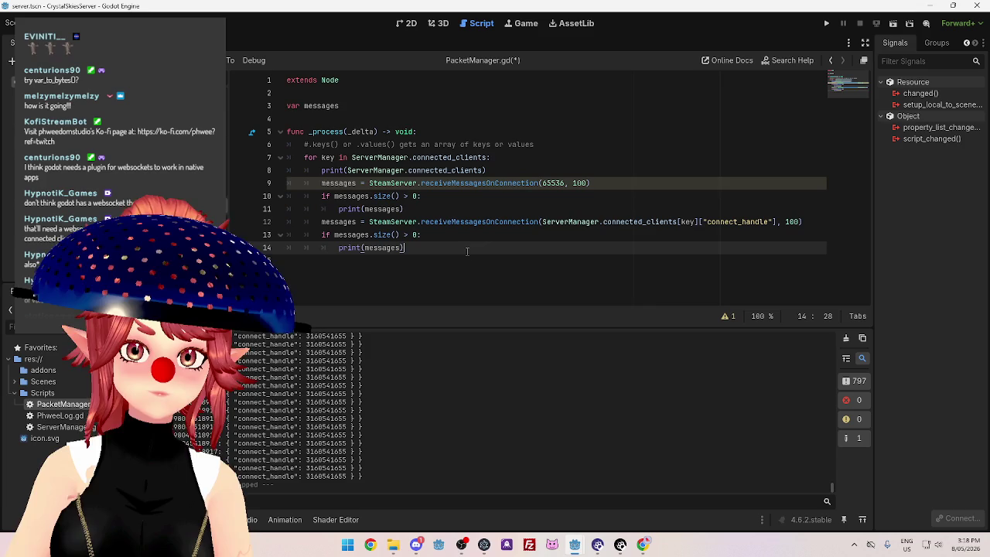
{"action": "left_click", "coordinate": [464, 210]}
{"action": "key", "text": "Return"}
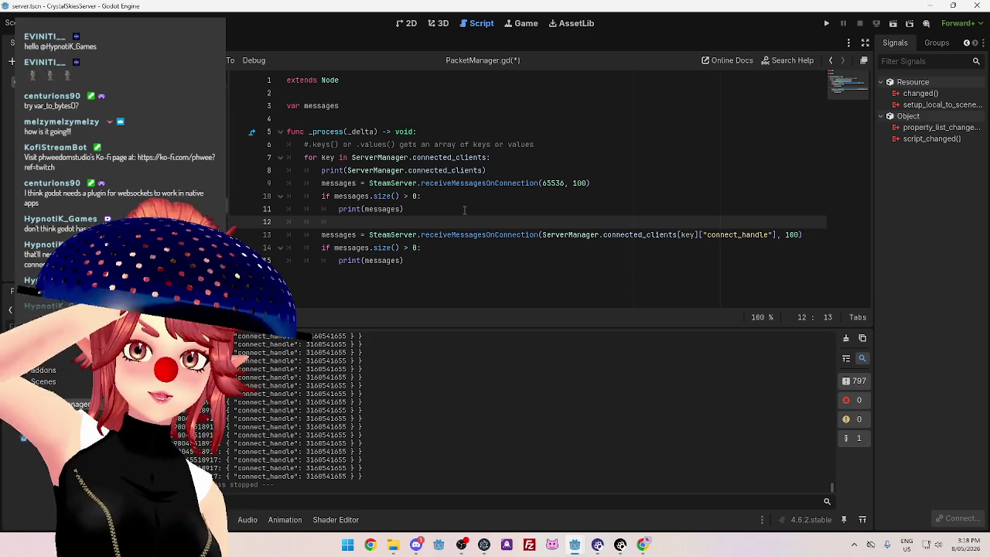
Paste a third copy of the receive-and-print block below lines 13–15
{"action": "left_click", "coordinate": [442, 261]}
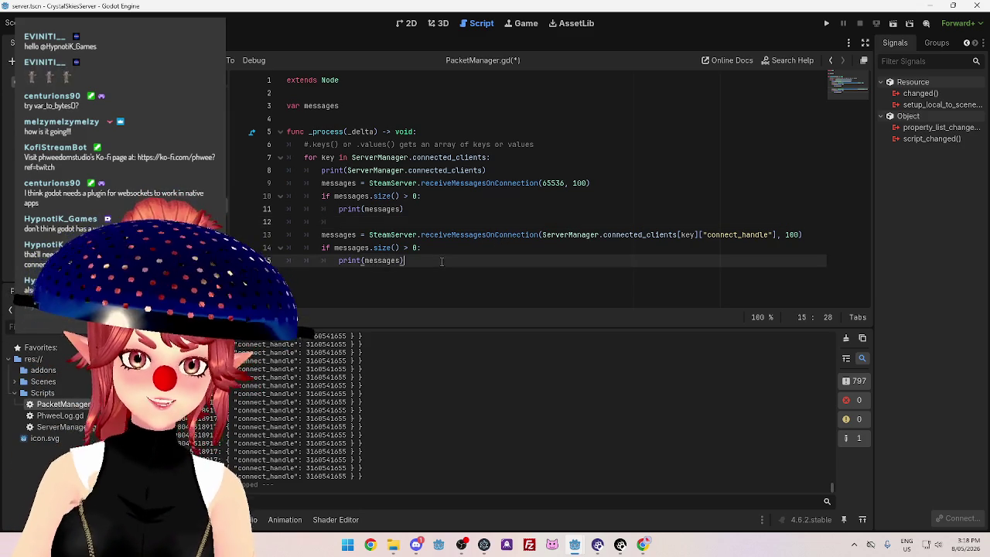
{"action": "mouse_move", "coordinate": [321, 235]}
{"action": "left_mouse_down"}
{"action": "mouse_move", "coordinate": [362, 235]}
{"action": "mouse_move", "coordinate": [414, 257]}
{"action": "left_mouse_up"}
{"action": "key", "text": "ctrl+c"}
{"action": "left_click", "coordinate": [414, 260]}
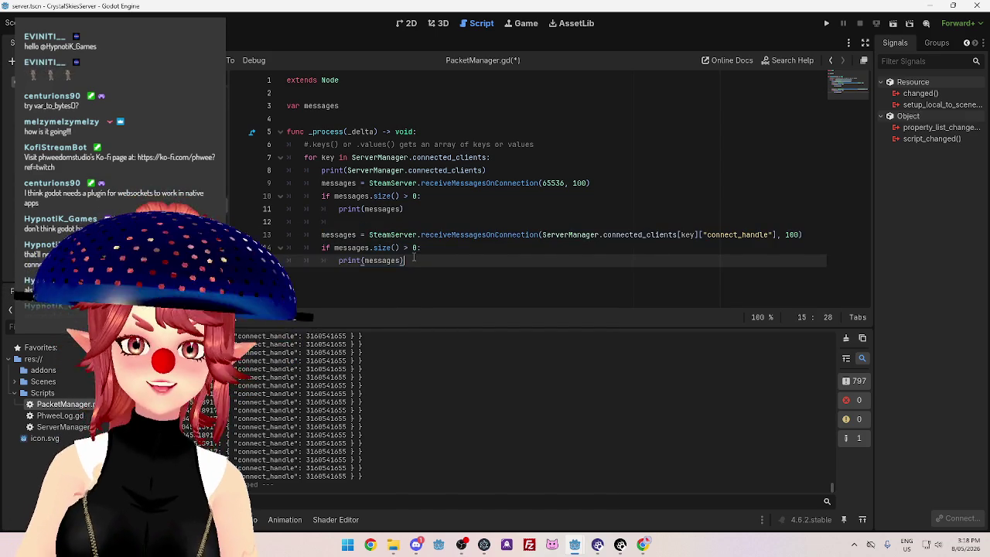
{"action": "key", "text": "Return"}
{"action": "key", "text": "Return"}
{"action": "key", "text": "ctrl+v"}
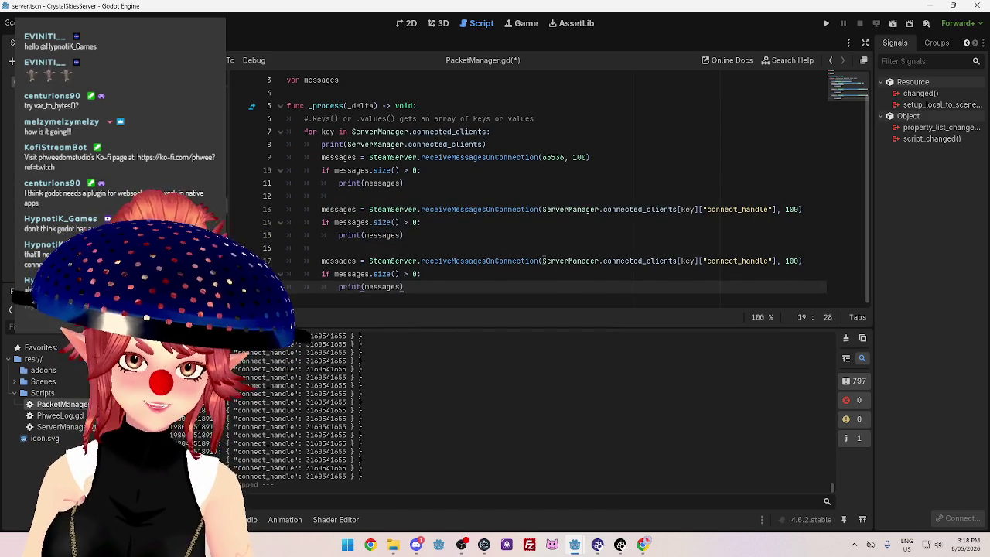
Change the third block's argument on line 17 to ServerManager.connect_handle
{"action": "left_click_drag", "start_coordinate": [604, 261], "coordinate": [777, 261]}
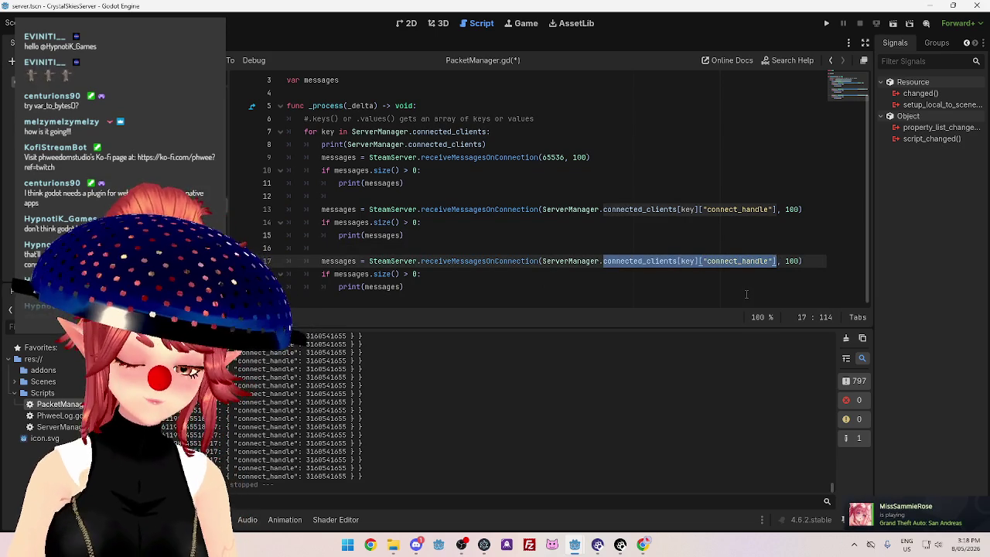
{"action": "key", "text": "BackSpace"}
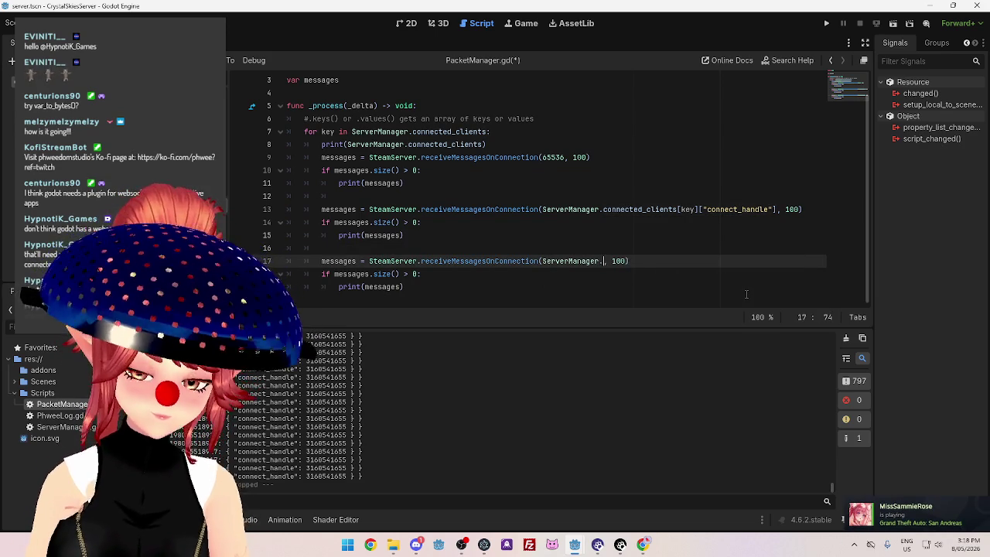
{"action": "key", "text": "ctrl+space"}
{"action": "key", "text": "Down"}
{"action": "key", "text": "Down"}
{"action": "key", "text": "Down"}
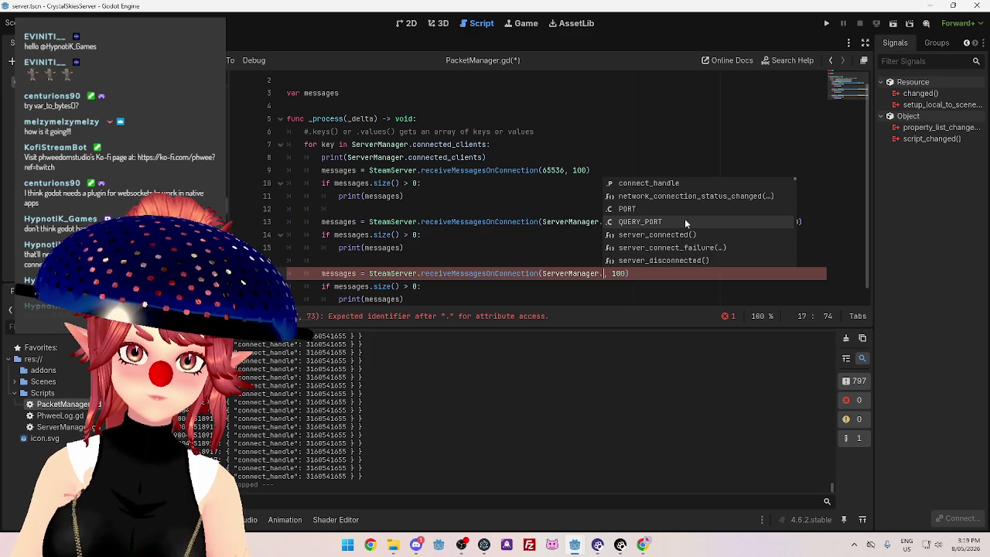
{"action": "key", "text": "Down"}
{"action": "key", "text": "Down"}
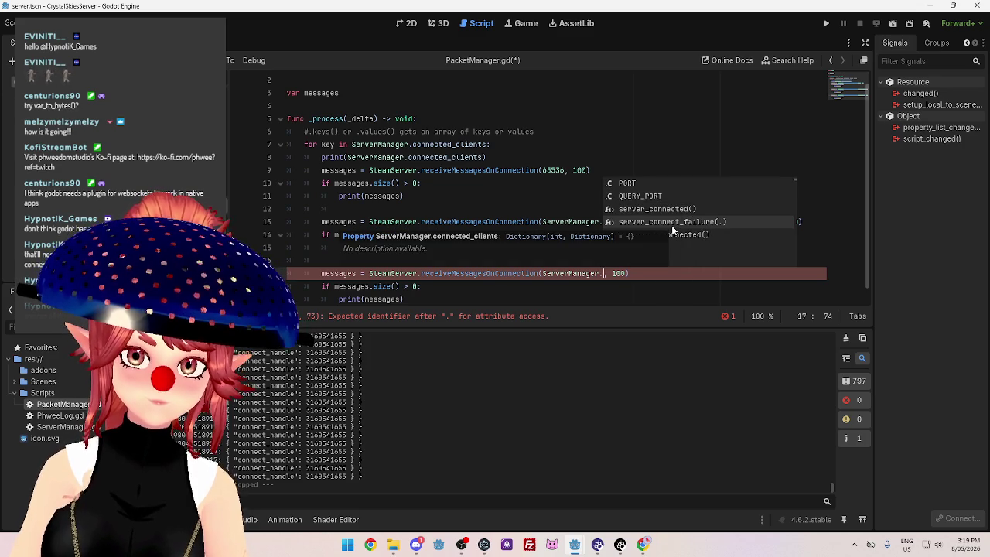
{"action": "type", "text": "conn"}
{"action": "left_click", "coordinate": [654, 196]}
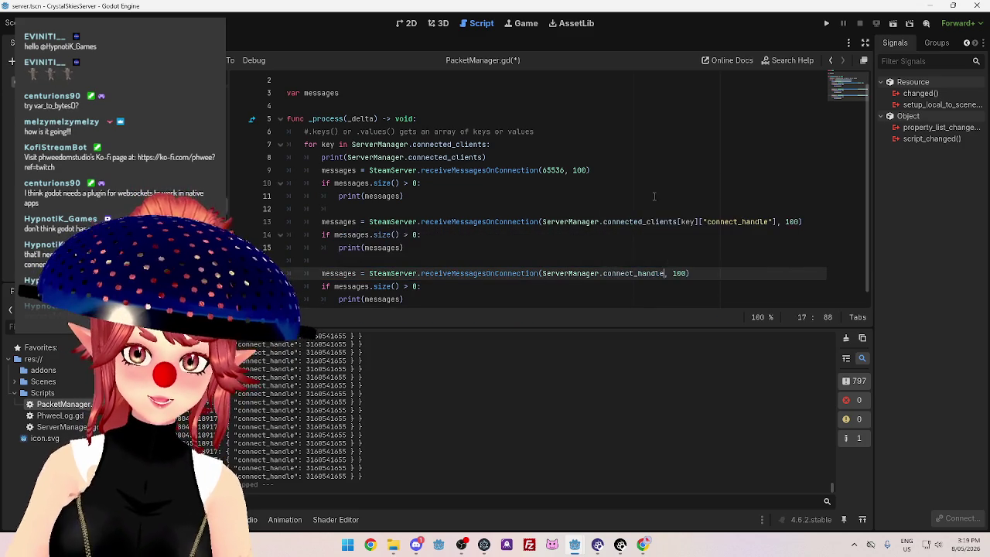
{"action": "scroll", "coordinate": [633, 230], "scroll_direction": "down", "scroll_amount": 1}
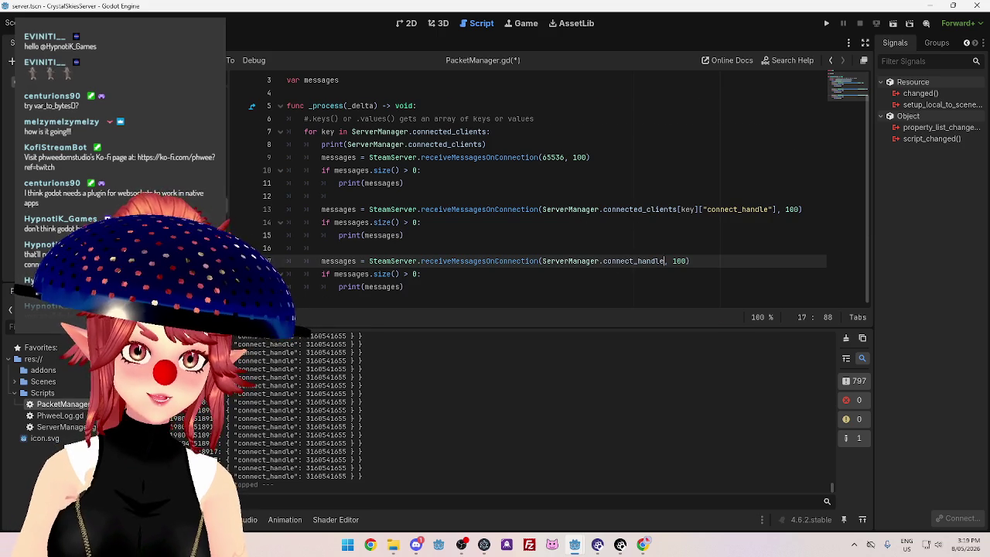
{"action": "scroll", "coordinate": [540, 193], "scroll_direction": "up", "scroll_amount": 1}
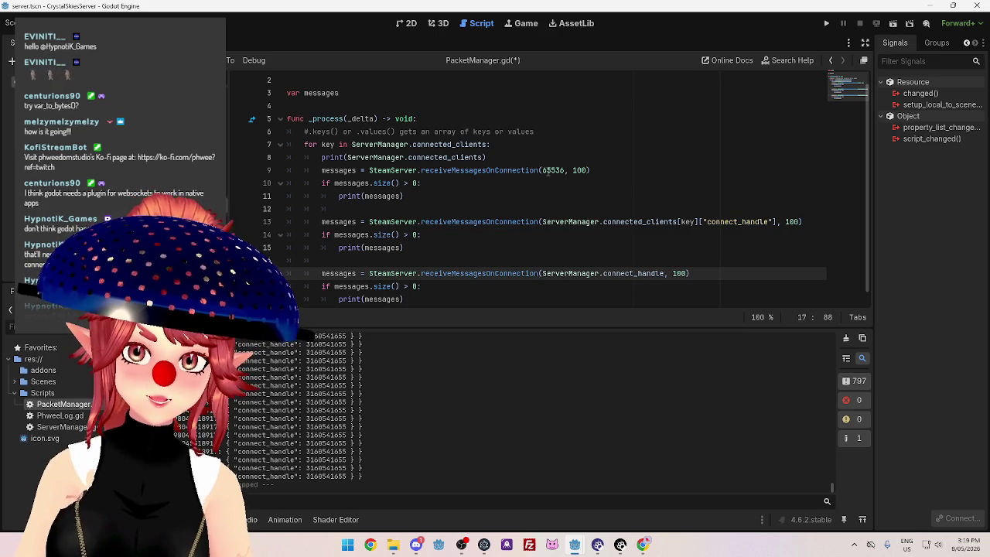
Start replacing line 9's 65536 argument with ServerManager.ste… and check ServerManager.gd
{"action": "double_click", "coordinate": [547, 171]}
{"action": "type", "text": "Server"}
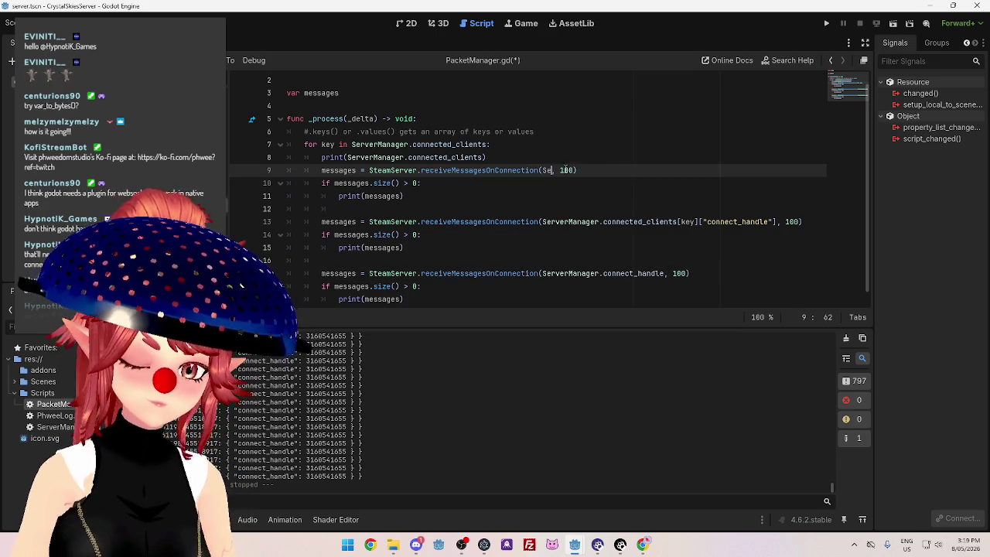
{"action": "key", "text": "Return"}
{"action": "type", "text": ".stea"}
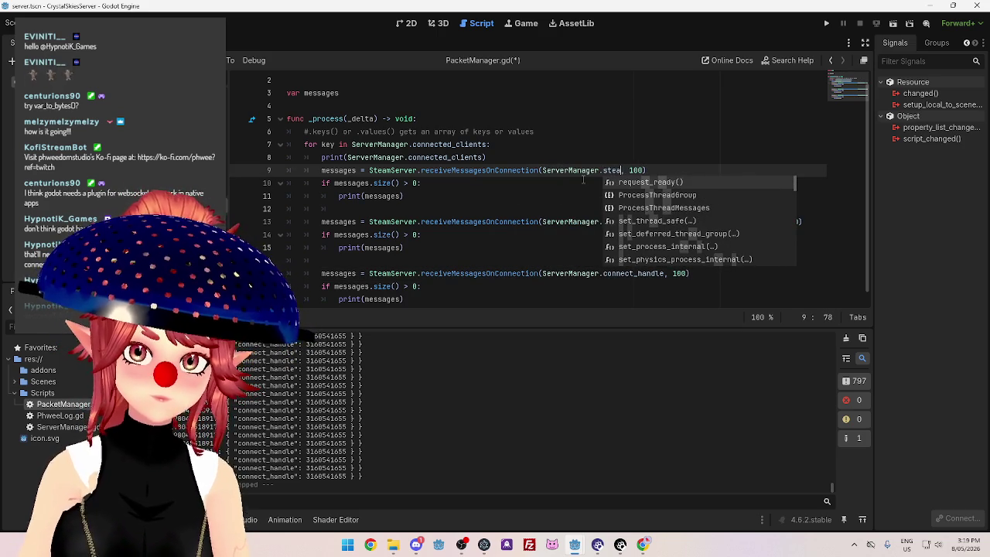
{"action": "type", "text": "m"}
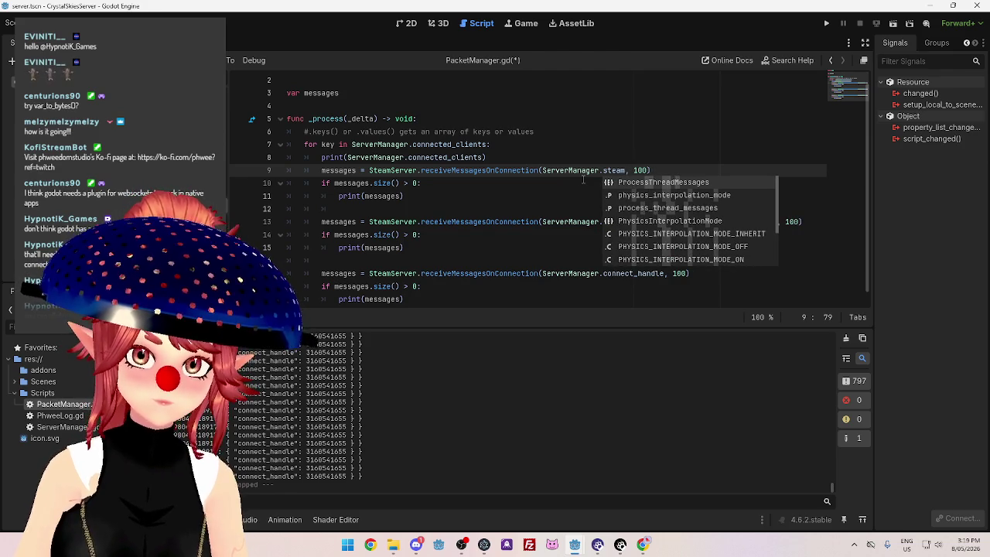
{"action": "key", "text": "BackSpace"}
{"action": "key", "text": "BackSpace"}
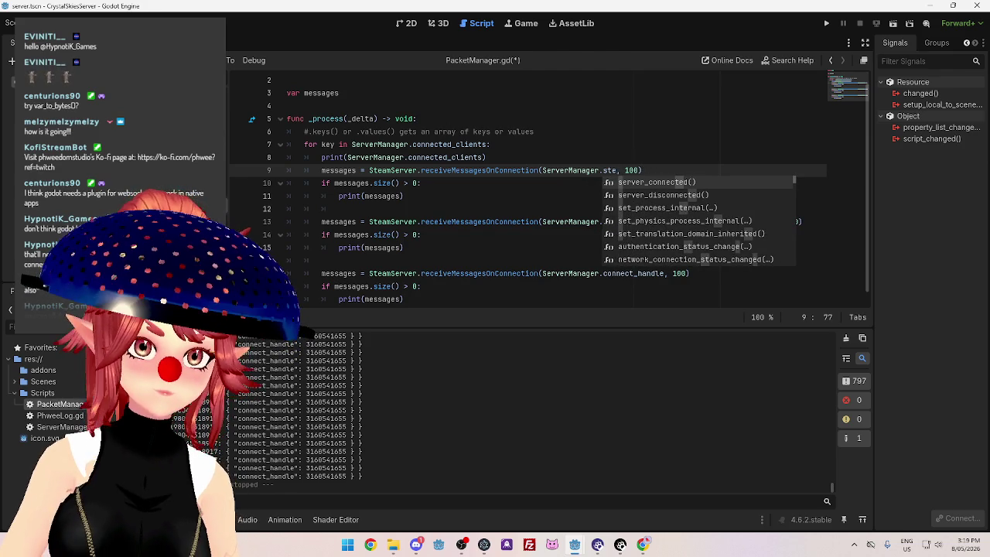
{"action": "key", "text": "ctrl+shift+period"}
{"action": "key", "text": "ctrl+shift+period"}
{"action": "scroll", "coordinate": [457, 235], "scroll_direction": "up", "scroll_amount": 15}
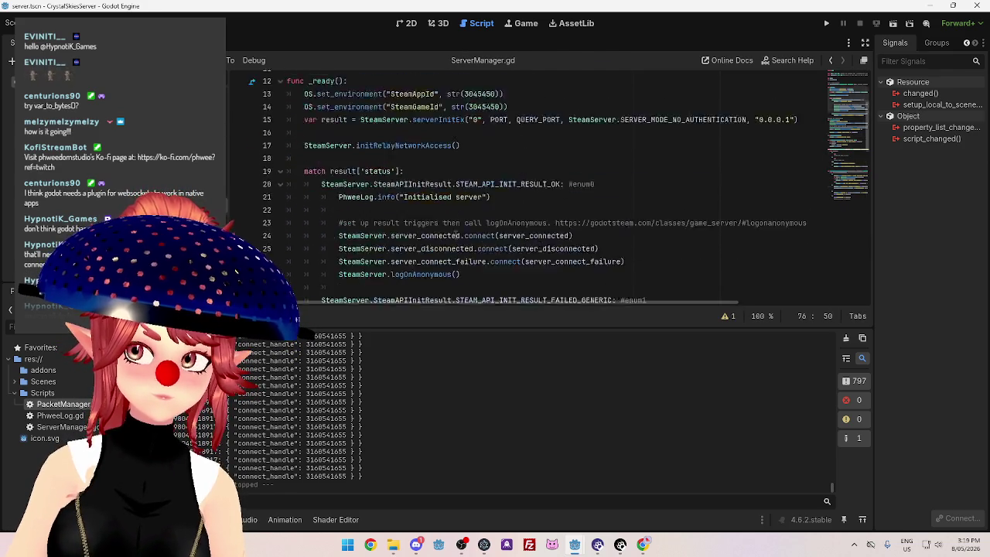
{"action": "scroll", "coordinate": [457, 235], "scroll_direction": "up", "scroll_amount": 4}
{"action": "scroll", "coordinate": [345, 165], "scroll_direction": "down", "scroll_amount": 3}
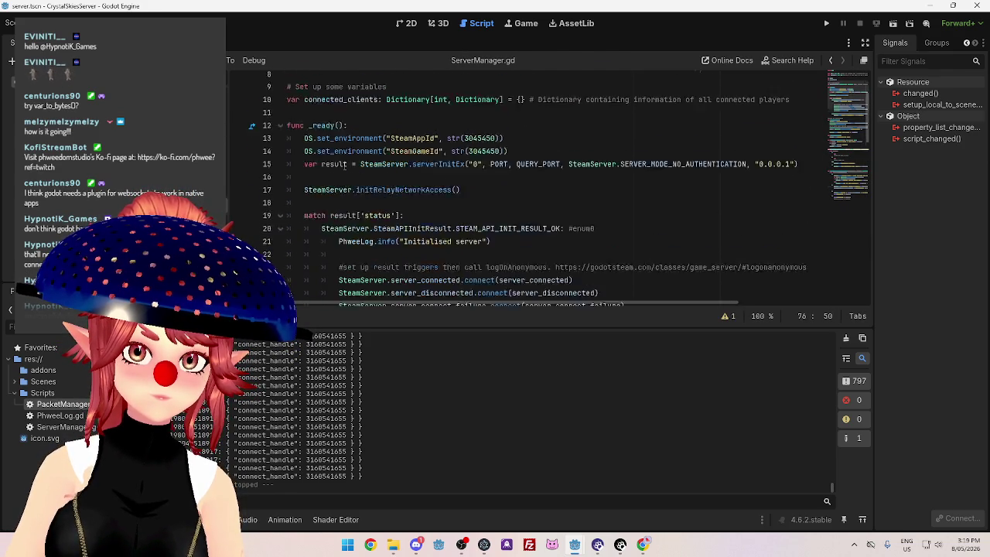
{"action": "scroll", "coordinate": [345, 164], "scroll_direction": "down", "scroll_amount": 5}
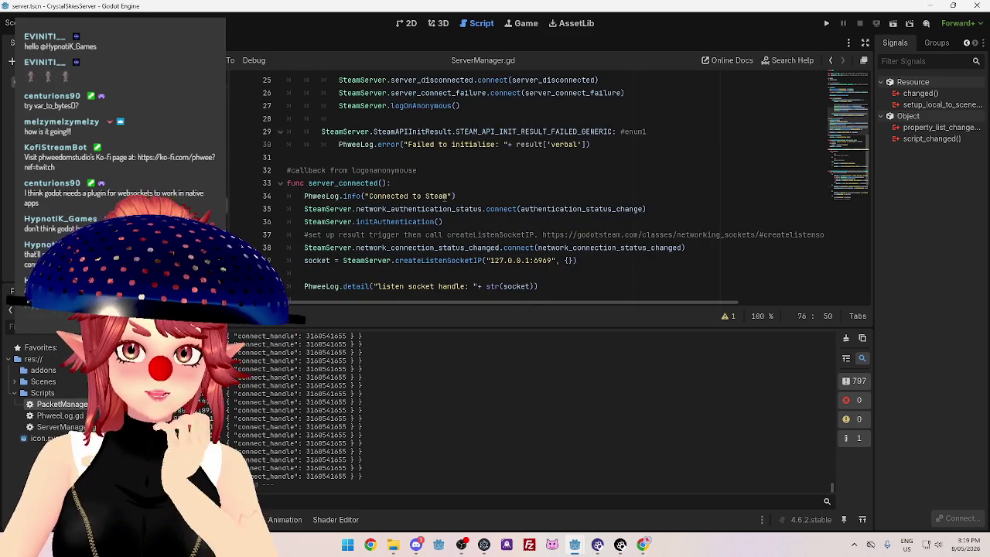
{"action": "scroll", "coordinate": [447, 196], "scroll_direction": "down", "scroll_amount": 4}
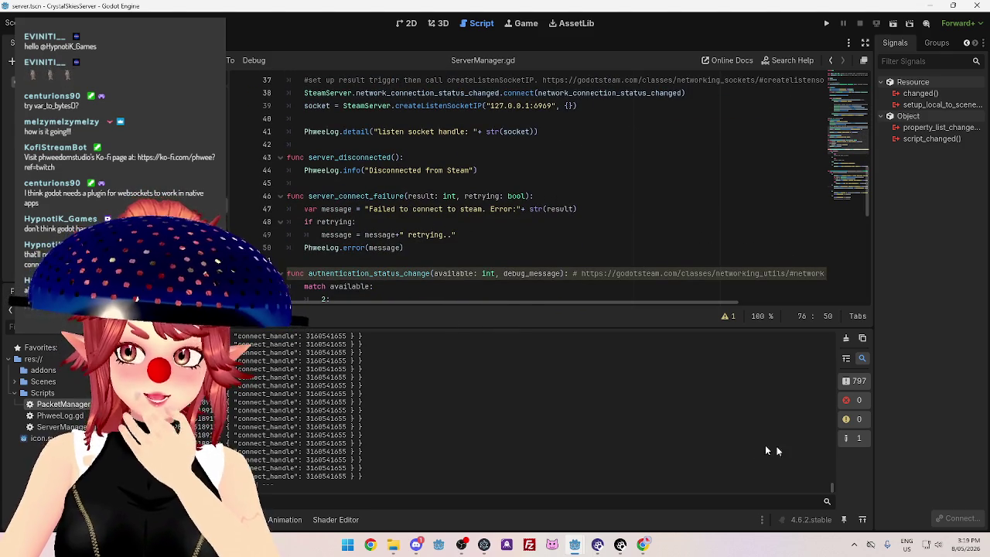
{"action": "left_click_drag", "start_coordinate": [832, 484], "coordinate": [831, 325]}
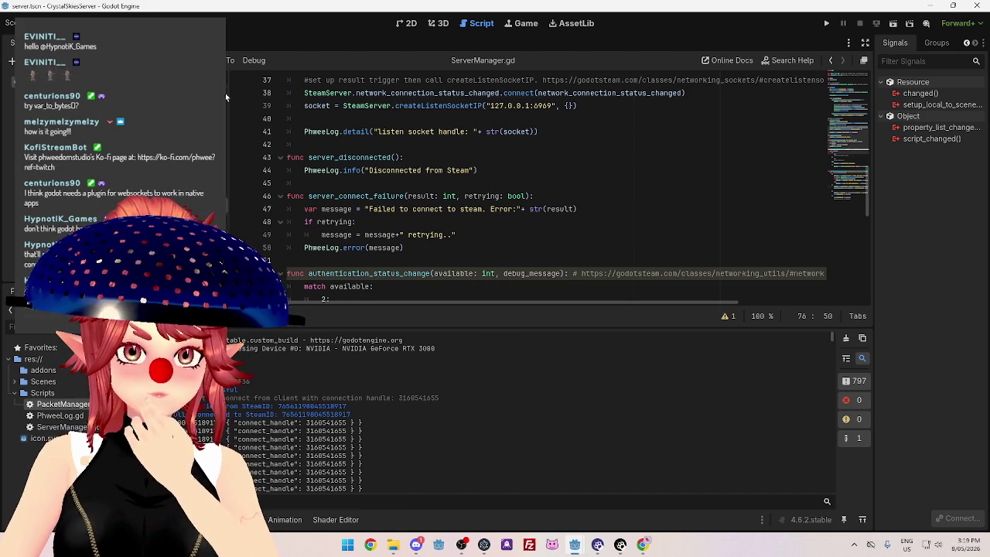
{"action": "left_click", "coordinate": [225, 100]}
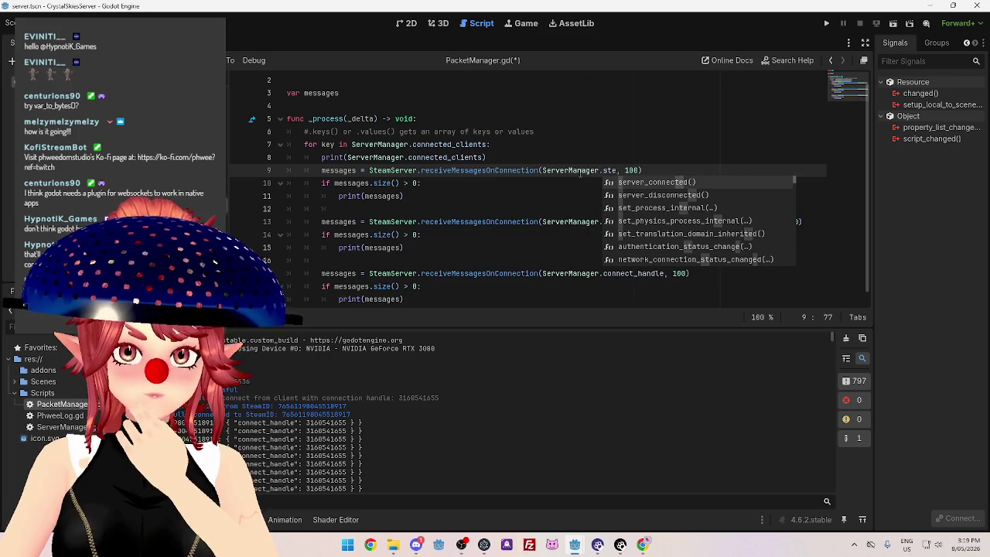
Paste connected_clients[key] over line 9's unfinished ServerManager.ste argument and save
{"action": "left_click", "coordinate": [565, 221]}
{"action": "left_click_drag", "start_coordinate": [542, 222], "coordinate": [700, 222]}
{"action": "key", "text": "ctrl+c"}
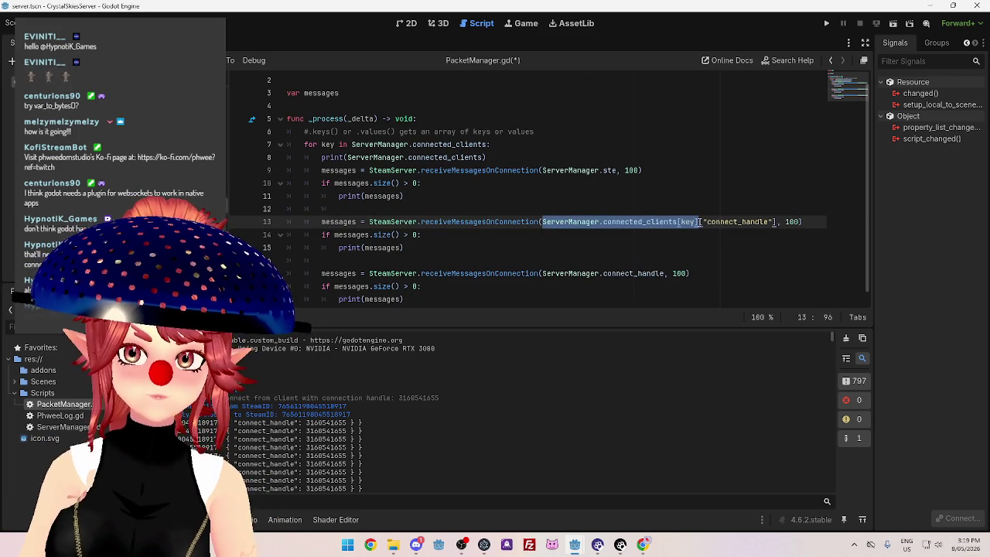
{"action": "left_click", "coordinate": [543, 170]}
{"action": "left_click_drag", "start_coordinate": [544, 171], "coordinate": [617, 170]}
{"action": "key", "text": "ctrl+v"}
{"action": "left_click", "coordinate": [533, 197]}
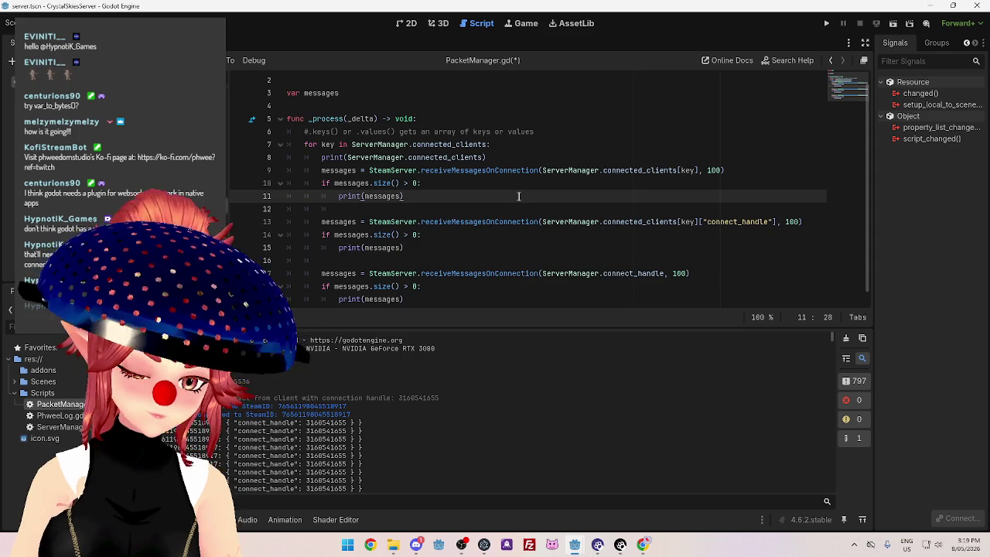
{"action": "key", "text": "ctrl+s"}
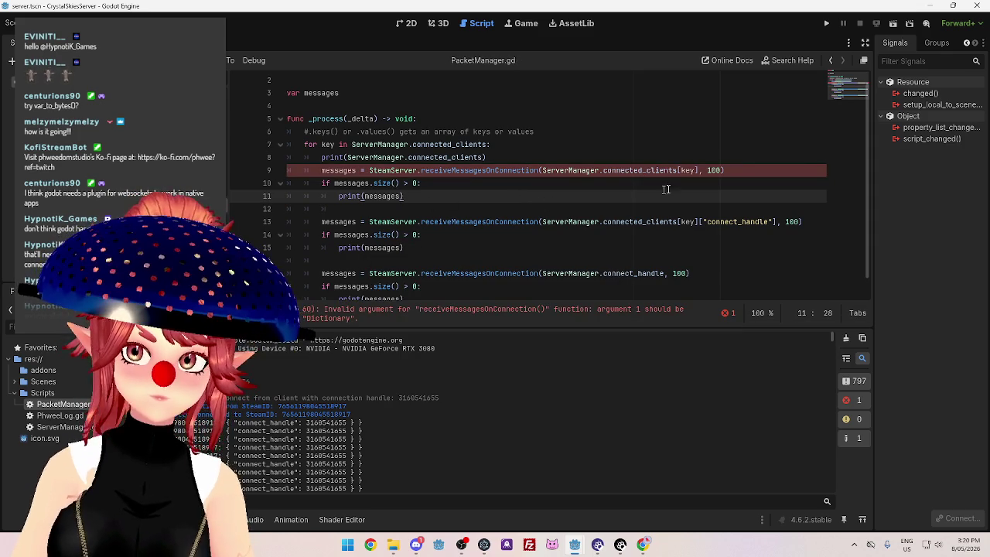
{"action": "left_click", "coordinate": [673, 186]}
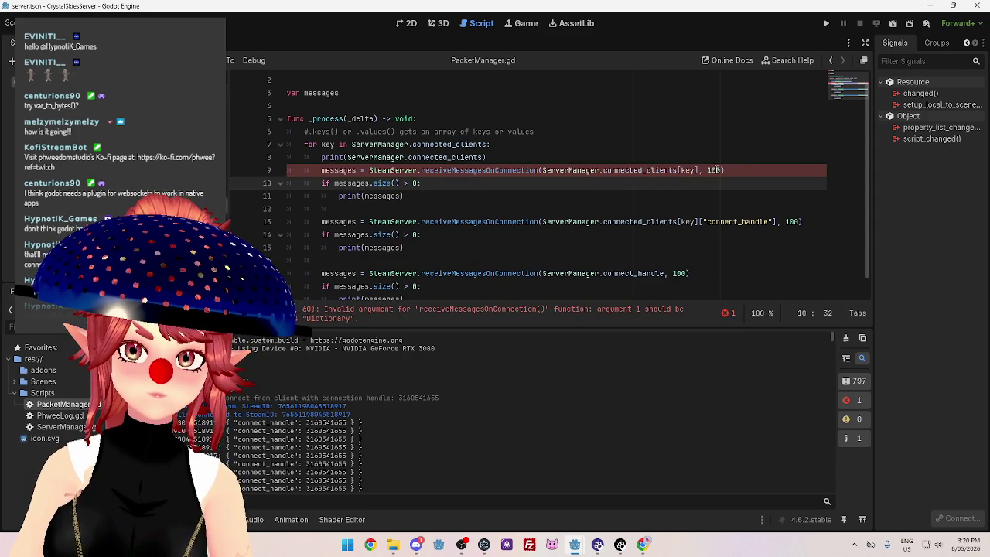
Simplify line 9's receive argument to just key
{"action": "left_click", "coordinate": [603, 170]}
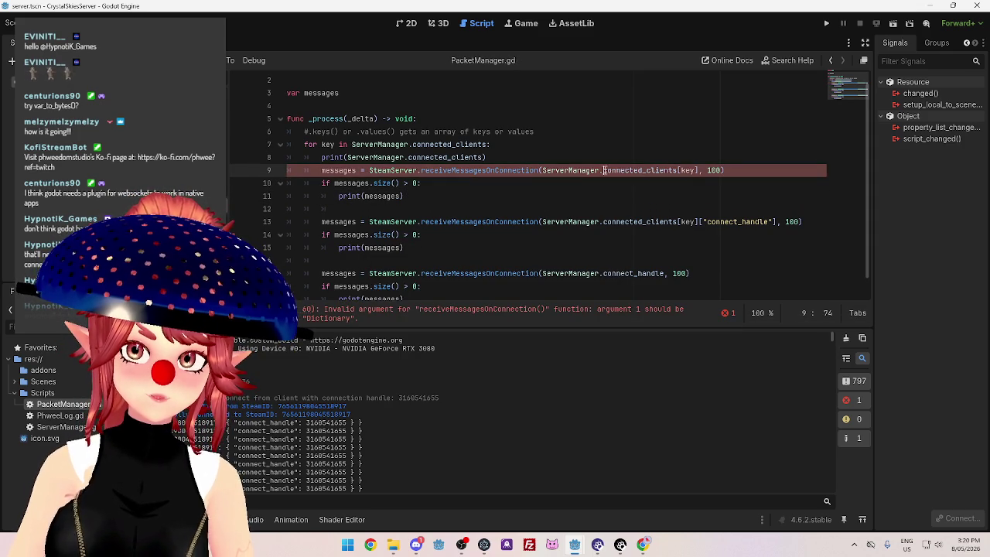
{"action": "left_click", "coordinate": [700, 171]}
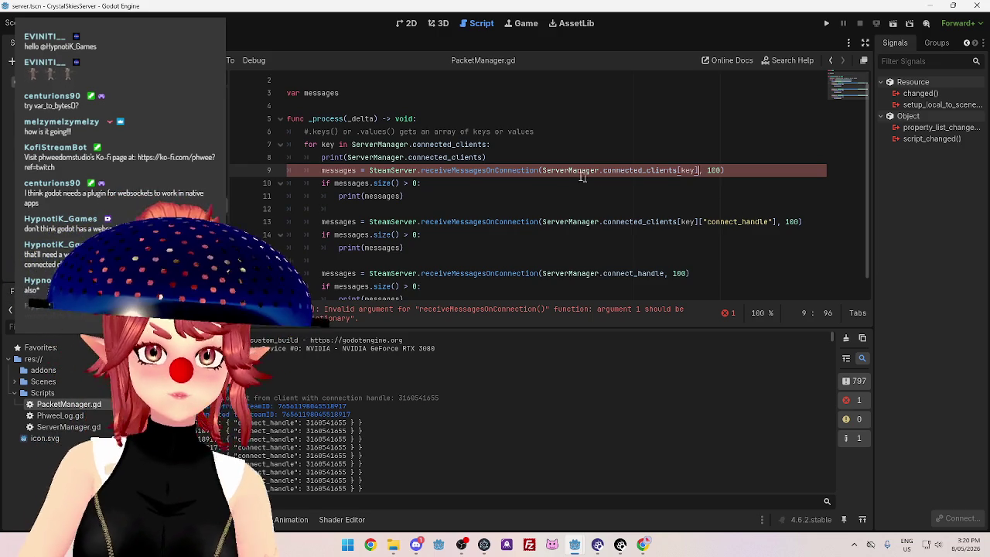
{"action": "mouse_move", "coordinate": [542, 170]}
{"action": "left_mouse_down"}
{"action": "mouse_move", "coordinate": [707, 163]}
{"action": "mouse_move", "coordinate": [700, 170]}
{"action": "left_mouse_up"}
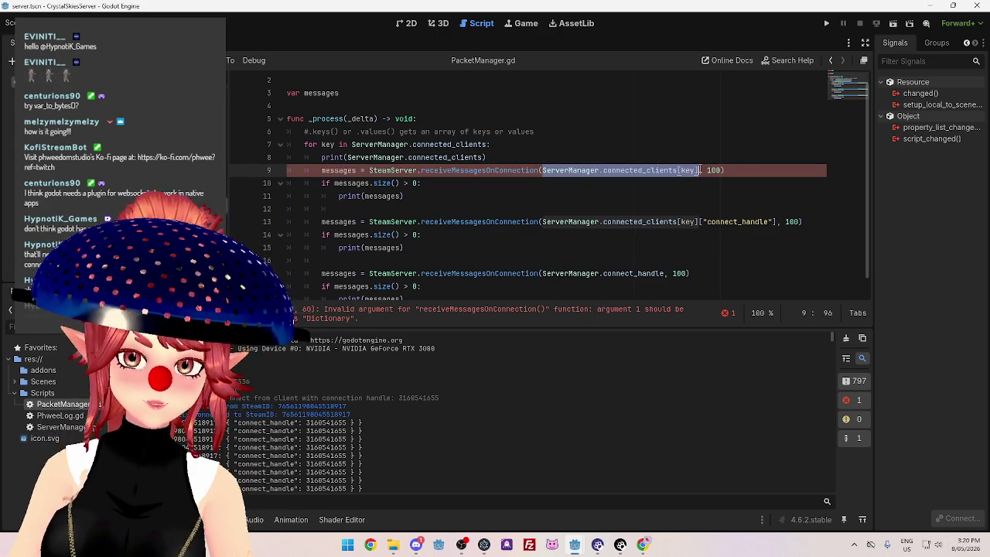
{"action": "type", "text": "key"}
{"action": "left_click", "coordinate": [447, 195]}
{"action": "scroll", "coordinate": [446, 186], "scroll_direction": "down", "scroll_amount": 1}
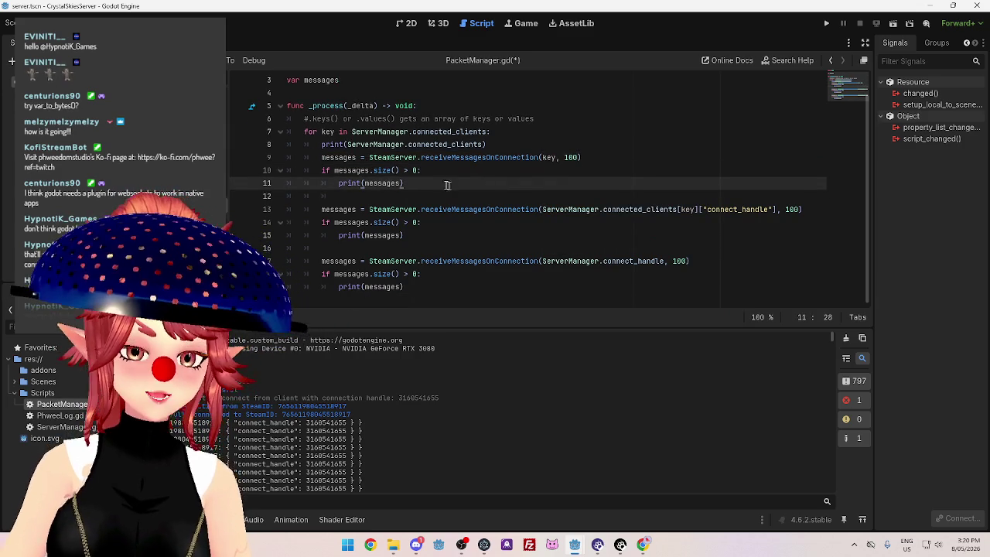
{"action": "left_click", "coordinate": [364, 183]}
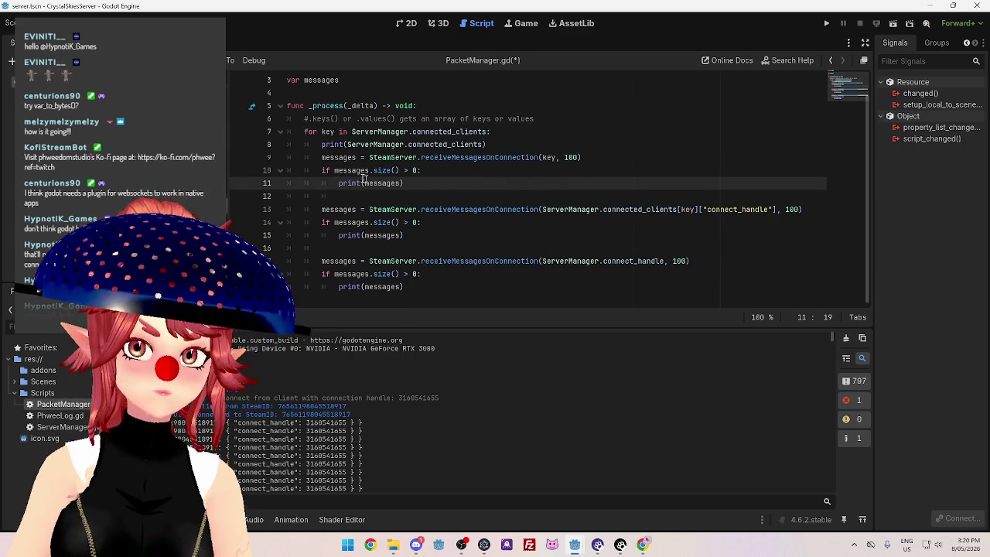
Delete the print(ServerManager.connected_clients) line and save PacketManager.gd
{"action": "left_click", "coordinate": [488, 145]}
{"action": "key", "text": "shift+Home"}
{"action": "key", "text": "BackSpace"}
{"action": "key", "text": "BackSpace"}
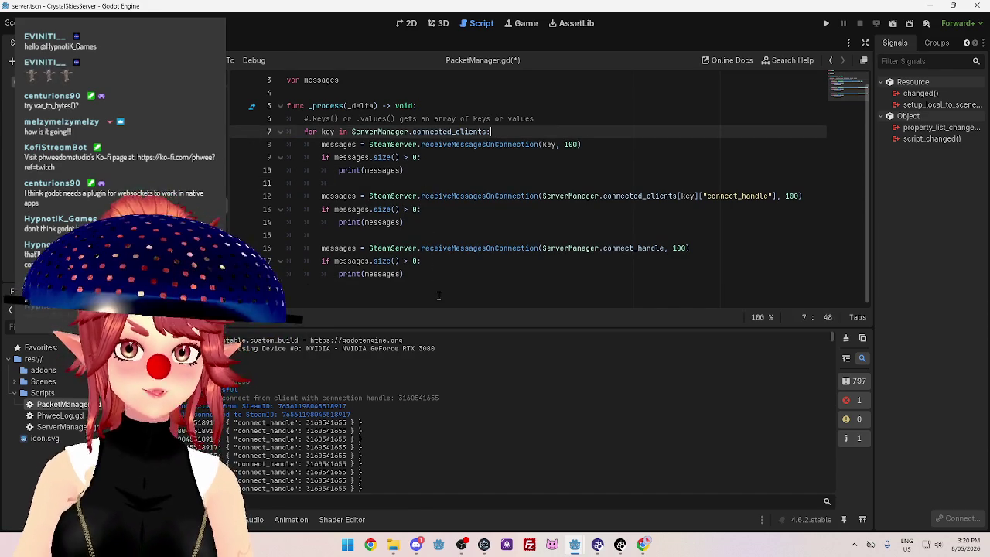
{"action": "left_click", "coordinate": [438, 261]}
{"action": "key", "text": "ctrl+s"}
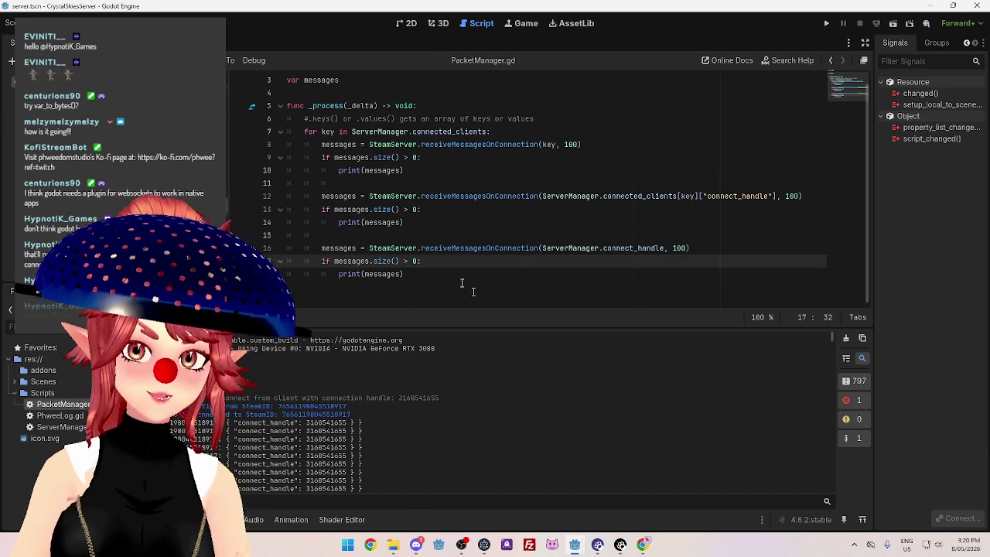
{"action": "mouse_move", "coordinate": [575, 545]}
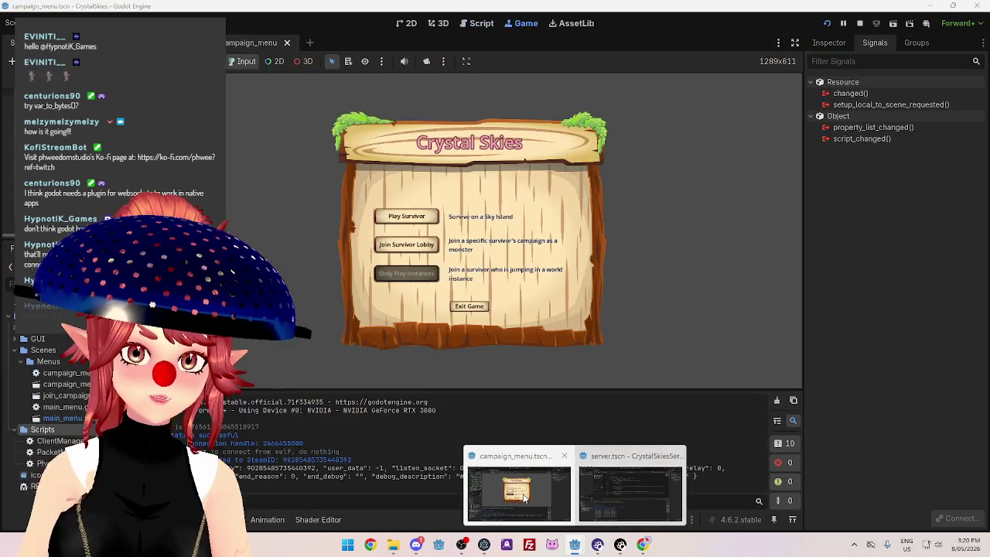
{"action": "left_click", "coordinate": [516, 489]}
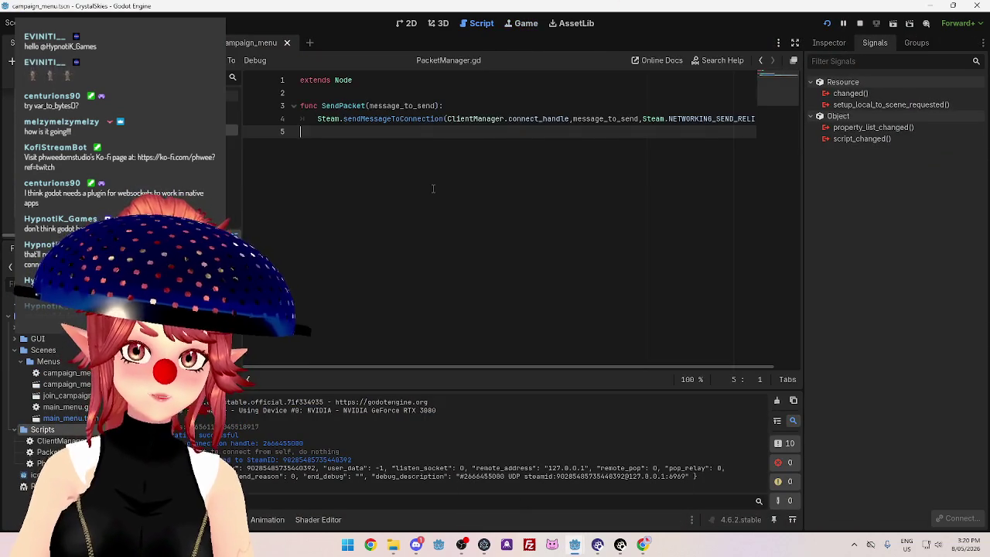
Duplicate the line-4 send call onto line 5 with connection handle 0 instead of ClientManager.connect_handle
{"action": "left_click_drag", "start_coordinate": [439, 366], "coordinate": [545, 379]}
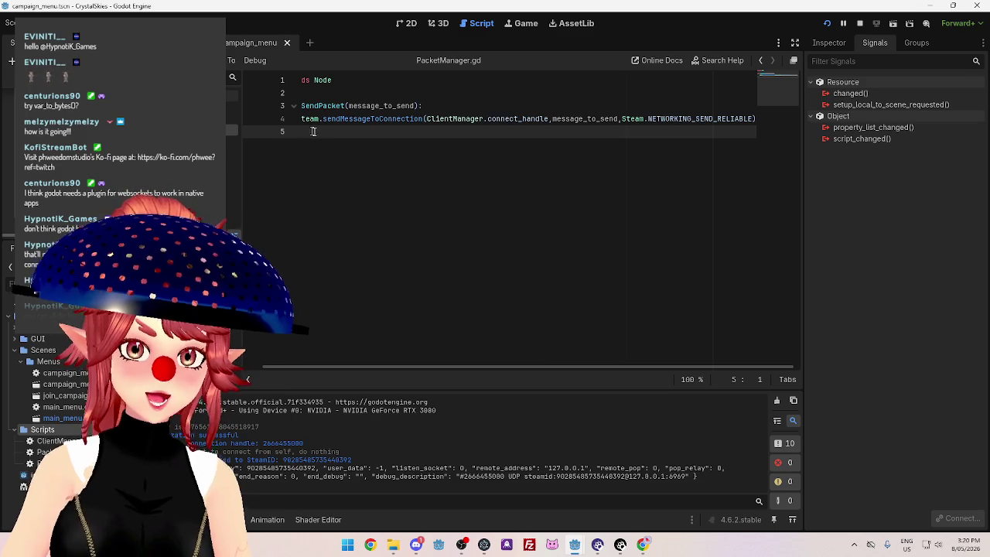
{"action": "key", "text": "Up"}
{"action": "key", "text": "Up"}
{"action": "key", "text": "End"}
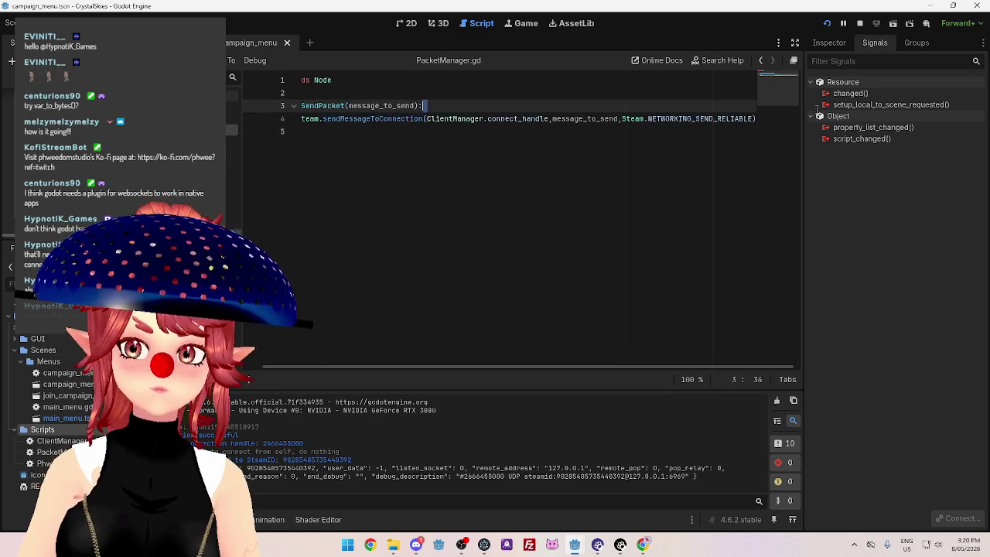
{"action": "key", "text": "shift+Down"}
{"action": "key", "text": "shift+Down"}
{"action": "left_click", "coordinate": [442, 141]}
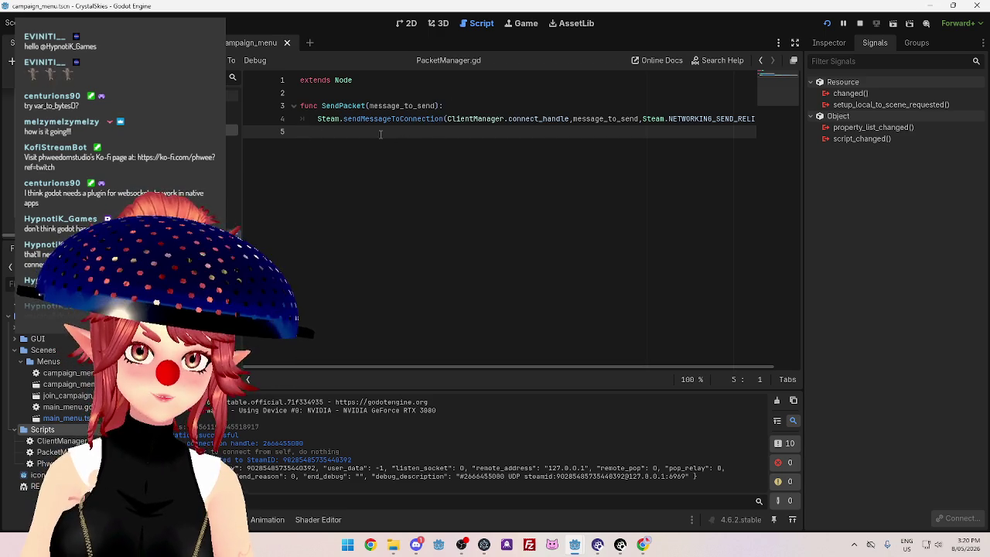
{"action": "type", "text": "Steam.sendMessageToConnection(ClientManager.connect_handle,message_to_send,Steam.NETWORKING_SEND_RELIABLE)"}
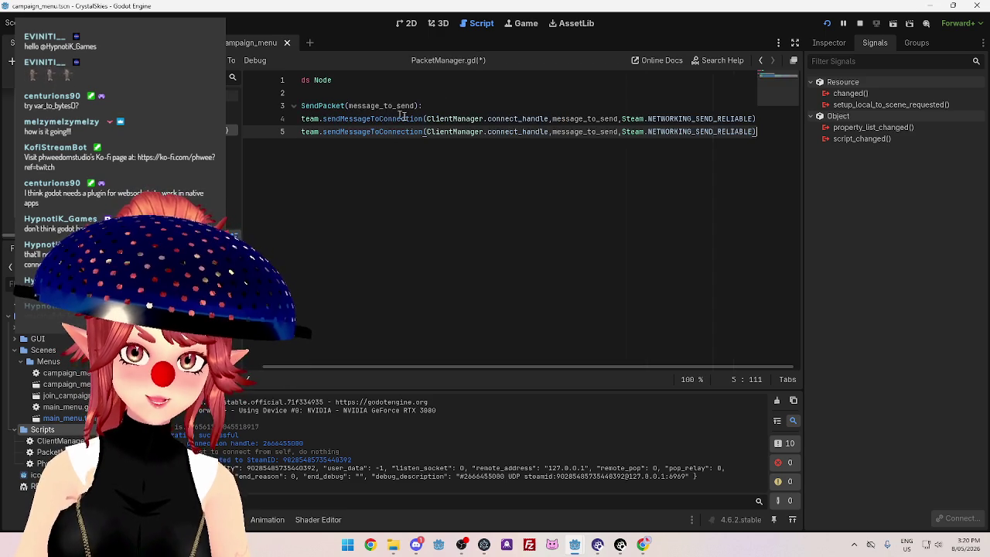
{"action": "left_click_drag", "start_coordinate": [427, 131], "coordinate": [550, 131]}
{"action": "mouse_move", "coordinate": [379, 132]}
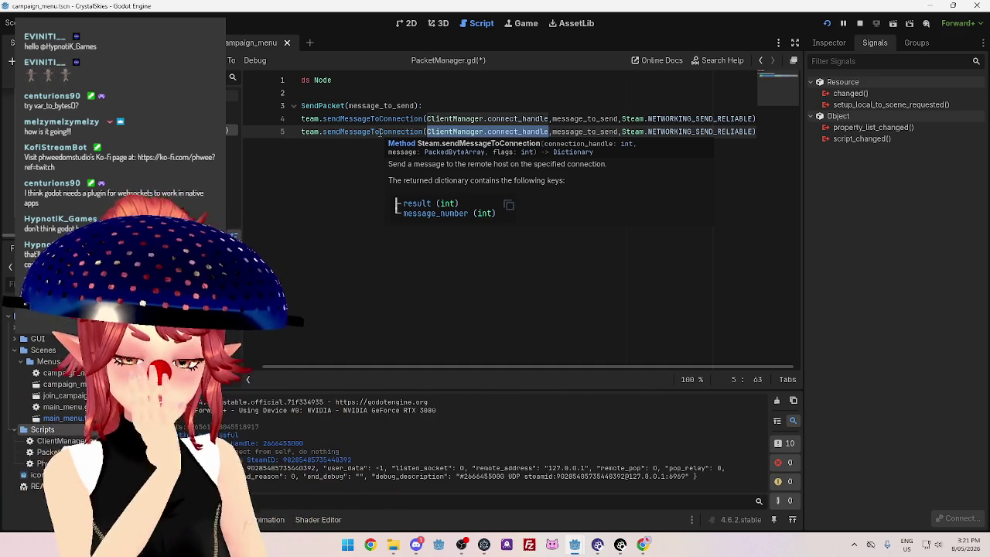
{"action": "type", "text": "0"}
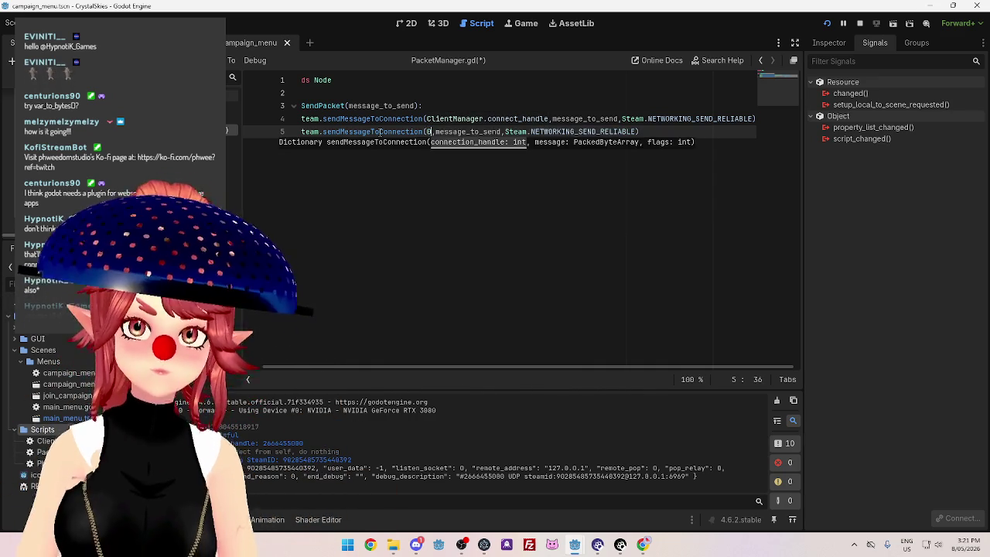
Stop the running client game and relaunch the server project
{"action": "mouse_move", "coordinate": [572, 545]}
{"action": "left_click", "coordinate": [615, 499]}
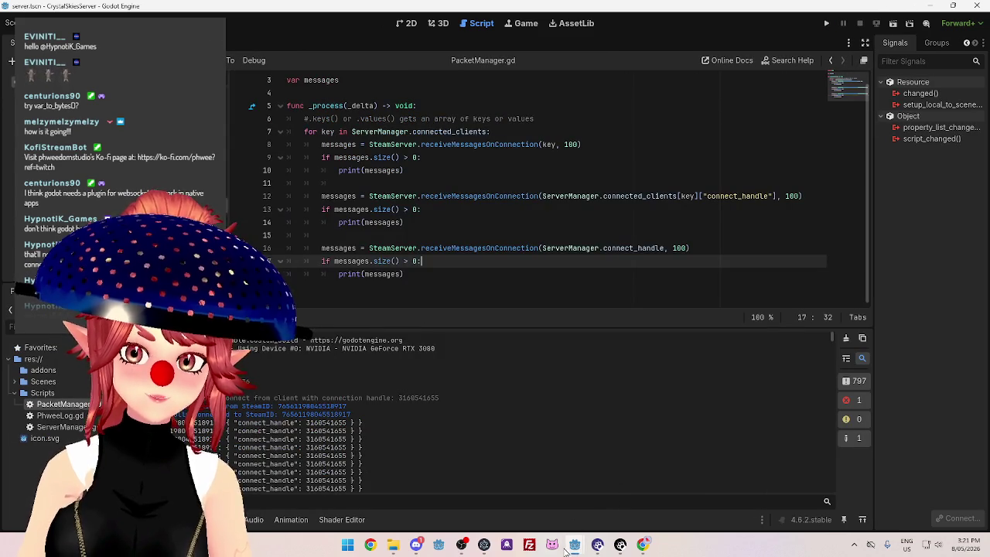
{"action": "left_click", "coordinate": [518, 483]}
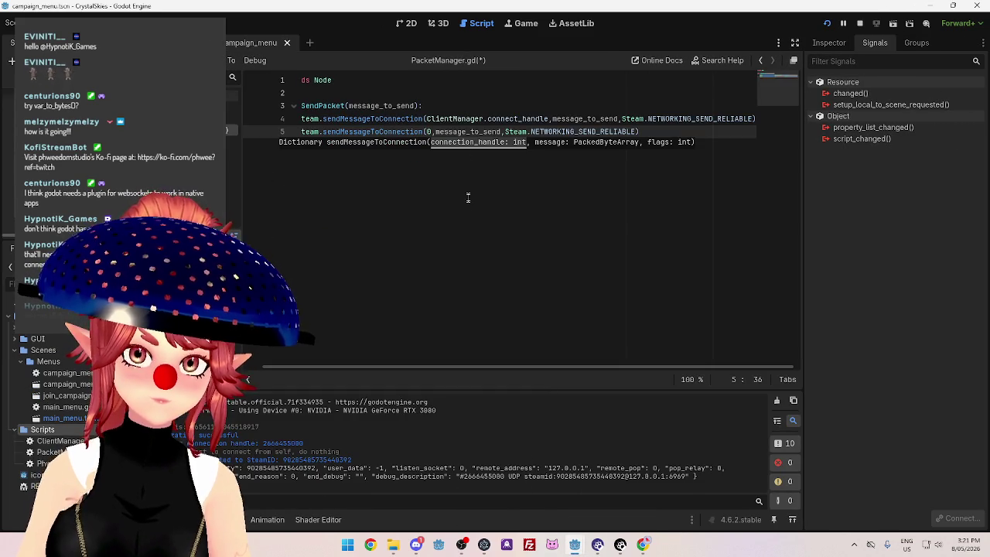
{"action": "key", "text": "End"}
{"action": "left_click", "coordinate": [860, 23]}
{"action": "mouse_move", "coordinate": [579, 546]}
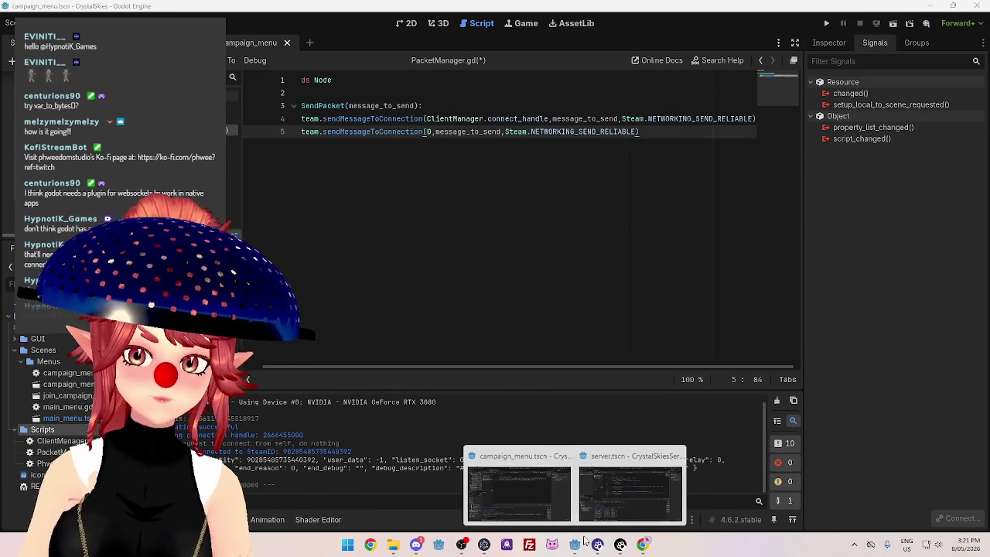
{"action": "left_click", "coordinate": [633, 488]}
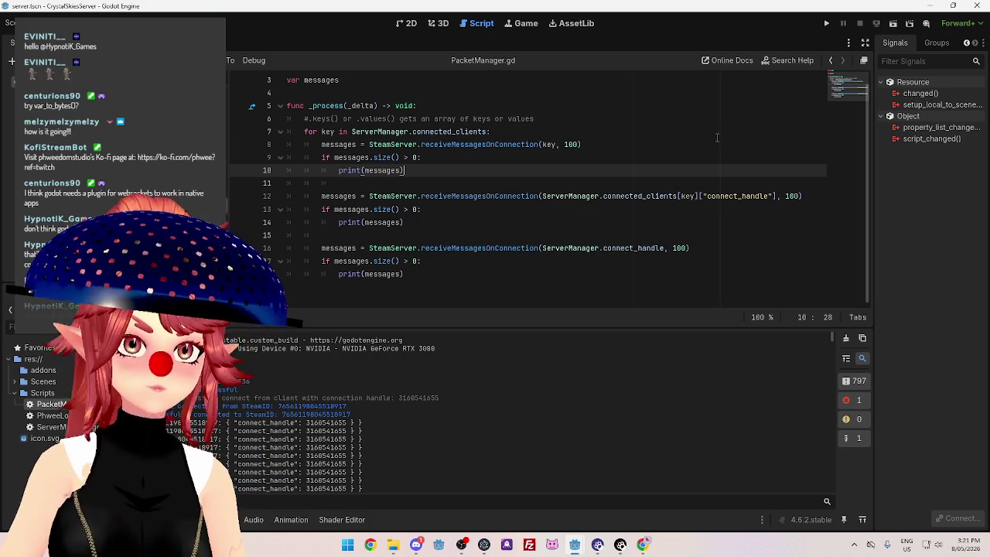
{"action": "left_click", "coordinate": [826, 23]}
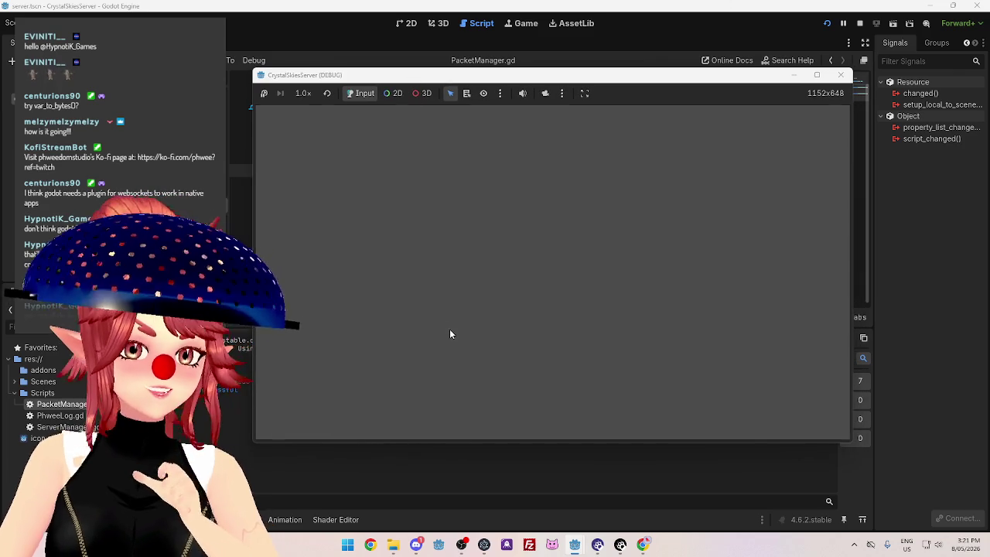
Run the client game, then return to the server halted on line 16's Nil-to-int argument error
{"action": "mouse_move", "coordinate": [575, 545]}
{"action": "left_click", "coordinate": [472, 484]}
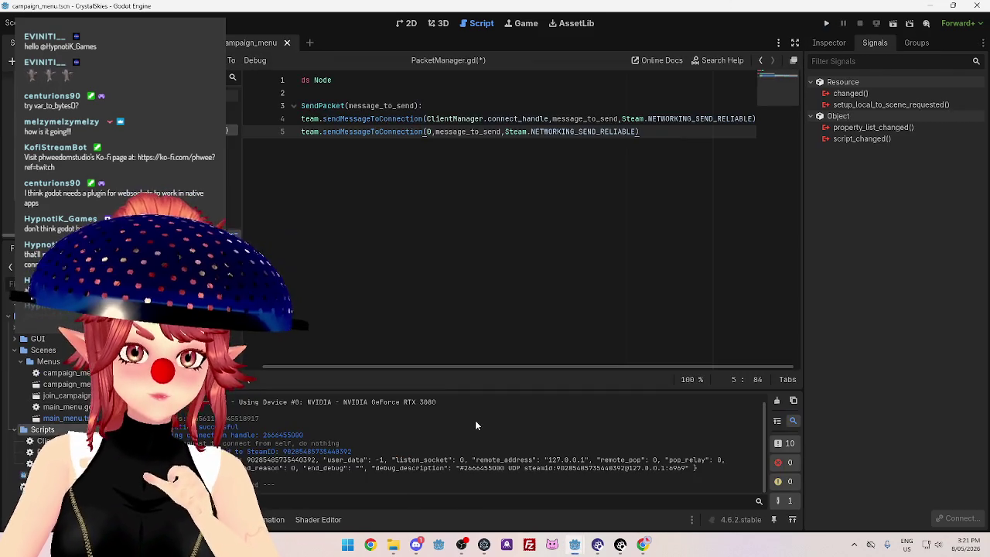
{"action": "left_click", "coordinate": [826, 24]}
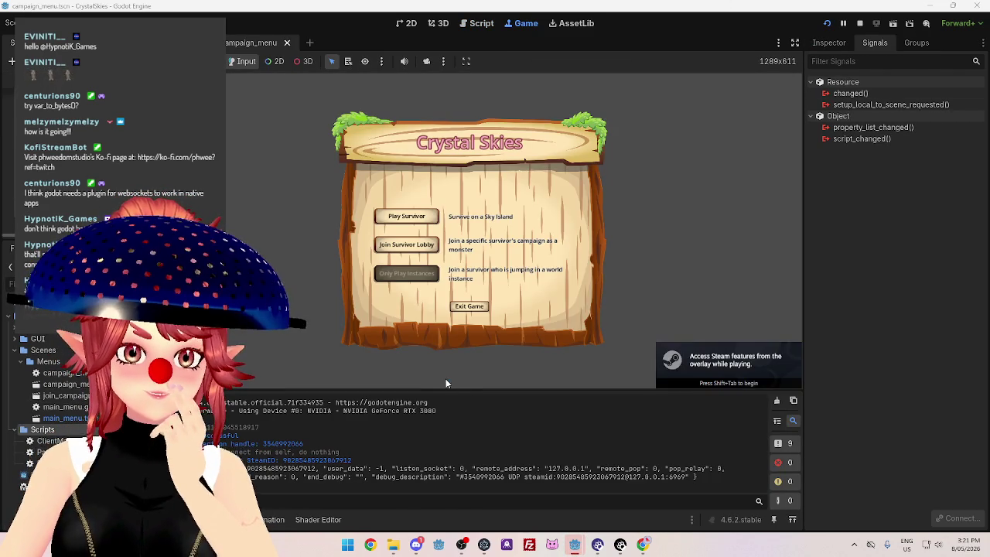
{"action": "mouse_move", "coordinate": [575, 545]}
{"action": "left_click", "coordinate": [604, 503]}
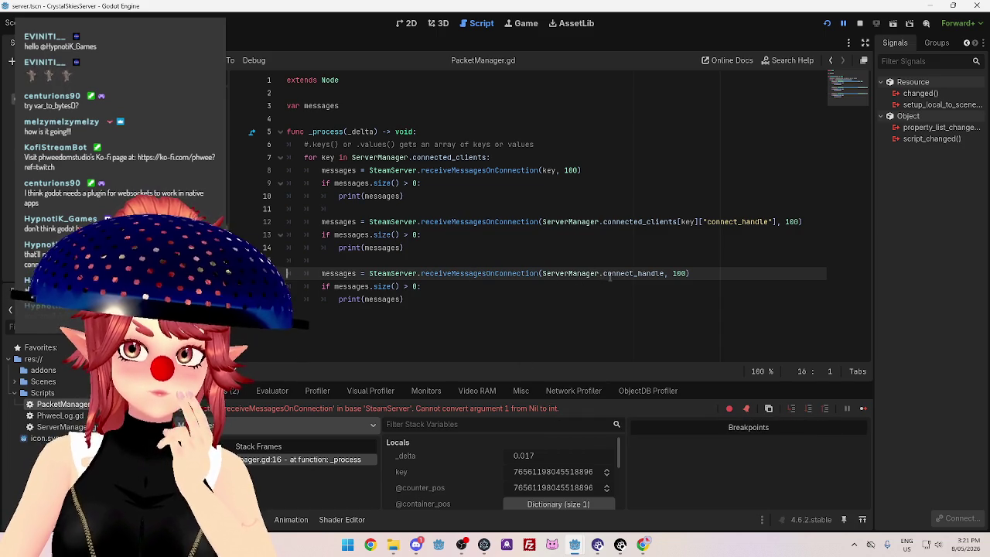
Jump to the connect_handle declaration in ServerManager.gd and look through its uses
{"action": "mouse_move", "coordinate": [610, 276]}
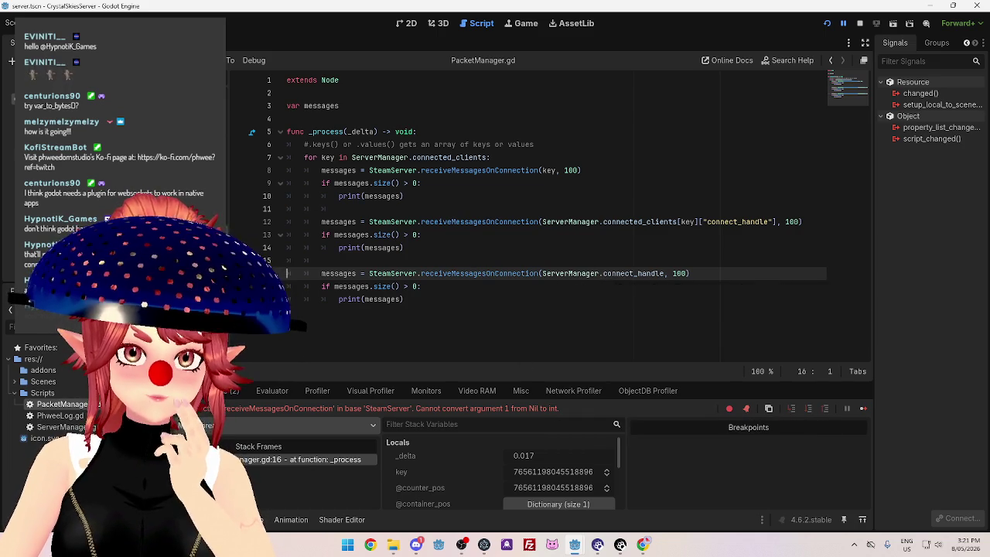
{"action": "left_click", "coordinate": [610, 277], "text": "ctrl"}
{"action": "scroll", "coordinate": [467, 319], "scroll_direction": "up", "scroll_amount": 10}
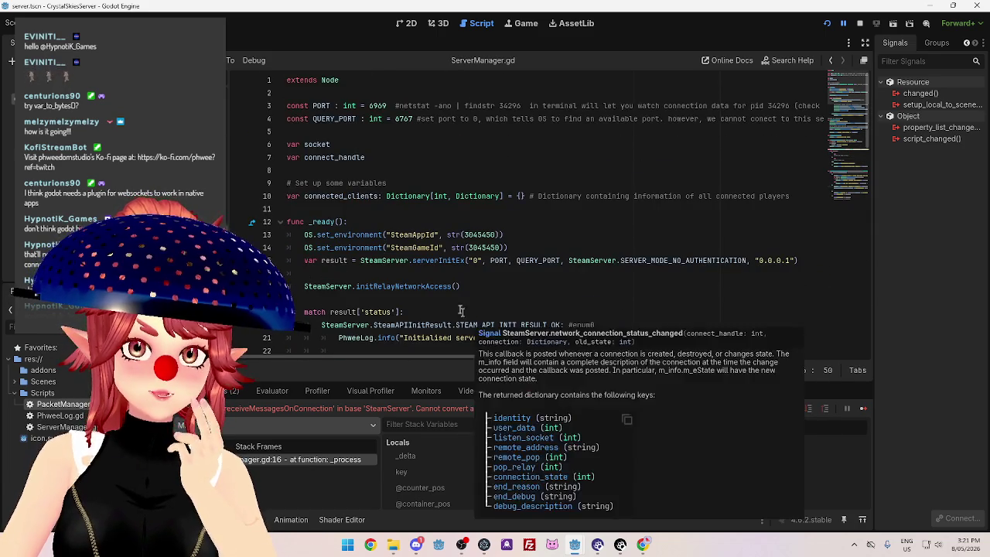
{"action": "left_click_drag", "start_coordinate": [304, 157], "coordinate": [369, 158]}
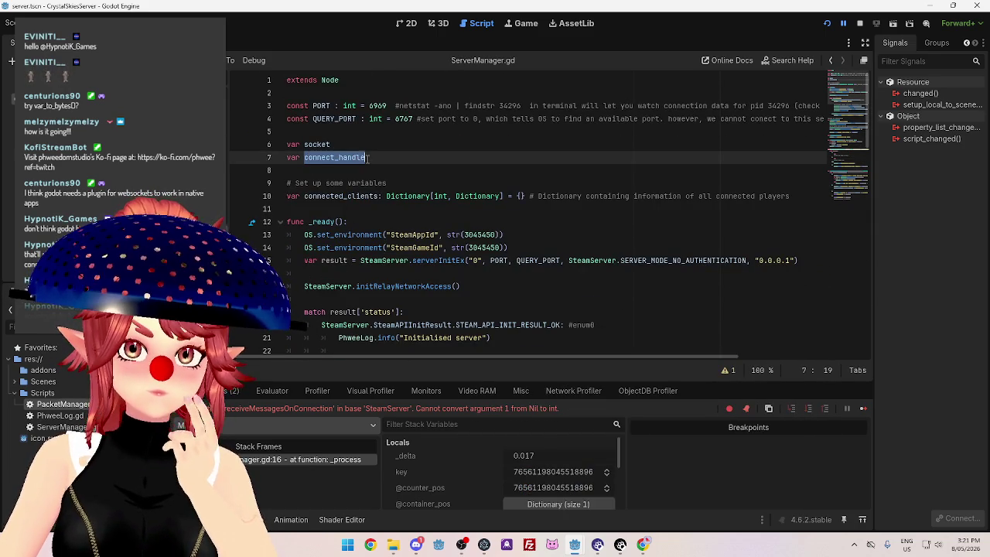
{"action": "scroll", "coordinate": [439, 276], "scroll_direction": "down", "scroll_amount": 15}
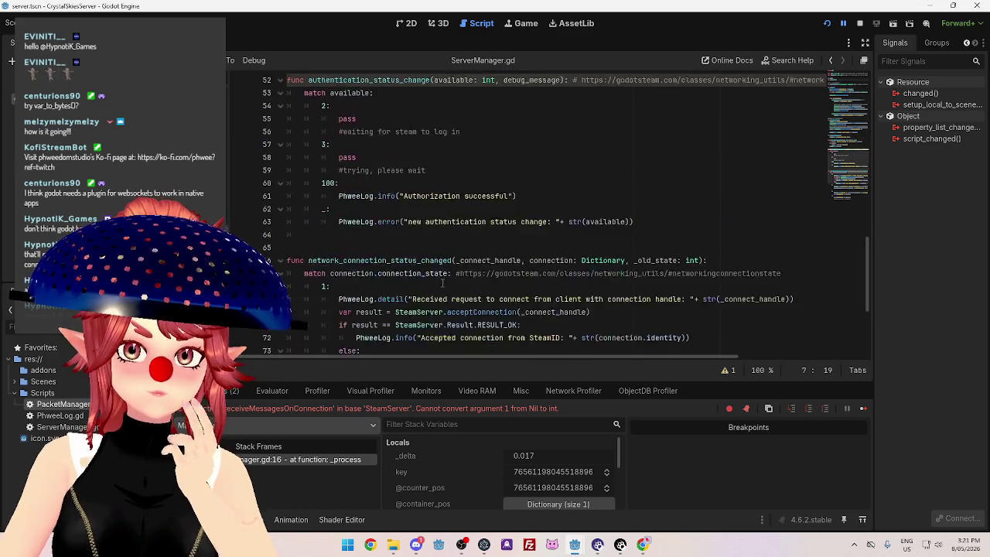
{"action": "scroll", "coordinate": [443, 283], "scroll_direction": "down", "scroll_amount": 6}
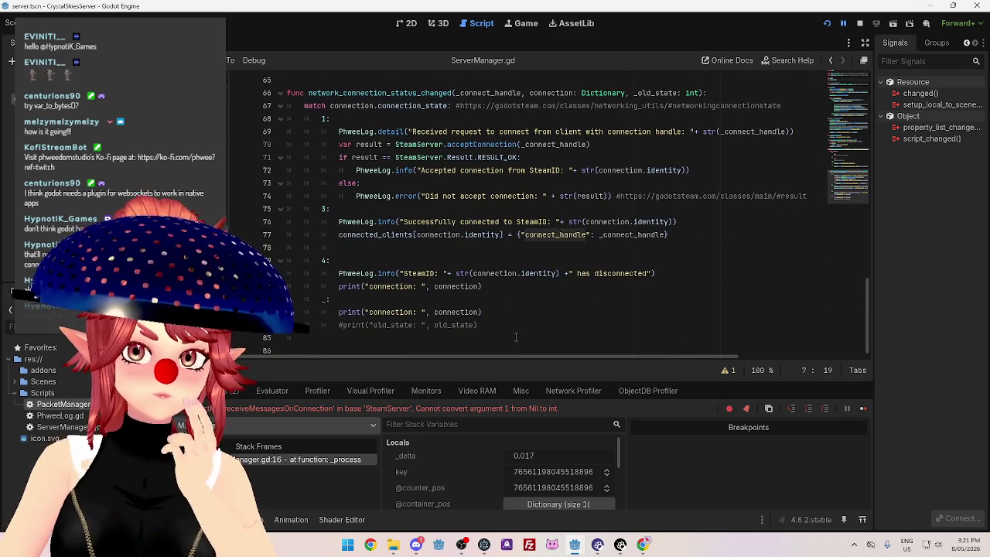
{"action": "scroll", "coordinate": [587, 295], "scroll_direction": "up", "scroll_amount": 20}
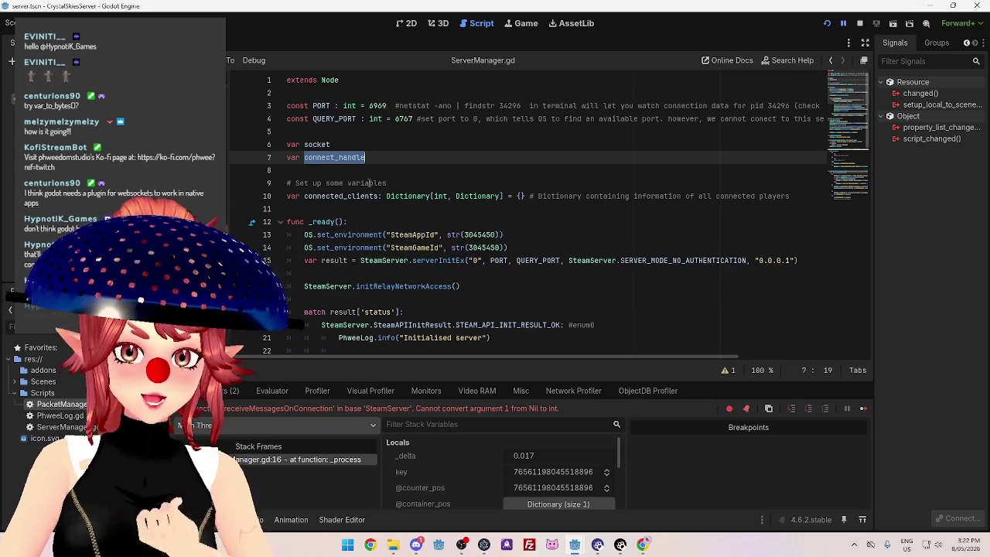
Switch the bottom panel to Output and review the log, then go to the listen socket line
{"action": "left_click", "coordinate": [166, 520]}
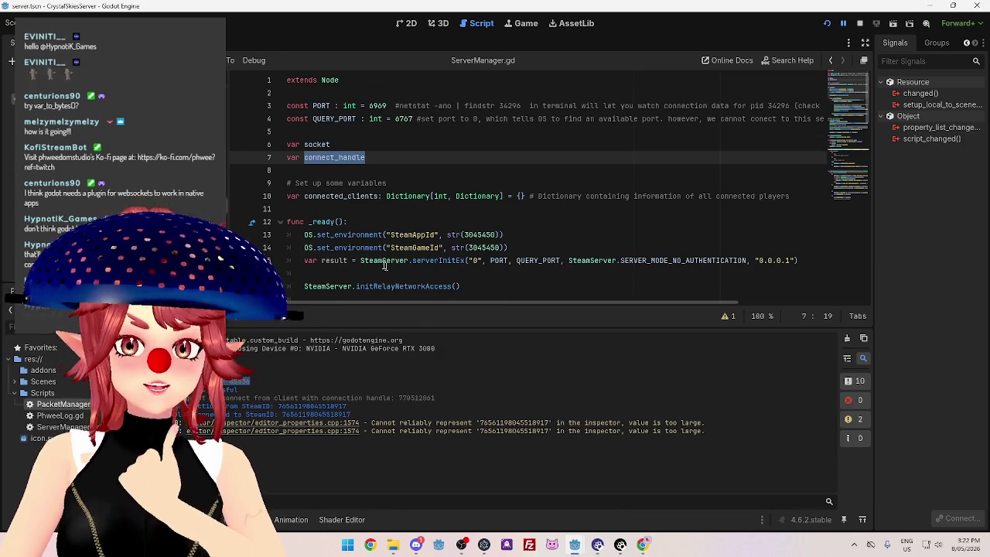
{"action": "scroll", "coordinate": [384, 265], "scroll_direction": "down", "scroll_amount": 7}
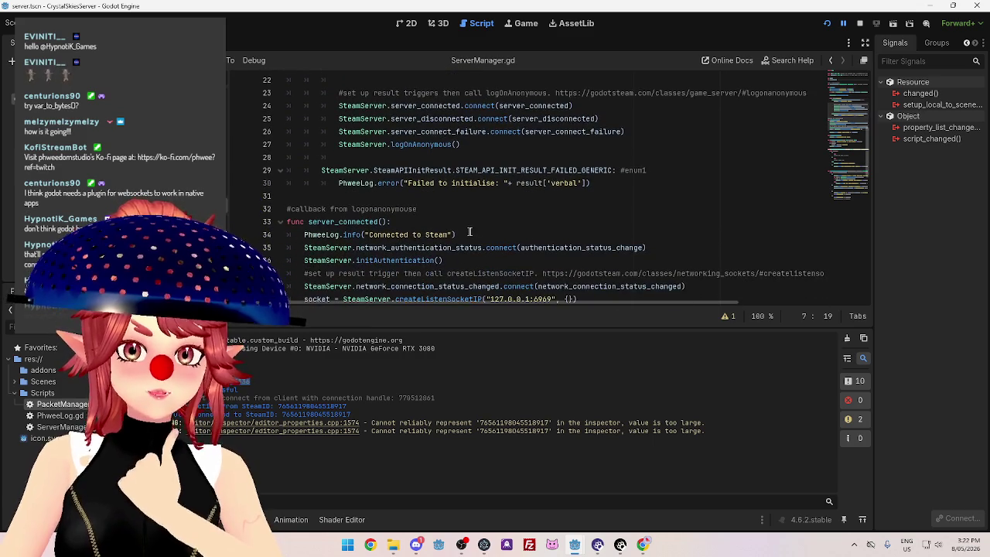
{"action": "scroll", "coordinate": [389, 198], "scroll_direction": "up", "scroll_amount": 2}
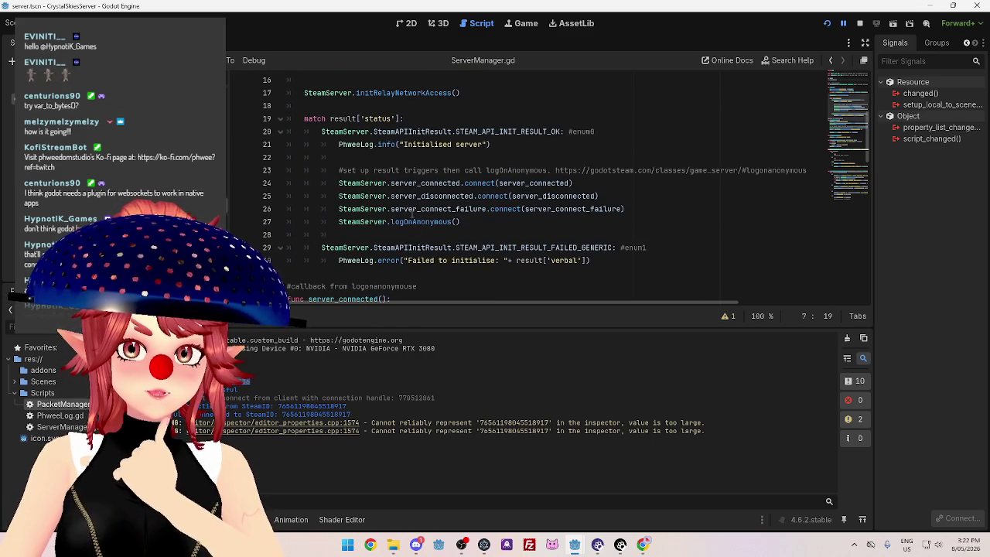
{"action": "mouse_move", "coordinate": [415, 215]}
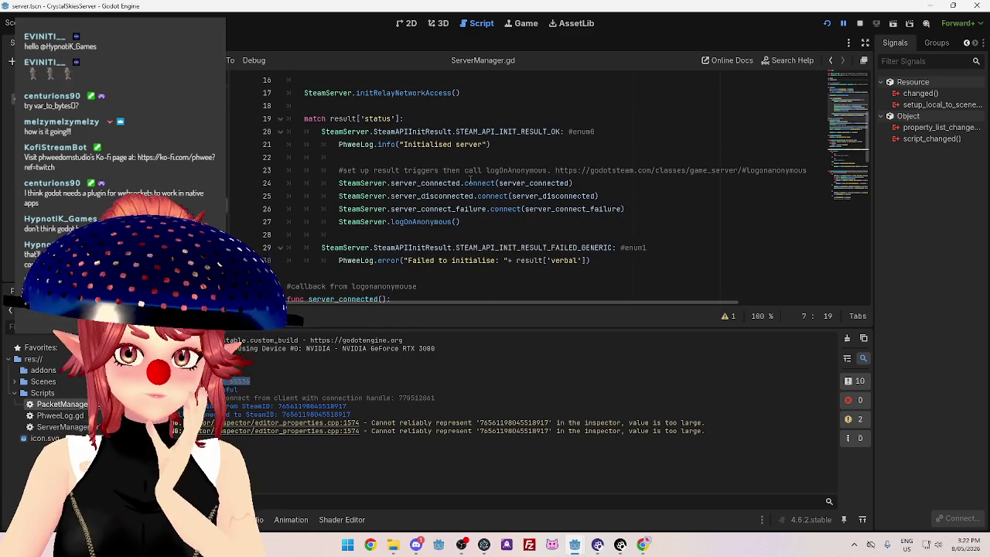
{"action": "scroll", "coordinate": [538, 217], "scroll_direction": "up", "scroll_amount": 3}
{"action": "scroll", "coordinate": [555, 241], "scroll_direction": "down", "scroll_amount": 9}
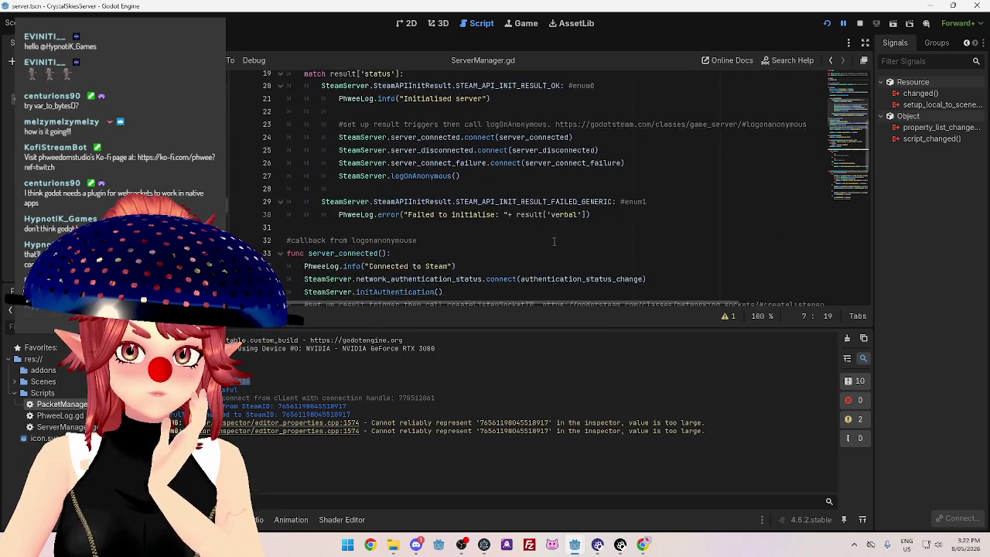
{"action": "left_click", "coordinate": [382, 171]}
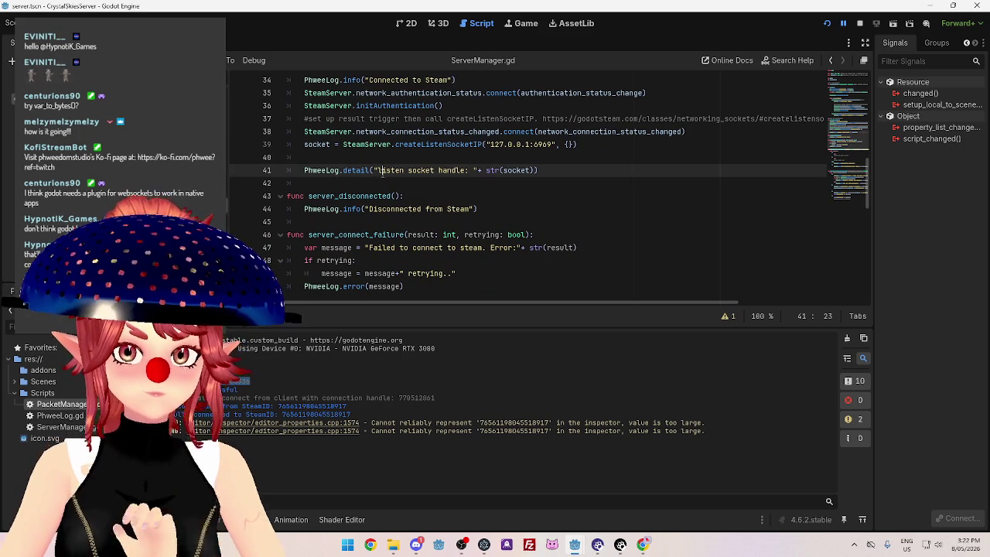
Add a connect_handle = socket assignment below the listen socket log line
{"action": "key", "text": "Right"}
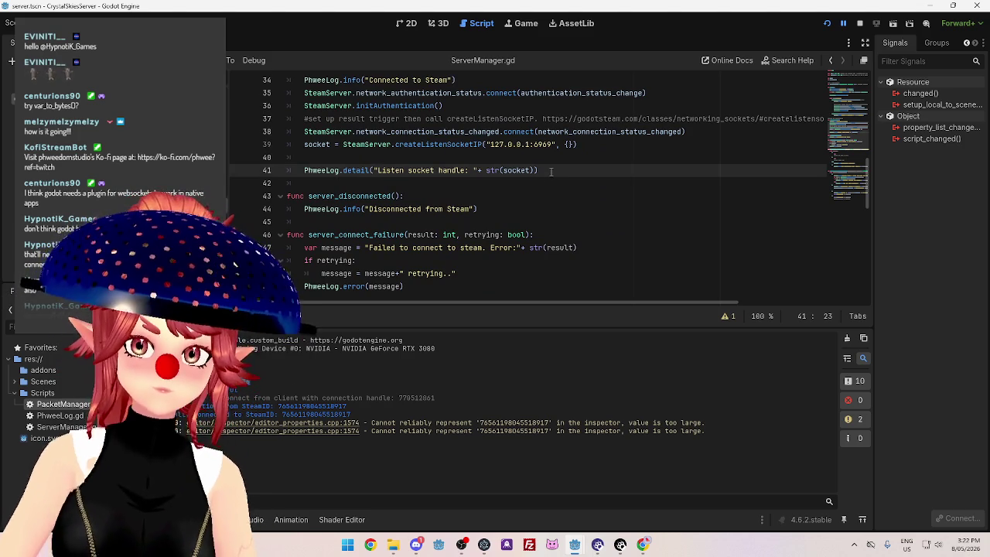
{"action": "key", "text": "Return"}
{"action": "type", "text": "ct"}
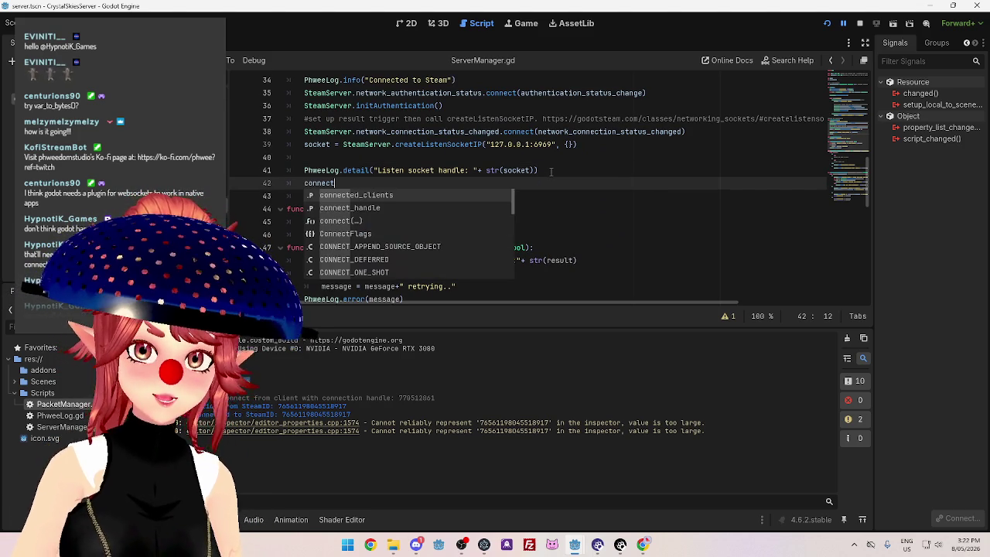
{"action": "key", "text": "Down"}
{"action": "key", "text": "Return"}
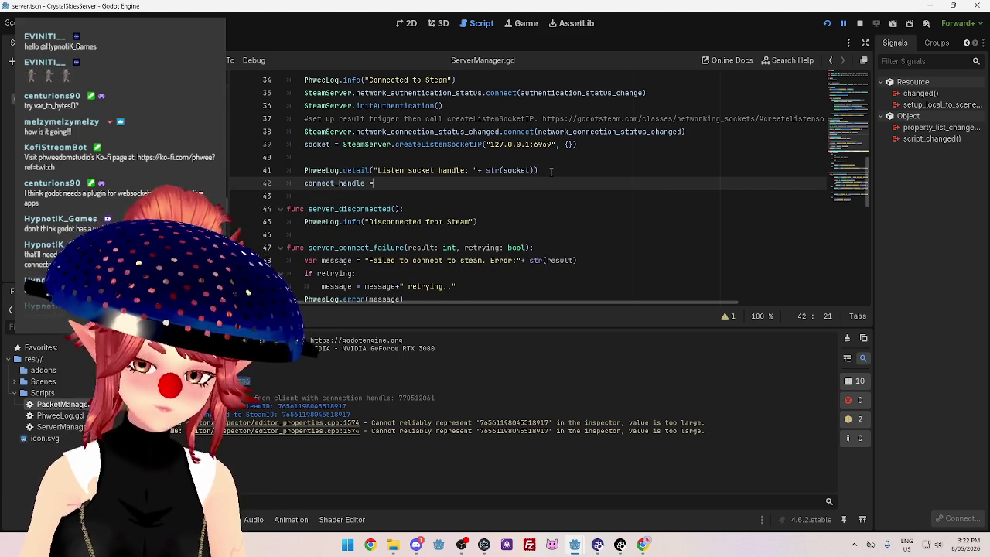
{"action": "type", "text": "socket"}
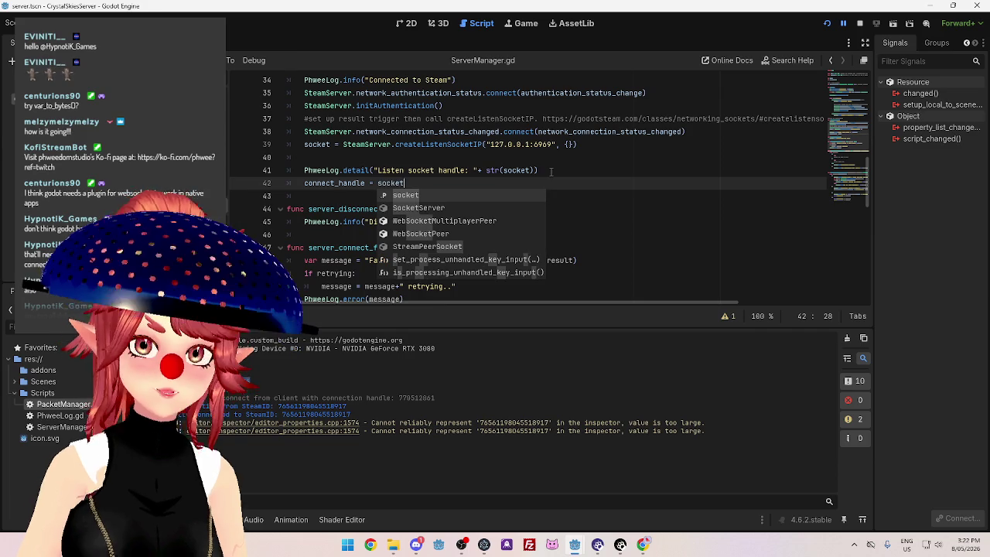
{"action": "left_click", "coordinate": [418, 161]}
Delete the connect_handle declaration and the connect_handle = socket line, then save ServerManager.gd
{"action": "scroll", "coordinate": [418, 163], "scroll_direction": "up", "scroll_amount": 10}
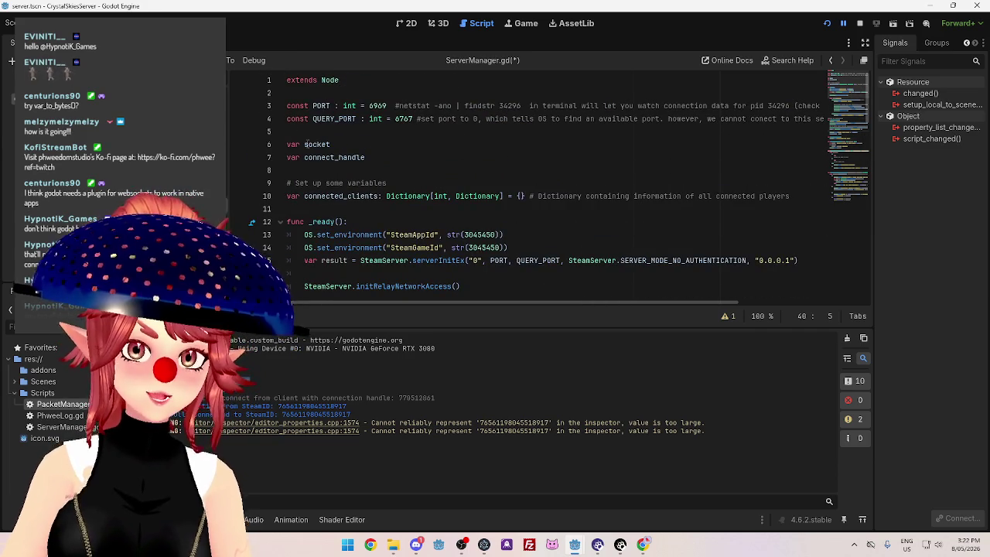
{"action": "left_click_drag", "start_coordinate": [365, 157], "coordinate": [283, 159]}
{"action": "key", "text": "BackSpace"}
{"action": "key", "text": "BackSpace"}
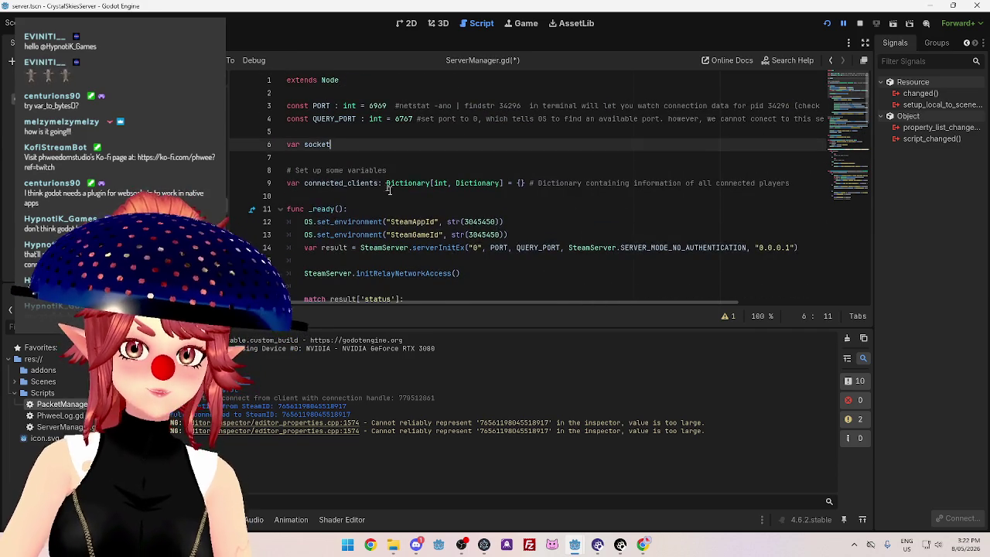
{"action": "scroll", "coordinate": [387, 218], "scroll_direction": "down", "scroll_amount": 5}
{"action": "scroll", "coordinate": [387, 219], "scroll_direction": "down", "scroll_amount": 4}
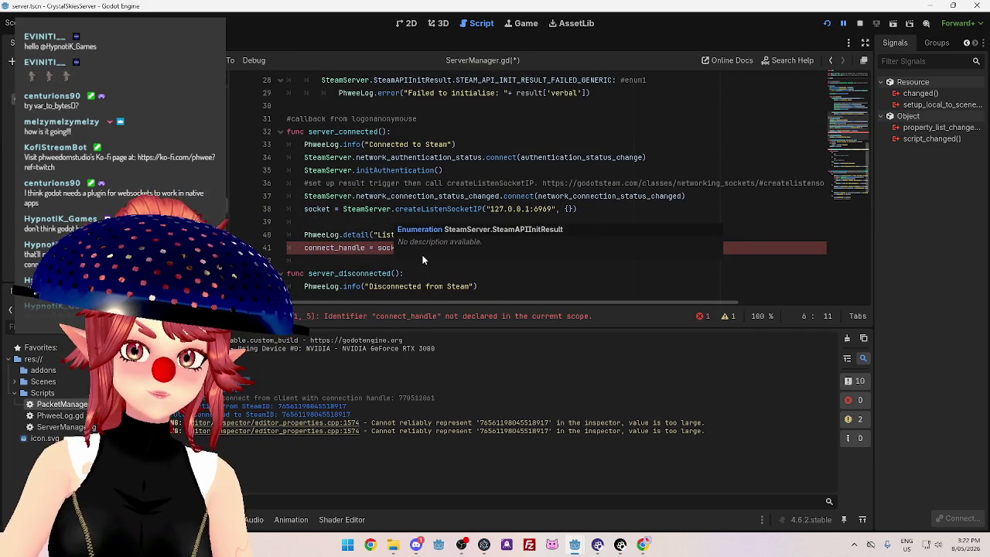
{"action": "left_click", "coordinate": [358, 249]}
{"action": "left_click_drag", "start_coordinate": [423, 246], "coordinate": [279, 246]}
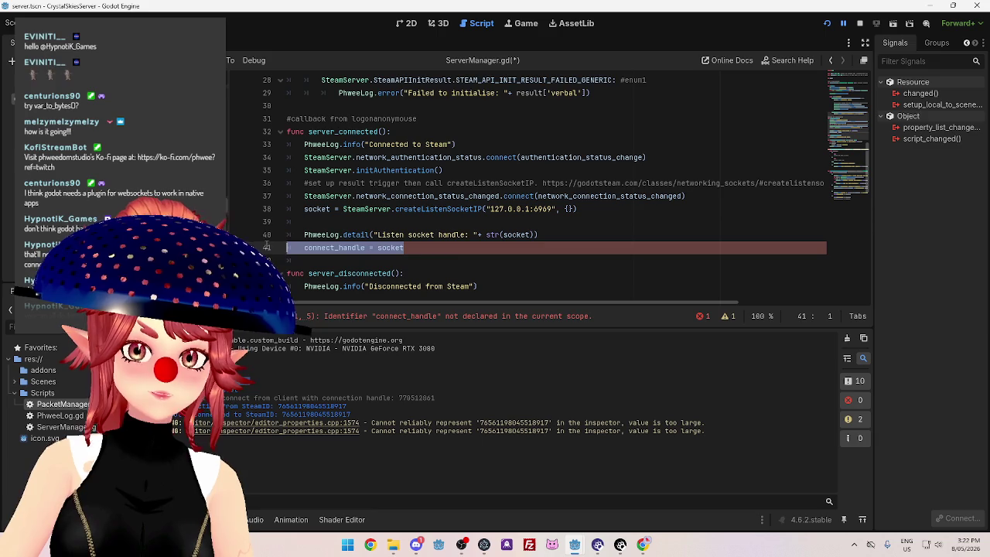
{"action": "key", "text": "BackSpace"}
{"action": "key", "text": "ctrl+s"}
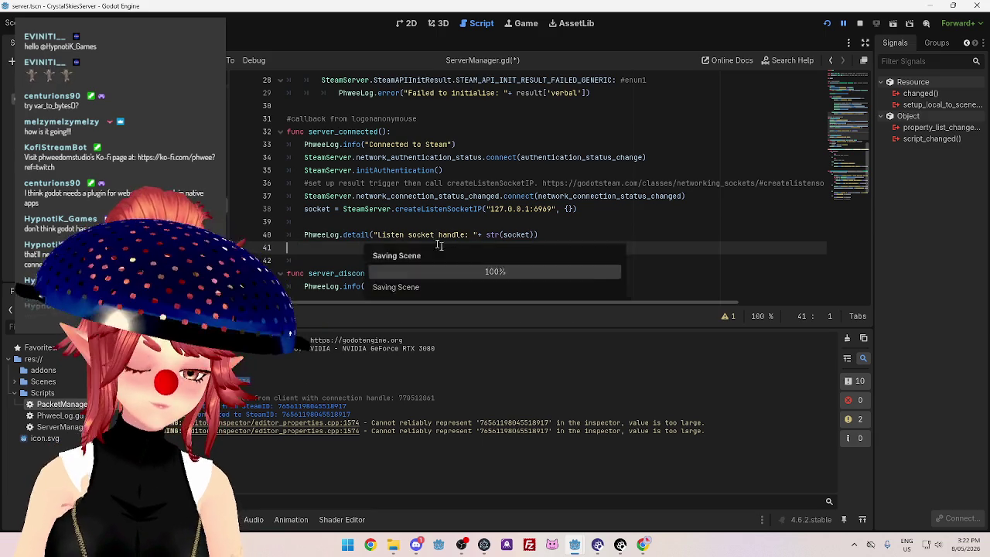
In PacketManager.gd, change line 16's argument to ServerManager.socket
{"action": "double_click", "coordinate": [63, 403]}
{"action": "scroll", "coordinate": [608, 254], "scroll_direction": "down", "scroll_amount": 1}
{"action": "left_click_drag", "start_coordinate": [604, 262], "coordinate": [665, 262]}
{"action": "type", "text": "socket"}
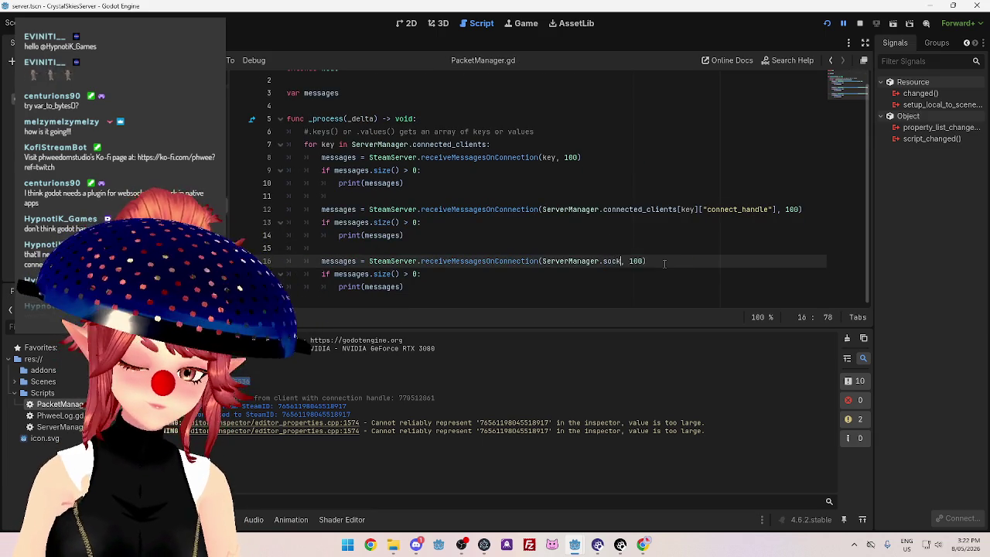
{"action": "left_click", "coordinate": [578, 231]}
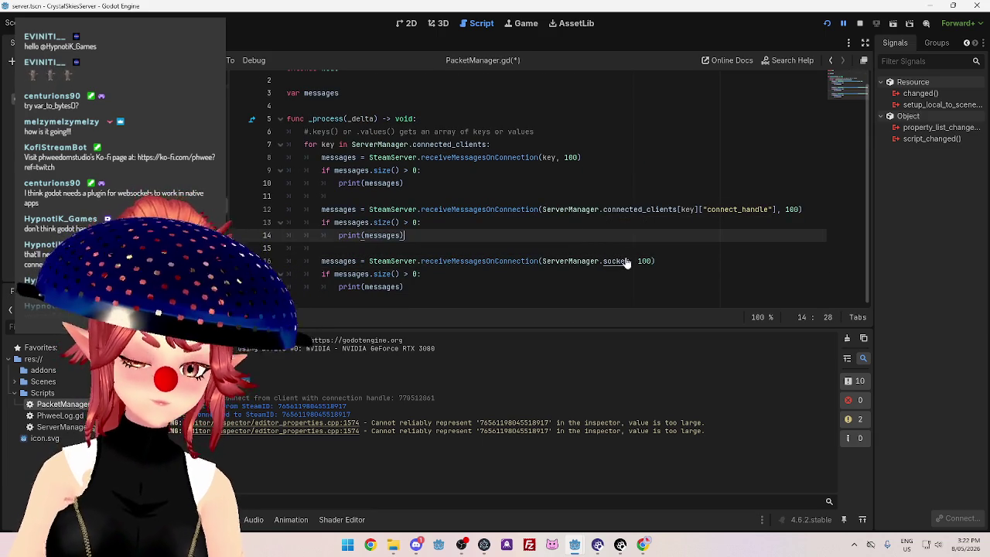
Stop both the running server project and the running CrystalSkies client game
{"action": "left_click", "coordinate": [859, 23]}
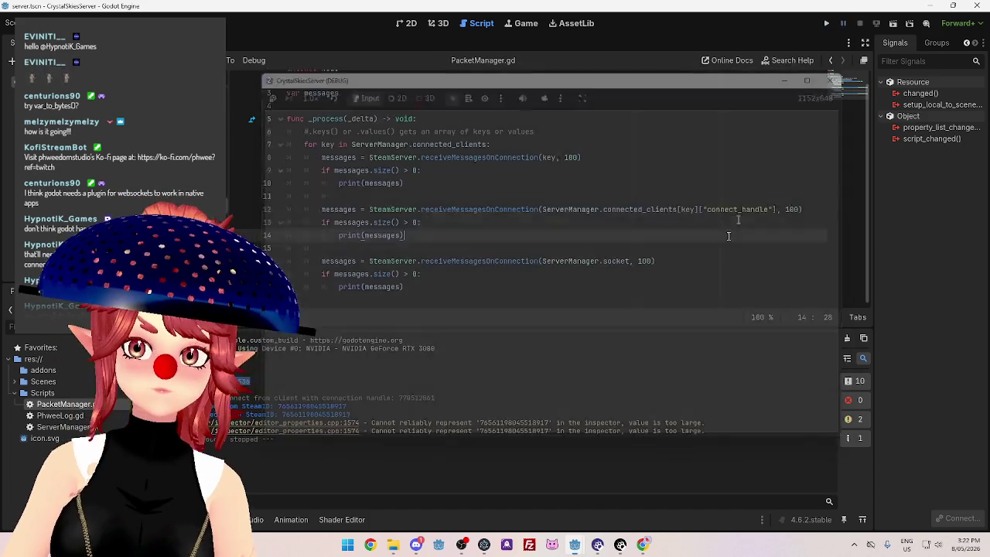
{"action": "mouse_move", "coordinate": [576, 534]}
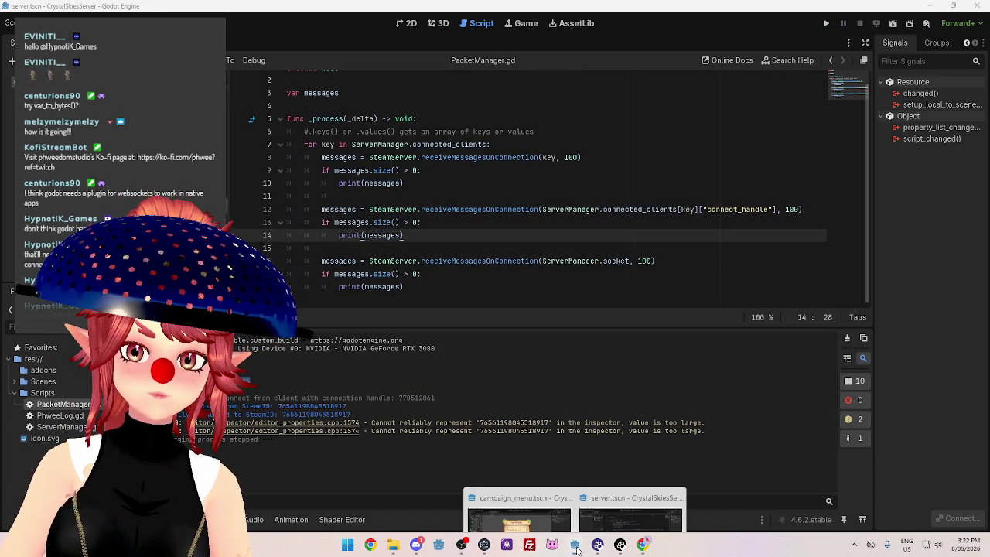
{"action": "left_click", "coordinate": [515, 491]}
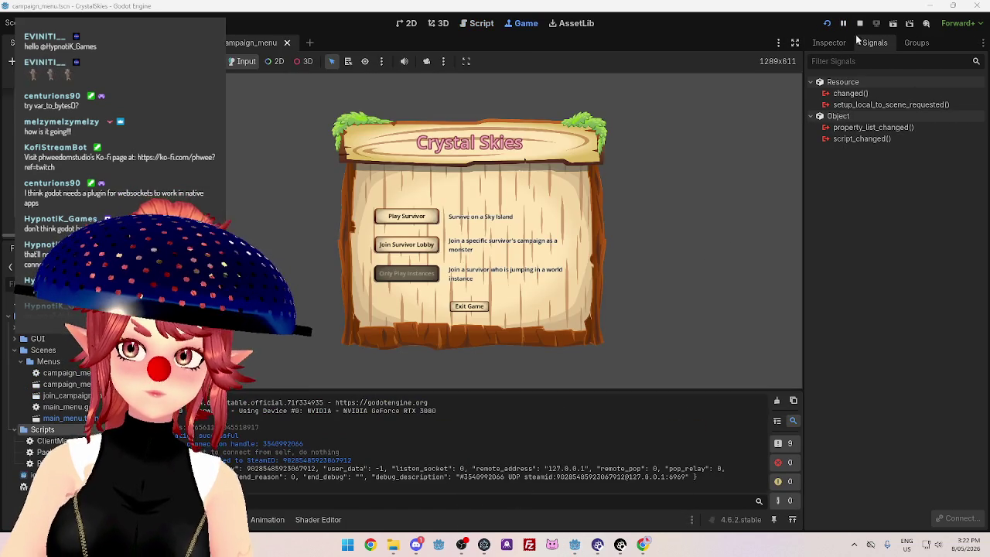
{"action": "left_click", "coordinate": [859, 23]}
{"action": "mouse_move", "coordinate": [575, 541]}
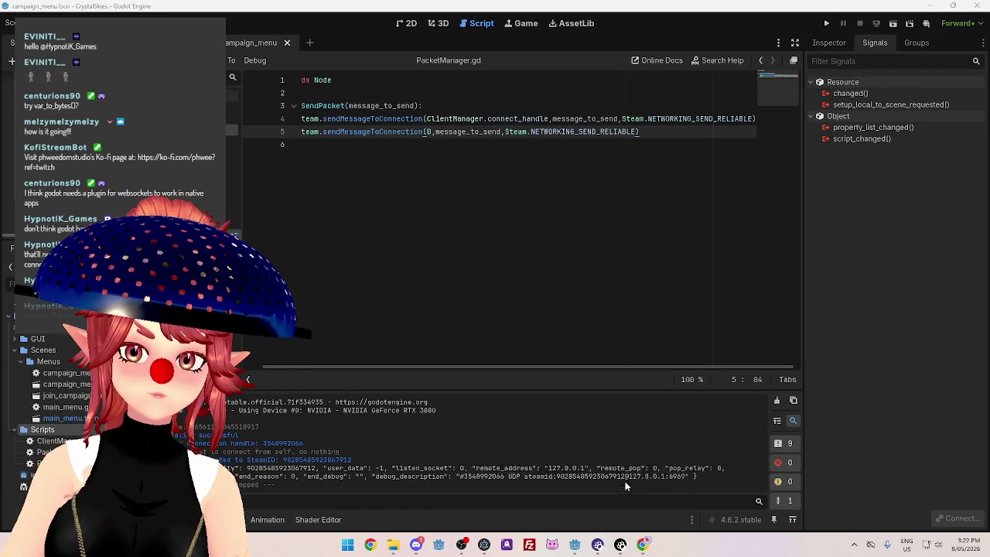
{"action": "left_click", "coordinate": [627, 492]}
Relaunch the server, run the client, and open the survivor campaign screen from the main menu
{"action": "left_click", "coordinate": [828, 23]}
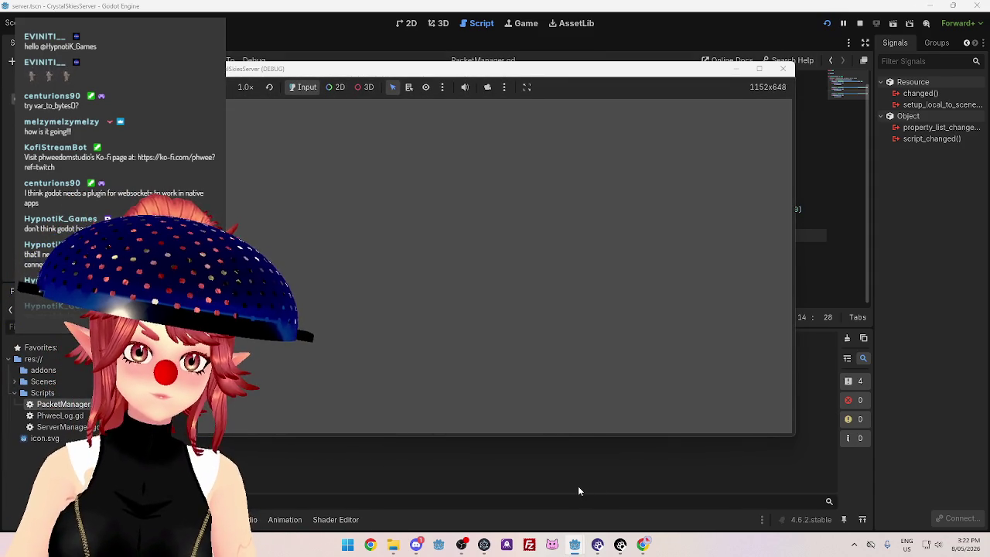
{"action": "mouse_move", "coordinate": [575, 545]}
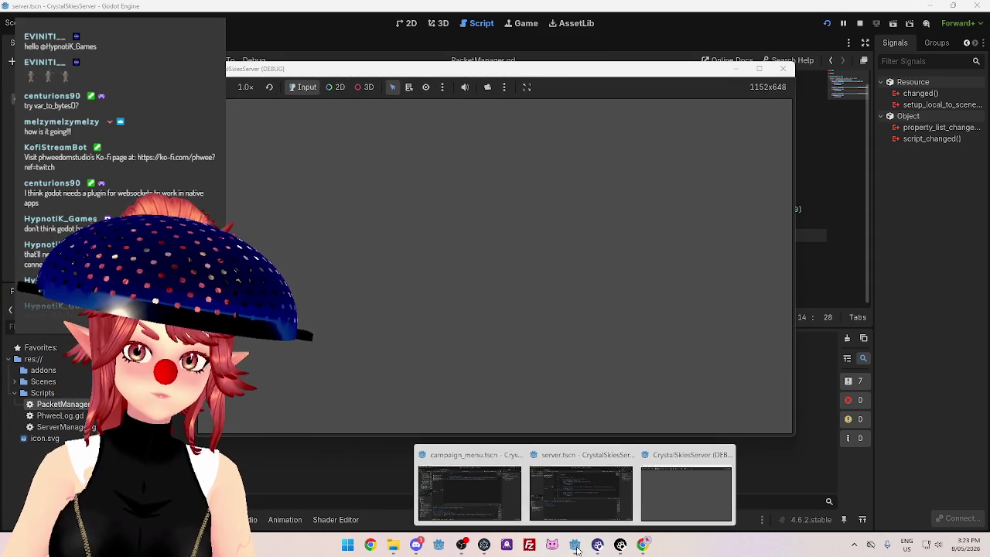
{"action": "left_click", "coordinate": [471, 479]}
{"action": "left_click", "coordinate": [826, 23]}
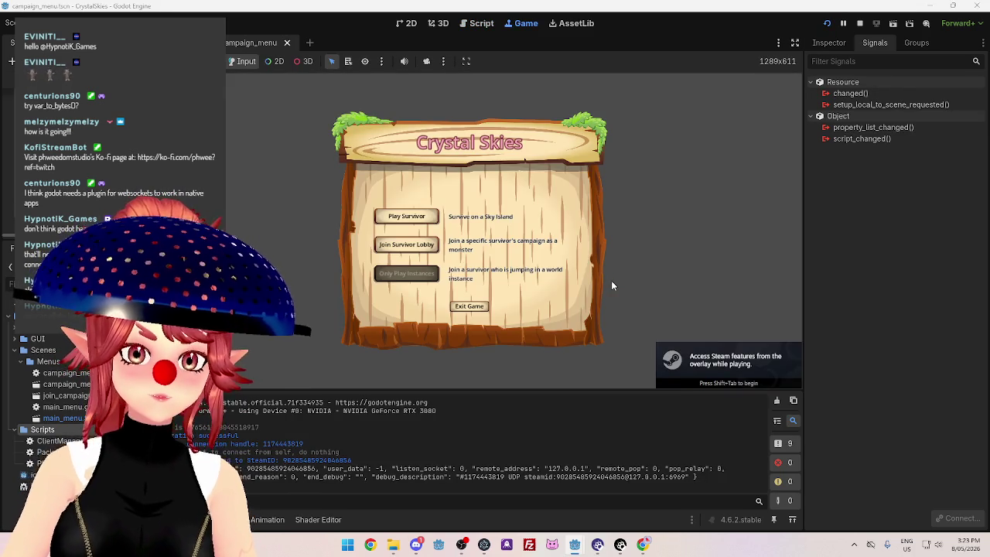
{"action": "left_click", "coordinate": [414, 220]}
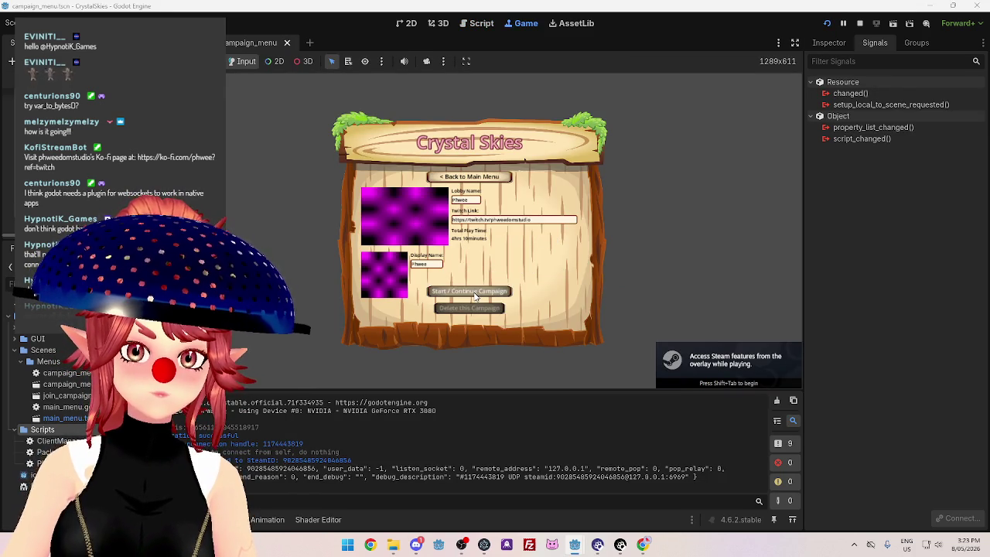
{"action": "mouse_move", "coordinate": [575, 544]}
{"action": "left_click", "coordinate": [553, 490]}
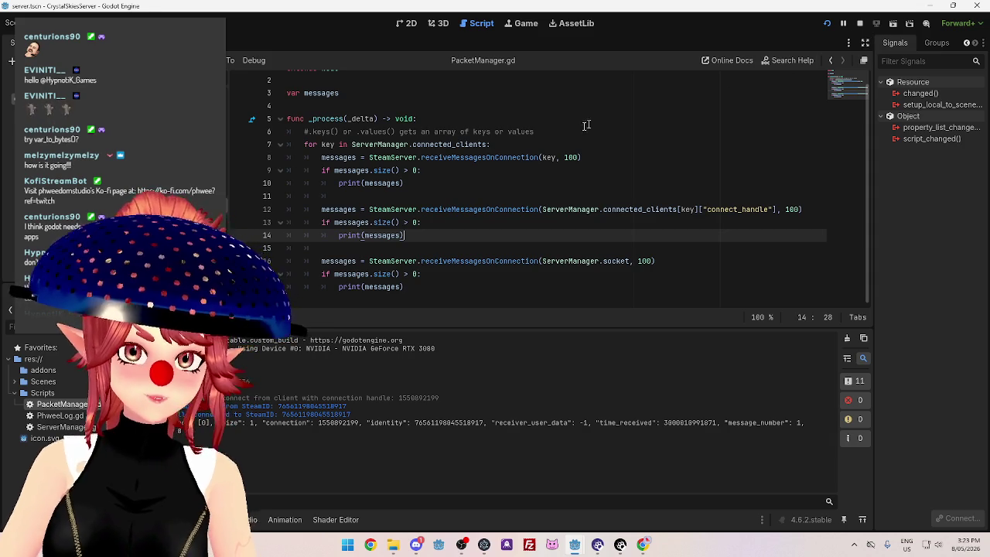
Stop the server run, glance at the client editor, then return to line 10's print call
{"action": "left_click", "coordinate": [859, 24]}
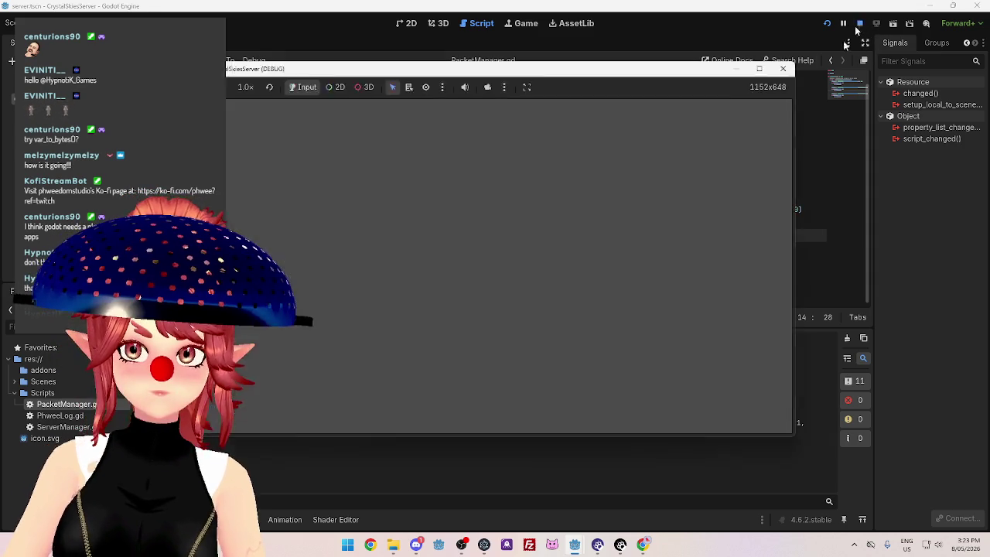
{"action": "left_click", "coordinate": [575, 545]}
{"action": "left_click", "coordinate": [518, 491]}
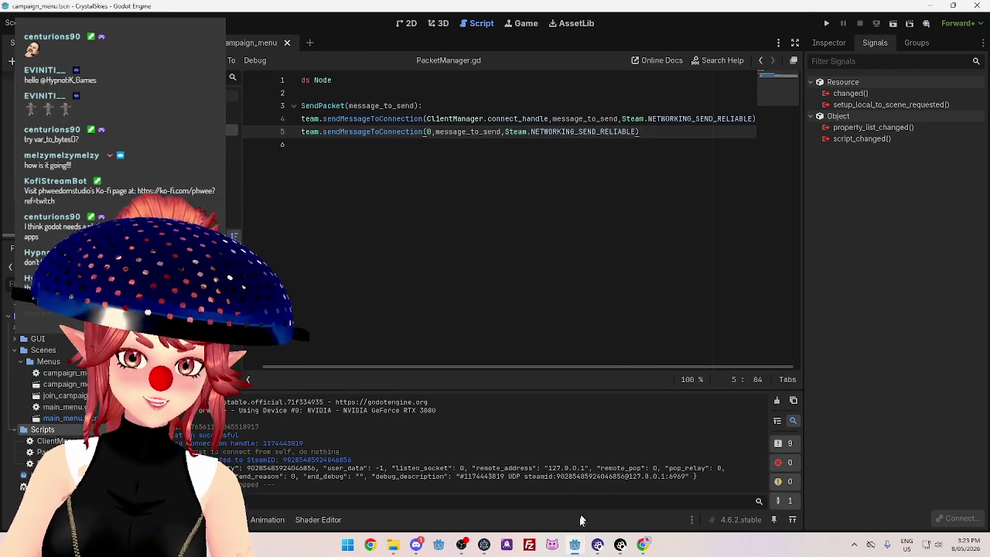
{"action": "left_click", "coordinate": [576, 546]}
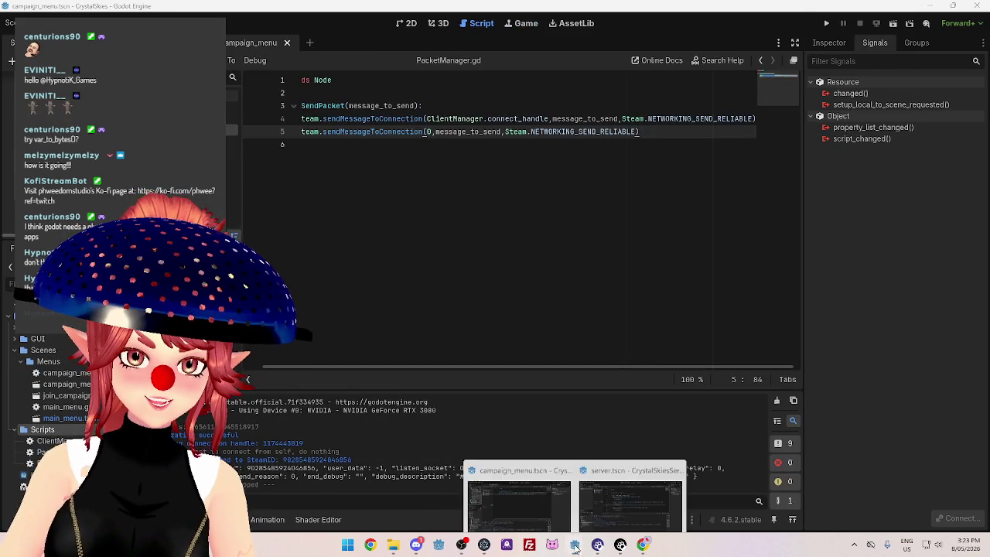
{"action": "left_click", "coordinate": [622, 485]}
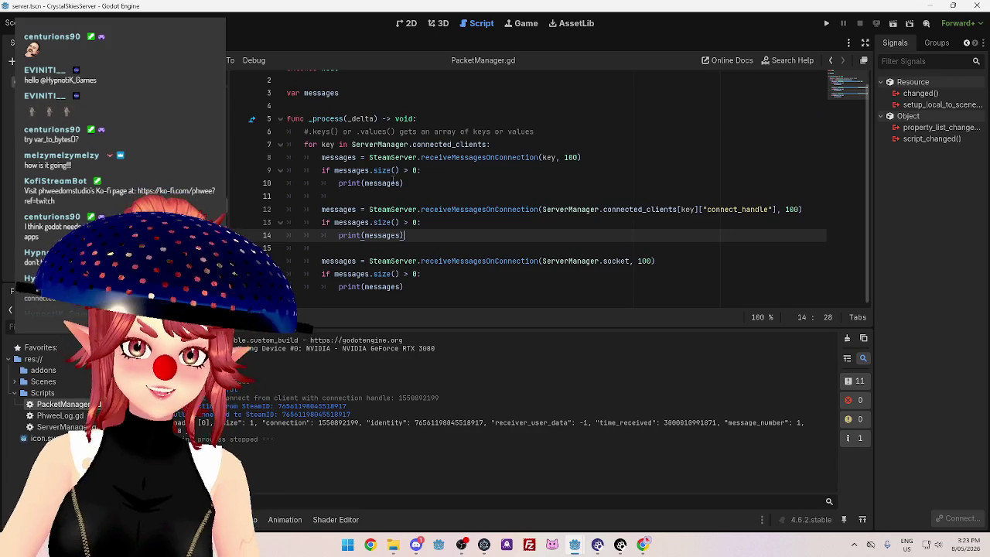
{"action": "left_click", "coordinate": [365, 183]}
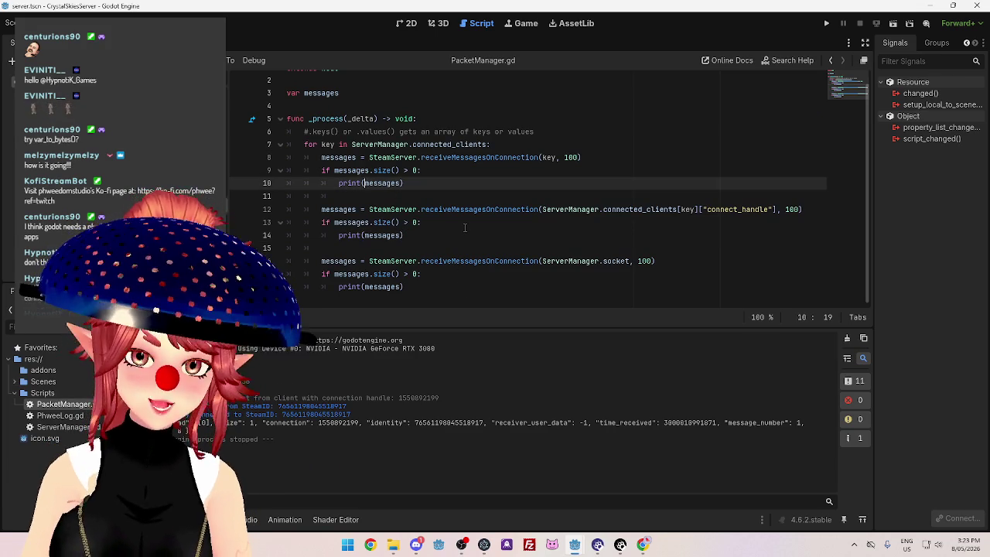
Label the print calls on lines 10, 14 and 18 as "method1", "method2" and "method3"
{"action": "type", "text": "\"method1\","}
{"action": "key", "text": "BackSpace"}
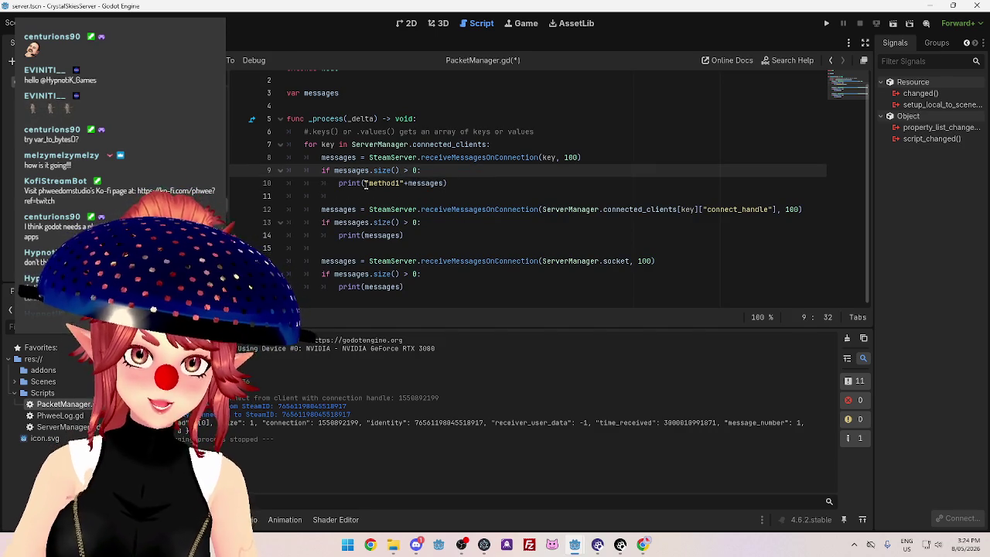
{"action": "left_click", "coordinate": [363, 235]}
{"action": "type", "text": "\"method1\"+"}
{"action": "key", "text": "ctrl+z"}
{"action": "type", "text": "\"method1\"+"}
{"action": "left_click", "coordinate": [365, 286]}
{"action": "left_click", "coordinate": [400, 235]}
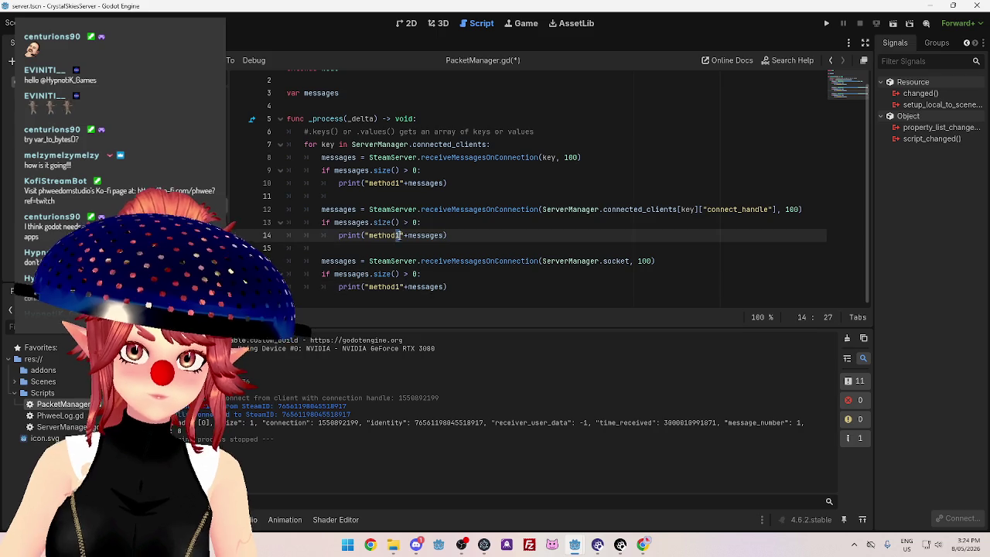
{"action": "key", "text": "BackSpace"}
{"action": "type", "text": "2"}
{"action": "left_click", "coordinate": [400, 287]}
{"action": "key", "text": "BackSpace"}
{"action": "type", "text": "3"}
{"action": "left_click", "coordinate": [508, 261]}
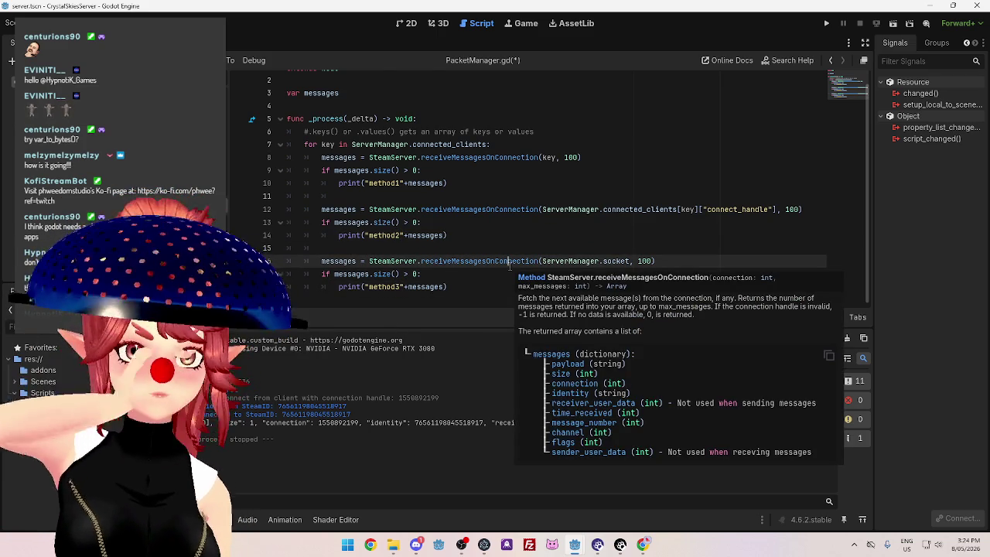
Add the ["payload"] index to line 10's messages expression, briefly checking the client's campaign_menu.gd
{"action": "left_click", "coordinate": [456, 183]}
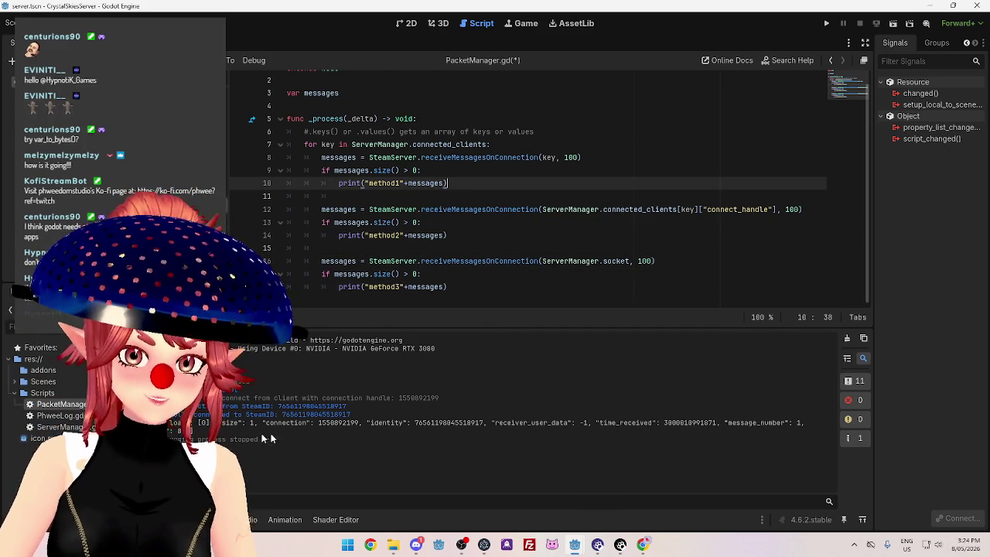
{"action": "key", "text": "Left"}
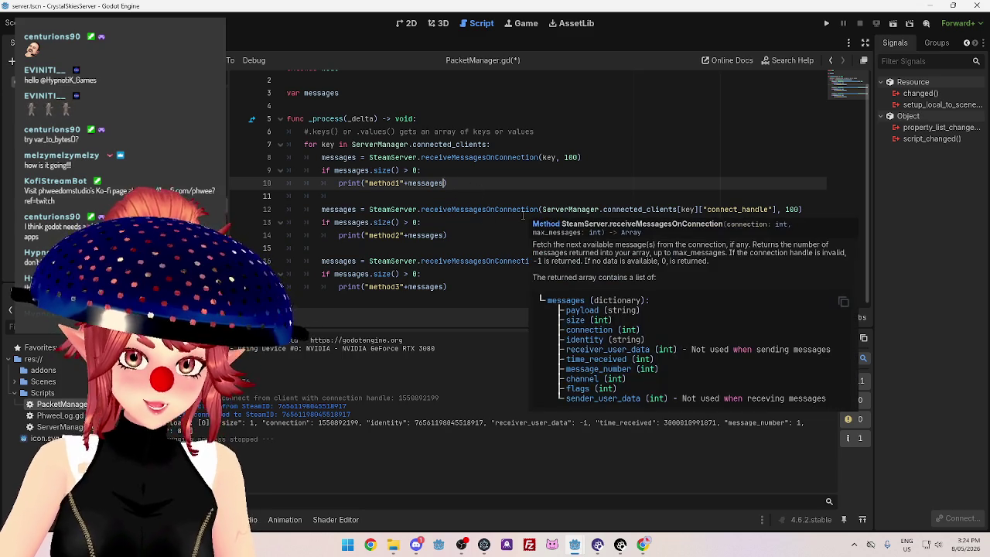
{"action": "type", "text": "["}
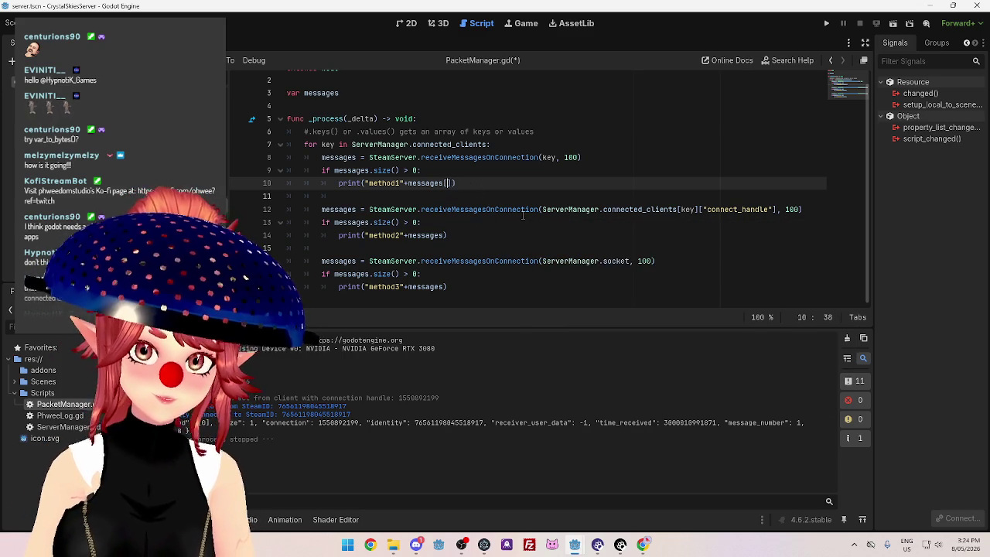
{"action": "scroll", "coordinate": [523, 216], "scroll_direction": "up", "scroll_amount": 1}
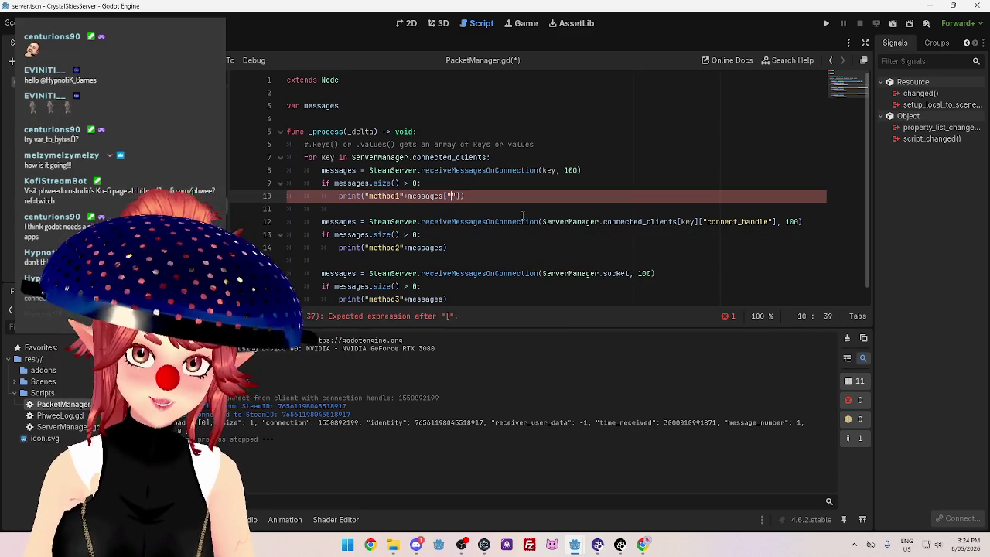
{"action": "type", "text": "\""}
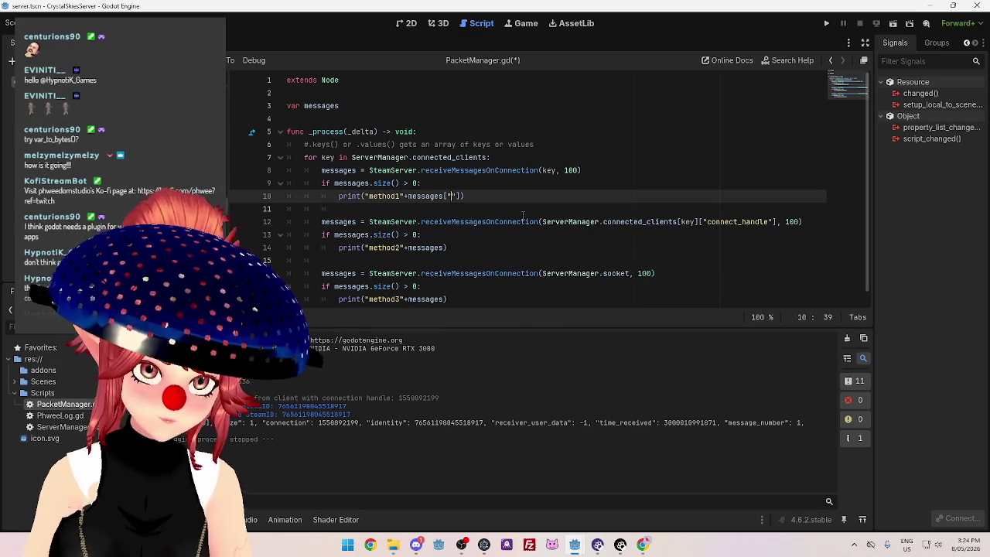
{"action": "type", "text": "payload"}
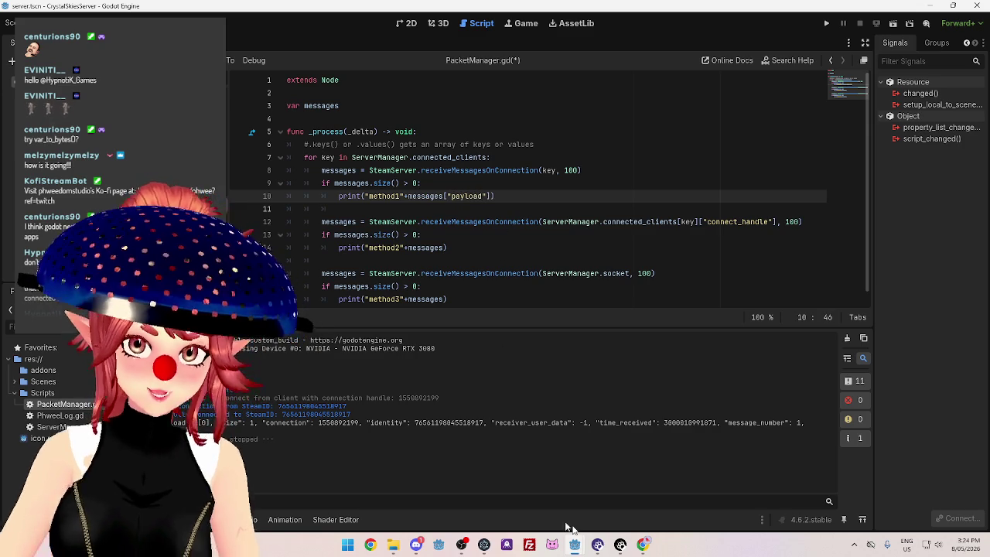
{"action": "key", "text": "alt+Tab"}
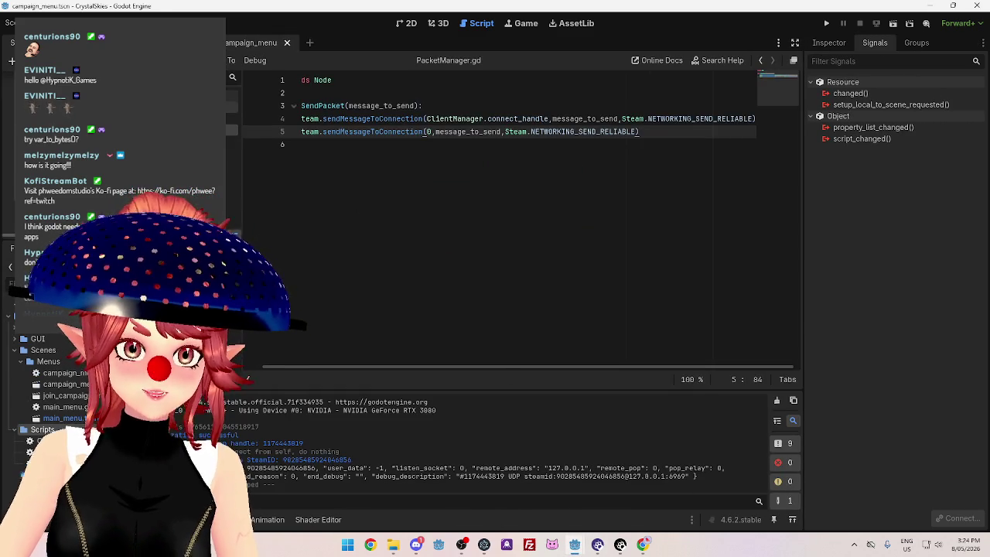
{"action": "key", "text": "alt+Left"}
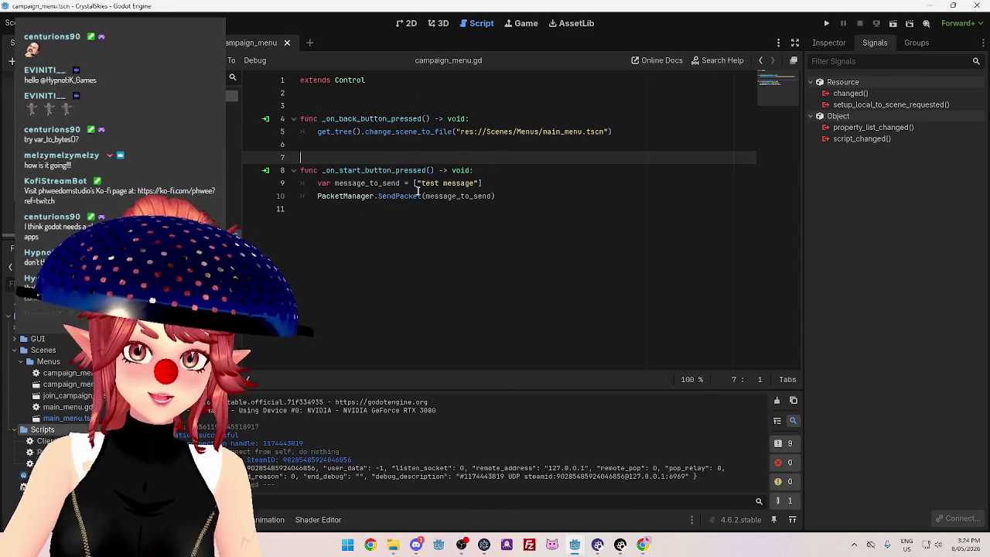
{"action": "mouse_move", "coordinate": [568, 551]}
{"action": "left_click", "coordinate": [609, 483]}
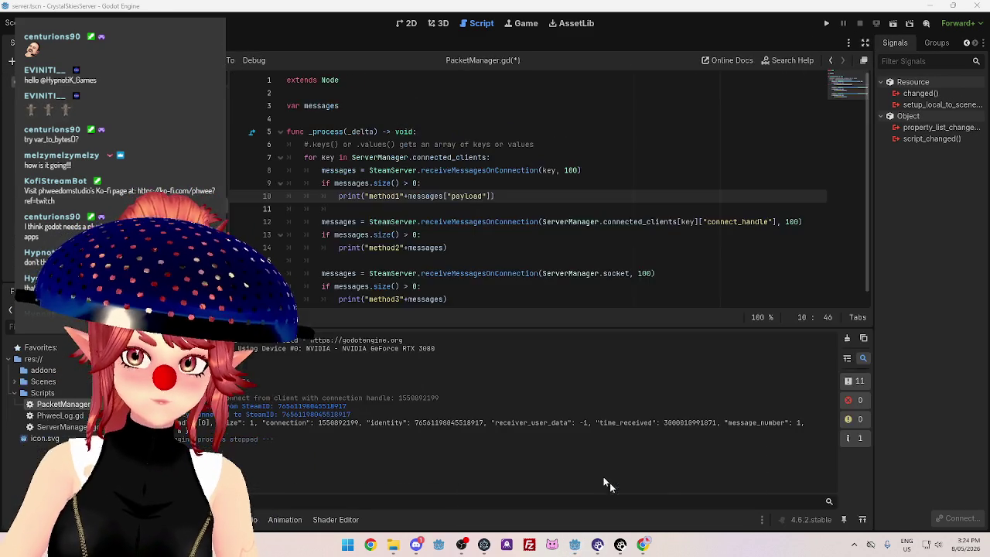
{"action": "scroll", "coordinate": [444, 232], "scroll_direction": "down", "scroll_amount": 1}
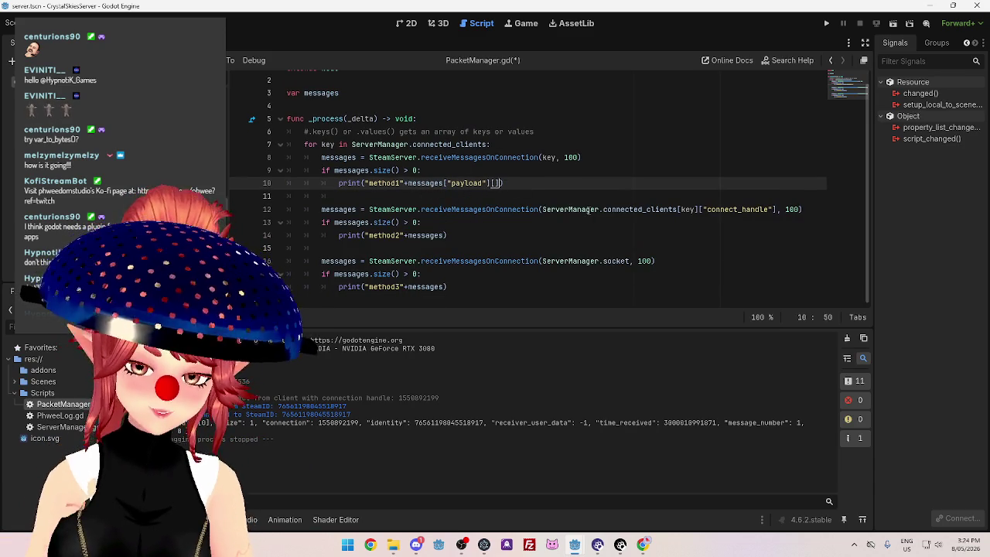
{"action": "type", "text": "0"}
Replace messages on lines 14 and 18 with messages["payload"][0] from line 10
{"action": "left_click", "coordinate": [436, 215]}
{"action": "left_click_drag", "start_coordinate": [408, 183], "coordinate": [506, 183]}
{"action": "key", "text": "ctrl+c"}
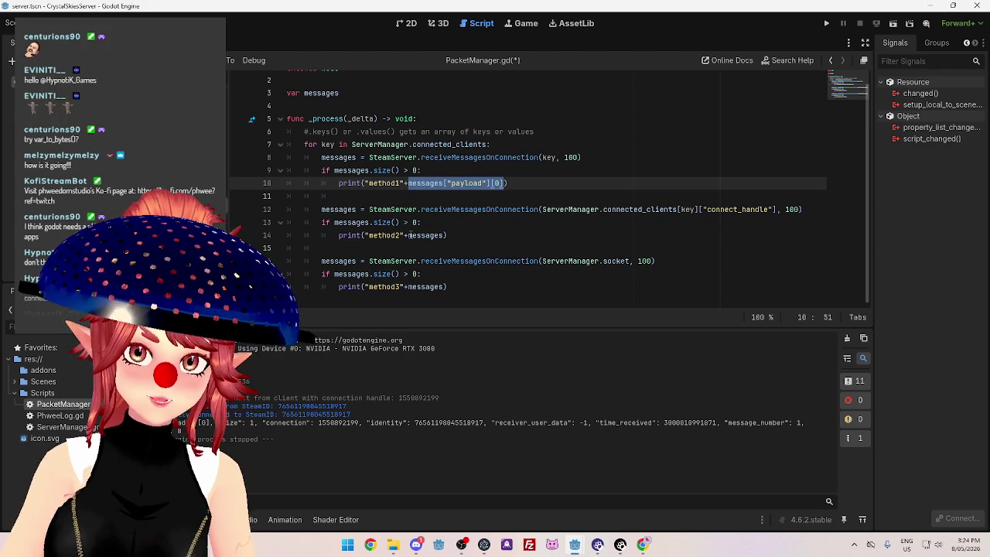
{"action": "double_click", "coordinate": [410, 235]}
{"action": "key", "text": "ctrl+v"}
{"action": "double_click", "coordinate": [410, 287]}
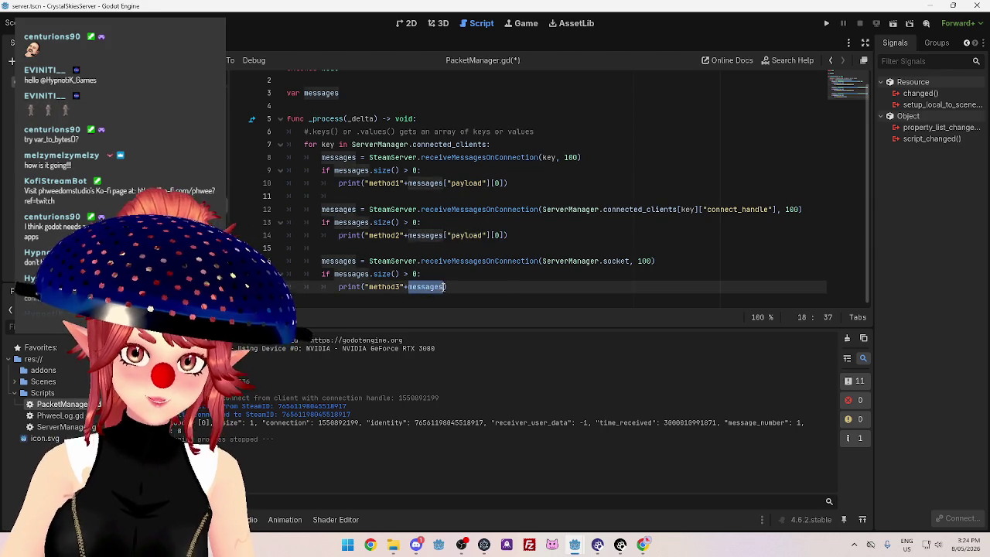
{"action": "key", "text": "ctrl+v"}
{"action": "left_click", "coordinate": [495, 274]}
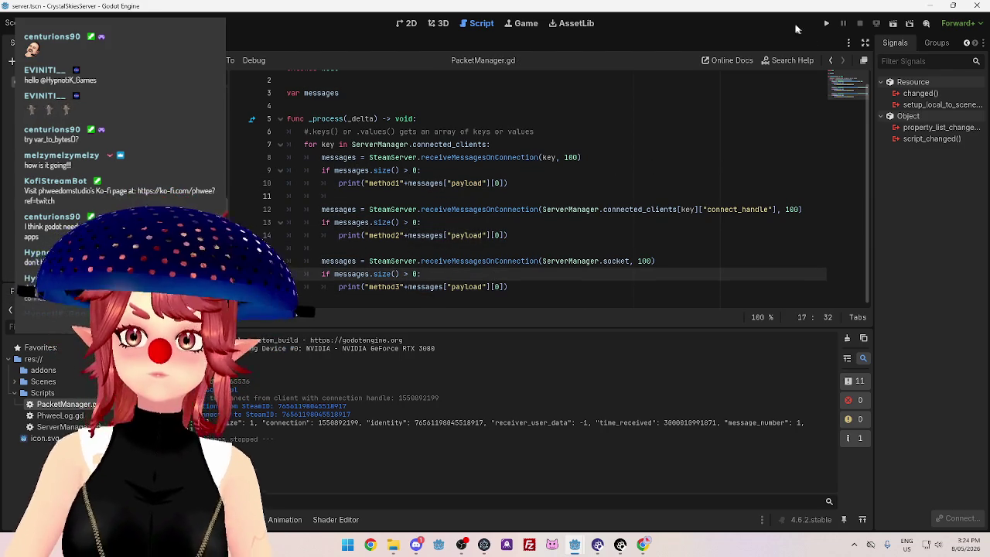
Run the server, launch the client with F5, and open the survivor campaign screen to send a message
{"action": "left_click", "coordinate": [827, 24]}
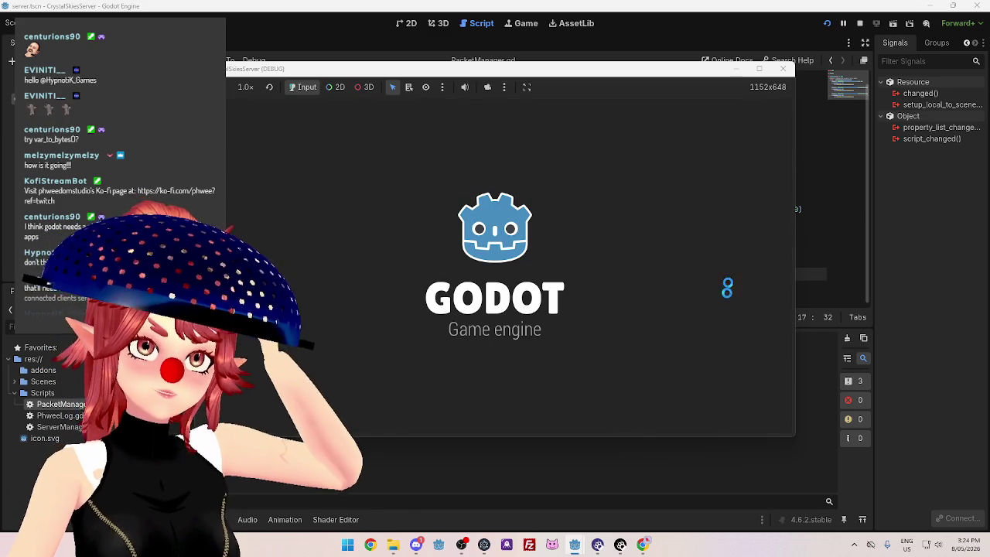
{"action": "mouse_move", "coordinate": [576, 546]}
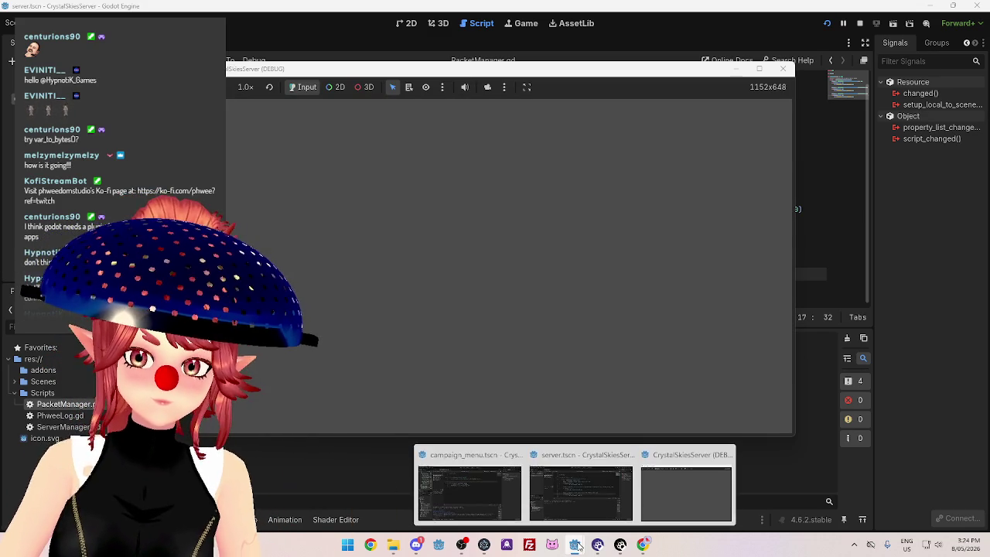
{"action": "left_click", "coordinate": [466, 494]}
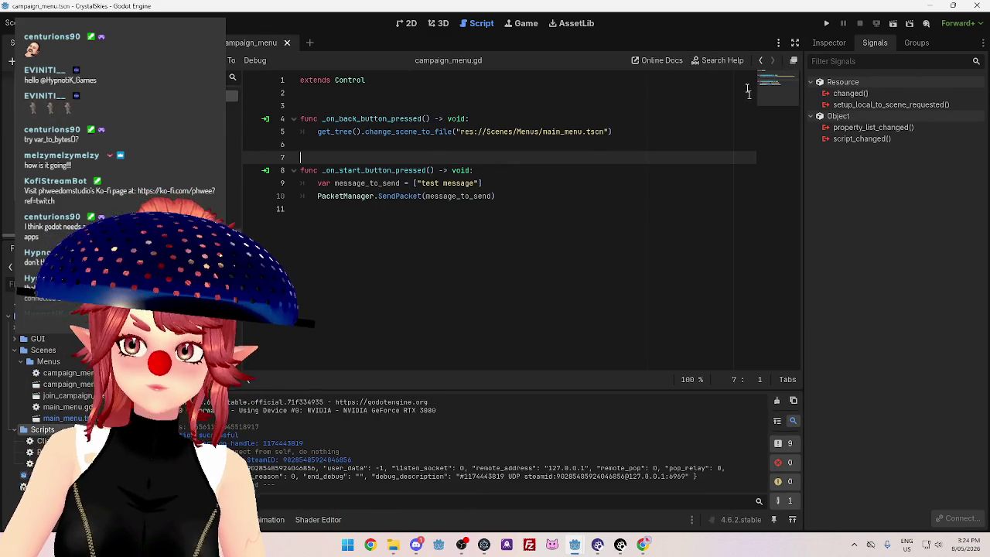
{"action": "key", "text": "F5"}
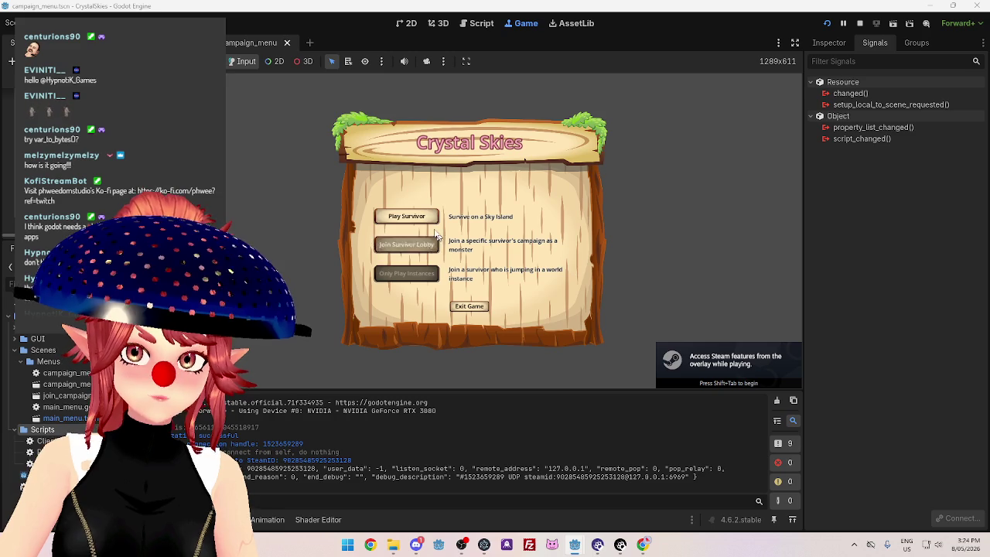
{"action": "left_click", "coordinate": [408, 215]}
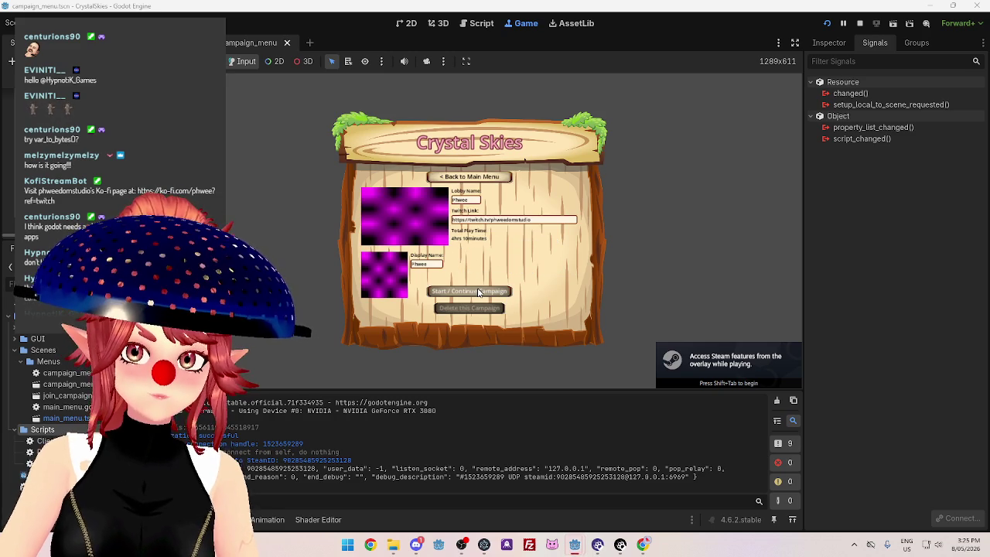
{"action": "mouse_move", "coordinate": [586, 527]}
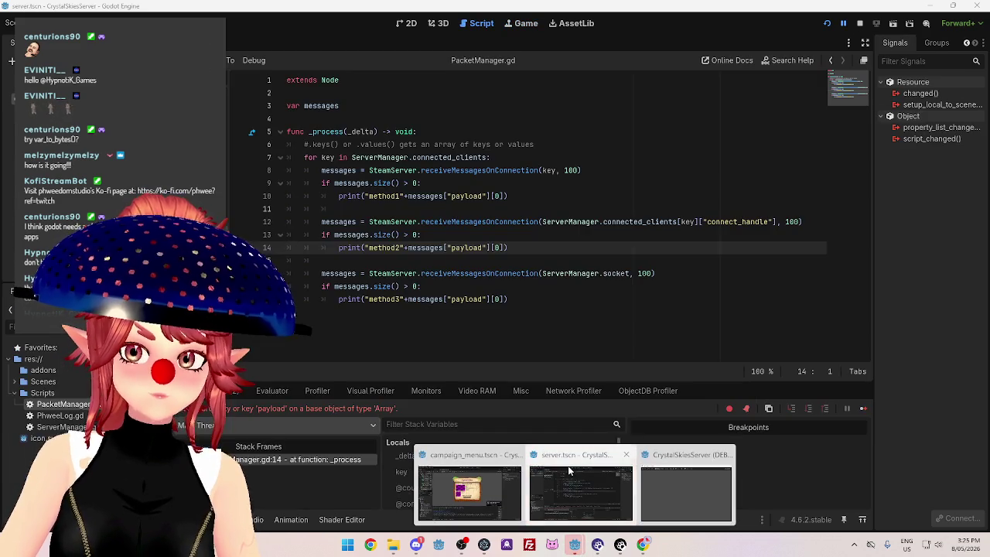
{"action": "left_click", "coordinate": [567, 465]}
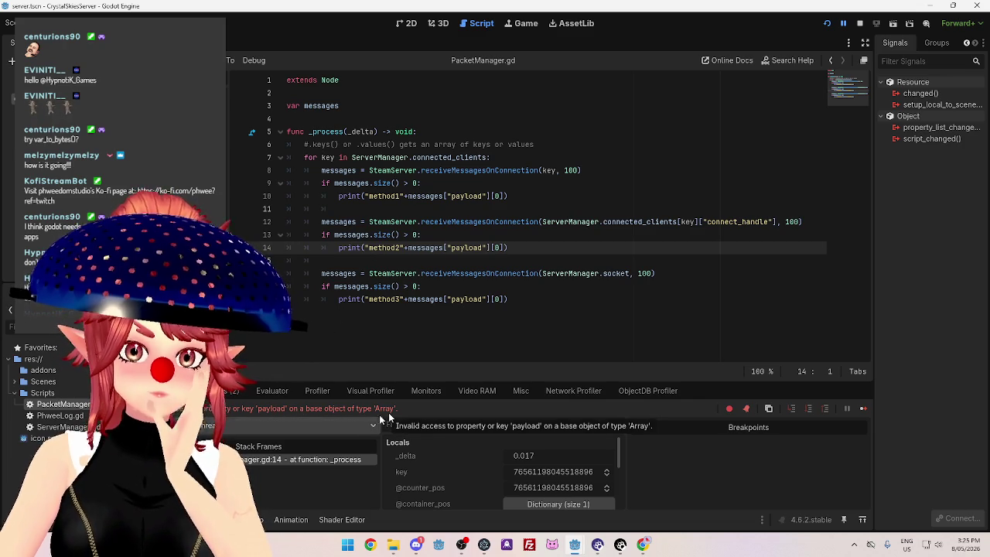
Enlarge the debugger, expand the messages array, and change line 10 to index messages[0]
{"action": "left_click", "coordinate": [167, 519]}
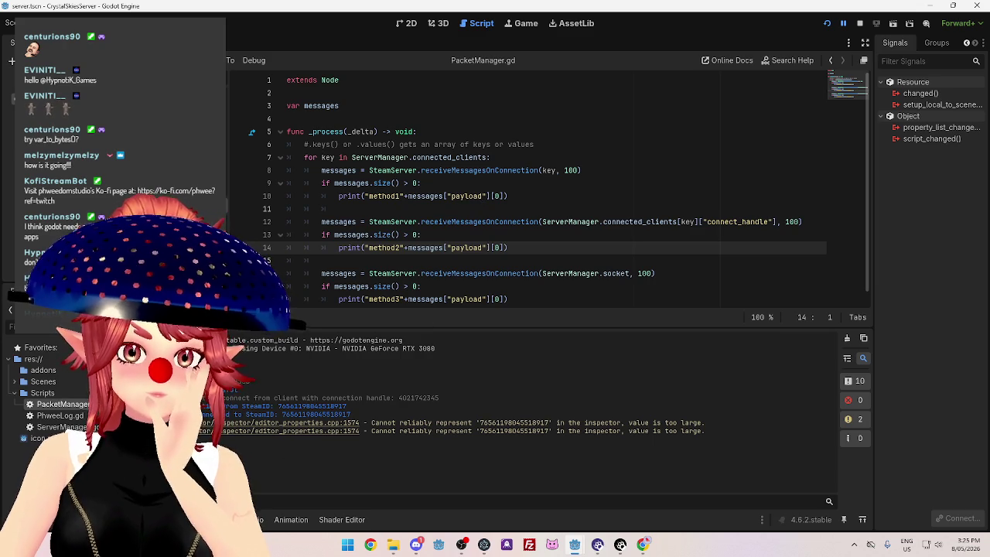
{"action": "left_click_drag", "start_coordinate": [491, 380], "coordinate": [490, 286]}
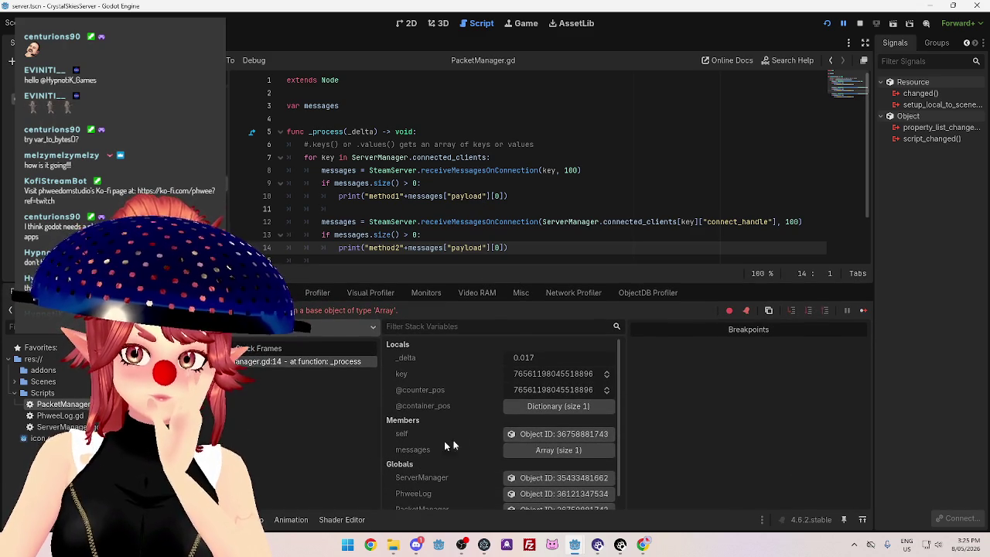
{"action": "left_click", "coordinate": [530, 454]}
{"action": "scroll", "coordinate": [531, 454], "scroll_direction": "down", "scroll_amount": 1}
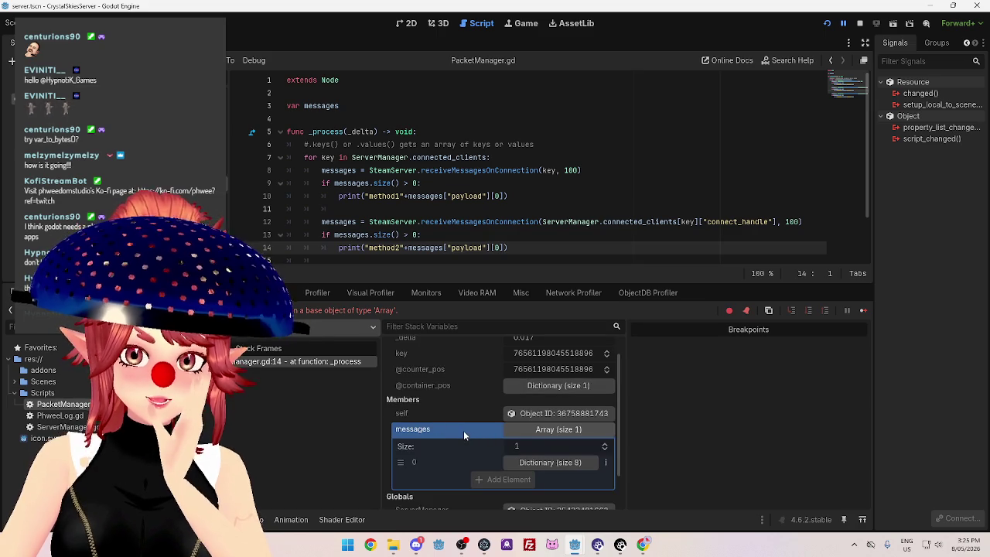
{"action": "scroll", "coordinate": [574, 439], "scroll_direction": "down", "scroll_amount": 2}
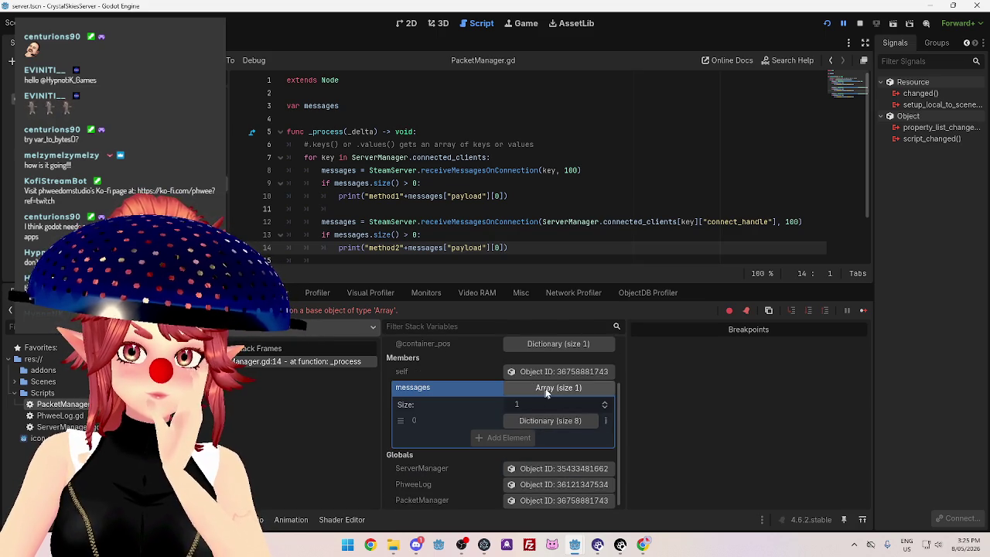
{"action": "left_click", "coordinate": [548, 424]}
{"action": "left_click", "coordinate": [548, 424]}
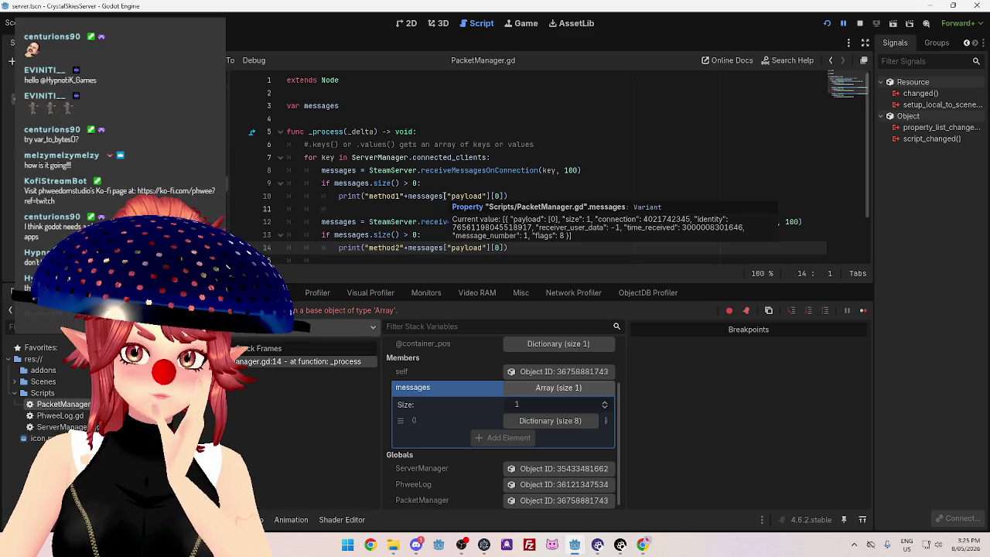
{"action": "left_click", "coordinate": [445, 196]}
{"action": "mouse_move", "coordinate": [561, 221]}
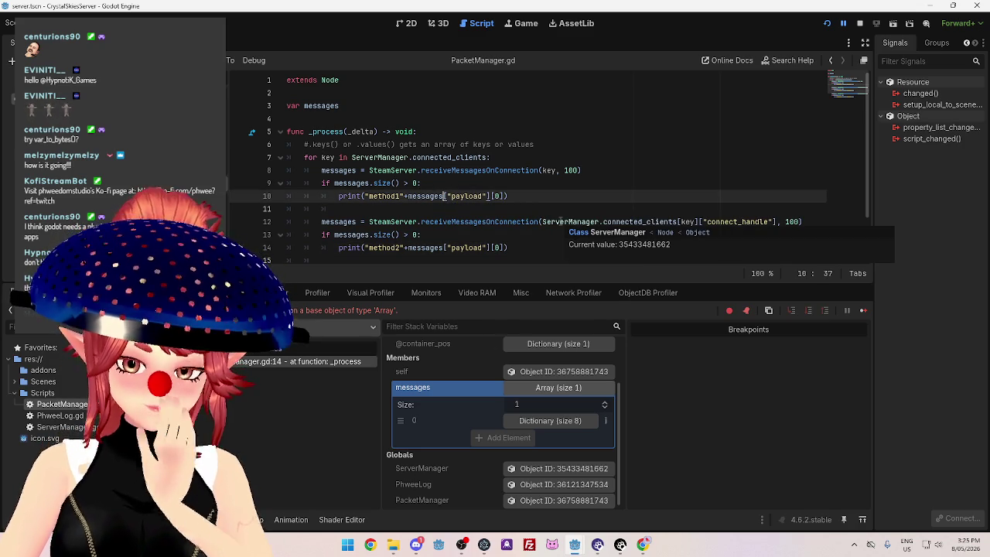
{"action": "type", "text": "[0"}
{"action": "type", "text": "0"}
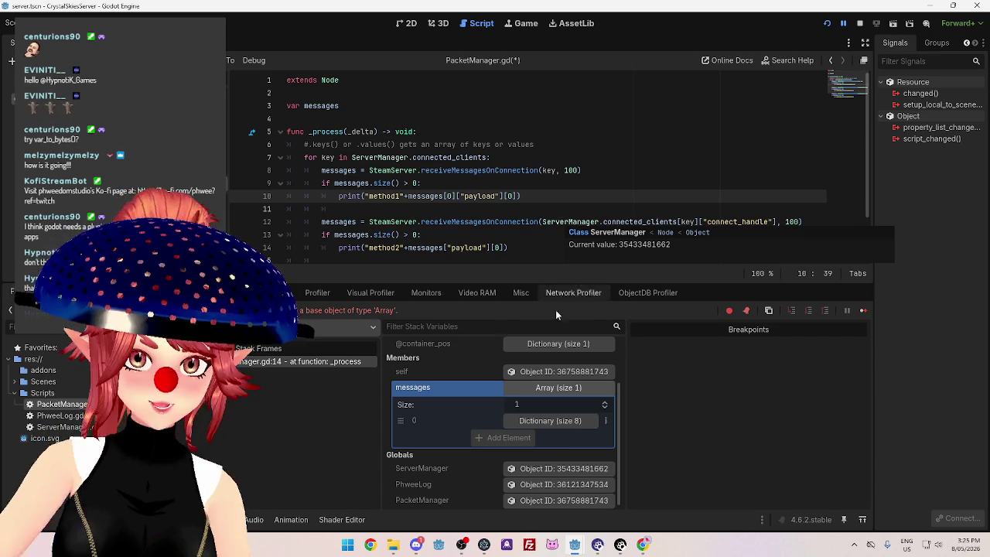
Inspect the first message dictionary's payload PackedByteArray in Stack Variables, then stop the run with F8
{"action": "left_click", "coordinate": [534, 422]}
{"action": "scroll", "coordinate": [462, 422], "scroll_direction": "down", "scroll_amount": 1}
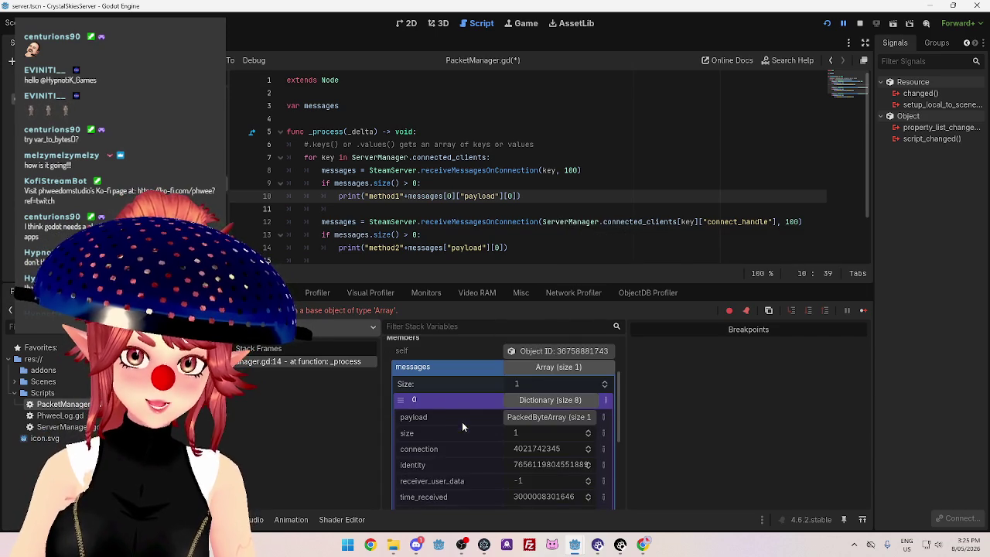
{"action": "scroll", "coordinate": [510, 431], "scroll_direction": "down", "scroll_amount": 1}
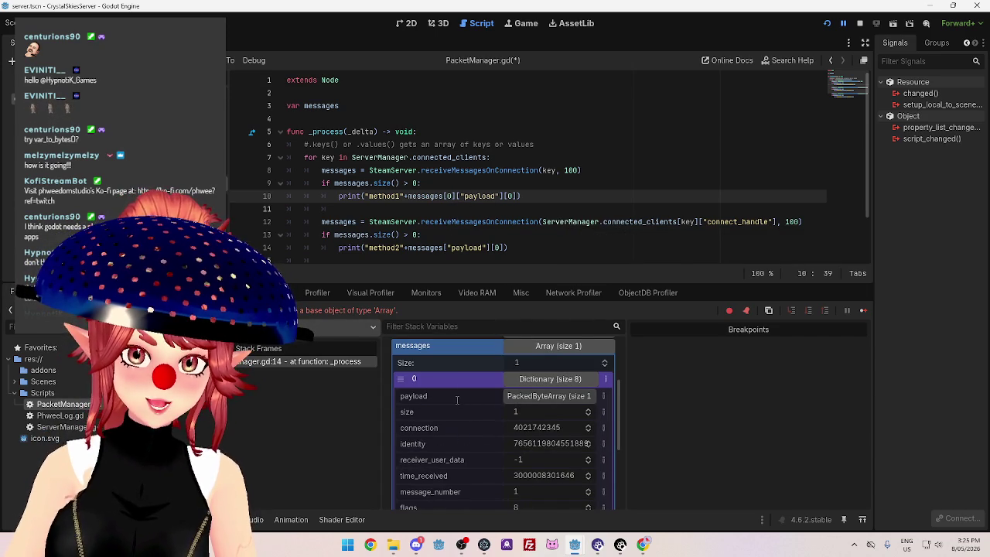
{"action": "left_click", "coordinate": [538, 399]}
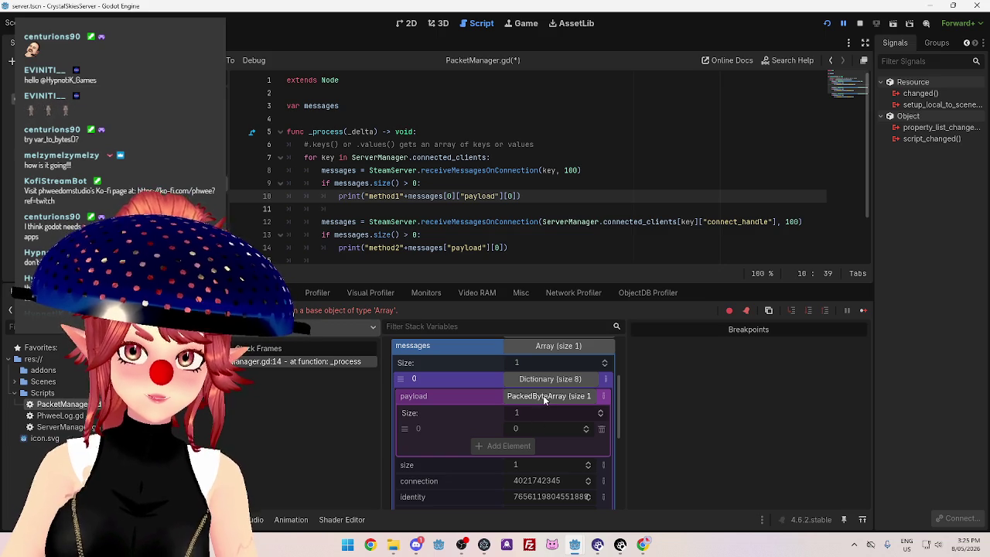
{"action": "left_click", "coordinate": [543, 395]}
{"action": "scroll", "coordinate": [483, 415], "scroll_direction": "down", "scroll_amount": 2}
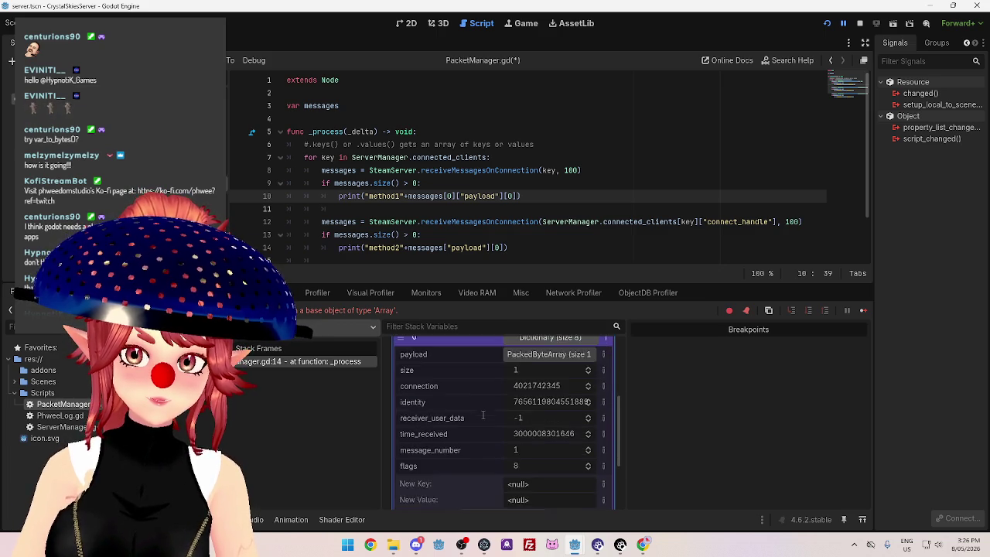
{"action": "scroll", "coordinate": [483, 416], "scroll_direction": "down", "scroll_amount": 2}
{"action": "scroll", "coordinate": [499, 433], "scroll_direction": "up", "scroll_amount": 3}
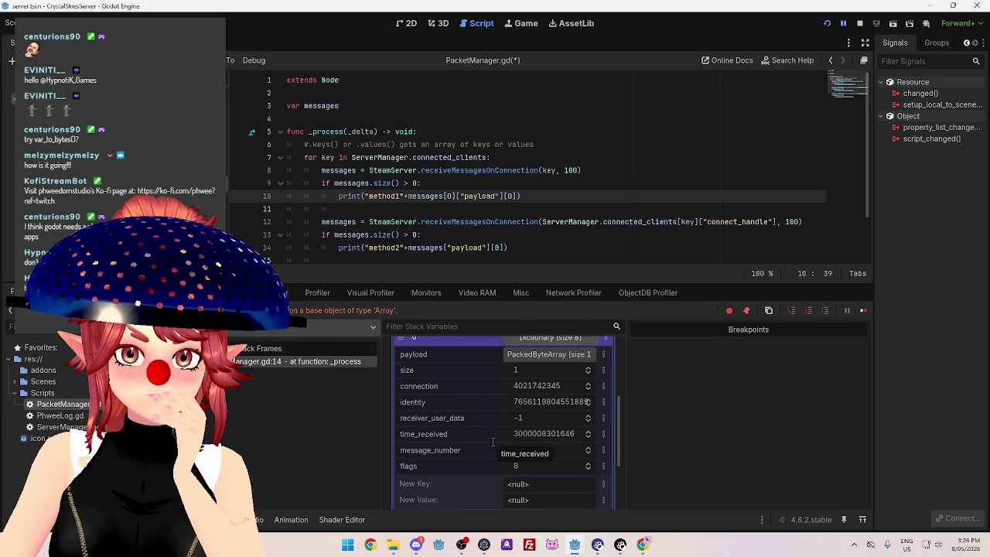
{"action": "scroll", "coordinate": [493, 442], "scroll_direction": "up", "scroll_amount": 1}
{"action": "left_click", "coordinate": [518, 378]}
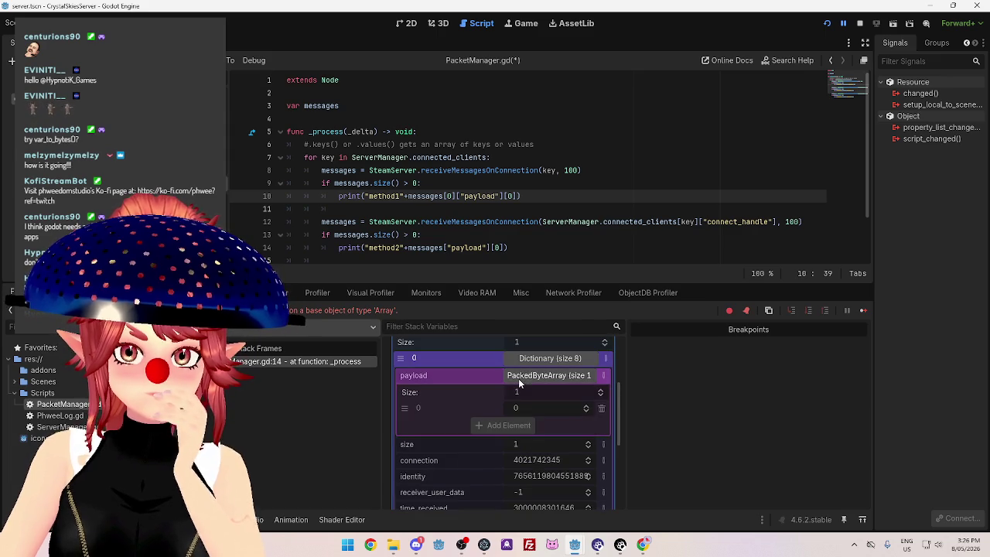
{"action": "left_click", "coordinate": [531, 376]}
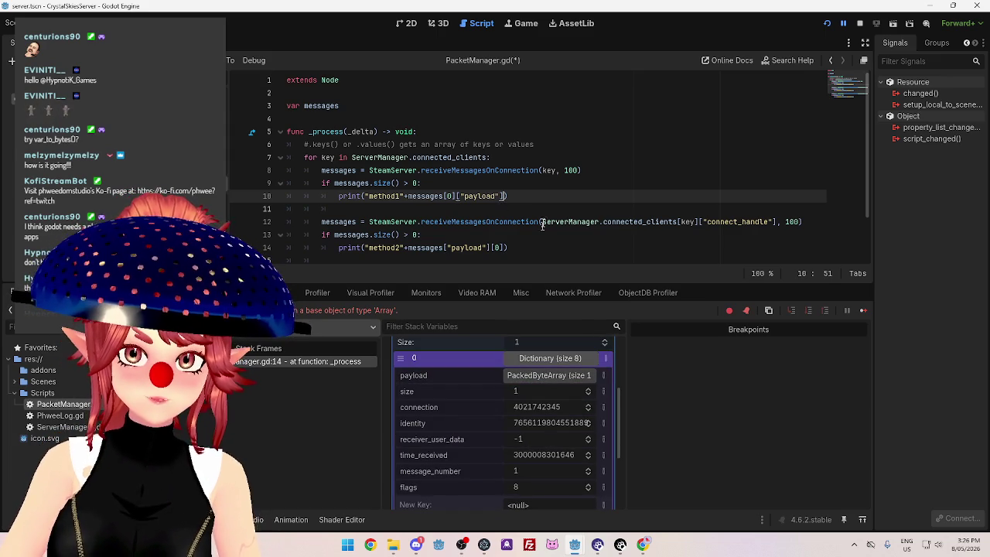
{"action": "key", "text": "F8"}
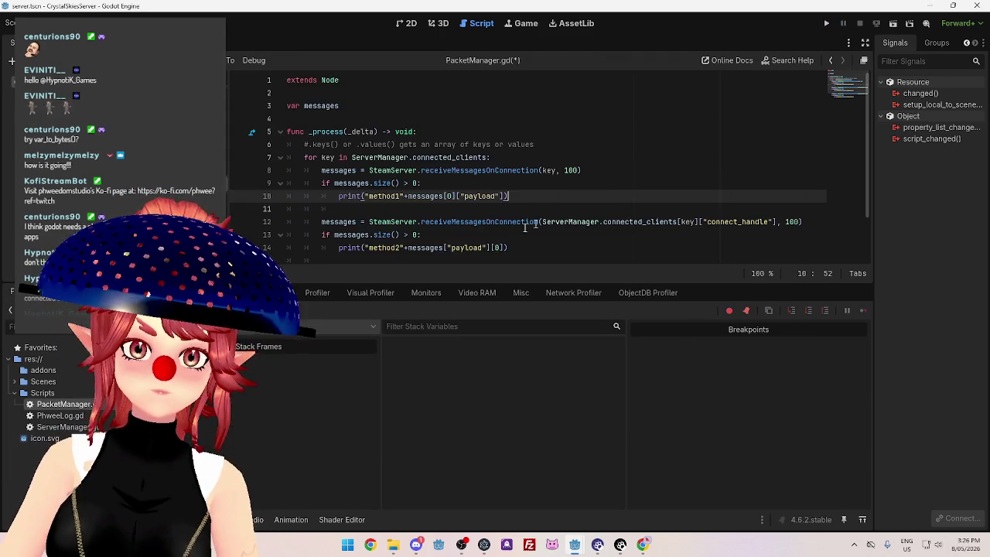
Copy messages[0]["payload"] from line 10 over the payload expressions on lines 14 and 18
{"action": "scroll", "coordinate": [460, 184], "scroll_direction": "down", "scroll_amount": 1}
{"action": "left_click_drag", "start_coordinate": [409, 145], "coordinate": [501, 145]}
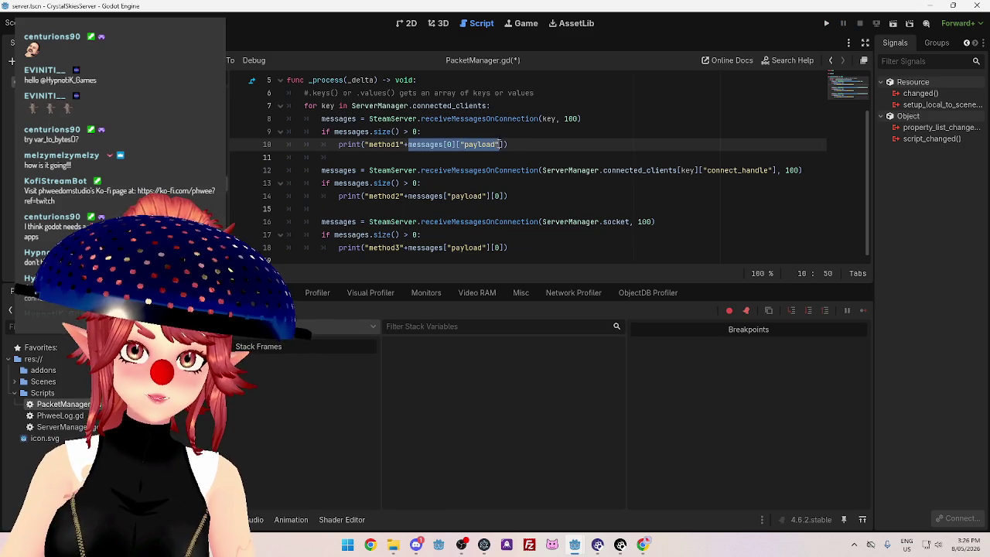
{"action": "key", "text": "ctrl+c"}
{"action": "left_click_drag", "start_coordinate": [409, 197], "coordinate": [503, 196]}
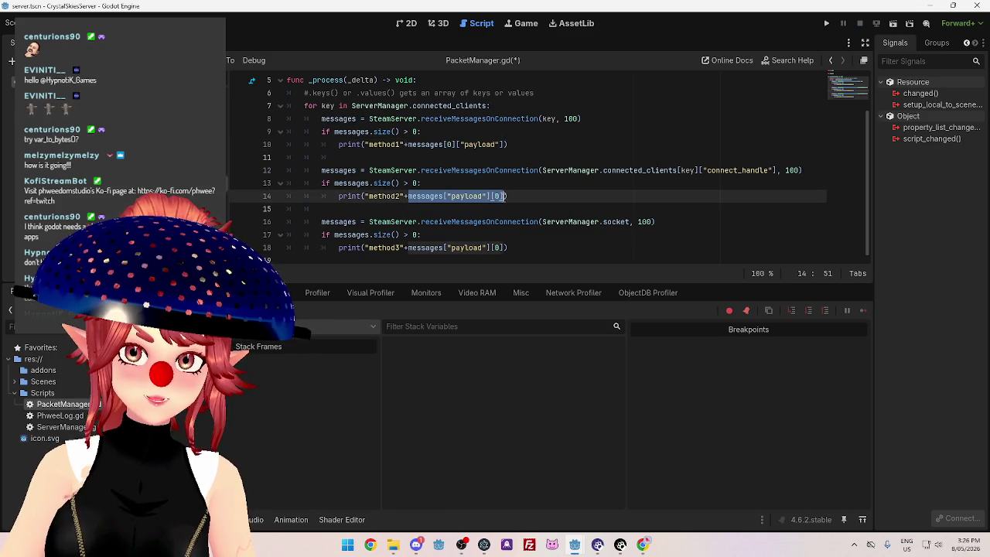
{"action": "key", "text": "ctrl+v"}
{"action": "left_click_drag", "start_coordinate": [407, 248], "coordinate": [489, 248]}
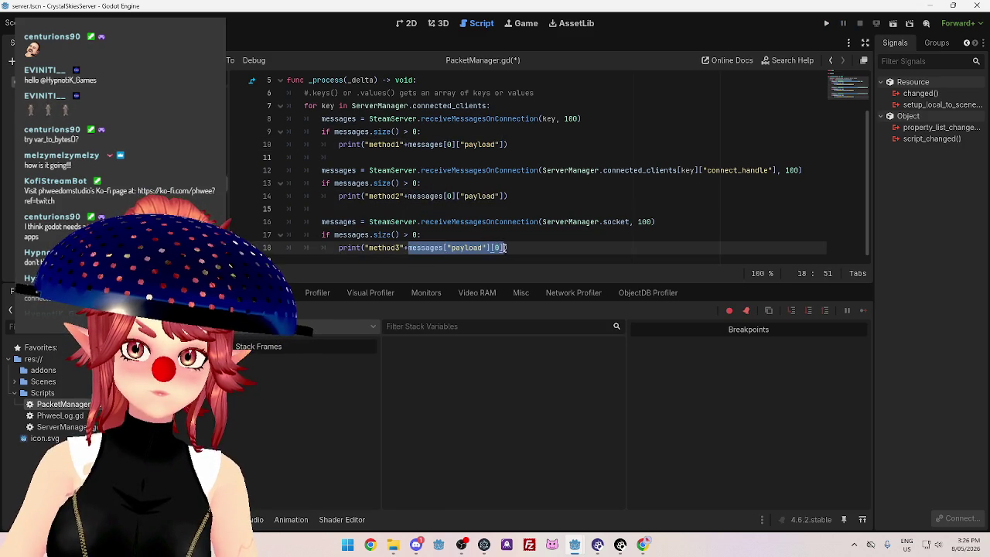
{"action": "key", "text": "ctrl+v"}
{"action": "left_click", "coordinate": [550, 200]}
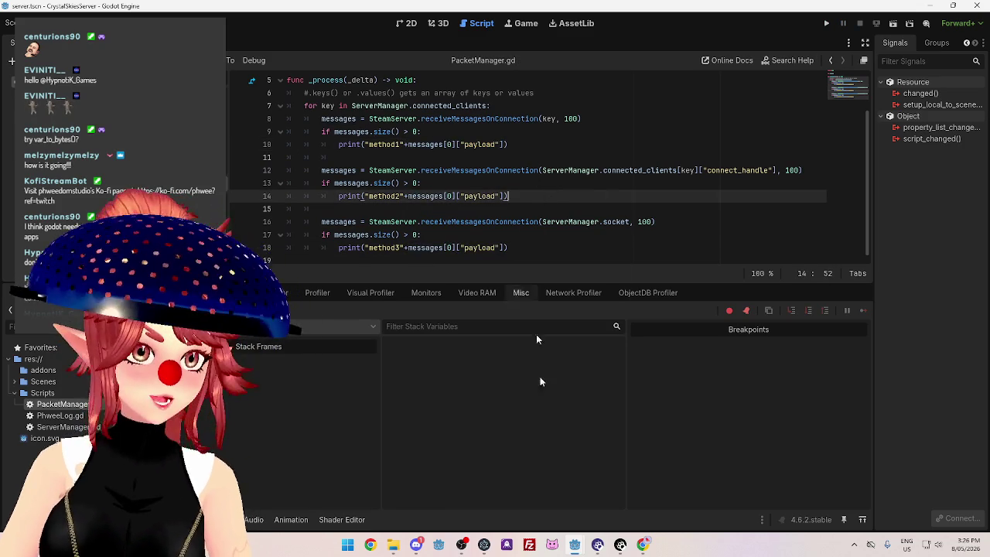
Stop the client game and run the server project again
{"action": "mouse_move", "coordinate": [575, 545]}
{"action": "left_click", "coordinate": [508, 498]}
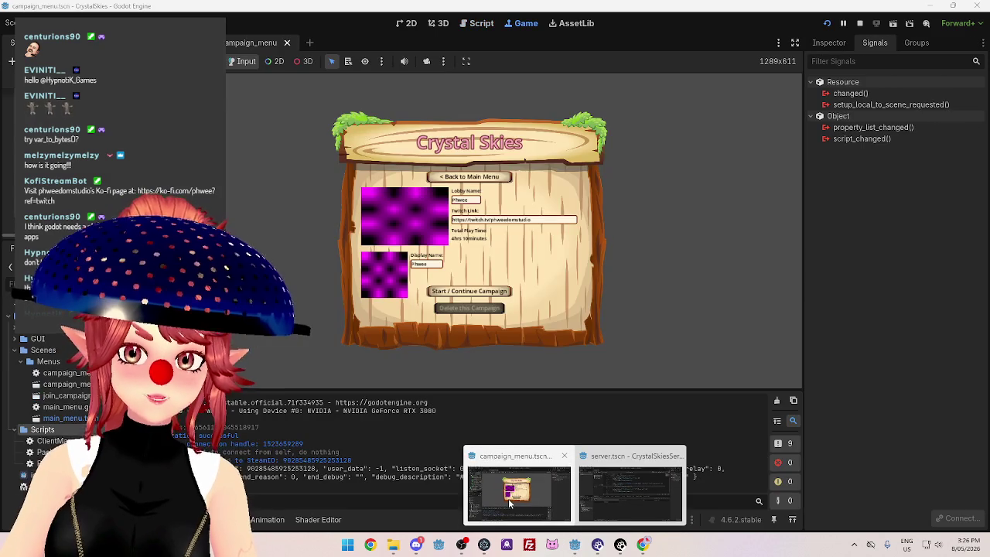
{"action": "left_click", "coordinate": [859, 23]}
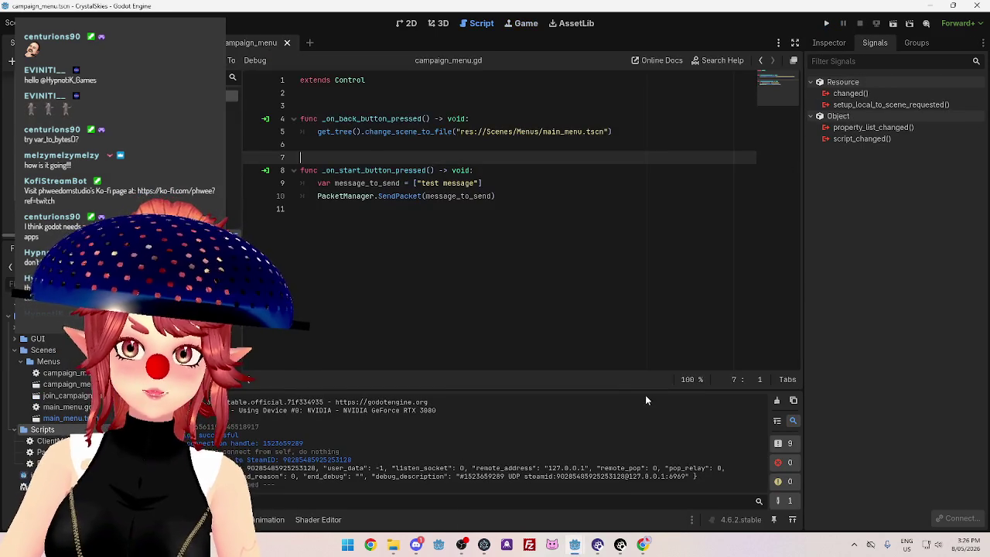
{"action": "mouse_move", "coordinate": [576, 546]}
{"action": "left_click", "coordinate": [610, 506]}
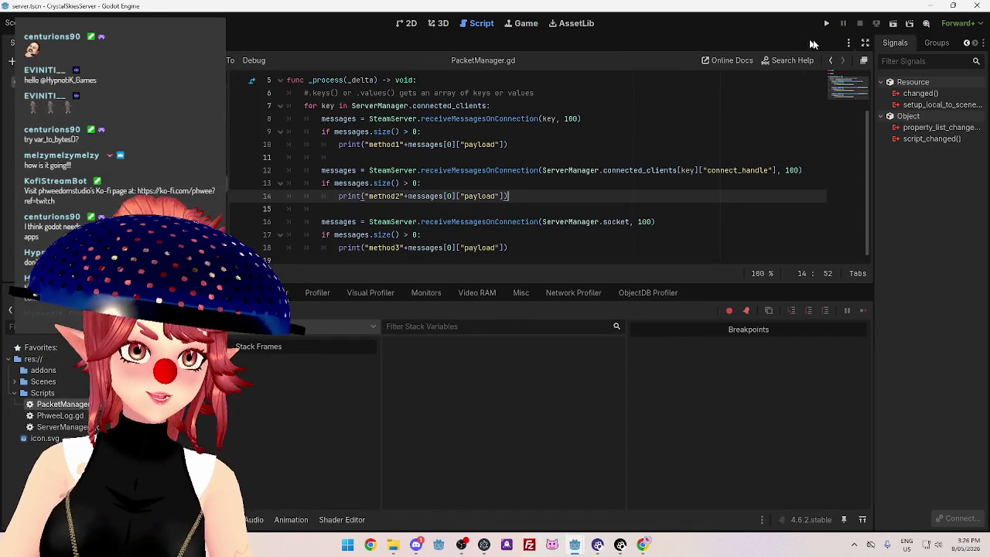
{"action": "left_click", "coordinate": [827, 24]}
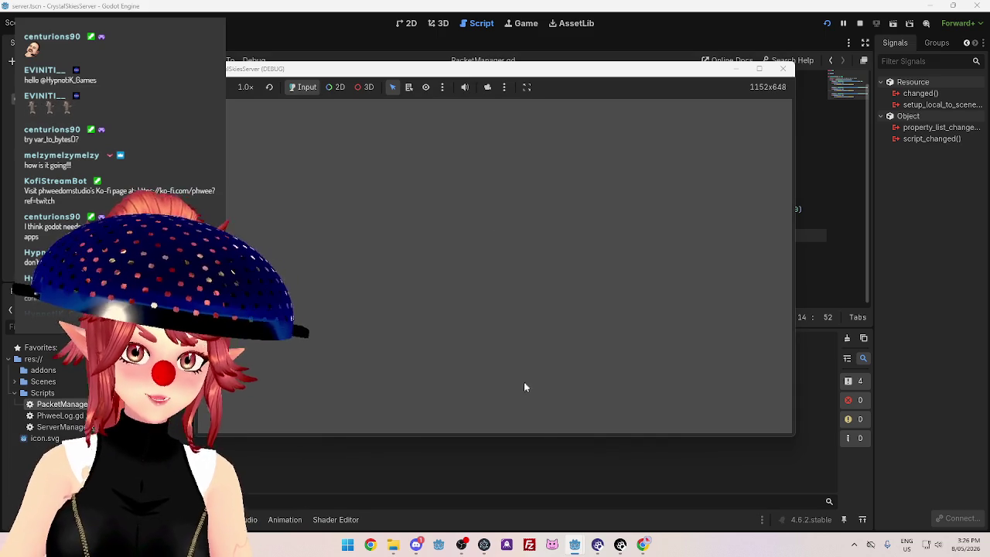
Launch the client game, choose Play Survivor, and start the campaign to send a packet
{"action": "mouse_move", "coordinate": [575, 546]}
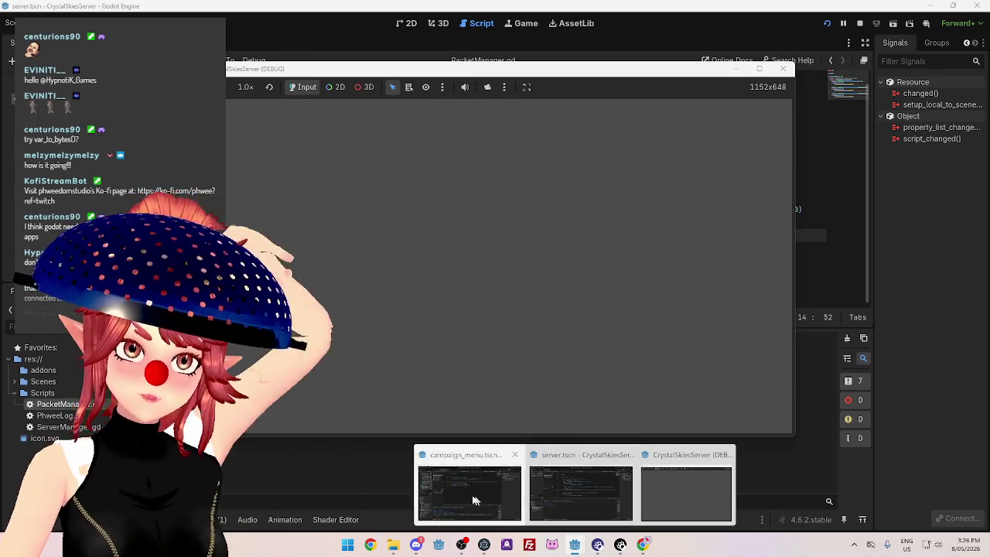
{"action": "left_click", "coordinate": [683, 491]}
{"action": "left_click", "coordinate": [827, 23]}
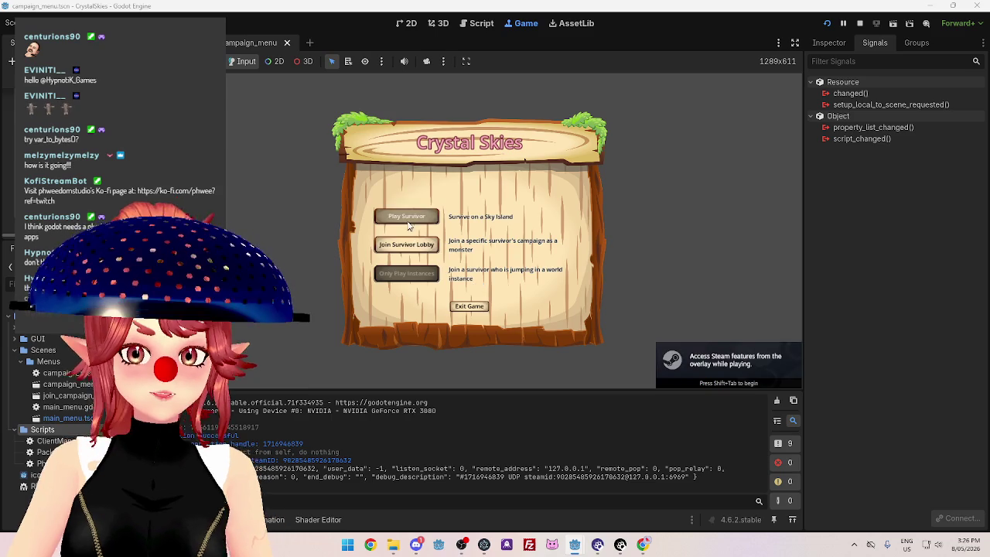
{"action": "left_click", "coordinate": [406, 220]}
{"action": "left_click", "coordinate": [481, 291]}
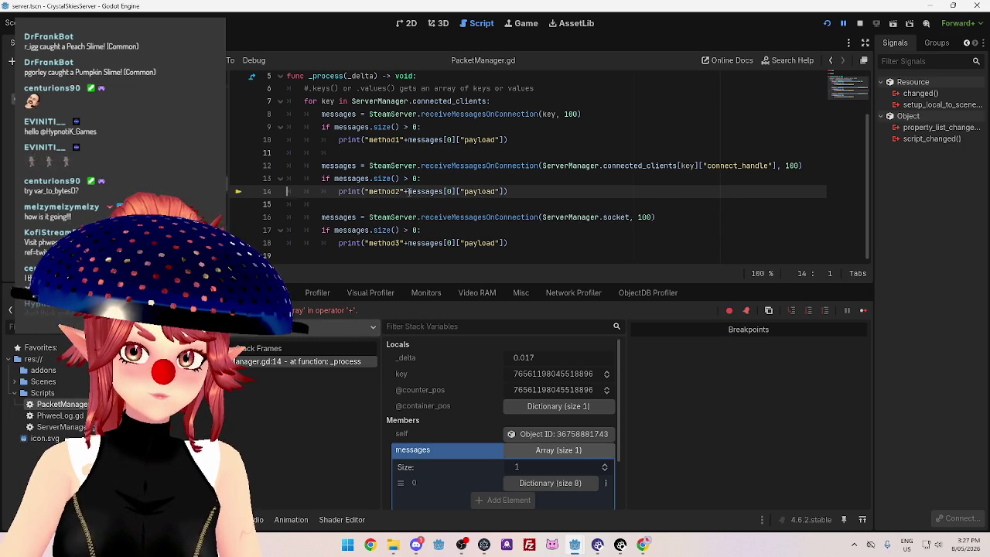
Wrap the payload expression in str() on line 14, then paste that version onto lines 10 and 18
{"action": "type", "text": "str("}
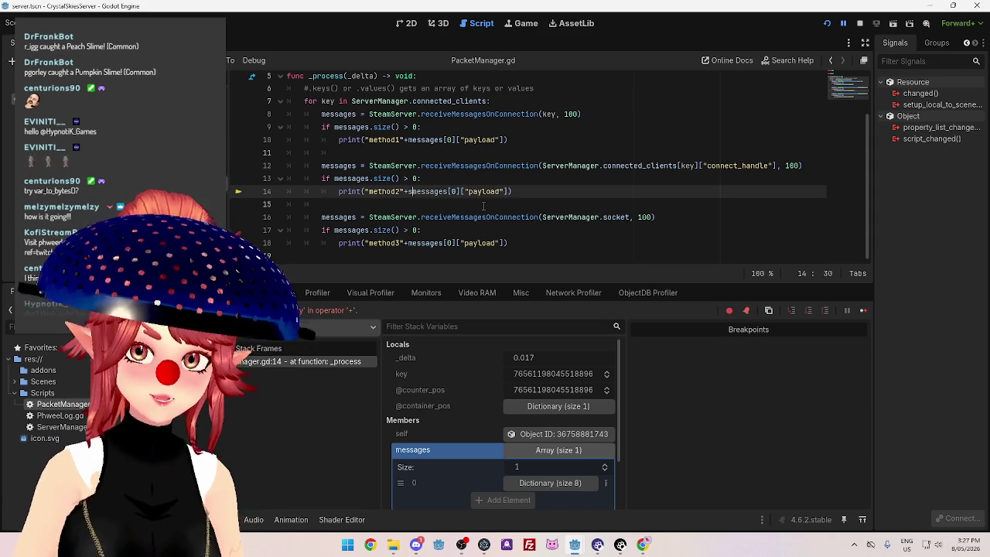
{"action": "left_click", "coordinate": [535, 192]}
{"action": "type", "text": ")"}
{"action": "left_click", "coordinate": [451, 222]}
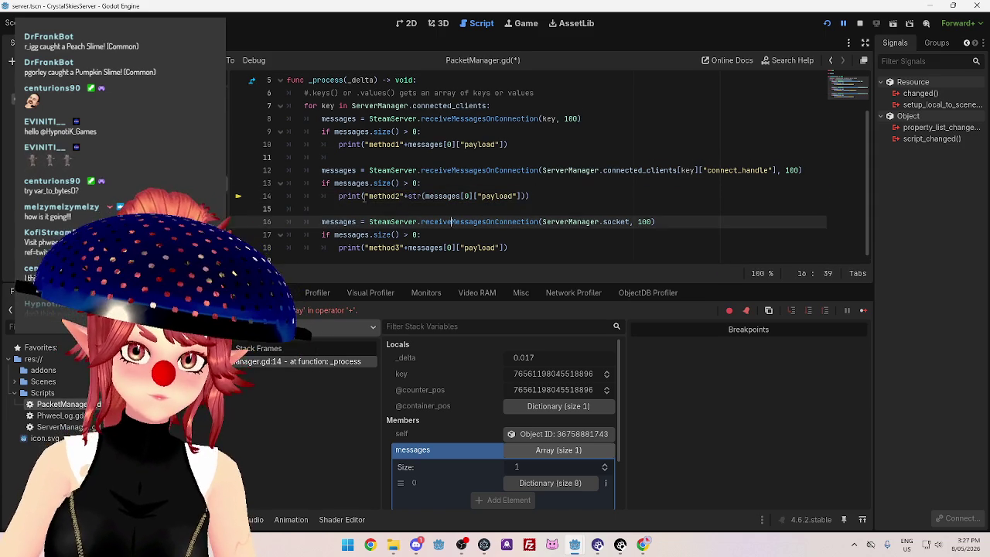
{"action": "left_click_drag", "start_coordinate": [408, 195], "coordinate": [538, 196]}
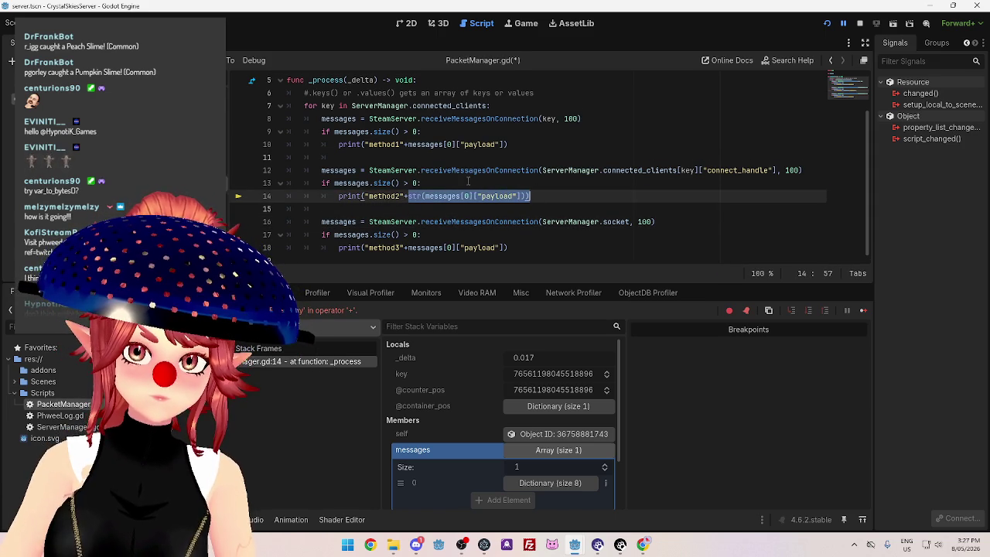
{"action": "left_click_drag", "start_coordinate": [408, 144], "coordinate": [517, 147]}
{"action": "key", "text": "ctrl+v"}
{"action": "left_click_drag", "start_coordinate": [511, 249], "coordinate": [408, 248]}
{"action": "key", "text": "ctrl+v"}
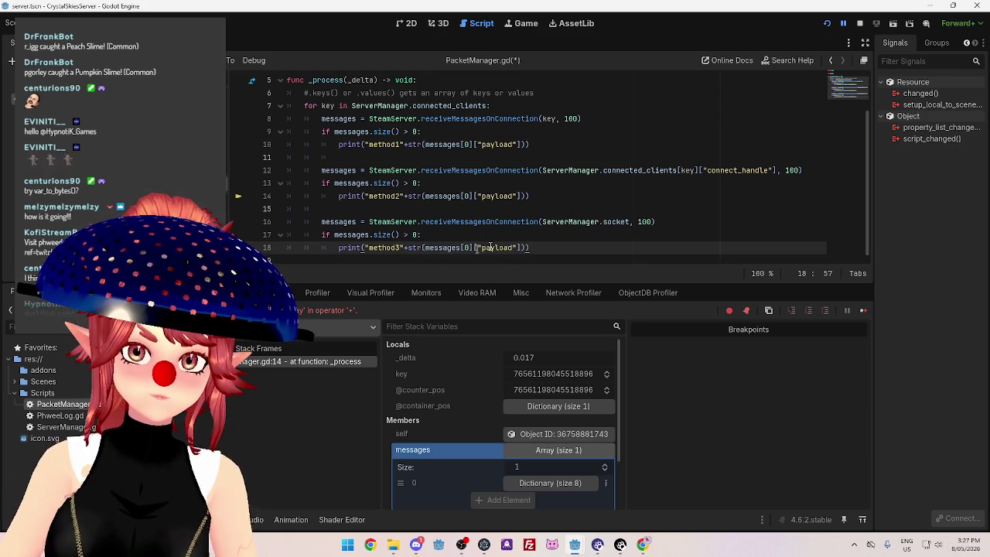
{"action": "left_click", "coordinate": [573, 222]}
Stop the server's debug session and bring the client project's editor forward
{"action": "left_click", "coordinate": [859, 23]}
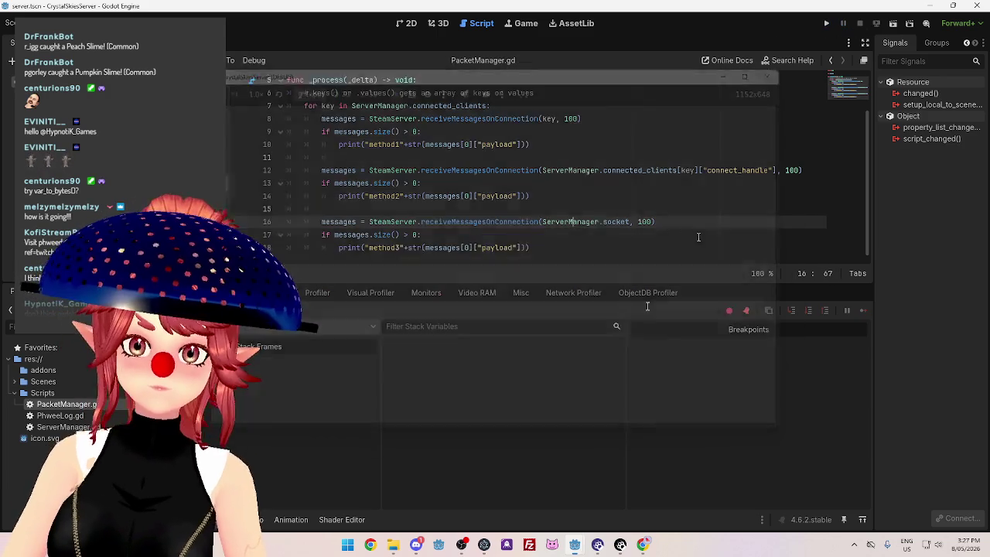
{"action": "mouse_move", "coordinate": [574, 545]}
{"action": "left_click", "coordinate": [515, 483]}
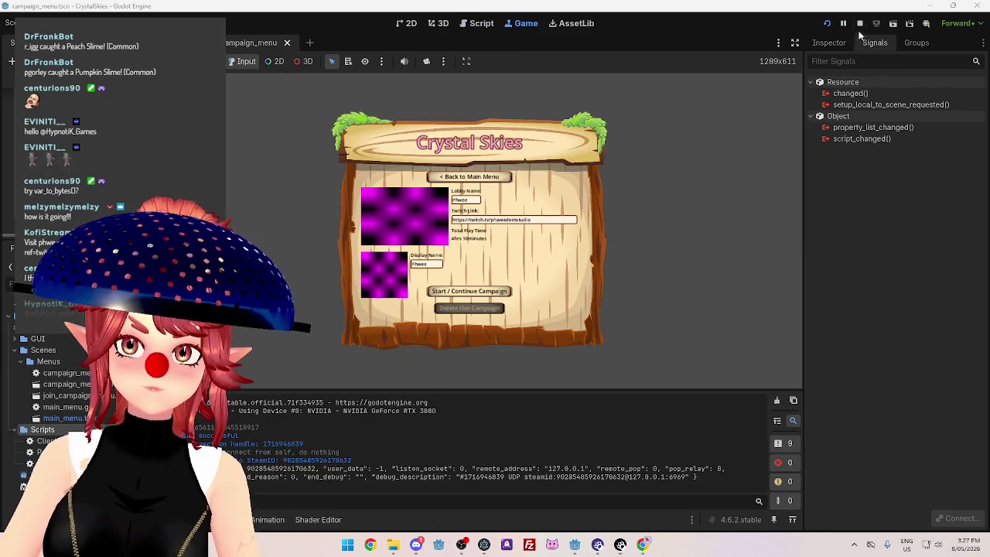
Restart the client, relaunch the server and client, open the survivor campaign lobby, then return to PacketManager
{"action": "left_click", "coordinate": [859, 24]}
{"action": "left_click", "coordinate": [616, 453]}
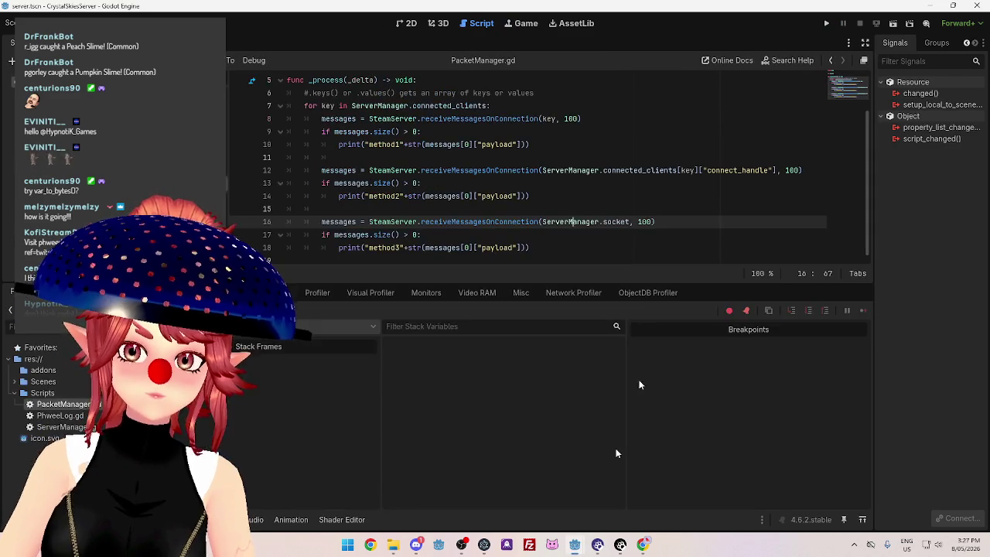
{"action": "left_click", "coordinate": [826, 23]}
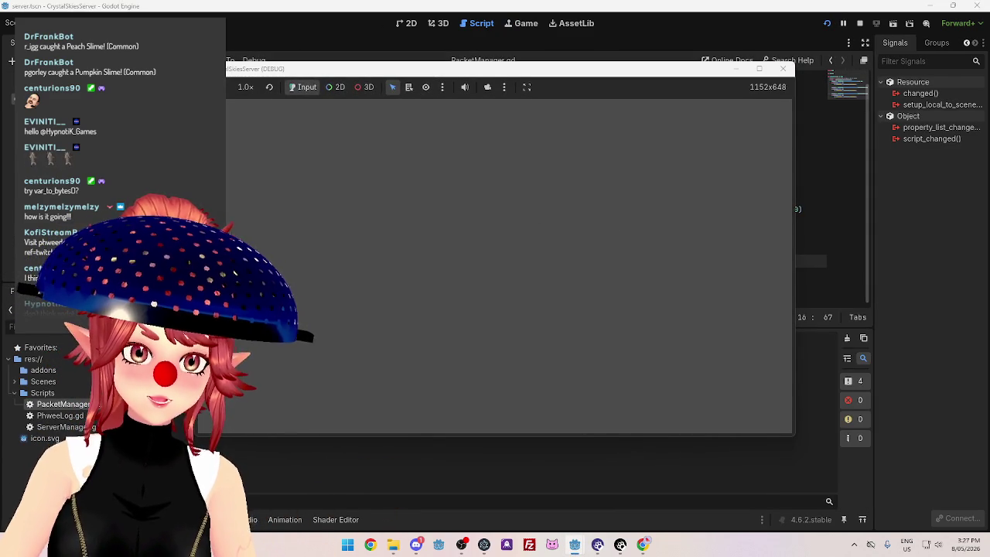
{"action": "mouse_move", "coordinate": [576, 545]}
{"action": "left_click", "coordinate": [553, 484]}
{"action": "left_click", "coordinate": [827, 25]}
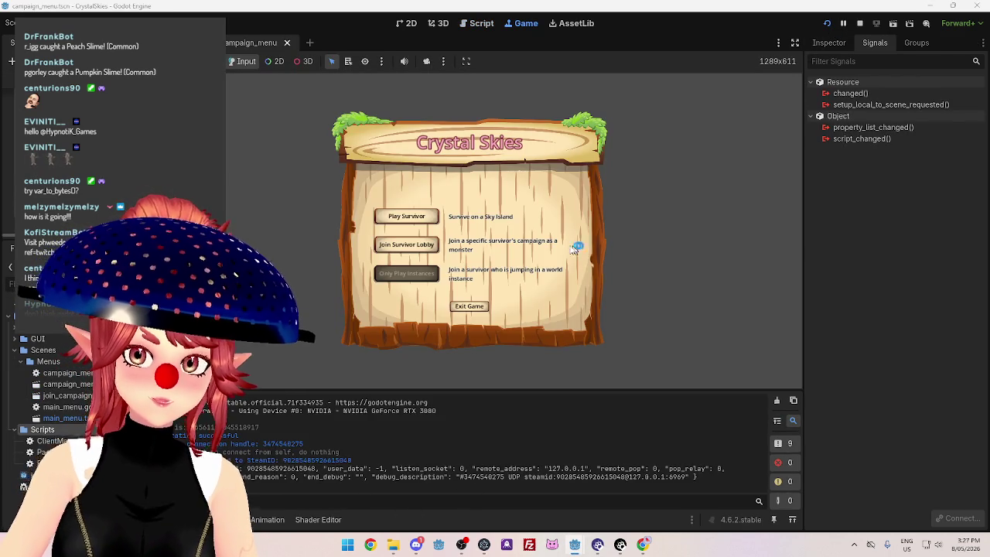
{"action": "left_click", "coordinate": [400, 222]}
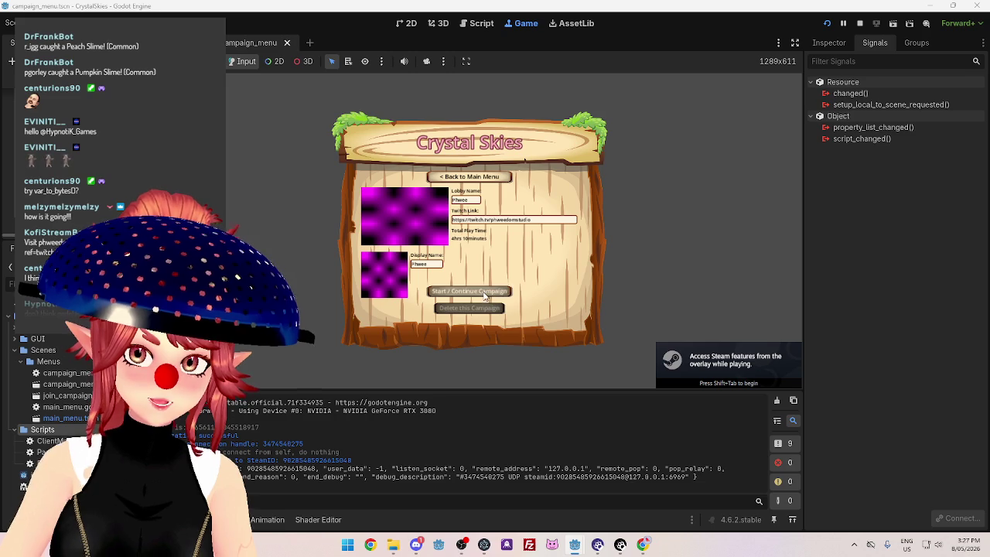
{"action": "mouse_move", "coordinate": [575, 550]}
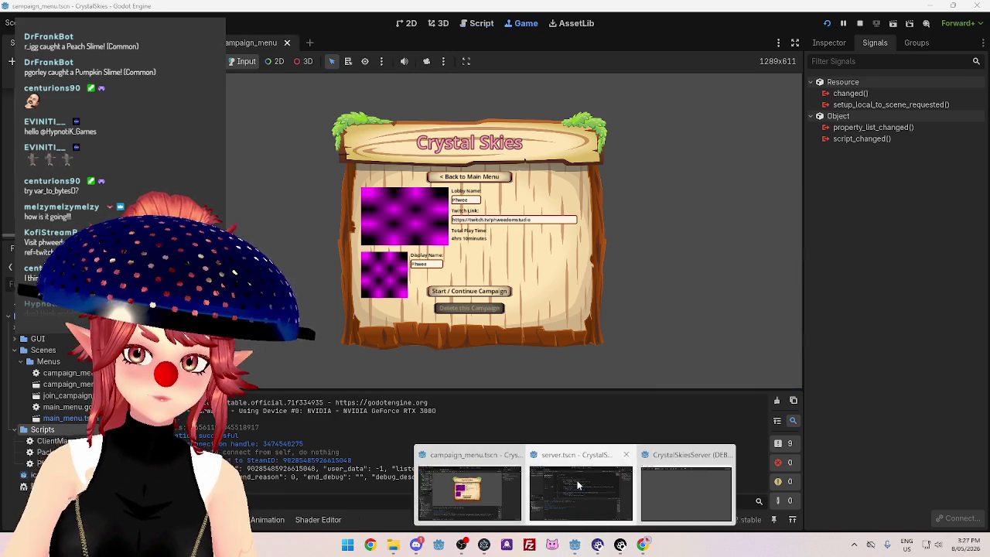
{"action": "left_click", "coordinate": [581, 517]}
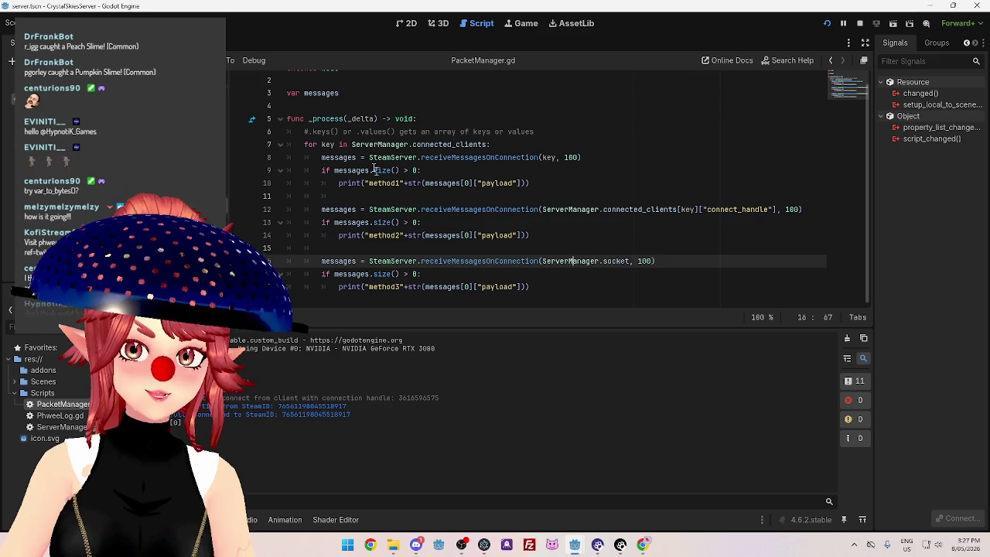
Delete the key-based and method3 receive blocks and the extra blank line, then select the method2 label
{"action": "mouse_move", "coordinate": [371, 221]}
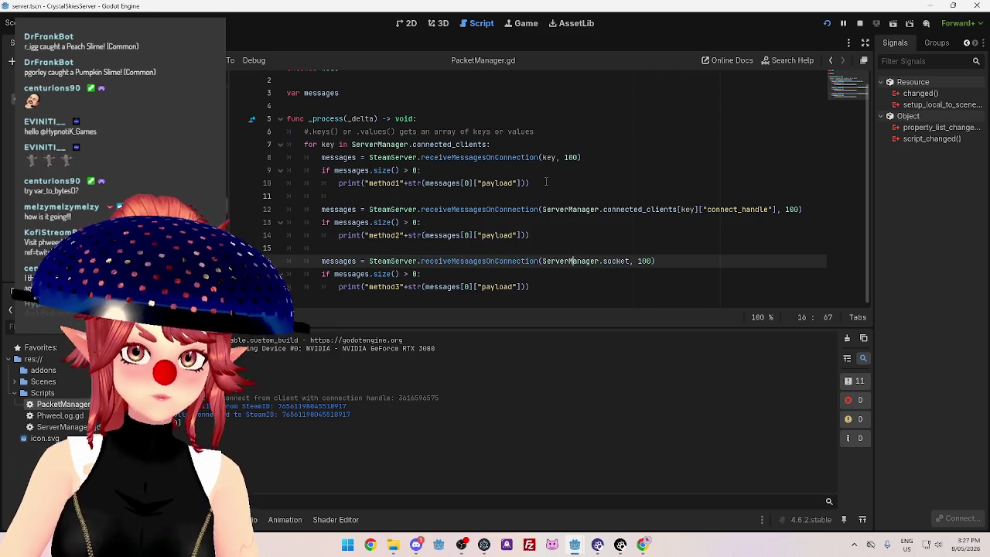
{"action": "mouse_move", "coordinate": [546, 182]}
{"action": "left_mouse_down"}
{"action": "mouse_move", "coordinate": [280, 170]}
{"action": "mouse_move", "coordinate": [340, 184]}
{"action": "mouse_move", "coordinate": [246, 159]}
{"action": "left_mouse_up"}
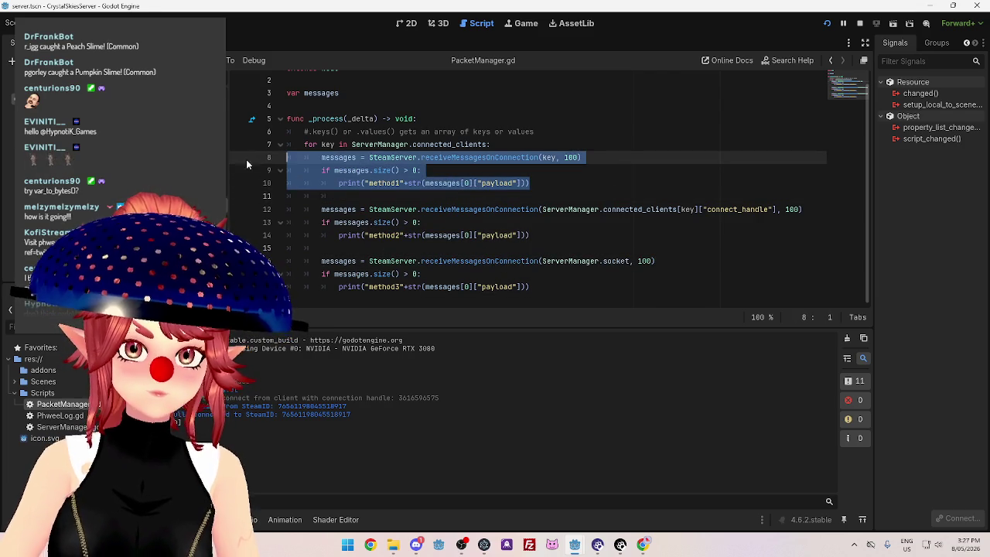
{"action": "key", "text": "BackSpace"}
{"action": "mouse_move", "coordinate": [542, 273]}
{"action": "left_mouse_down"}
{"action": "mouse_move", "coordinate": [294, 261]}
{"action": "mouse_move", "coordinate": [282, 248]}
{"action": "left_mouse_up"}
{"action": "key", "text": "BackSpace"}
{"action": "left_click", "coordinate": [333, 185]}
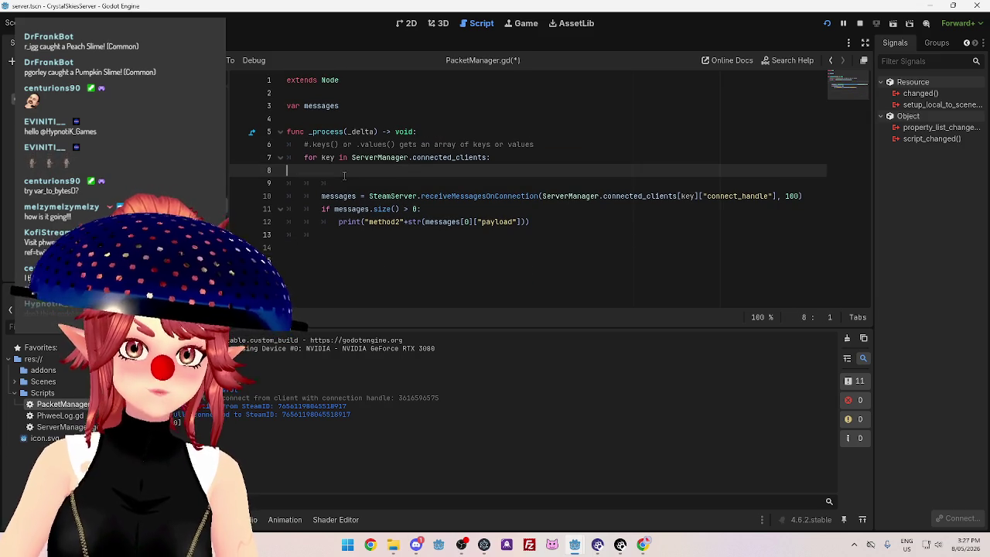
{"action": "key", "text": "BackSpace"}
{"action": "left_click", "coordinate": [346, 238]}
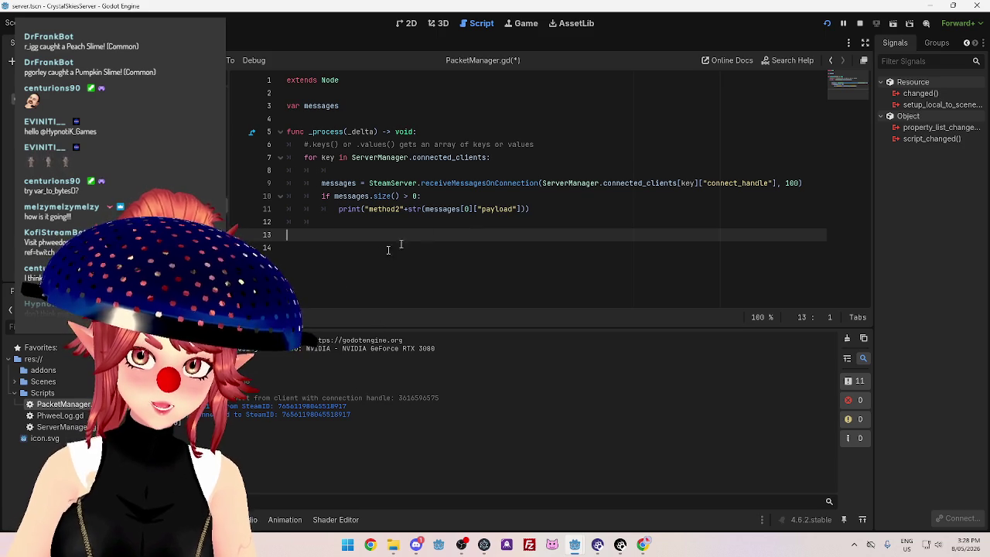
{"action": "left_click", "coordinate": [369, 209]}
{"action": "left_click_drag", "start_coordinate": [363, 209], "coordinate": [409, 209]}
Change the first print to label 'method1' and print str(payload[0])
{"action": "key", "text": "BackSpace"}
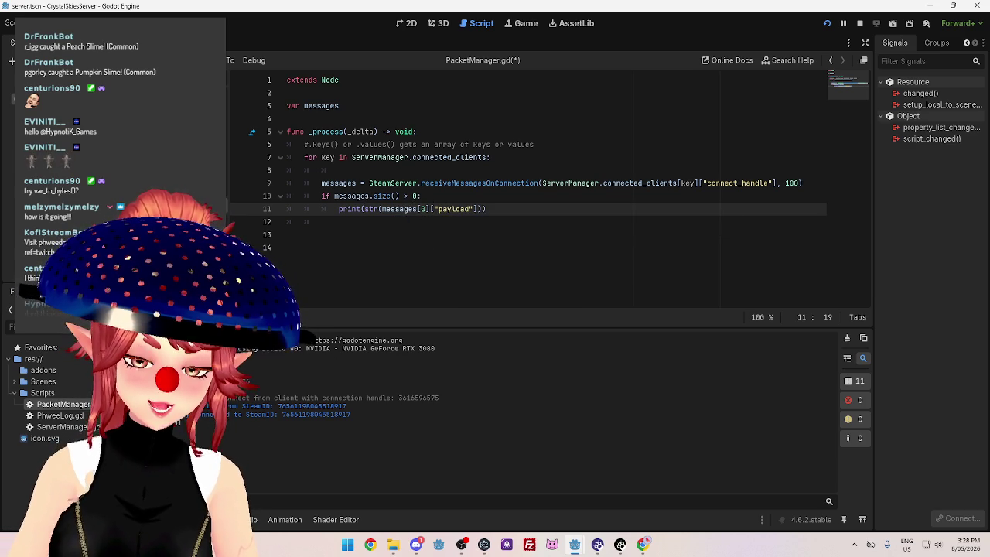
{"action": "left_click", "coordinate": [481, 209]}
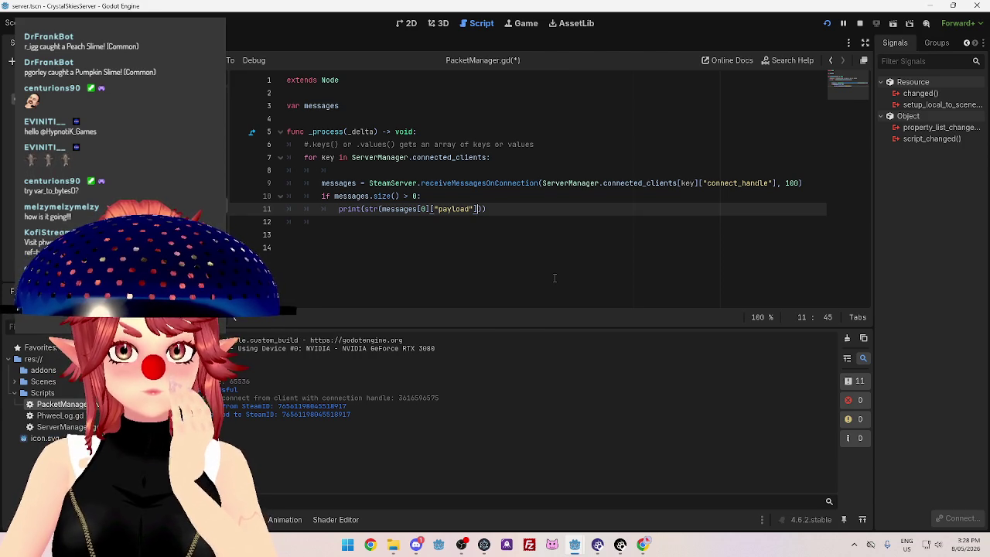
{"action": "type", "text": "[]"}
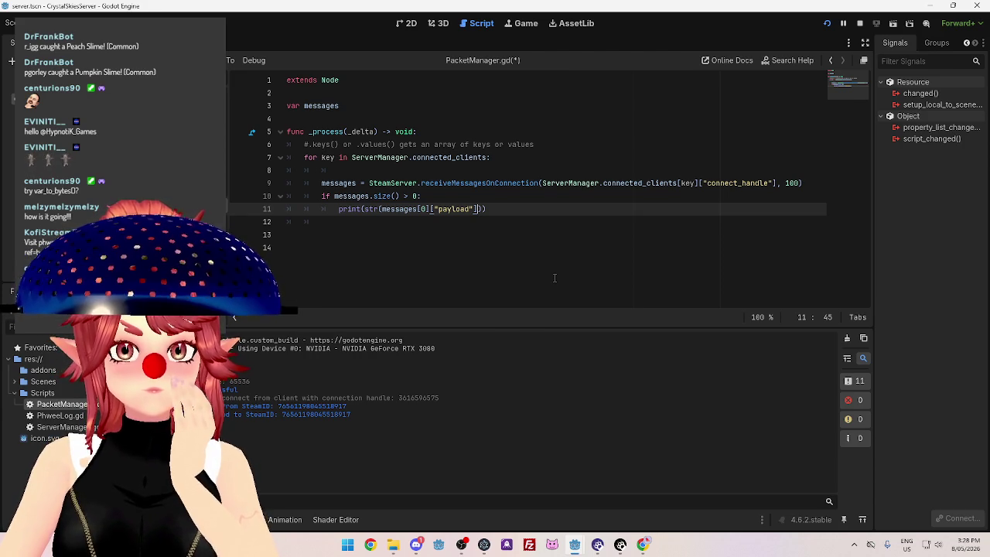
{"action": "type", "text": "0"}
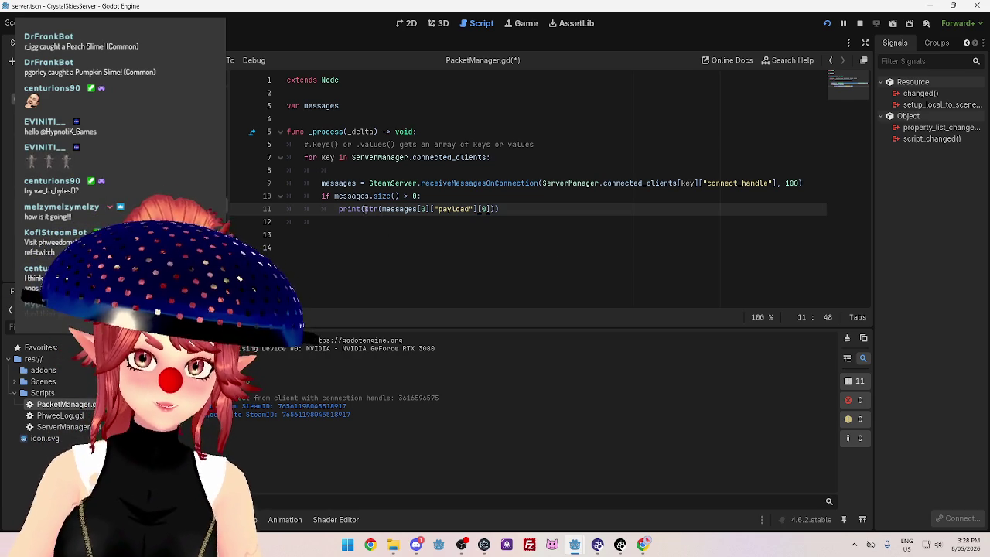
{"action": "type", "text": "\"\""}
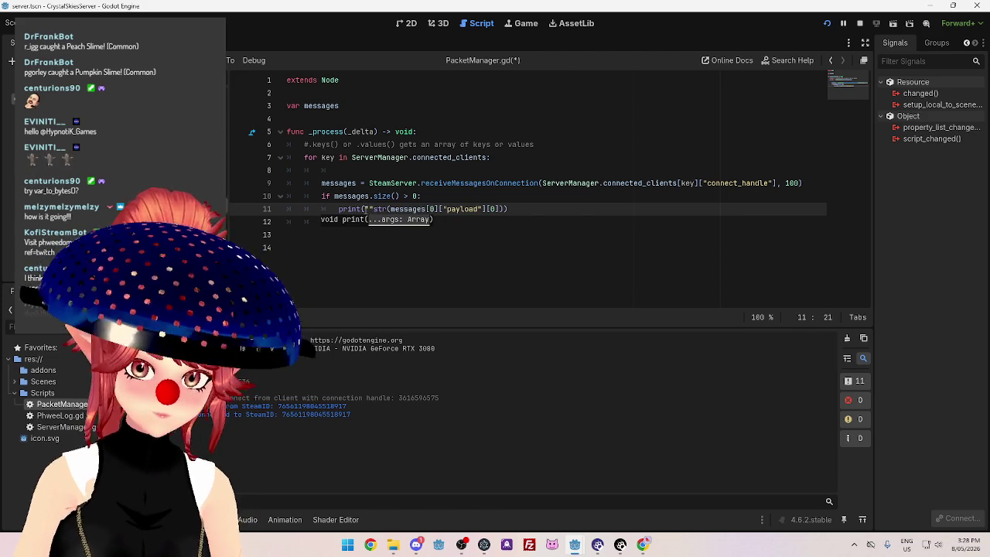
{"action": "type", "text": "+"}
{"action": "type", "text": "method:"}
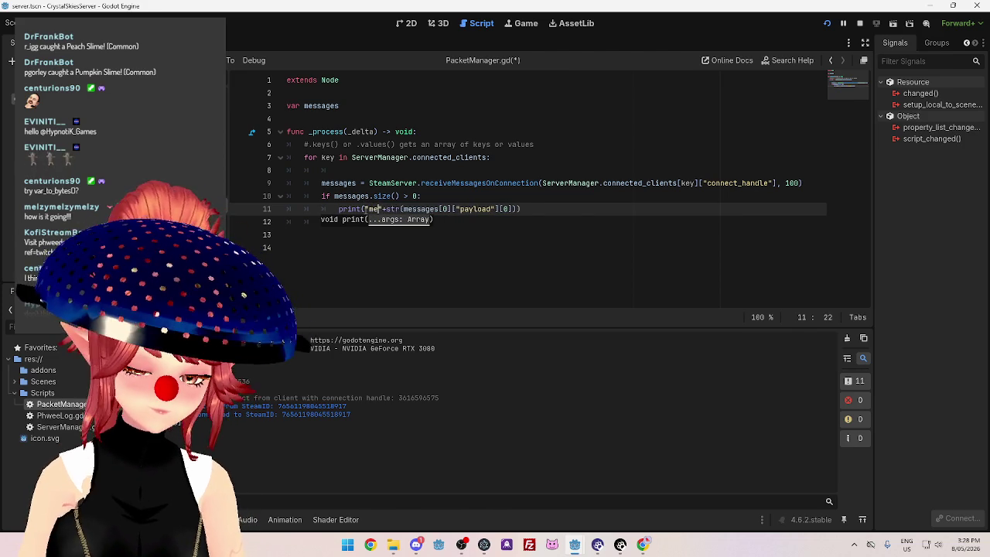
Duplicate the print line as method2, replacing [0] with .values()
{"action": "left_click", "coordinate": [567, 263]}
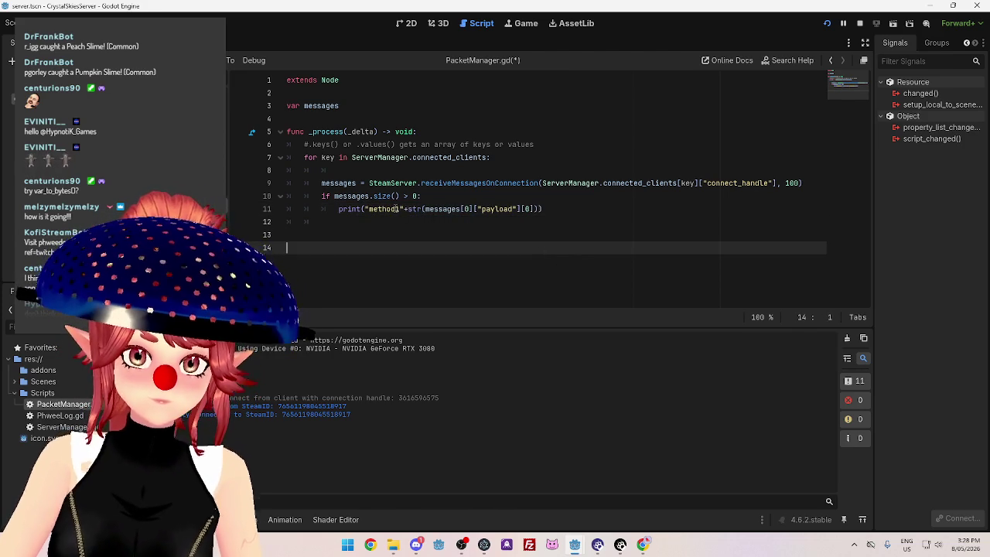
{"action": "left_click_drag", "start_coordinate": [551, 207], "coordinate": [334, 209]}
{"action": "key", "text": "ctrl+c"}
{"action": "left_click", "coordinate": [564, 208]}
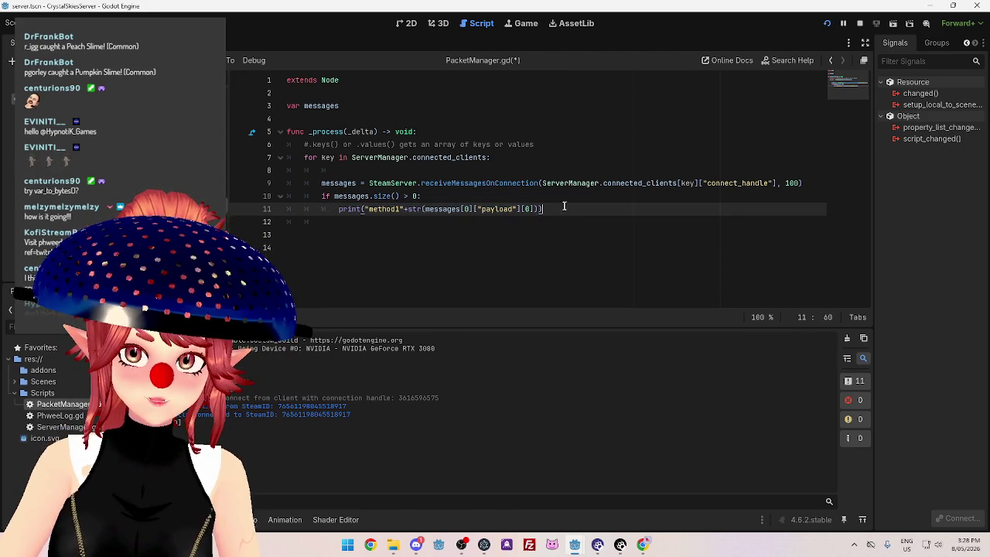
{"action": "key", "text": "Return"}
{"action": "key", "text": "ctrl+v"}
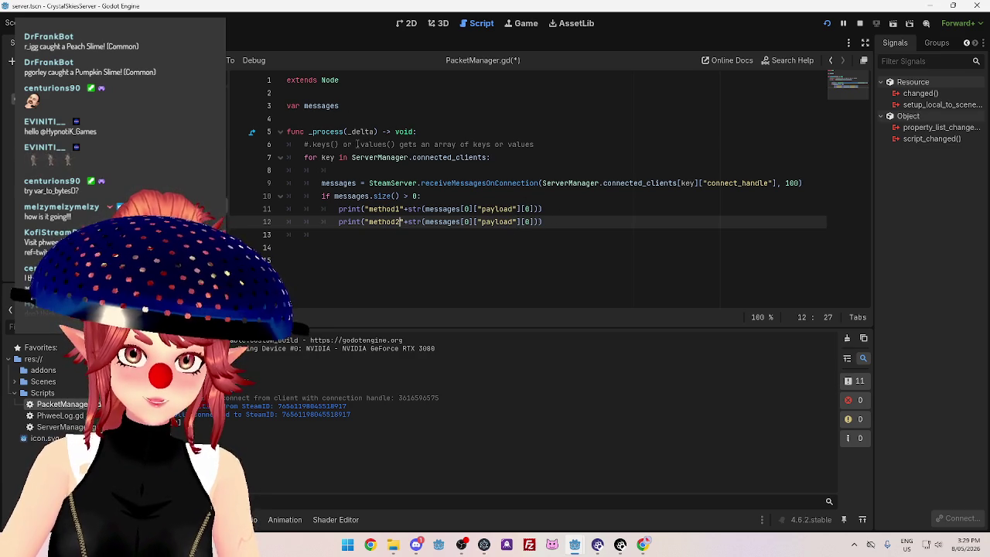
{"action": "left_click_drag", "start_coordinate": [356, 144], "coordinate": [396, 145]}
{"action": "key", "text": "ctrl+c"}
{"action": "left_click_drag", "start_coordinate": [535, 222], "coordinate": [521, 222]}
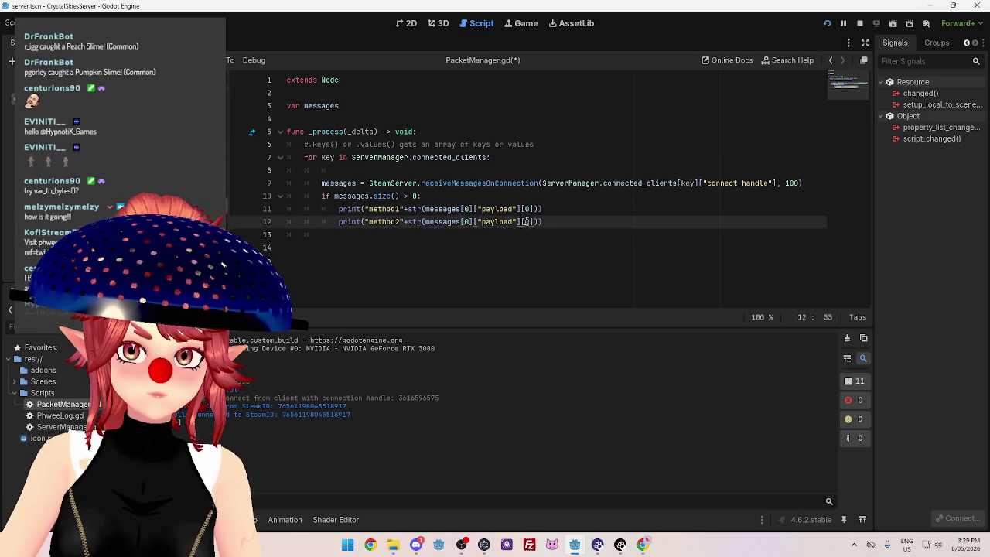
{"action": "key", "text": "ctrl+v"}
{"action": "left_click", "coordinate": [588, 208]}
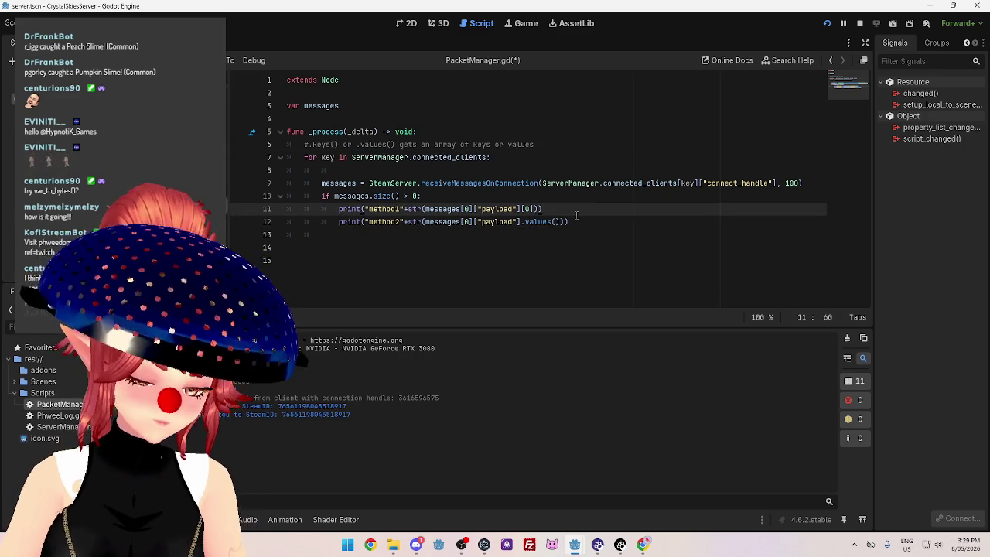
Save PacketManager.gd, stop the server, and switch to the client project's editor
{"action": "key", "text": "ctrl+s"}
{"action": "left_click", "coordinate": [858, 24]}
{"action": "mouse_move", "coordinate": [577, 543]}
{"action": "left_click", "coordinate": [534, 506]}
Stop the client game and relaunch the server project
{"action": "left_click", "coordinate": [860, 24]}
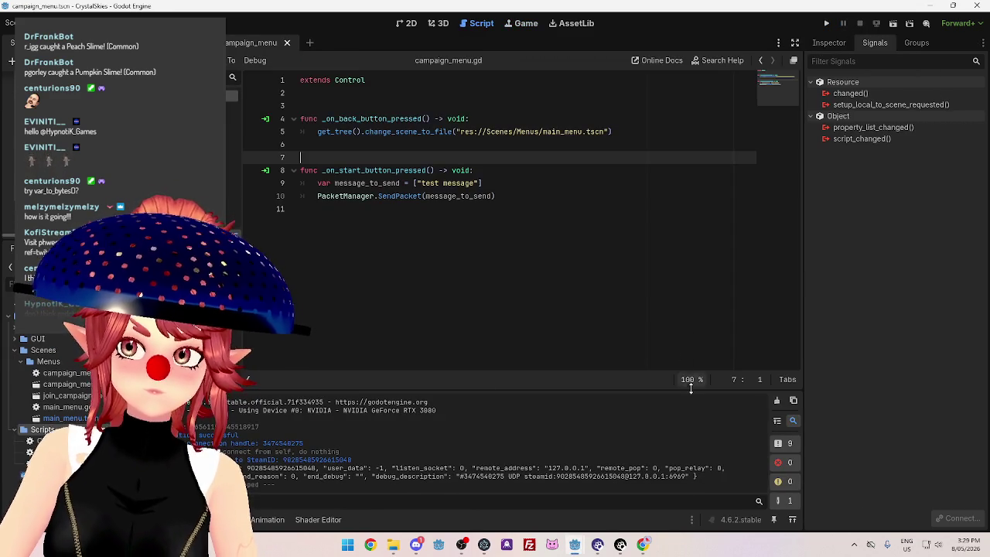
{"action": "left_click", "coordinate": [611, 493]}
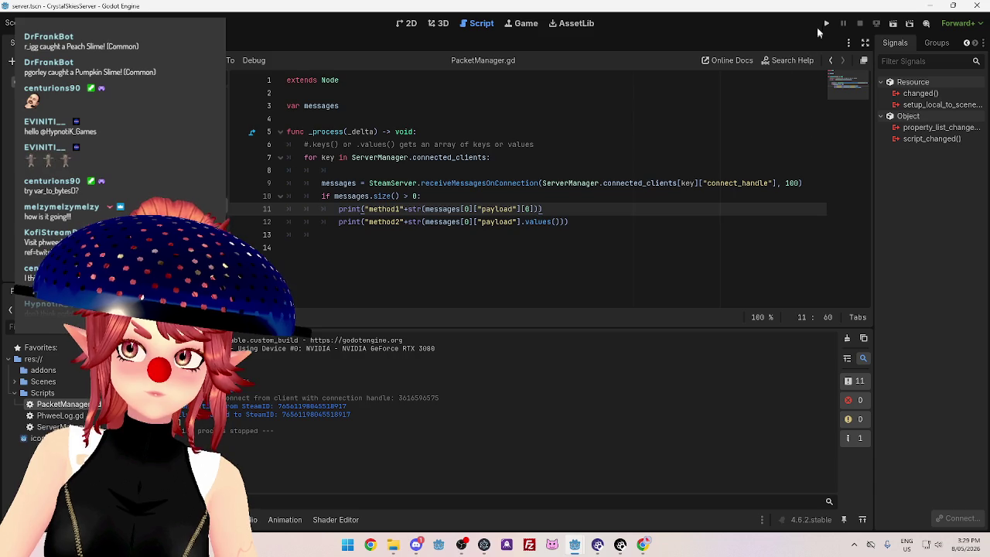
{"action": "left_click", "coordinate": [826, 23]}
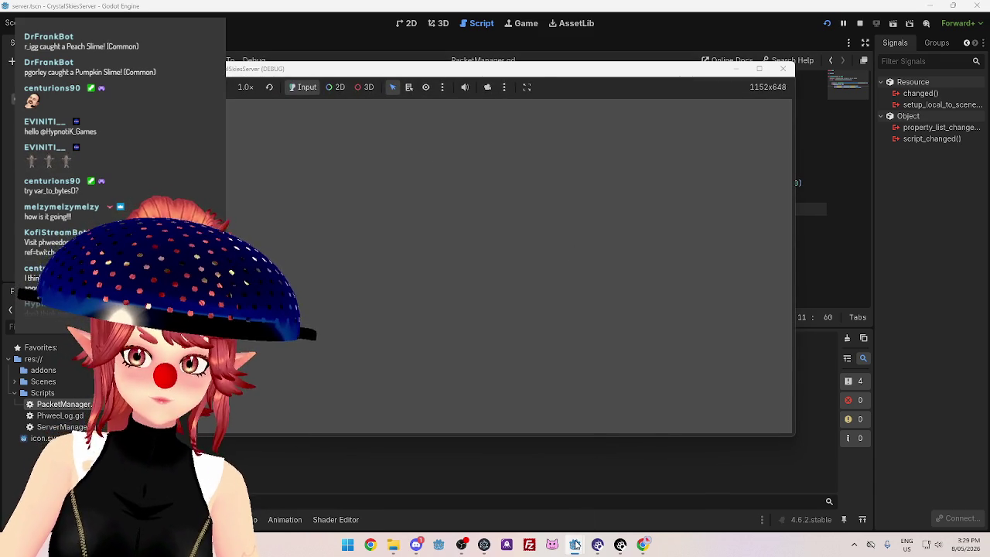
Relaunch the client, open the Play Survivor lobby, and return to the server editor
{"action": "mouse_move", "coordinate": [575, 545]}
{"action": "left_click", "coordinate": [468, 483]}
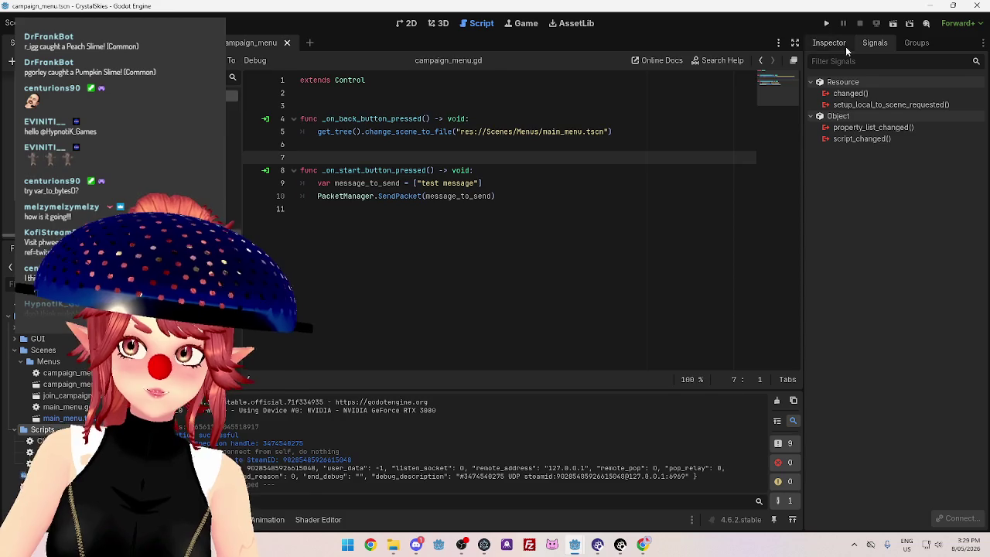
{"action": "left_click", "coordinate": [827, 23]}
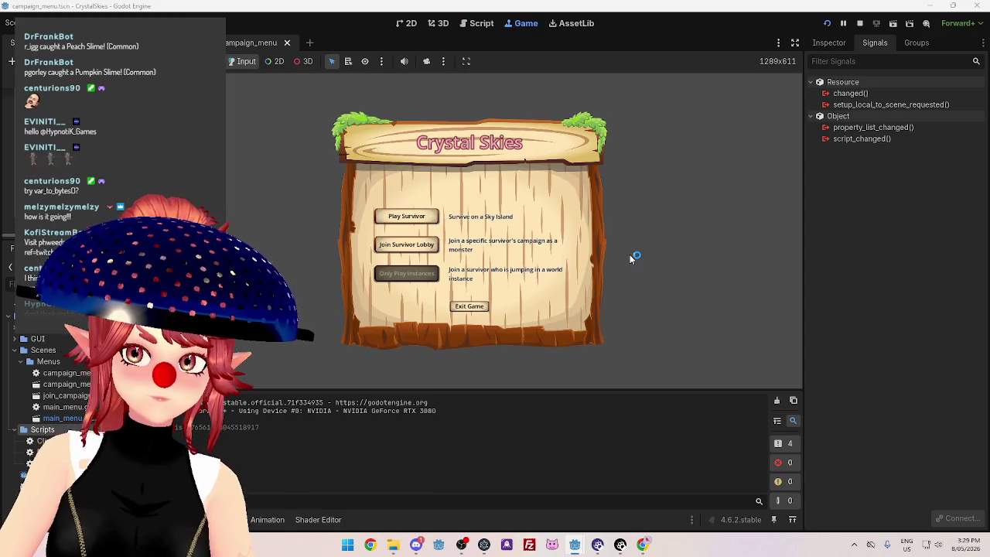
{"action": "key", "text": "Up"}
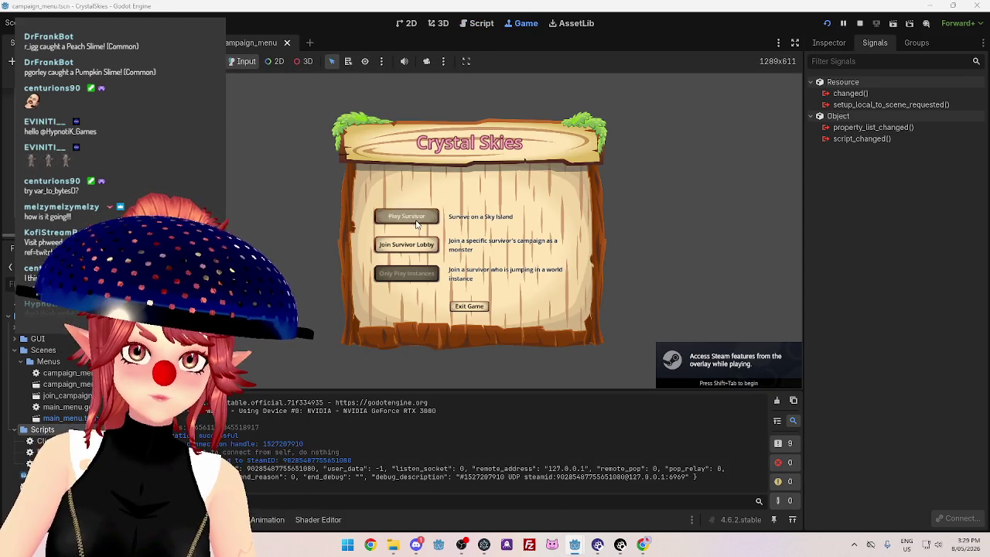
{"action": "key", "text": "Return"}
{"action": "mouse_move", "coordinate": [576, 544]}
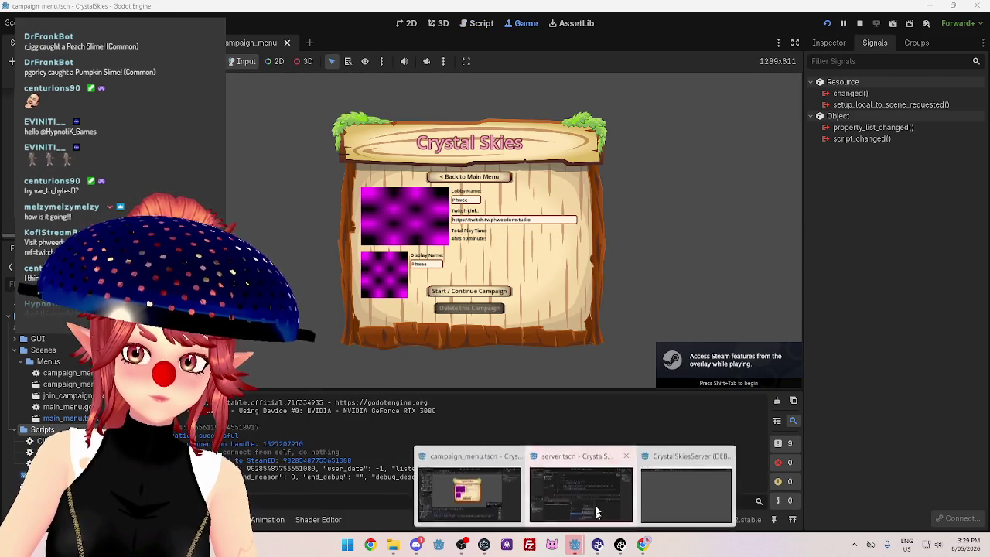
{"action": "left_click", "coordinate": [572, 474]}
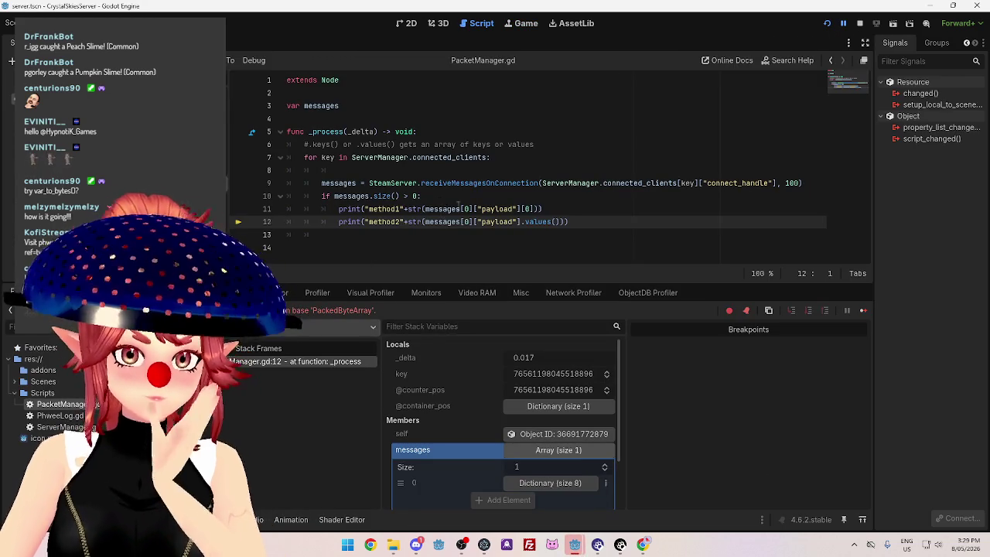
Check the output log, then expand the received message dictionary in Stack Variables
{"action": "key", "text": "alt+o"}
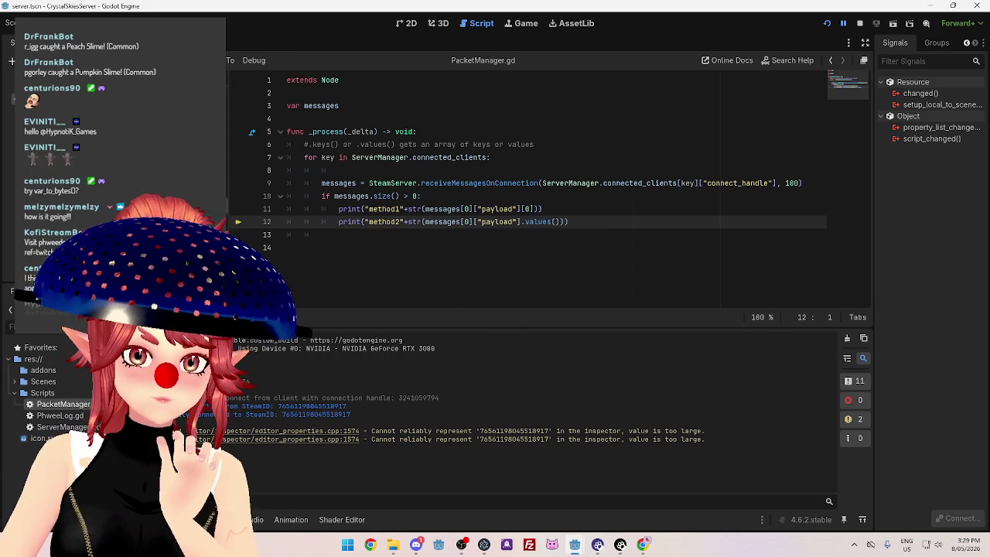
{"action": "left_click", "coordinate": [542, 429]}
{"action": "scroll", "coordinate": [459, 440], "scroll_direction": "down", "scroll_amount": 1}
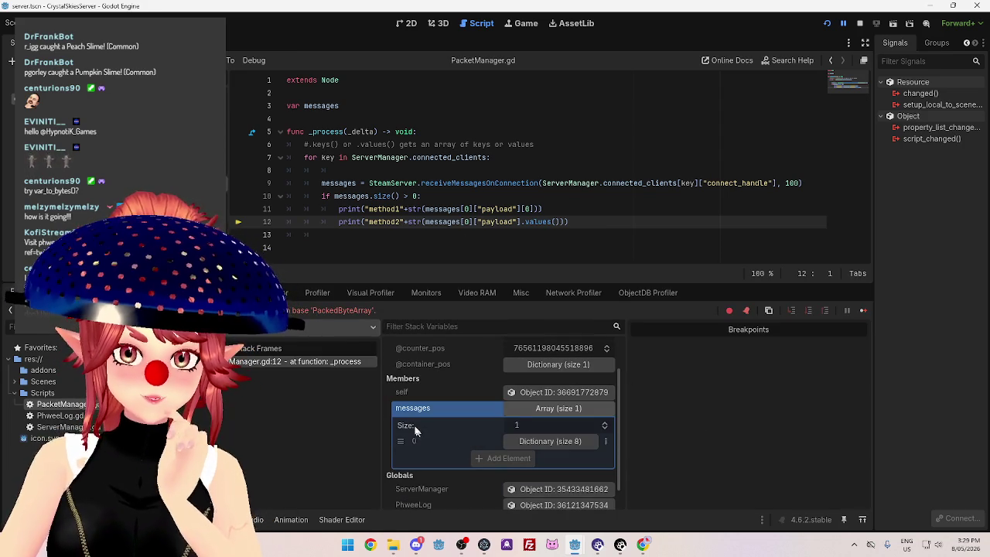
{"action": "left_click", "coordinate": [537, 446]}
{"action": "scroll", "coordinate": [457, 425], "scroll_direction": "down", "scroll_amount": 3}
Expand and collapse the payload PackedByteArray repeatedly to inspect its single 0 byte
{"action": "left_click", "coordinate": [536, 397]}
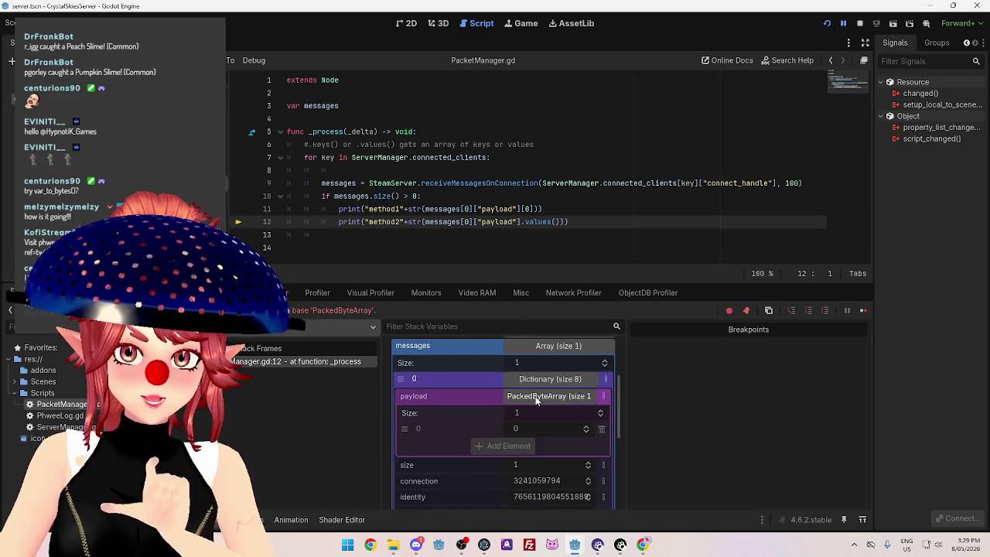
{"action": "left_click", "coordinate": [536, 397]}
{"action": "left_click", "coordinate": [536, 397]}
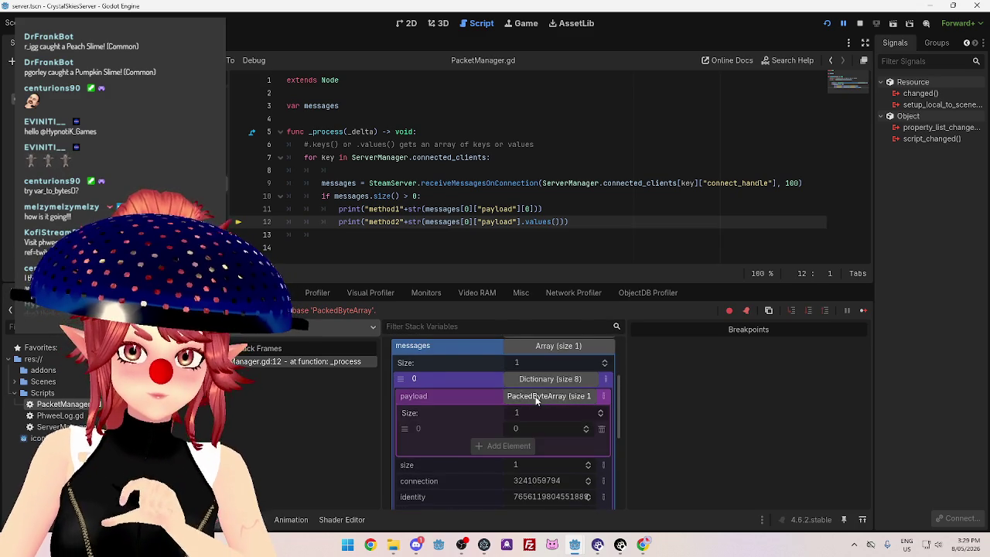
{"action": "left_click", "coordinate": [536, 397]}
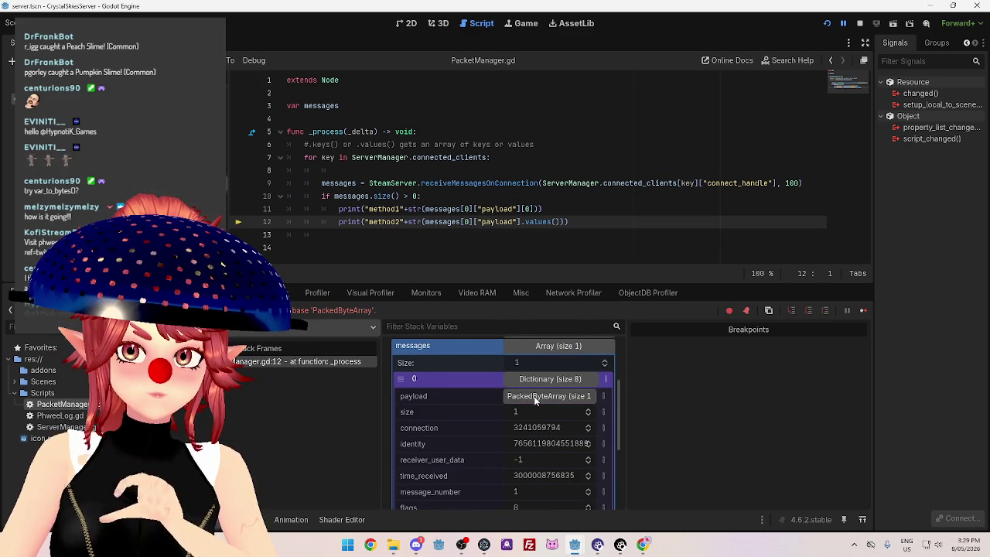
{"action": "scroll", "coordinate": [535, 399], "scroll_direction": "down", "scroll_amount": 2}
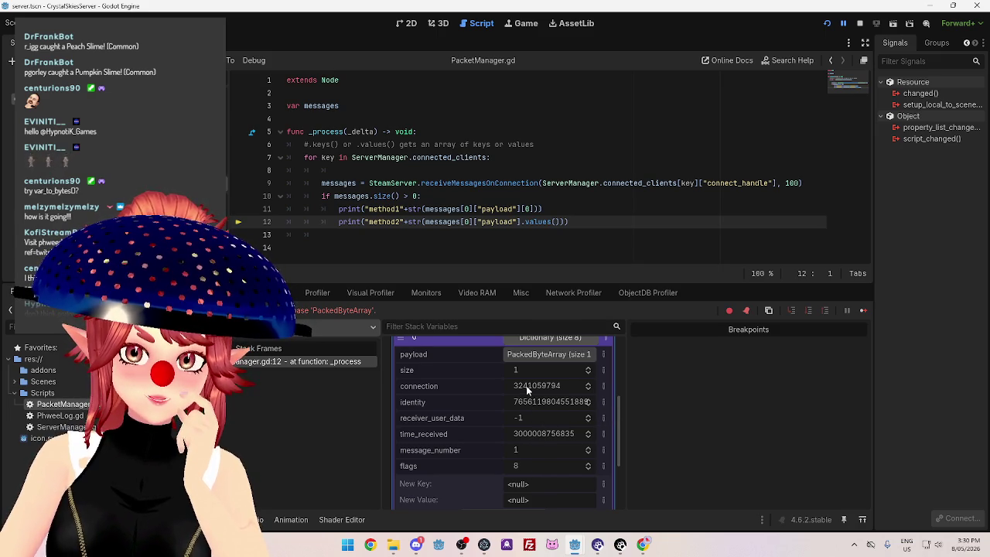
{"action": "scroll", "coordinate": [526, 386], "scroll_direction": "up", "scroll_amount": 2}
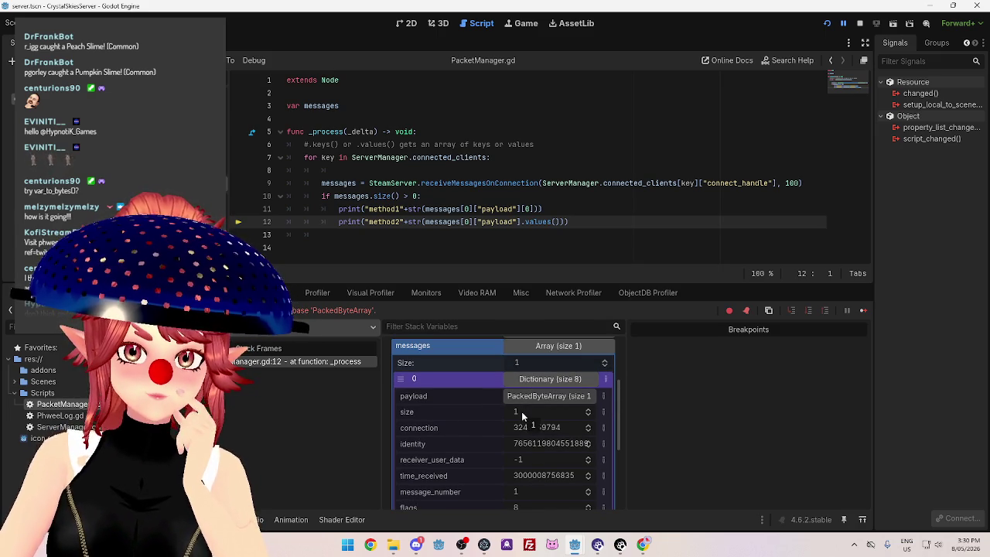
{"action": "left_click", "coordinate": [529, 399]}
{"action": "left_click", "coordinate": [529, 399]}
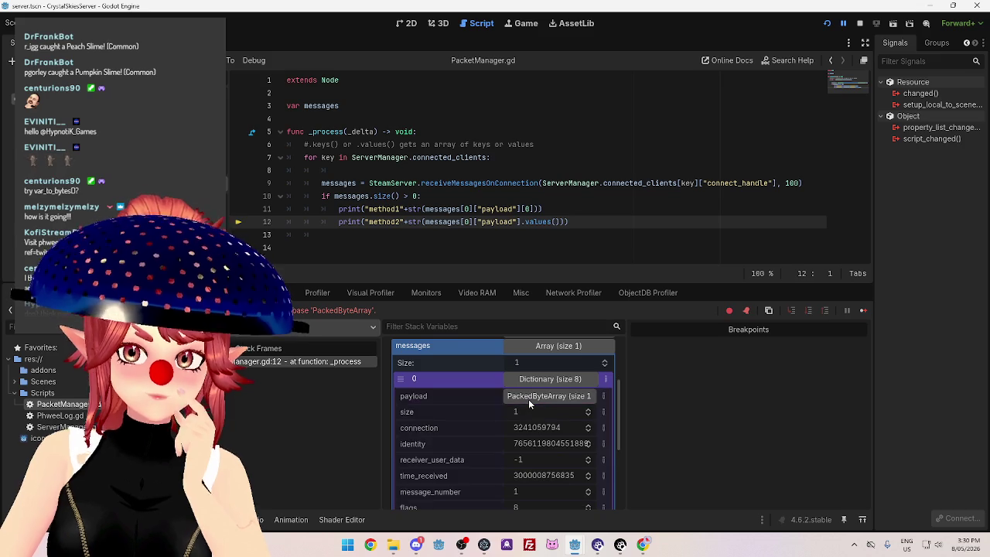
{"action": "left_click", "coordinate": [528, 399]}
{"action": "left_click", "coordinate": [528, 399]}
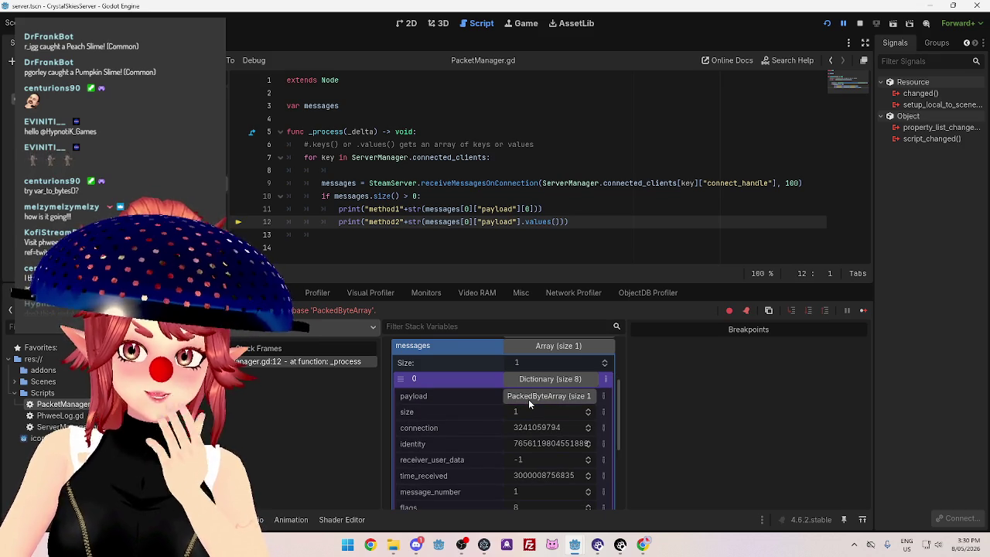
{"action": "left_click", "coordinate": [529, 398]}
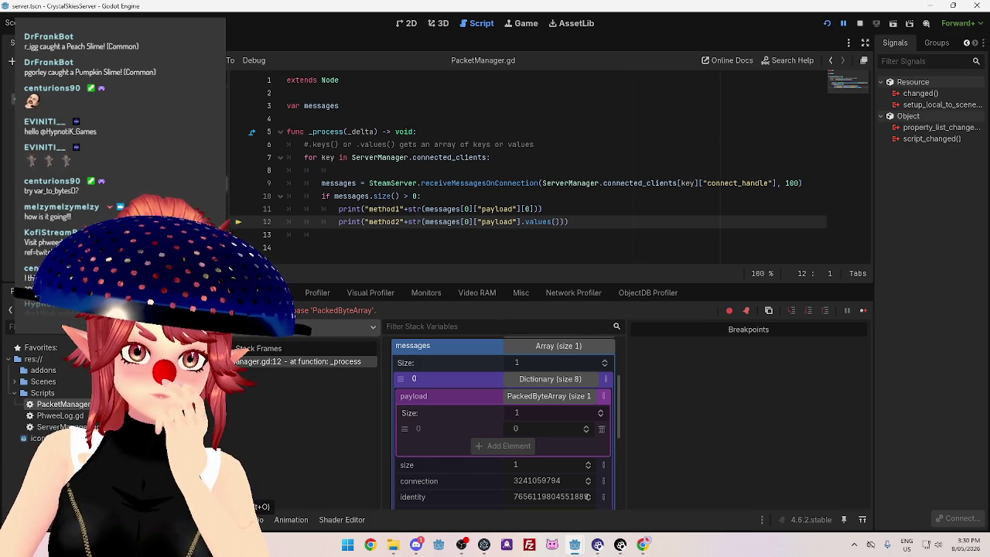
{"action": "scroll", "coordinate": [457, 485], "scroll_direction": "up", "scroll_amount": 5}
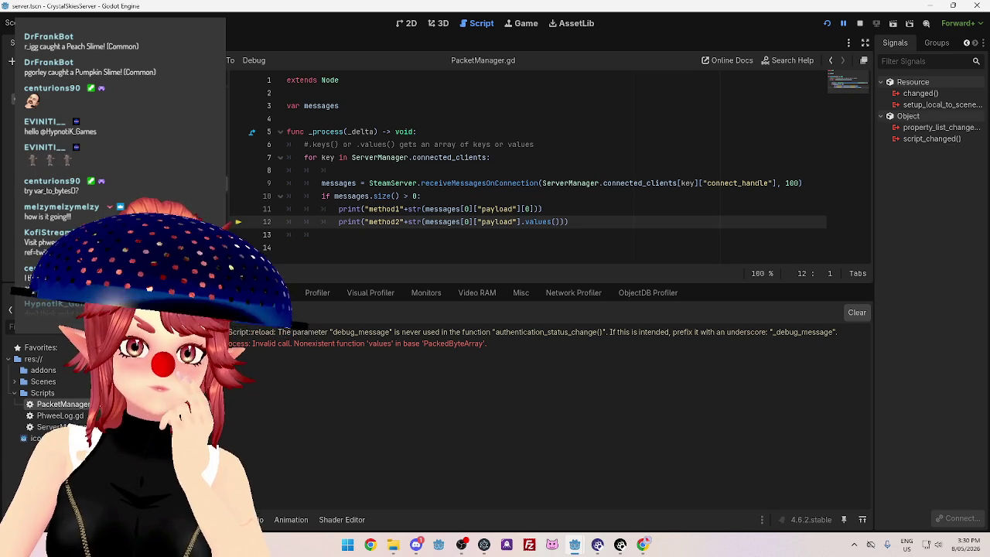
Restore Stack Variables, expand the one-byte payload, then fold the size-8 message dictionary
{"action": "left_click", "coordinate": [255, 293]}
{"action": "scroll", "coordinate": [499, 445], "scroll_direction": "down", "scroll_amount": 2}
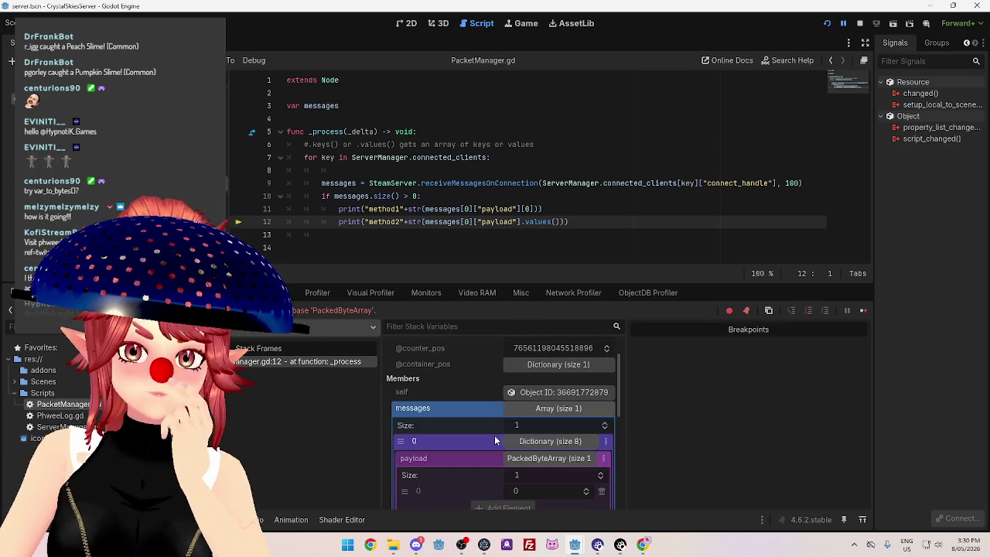
{"action": "left_click", "coordinate": [507, 458]}
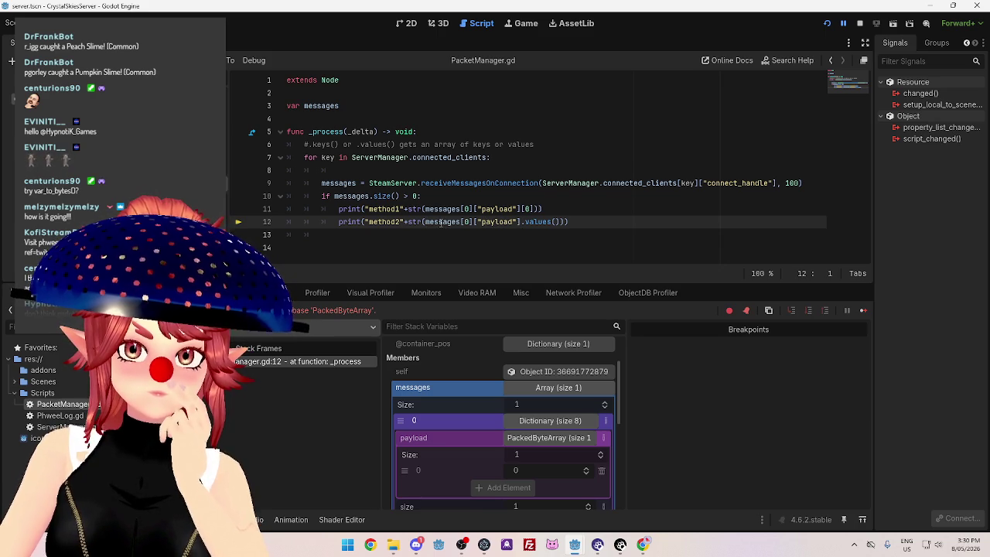
{"action": "scroll", "coordinate": [428, 402], "scroll_direction": "up", "scroll_amount": 2}
{"action": "scroll", "coordinate": [451, 421], "scroll_direction": "down", "scroll_amount": 2}
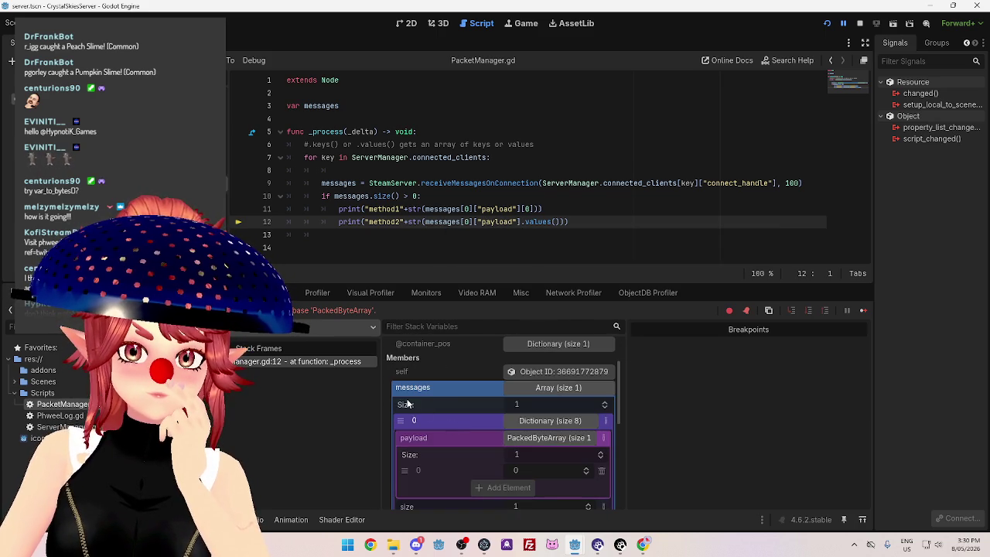
{"action": "left_click", "coordinate": [547, 420]}
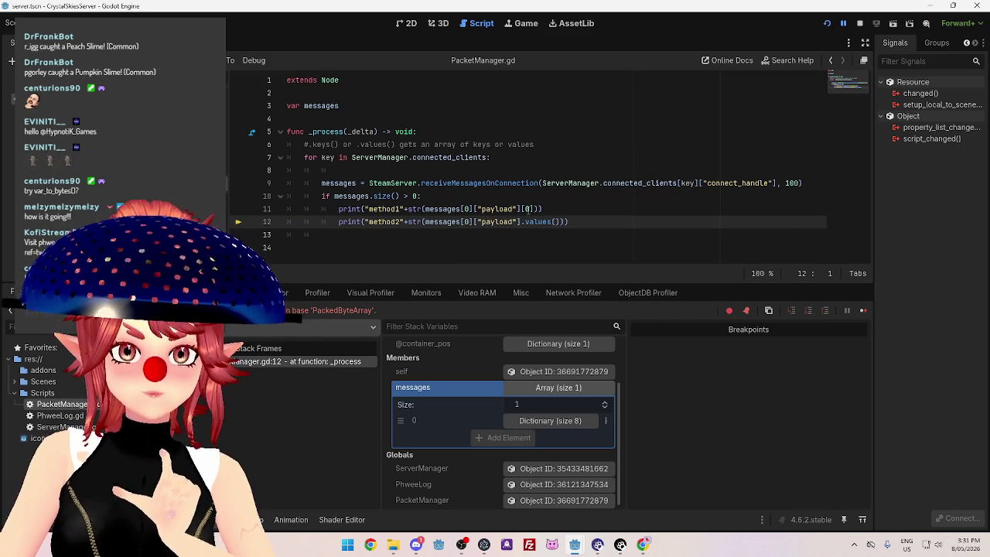
Check the output log and messages on line 12, then expand the size-8 message dictionary
{"action": "left_click", "coordinate": [166, 519]}
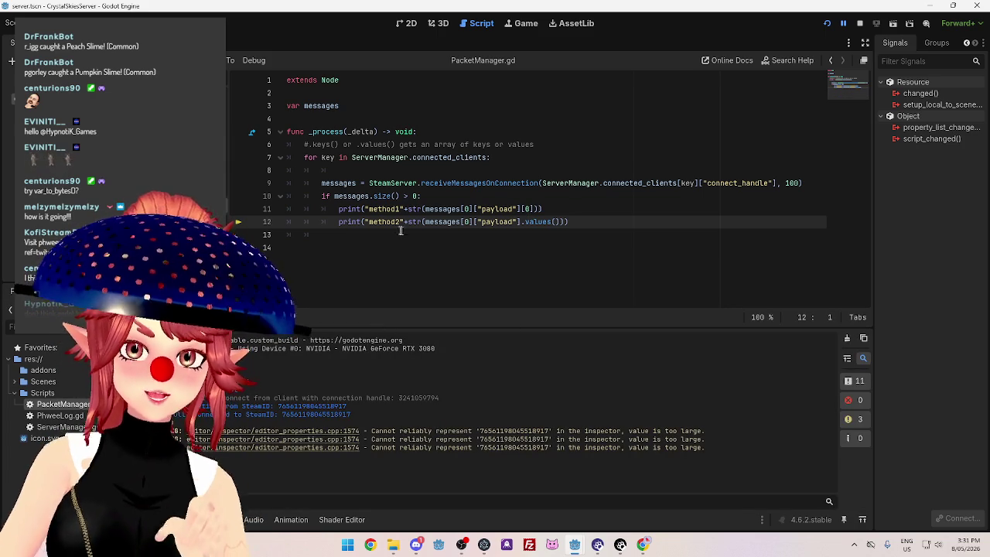
{"action": "mouse_move", "coordinate": [442, 223]}
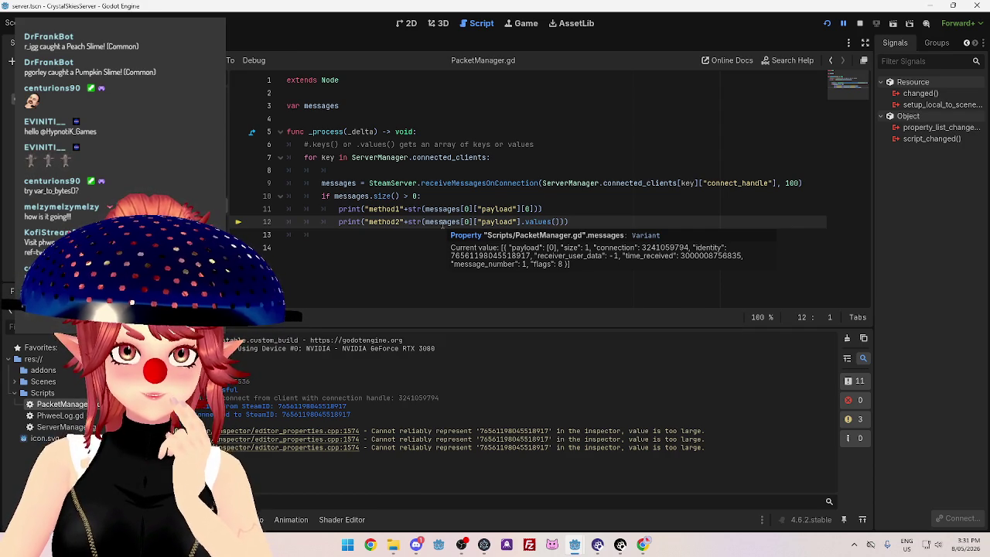
{"action": "left_click", "coordinate": [434, 382]}
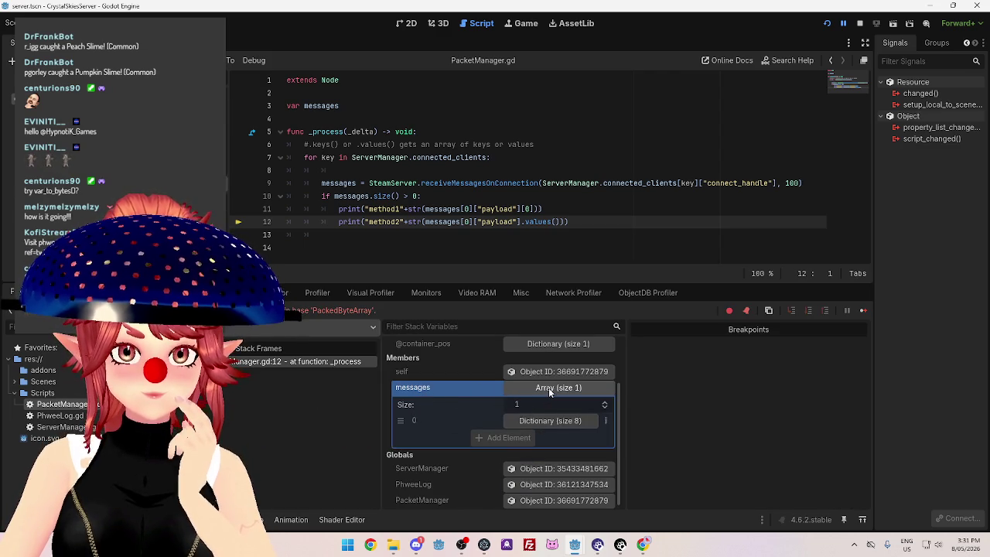
{"action": "left_click", "coordinate": [545, 423]}
{"action": "scroll", "coordinate": [545, 427], "scroll_direction": "down", "scroll_amount": 2}
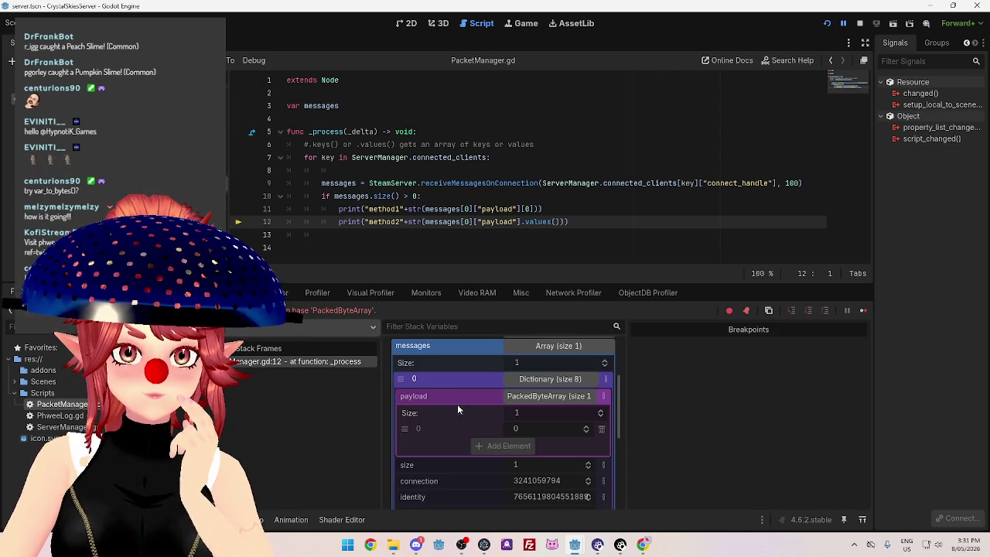
Toggle the payload byte array repeatedly, comparing it with the [0] index on line 11
{"action": "left_click", "coordinate": [552, 398]}
{"action": "left_click", "coordinate": [552, 398]}
{"action": "left_click", "coordinate": [552, 399]}
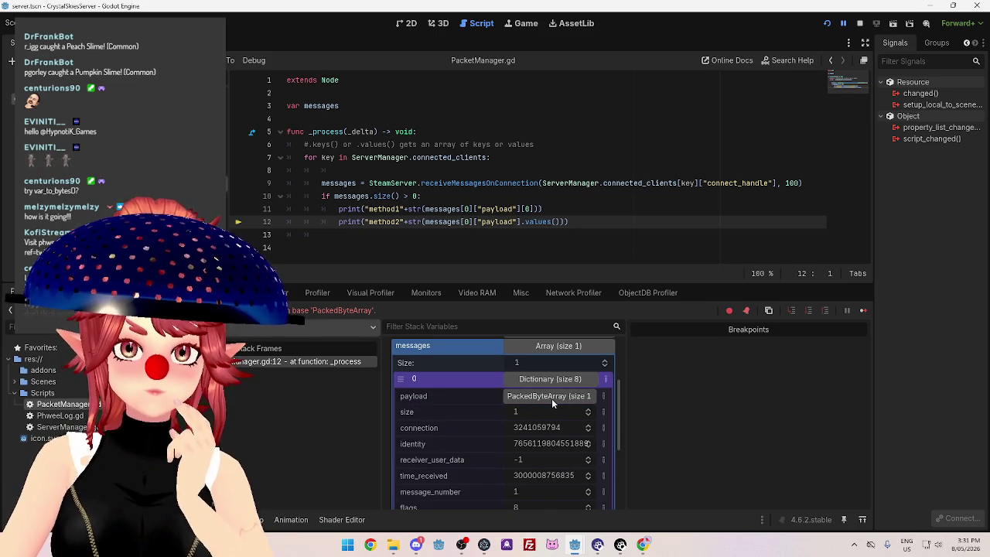
{"action": "left_click", "coordinate": [552, 398]}
{"action": "left_click", "coordinate": [551, 398]}
{"action": "left_click", "coordinate": [552, 399]}
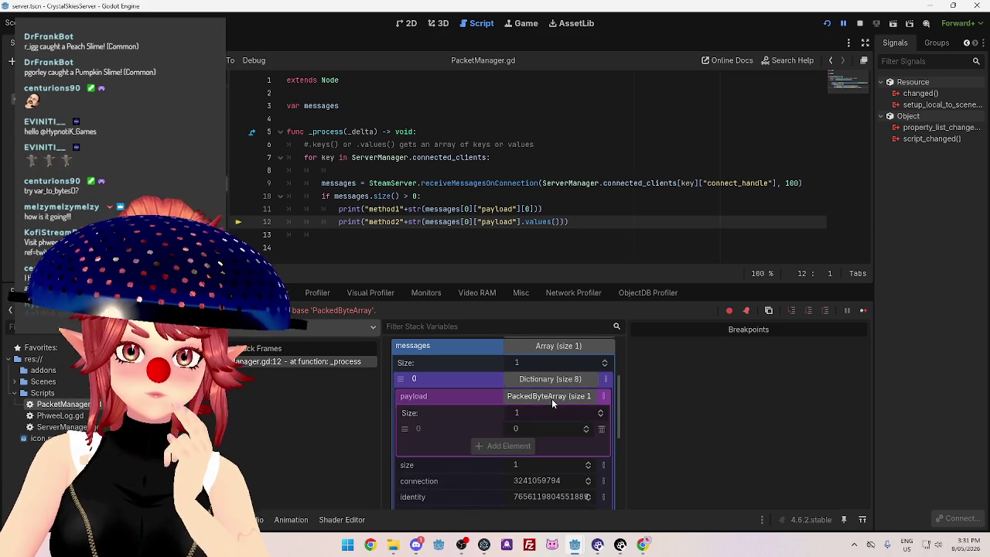
{"action": "left_click", "coordinate": [536, 400]}
{"action": "left_click", "coordinate": [537, 400]}
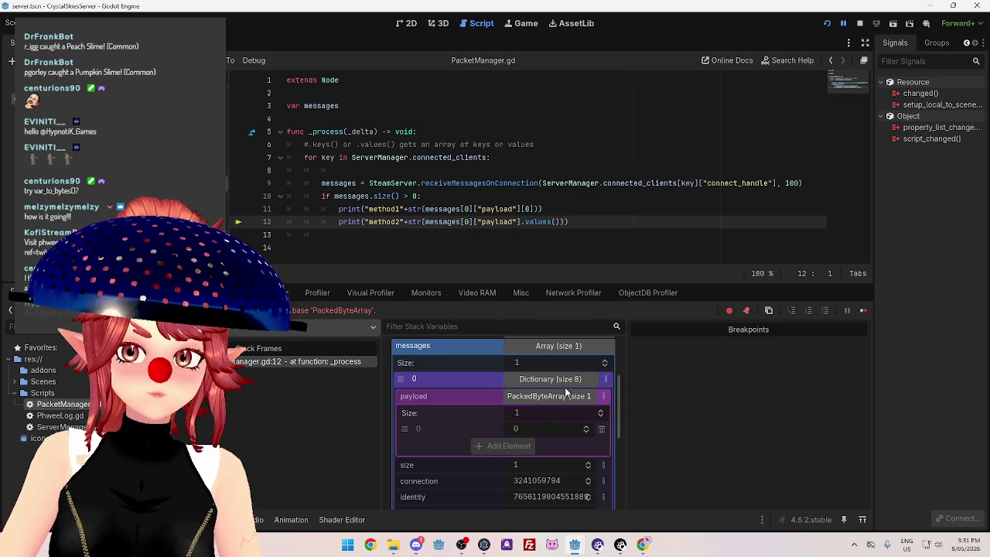
{"action": "left_click", "coordinate": [534, 209]}
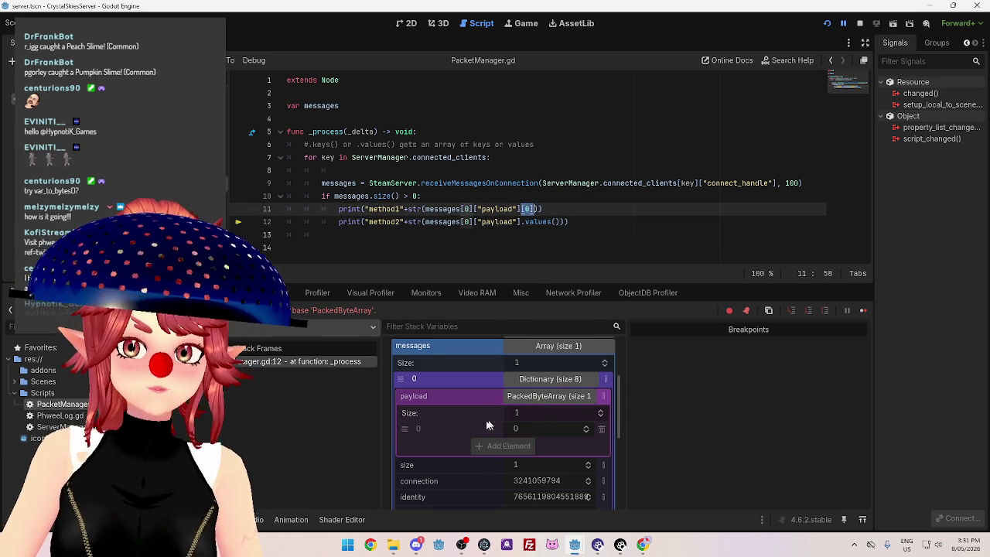
{"action": "left_click", "coordinate": [518, 399]}
{"action": "left_click", "coordinate": [531, 397]}
{"action": "left_click", "coordinate": [531, 399]}
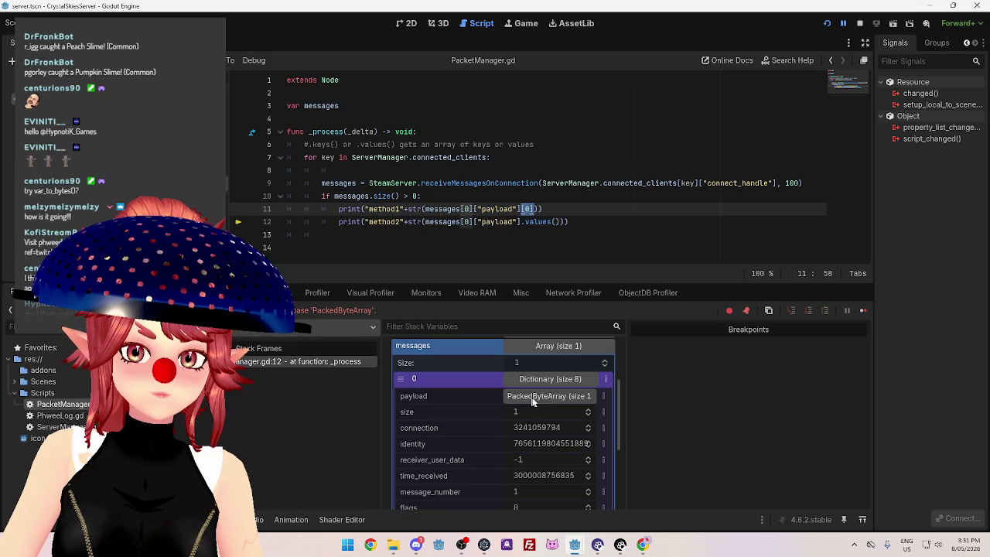
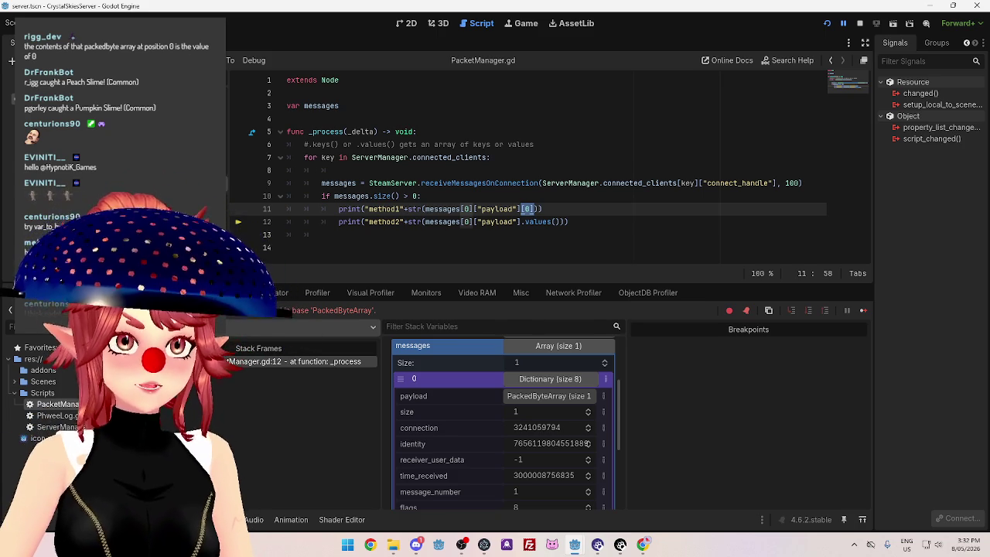
Expand the payload byte array in the debugger's Stack Variables to inspect it
{"action": "scroll", "coordinate": [545, 413], "scroll_direction": "down", "scroll_amount": 1}
{"action": "scroll", "coordinate": [545, 413], "scroll_direction": "up", "scroll_amount": 1}
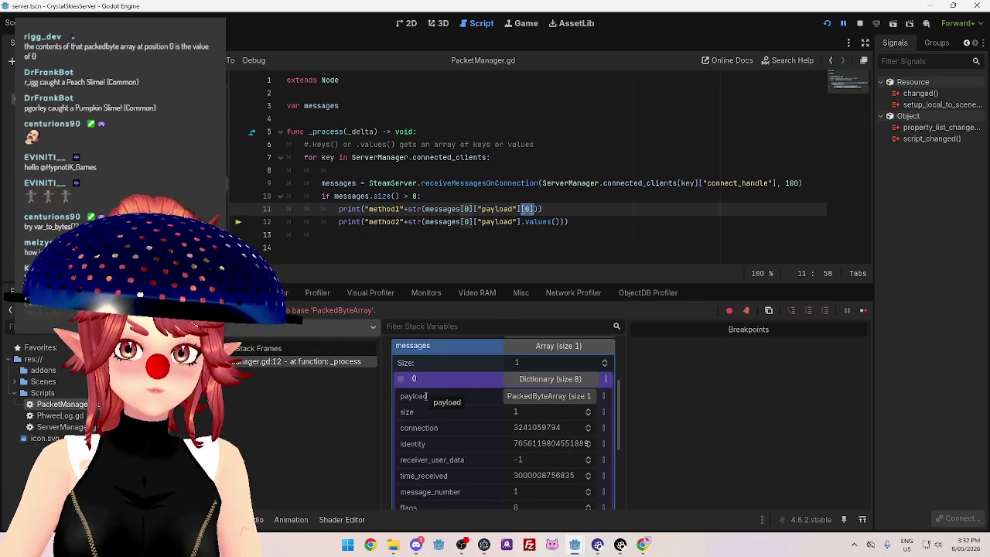
{"action": "left_click", "coordinate": [558, 397]}
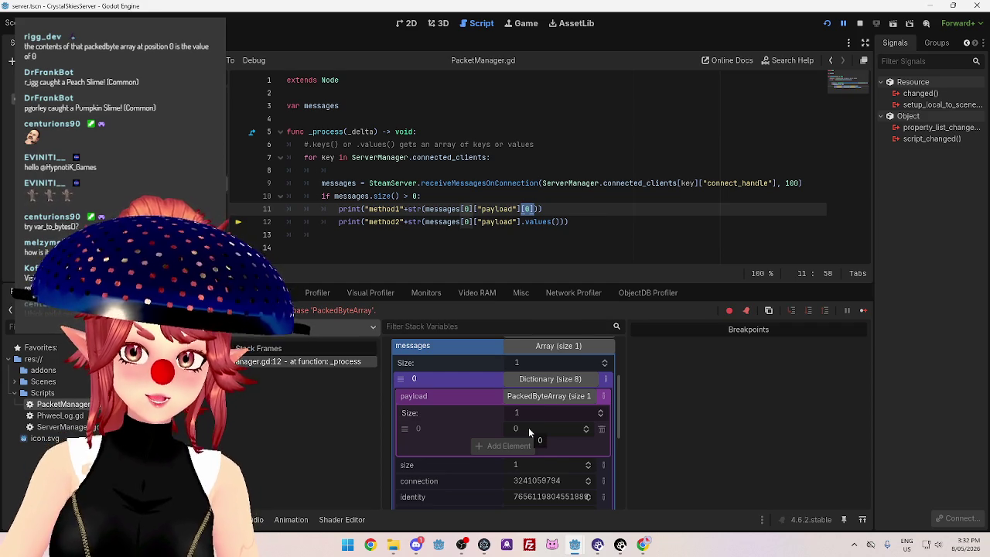
Delete the method2 print line and its leftover empty line, then stop the server
{"action": "triple_click", "coordinate": [464, 222]}
{"action": "key", "text": "BackSpace"}
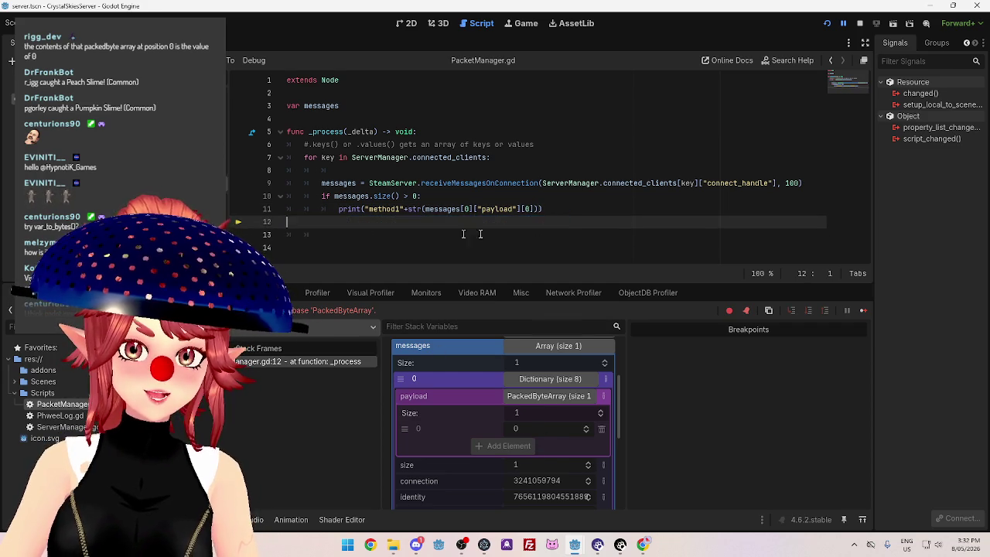
{"action": "key", "text": "BackSpace"}
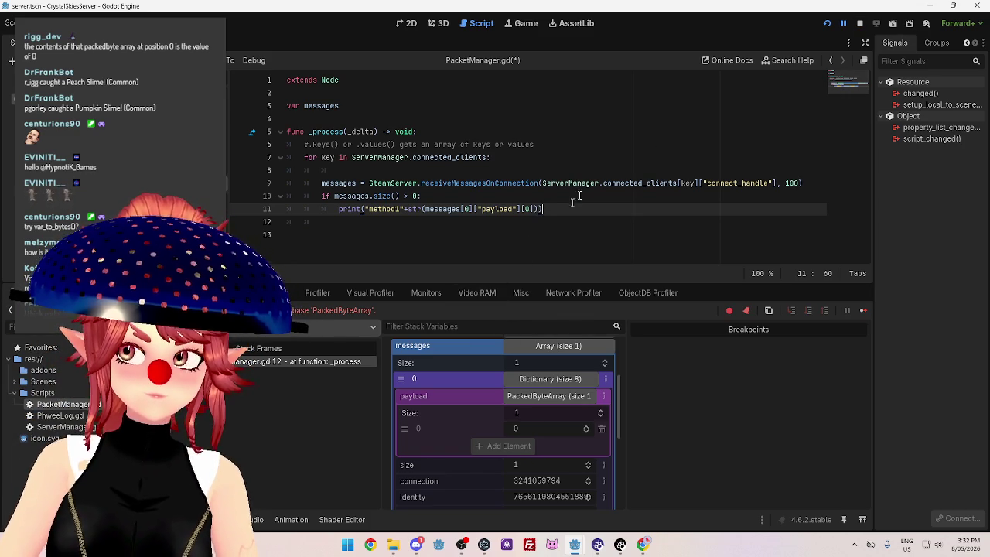
{"action": "left_click", "coordinate": [860, 23]}
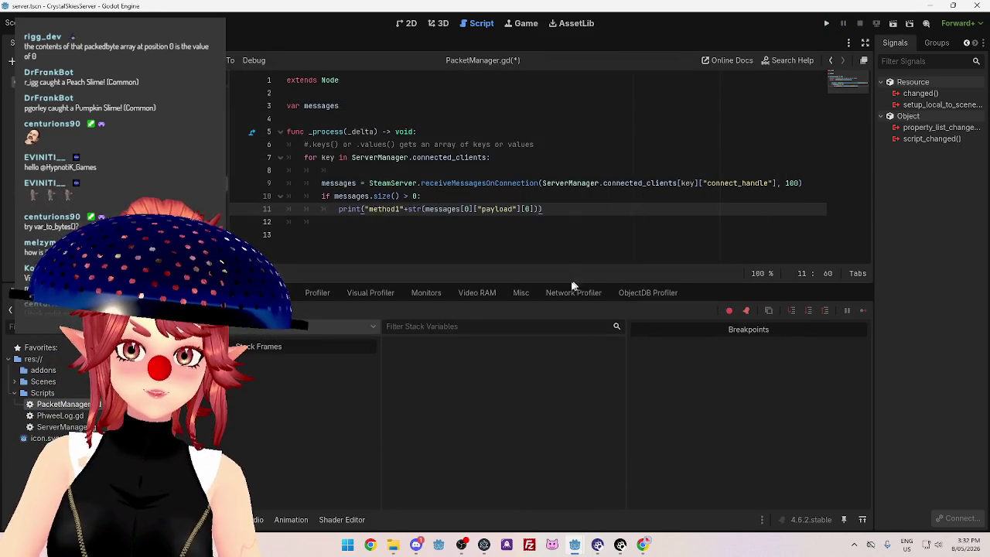
Open campaign_menu.gd in the client editor, check the server editor, and return to the client
{"action": "mouse_move", "coordinate": [575, 545]}
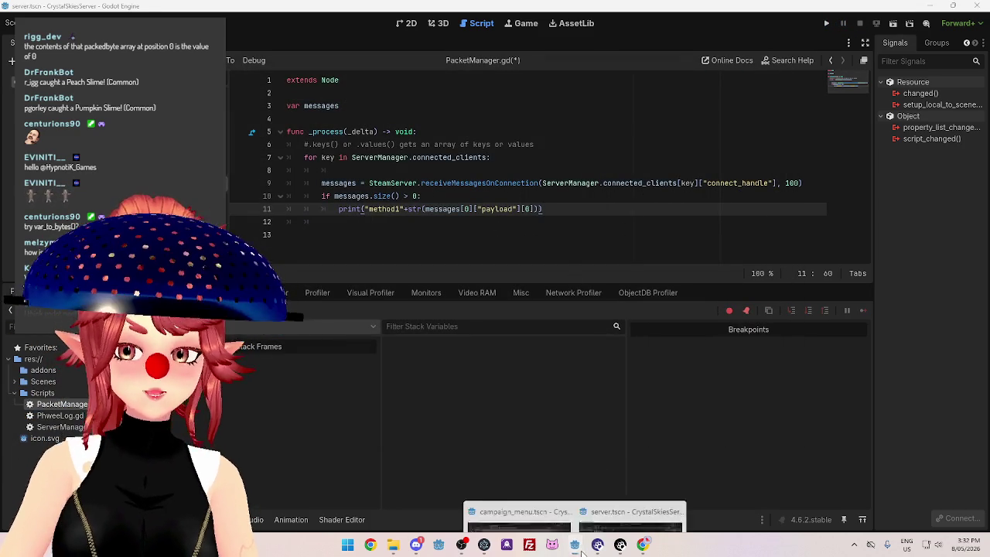
{"action": "left_click", "coordinate": [531, 506]}
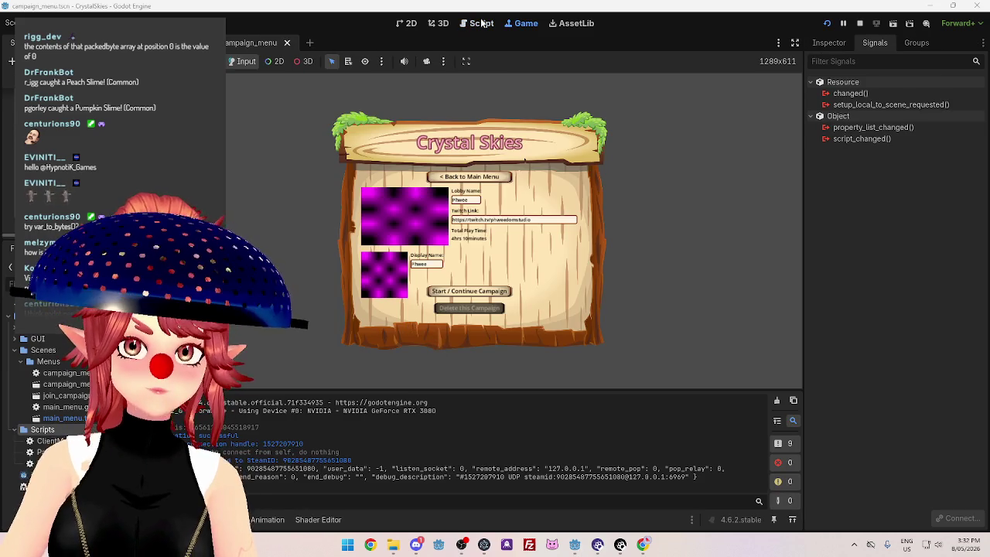
{"action": "left_click", "coordinate": [481, 24]}
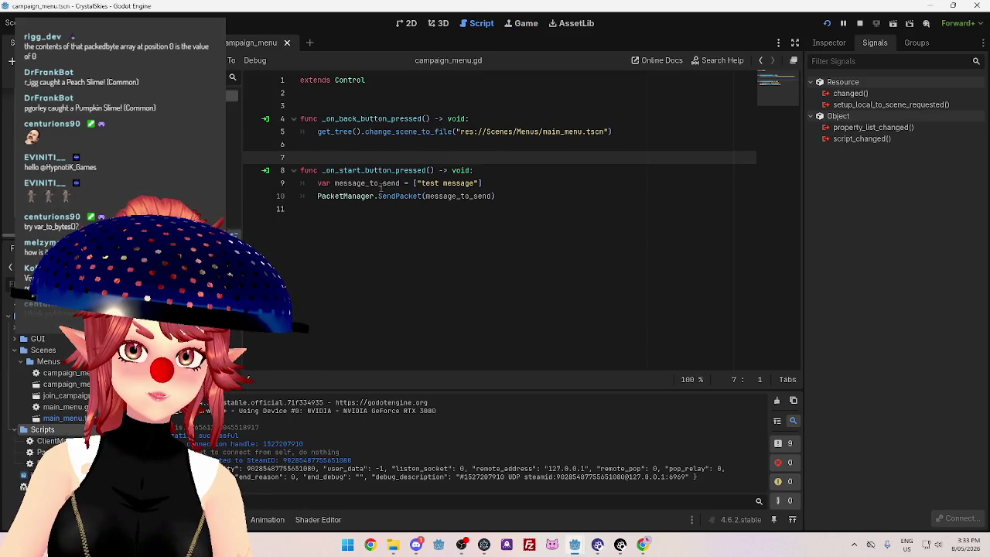
{"action": "mouse_move", "coordinate": [574, 548]}
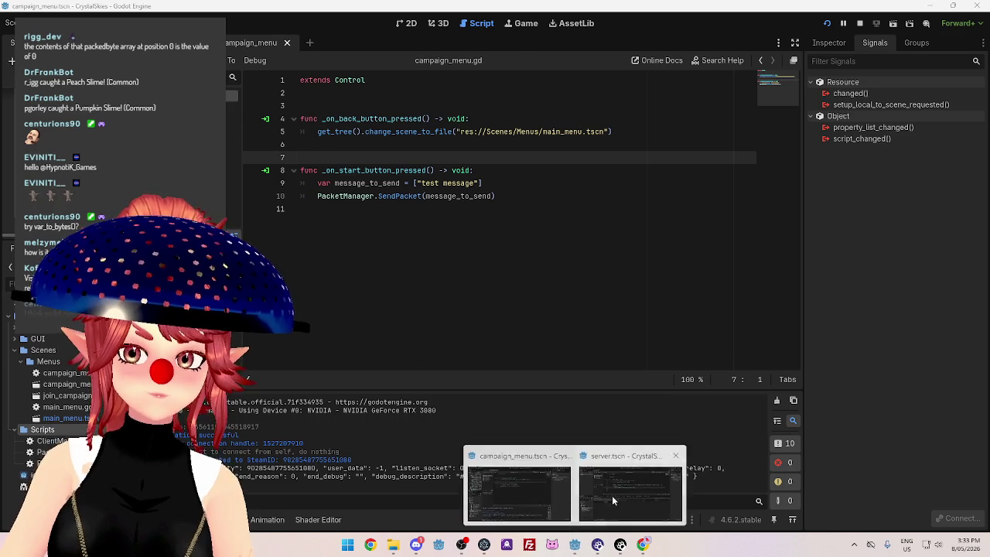
{"action": "left_click", "coordinate": [612, 495]}
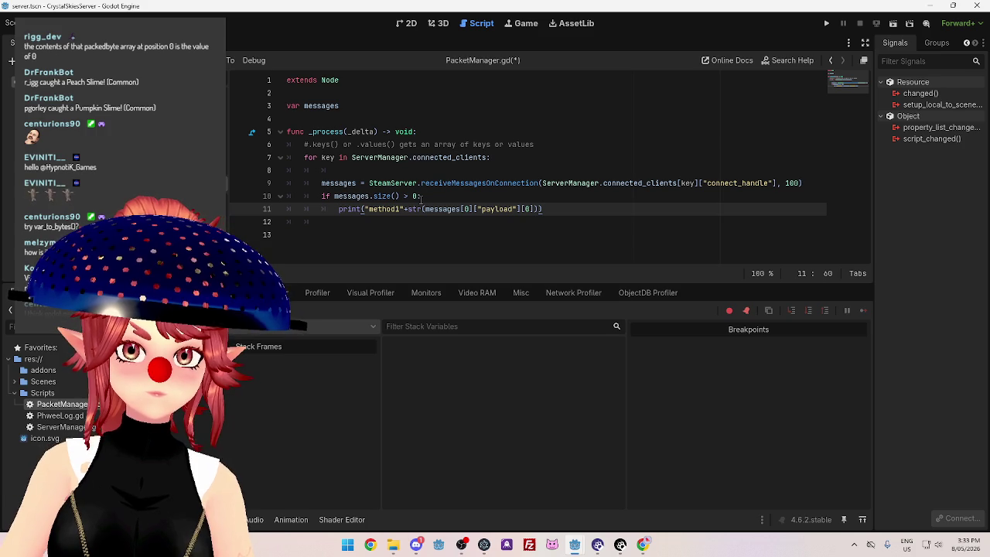
{"action": "mouse_move", "coordinate": [519, 186]}
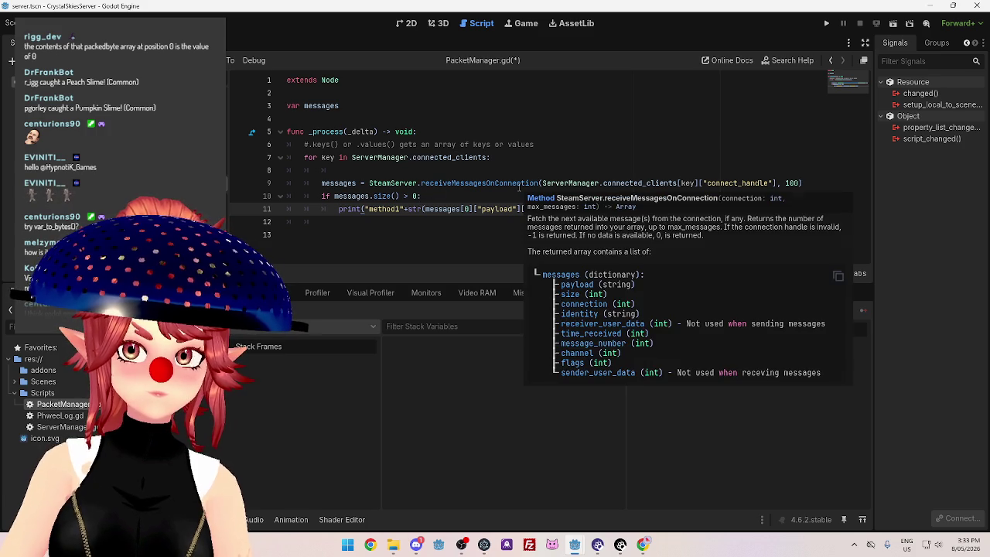
{"action": "left_click", "coordinate": [457, 196]}
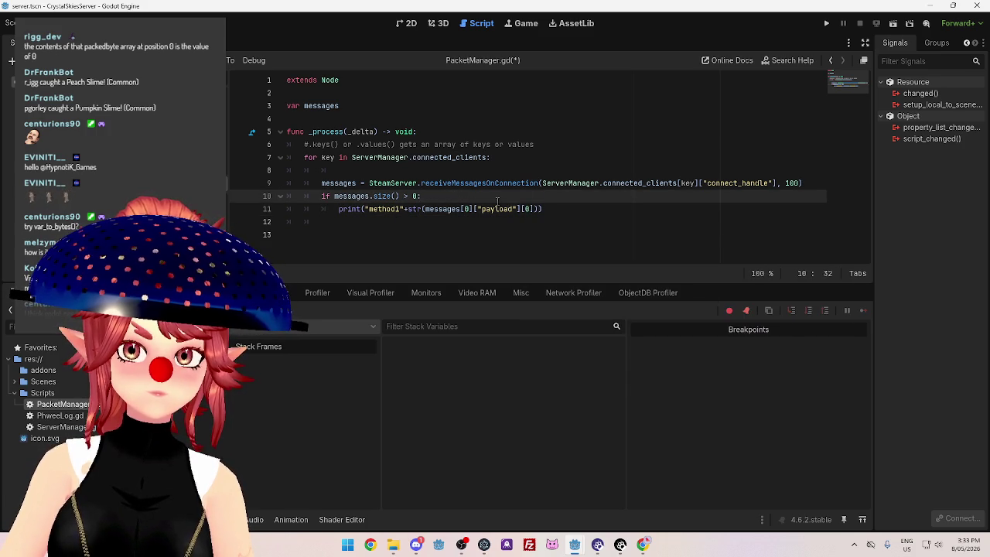
{"action": "mouse_move", "coordinate": [574, 549]}
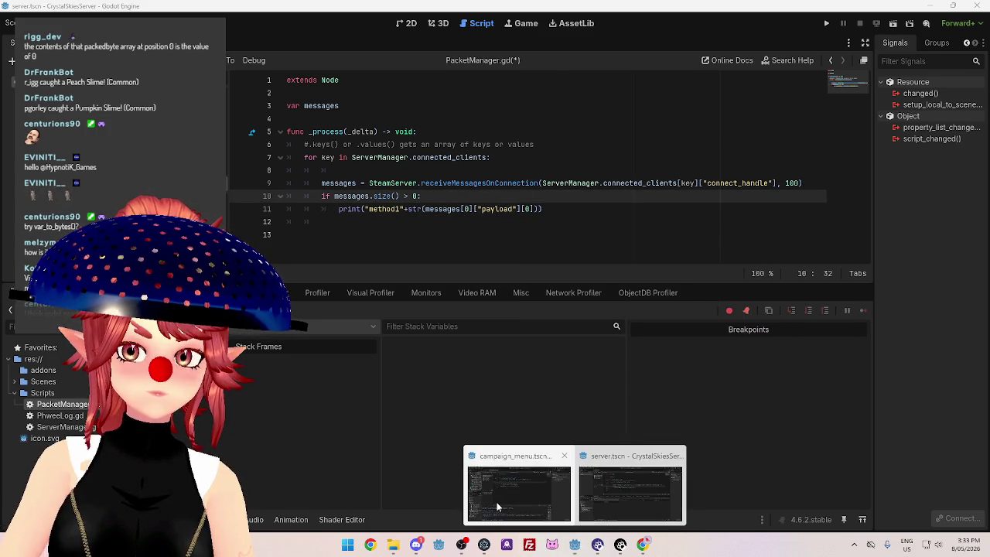
{"action": "left_click", "coordinate": [511, 487]}
Review the test message array on line 9, then open the client's PacketManager.gd
{"action": "left_click", "coordinate": [477, 188]}
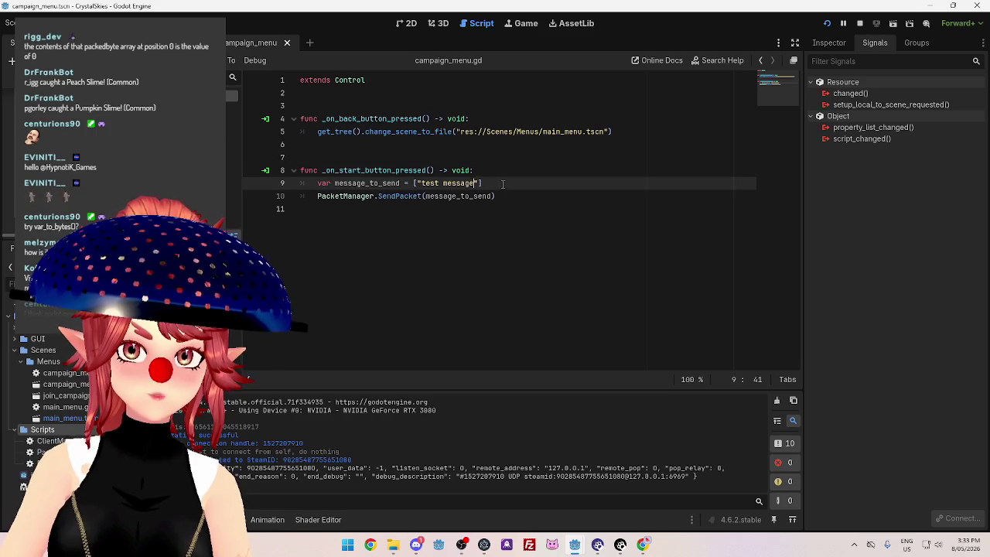
{"action": "left_click", "coordinate": [443, 195]}
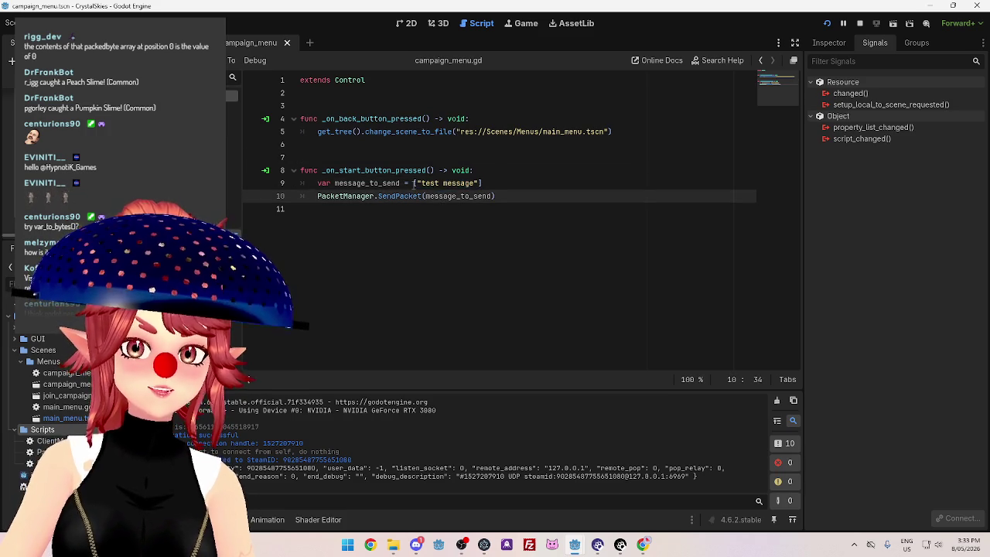
{"action": "left_click_drag", "start_coordinate": [414, 183], "coordinate": [509, 183]}
{"action": "left_click", "coordinate": [512, 201]}
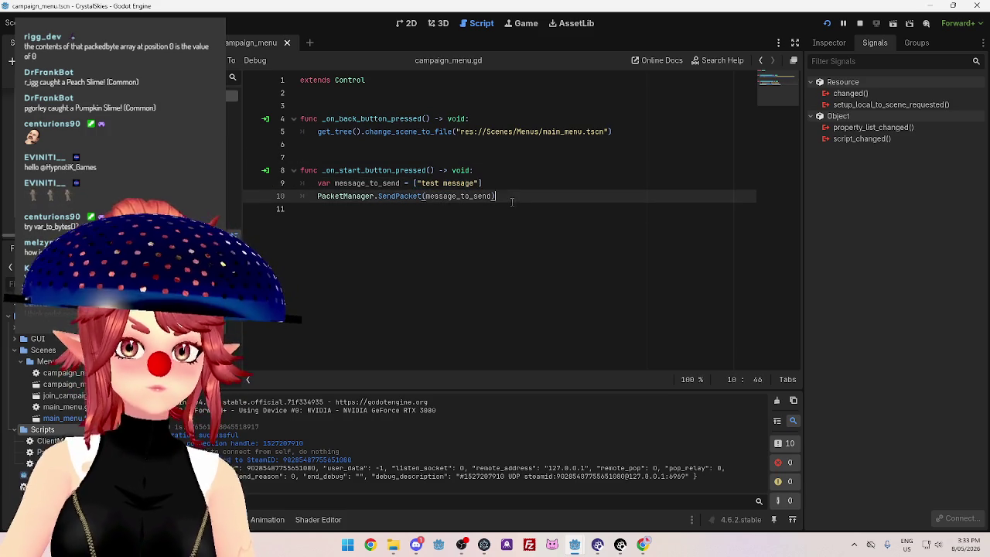
{"action": "left_click_drag", "start_coordinate": [414, 183], "coordinate": [509, 182]}
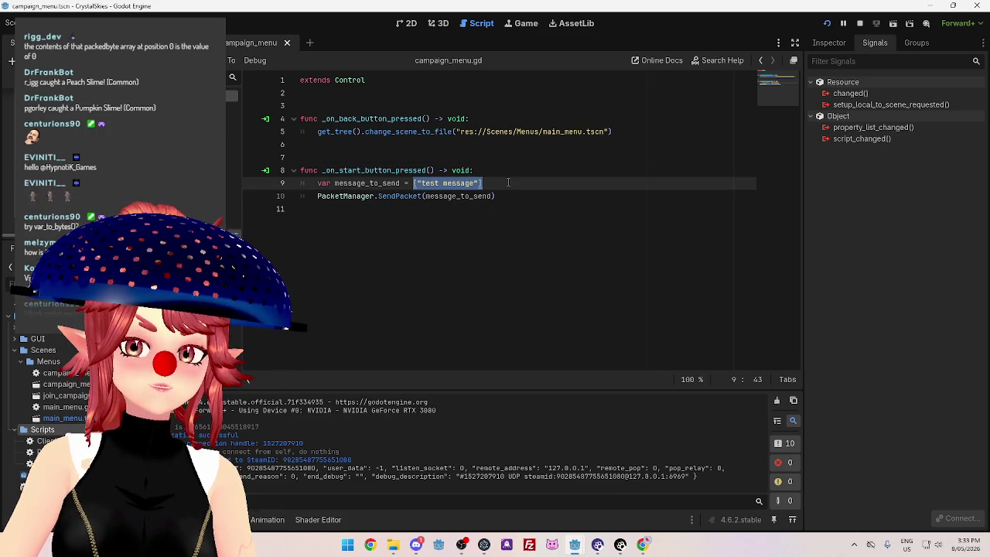
{"action": "left_click", "coordinate": [502, 200]}
{"action": "left_click_drag", "start_coordinate": [414, 184], "coordinate": [509, 188]}
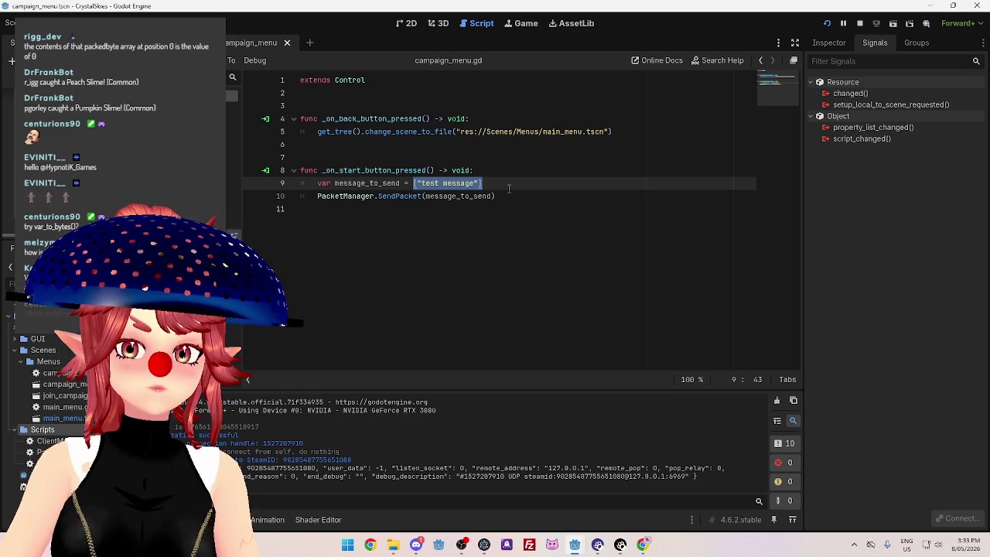
{"action": "left_click", "coordinate": [506, 196]}
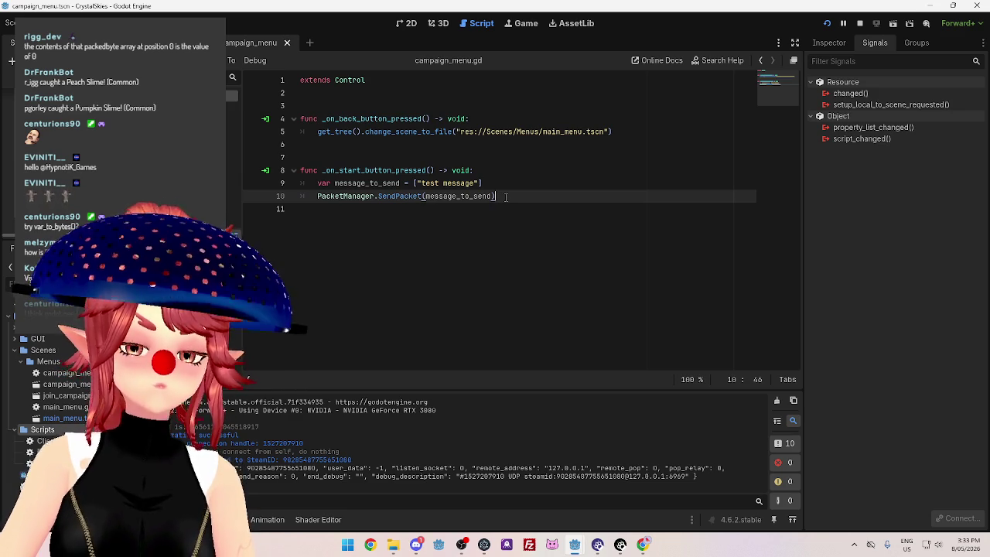
{"action": "left_click", "coordinate": [511, 182]}
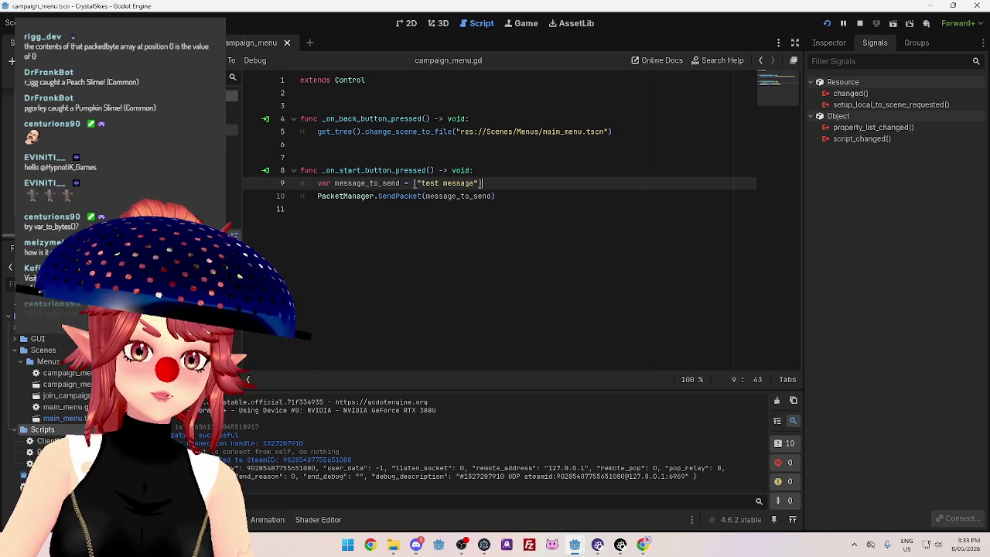
{"action": "left_click", "coordinate": [232, 130]}
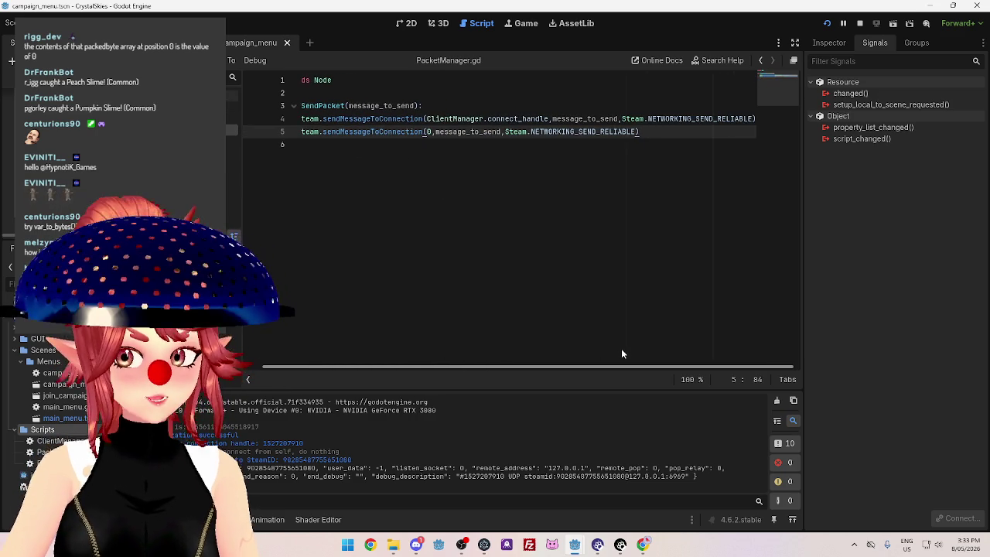
{"action": "scroll", "coordinate": [444, 343], "scroll_direction": "left", "scroll_amount": 2}
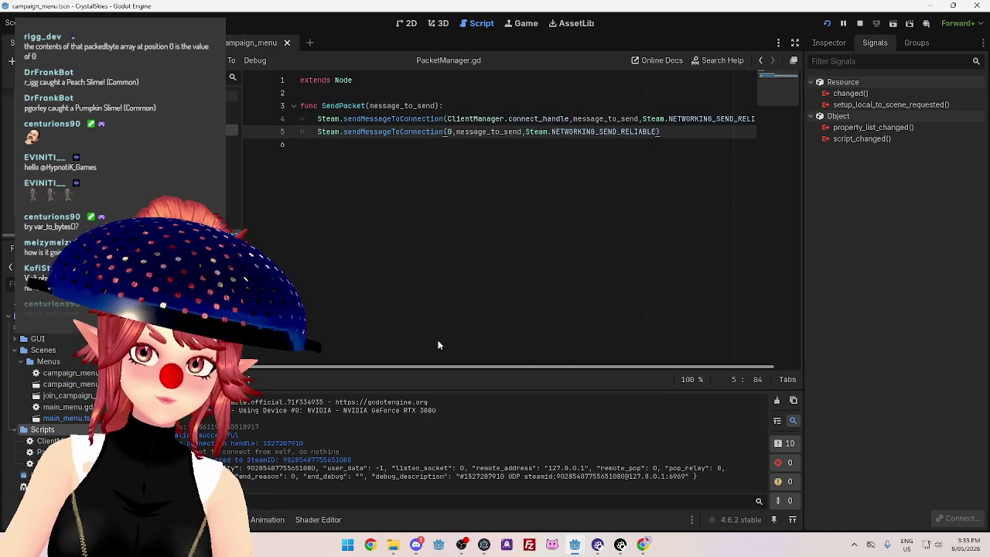
Comment out the second sendMessageToConnection call on line 5 with Ctrl+K
{"action": "left_click_drag", "start_coordinate": [472, 120], "coordinate": [570, 120]}
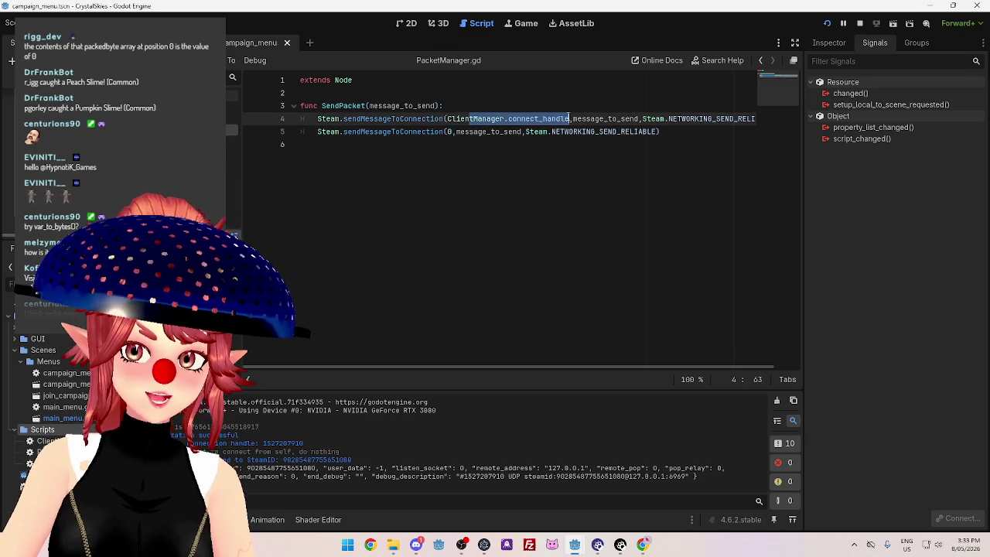
{"action": "left_click", "coordinate": [441, 185]}
{"action": "left_click", "coordinate": [319, 135]}
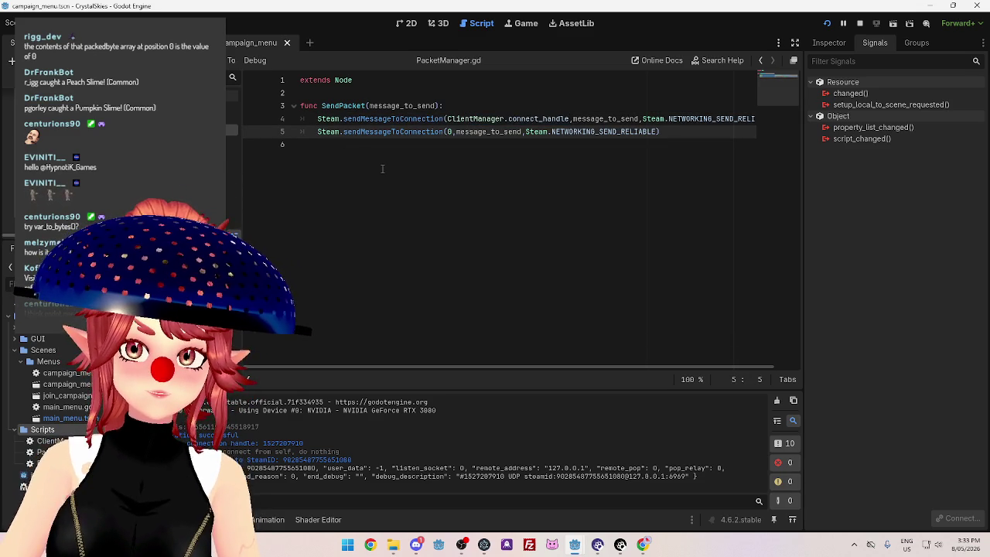
{"action": "left_click", "coordinate": [572, 120]}
{"action": "left_click_drag", "start_coordinate": [639, 120], "coordinate": [456, 119]}
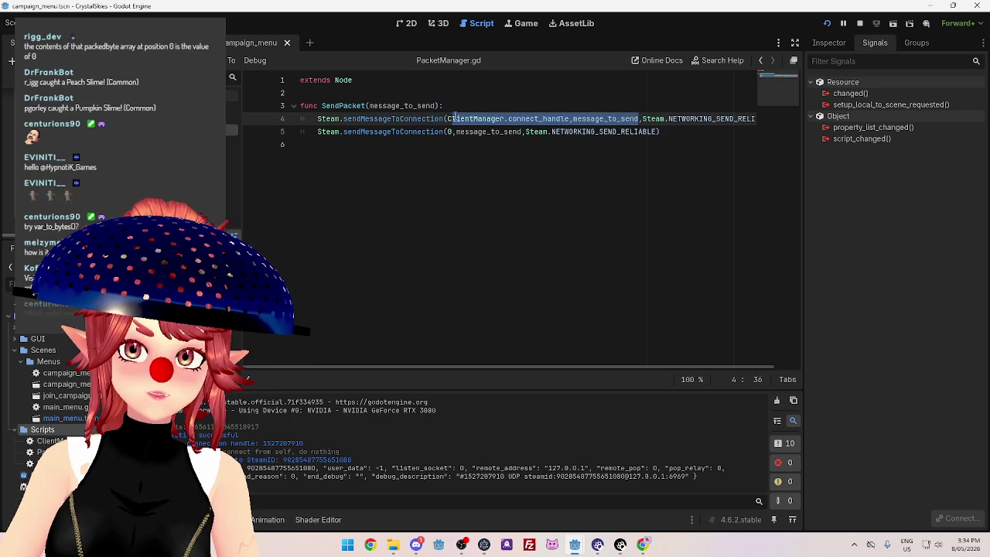
{"action": "left_click", "coordinate": [542, 150]}
{"action": "left_click_drag", "start_coordinate": [574, 119], "coordinate": [640, 120]}
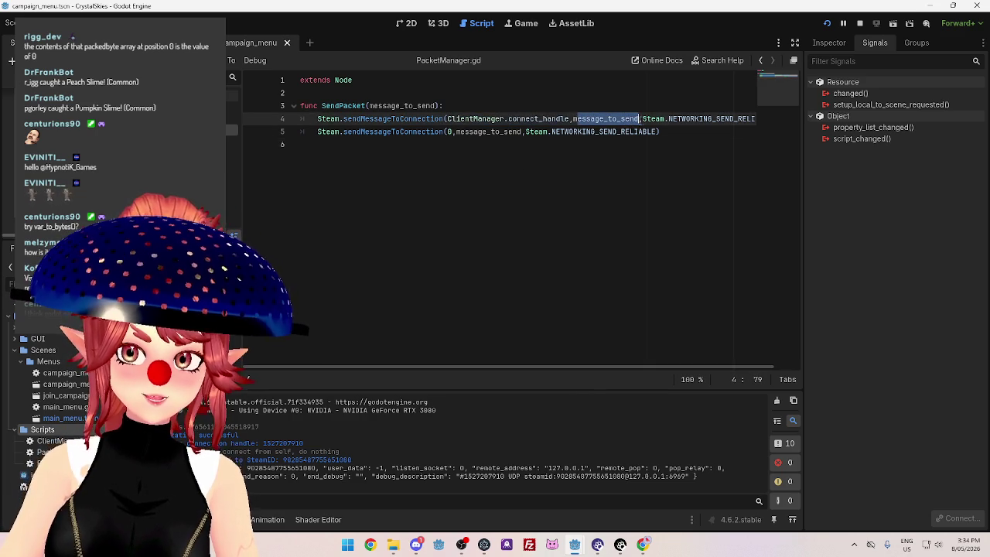
{"action": "left_click", "coordinate": [314, 133]}
{"action": "key", "text": "shift+End"}
{"action": "key", "text": "ctrl+k"}
{"action": "left_click", "coordinate": [438, 200]}
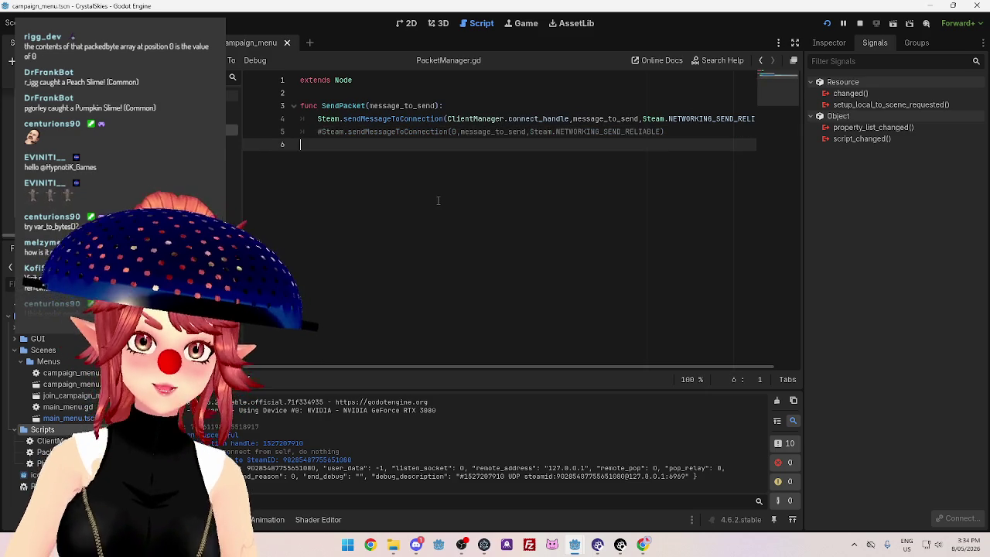
Stop the client game and run the server project with F5
{"action": "key", "text": "F8"}
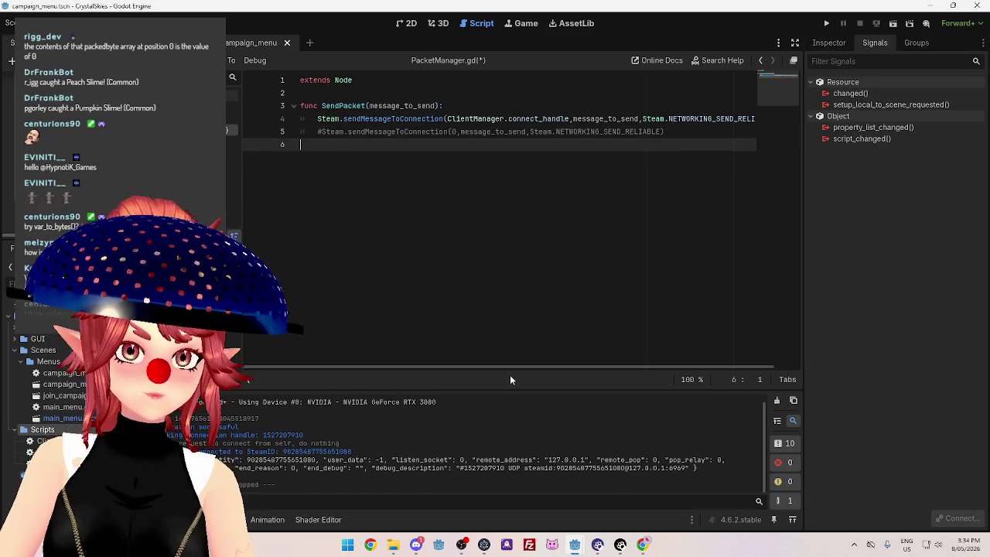
{"action": "mouse_move", "coordinate": [577, 551]}
{"action": "left_click", "coordinate": [630, 491]}
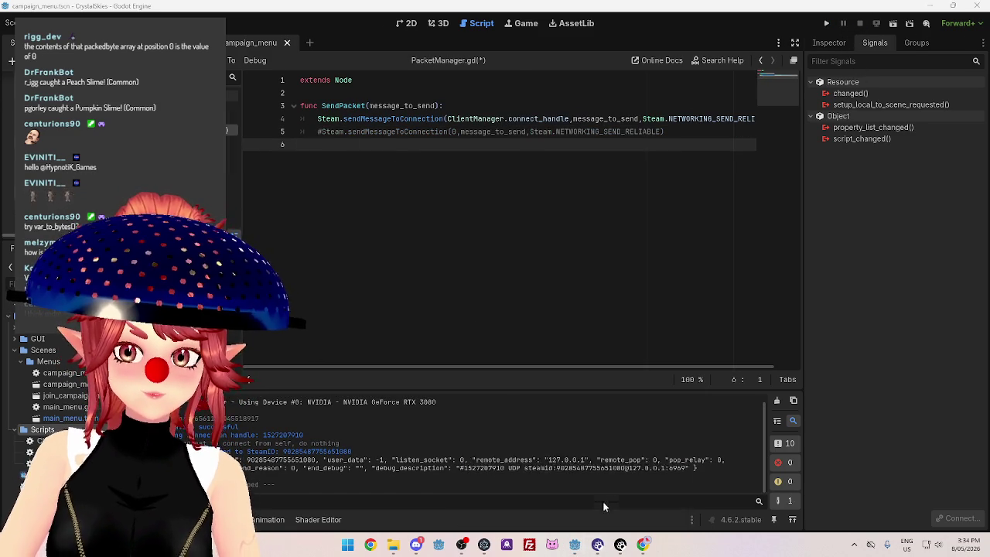
{"action": "key", "text": "F5"}
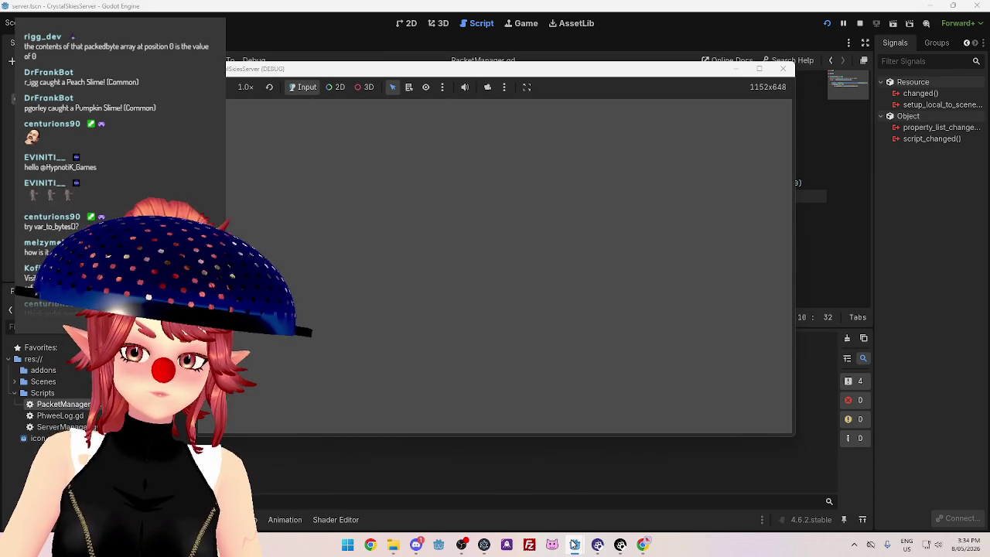
Run the client, open the survivor campaign screen, then stop the server project
{"action": "mouse_move", "coordinate": [573, 545]}
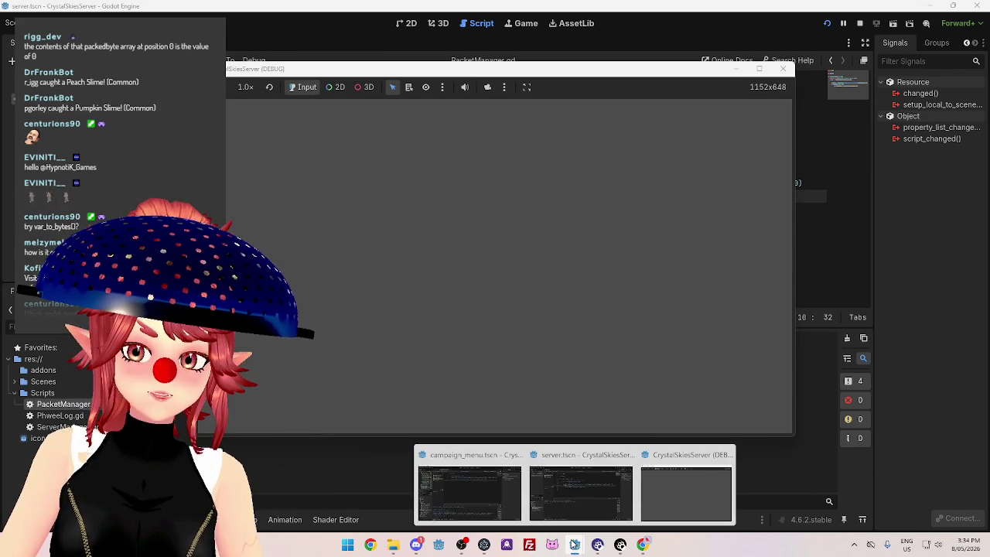
{"action": "left_click", "coordinate": [470, 492]}
{"action": "key", "text": "F5"}
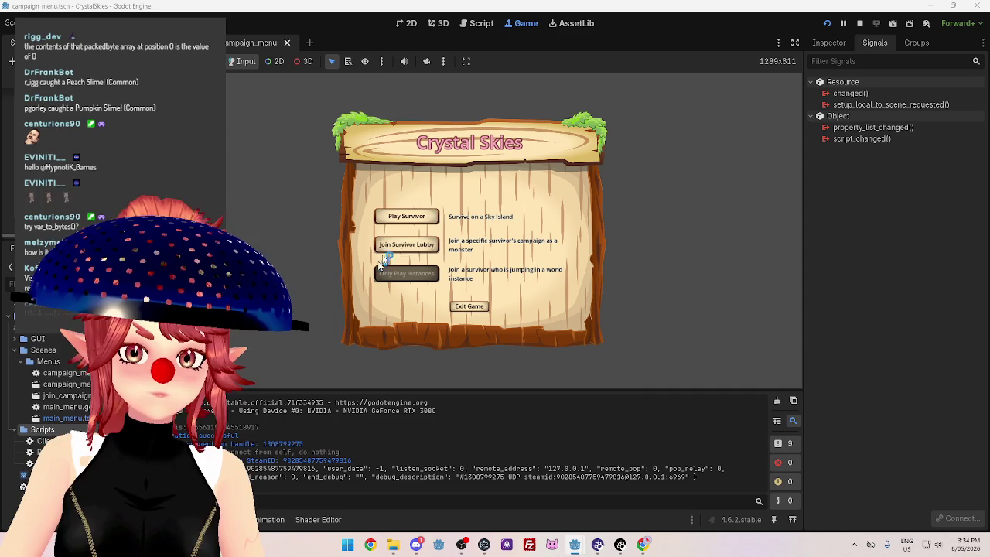
{"action": "left_click", "coordinate": [406, 216]}
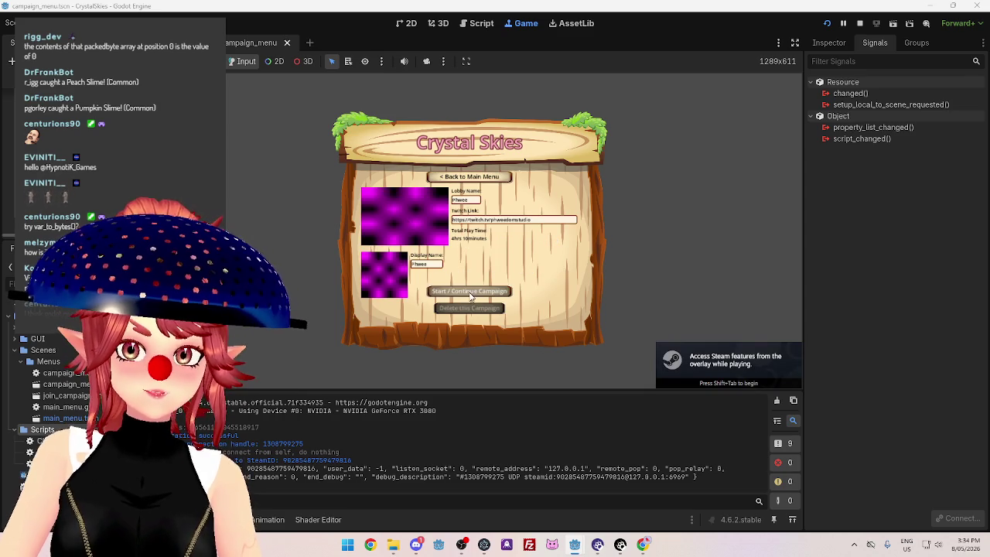
{"action": "mouse_move", "coordinate": [575, 545]}
{"action": "left_click", "coordinate": [598, 500]}
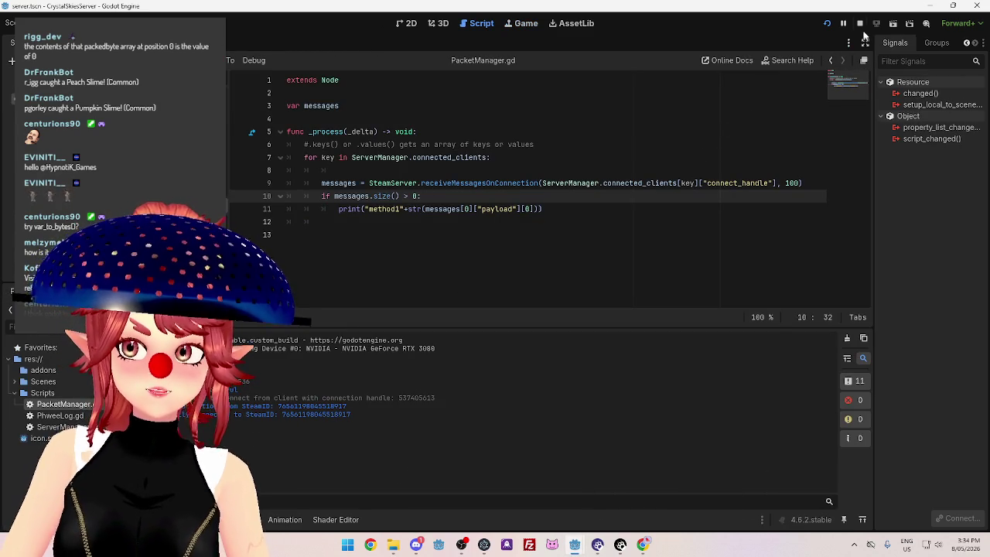
{"action": "left_click", "coordinate": [860, 23]}
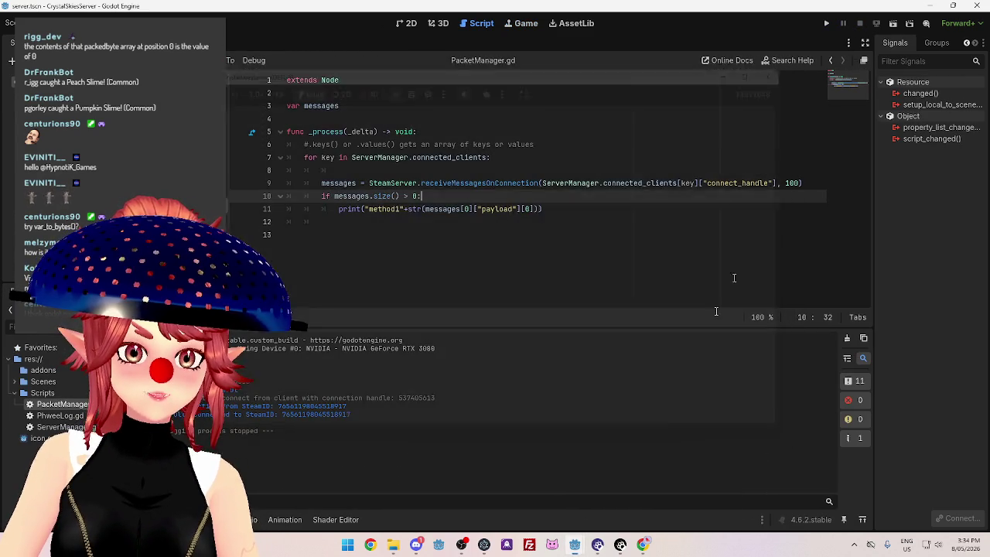
Save the client's PacketManager.gd and review campaign_menu.gd's test message array
{"action": "mouse_move", "coordinate": [575, 545]}
{"action": "left_click", "coordinate": [517, 489]}
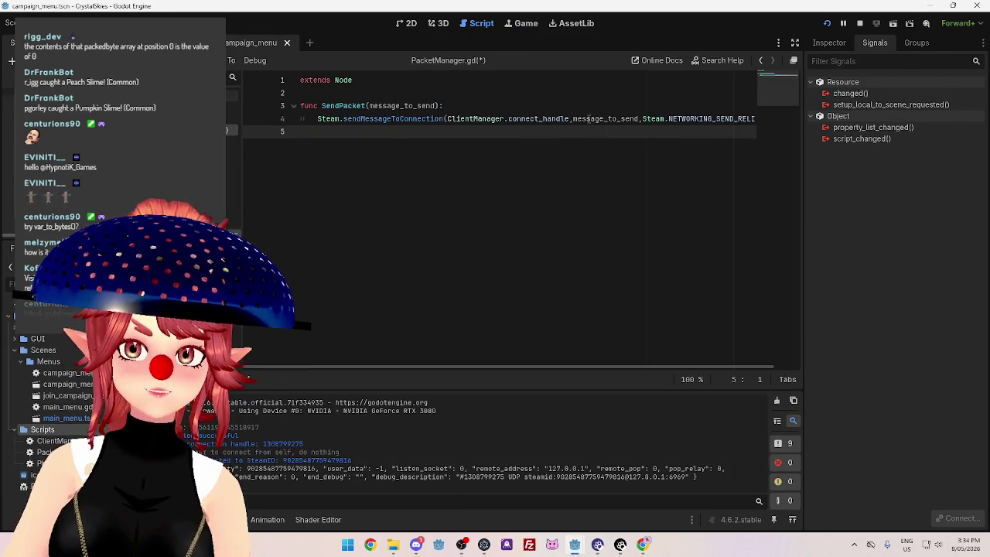
{"action": "left_click_drag", "start_coordinate": [586, 119], "coordinate": [639, 119]}
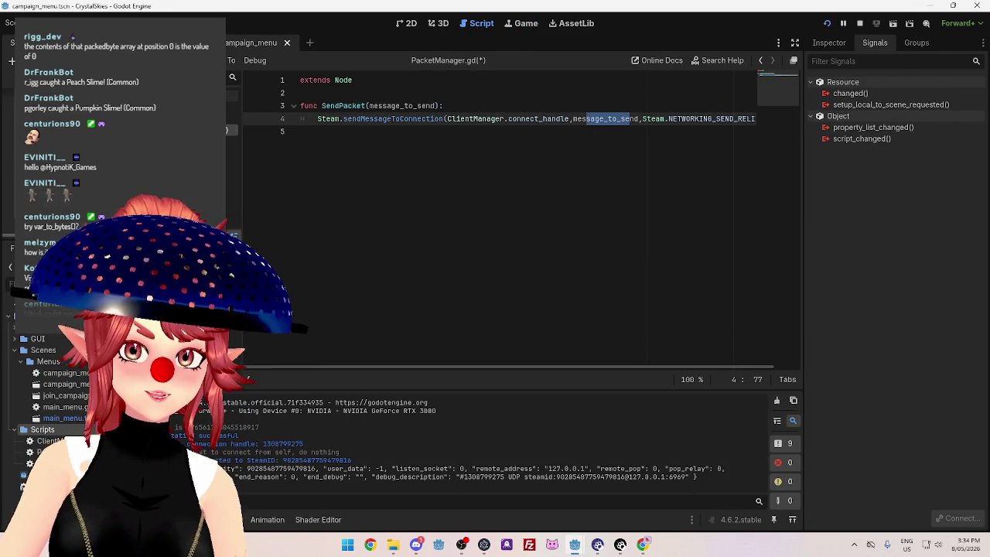
{"action": "left_click", "coordinate": [407, 252]}
{"action": "key", "text": "ctrl+s"}
{"action": "key", "text": "alt+Left"}
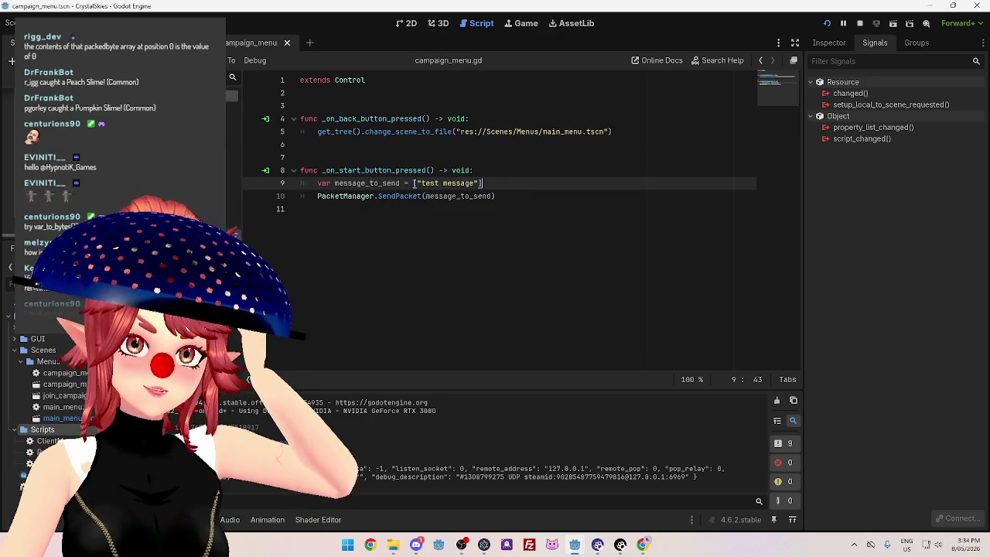
{"action": "left_click_drag", "start_coordinate": [414, 183], "coordinate": [486, 184]}
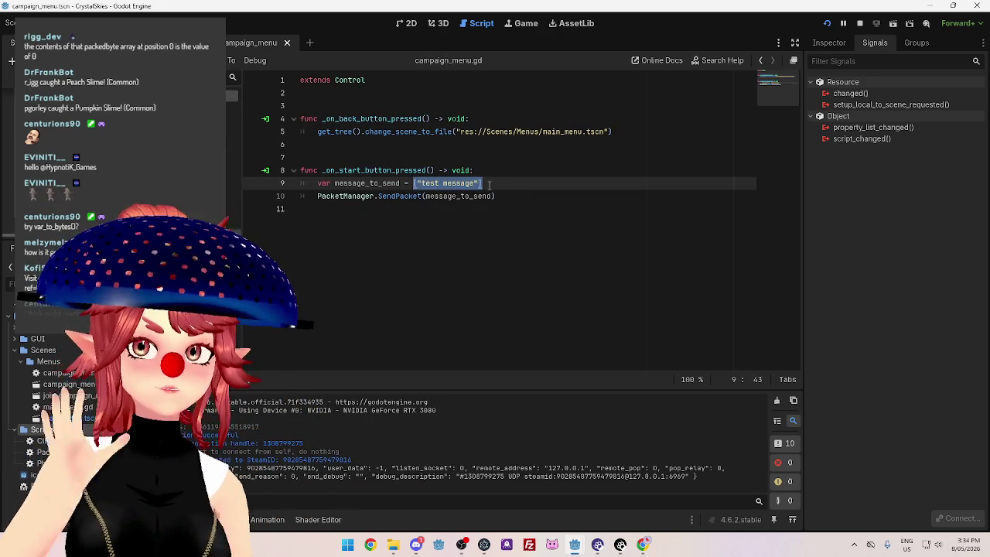
{"action": "key", "text": "alt+Tab"}
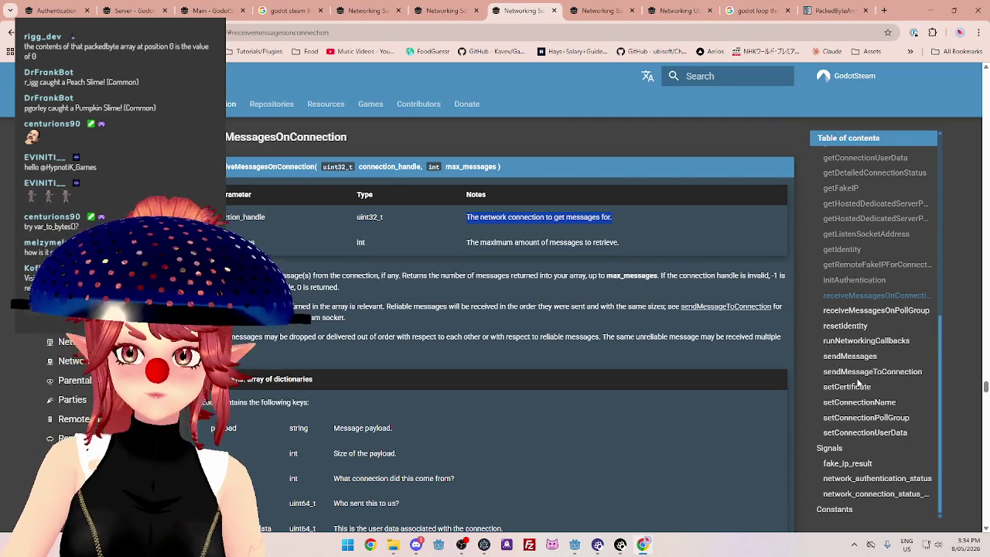
Read sendMessageToConnection's parameters, noting data is a PackedByteArray, then open the PackedByteArray reference
{"action": "left_click", "coordinate": [861, 372]}
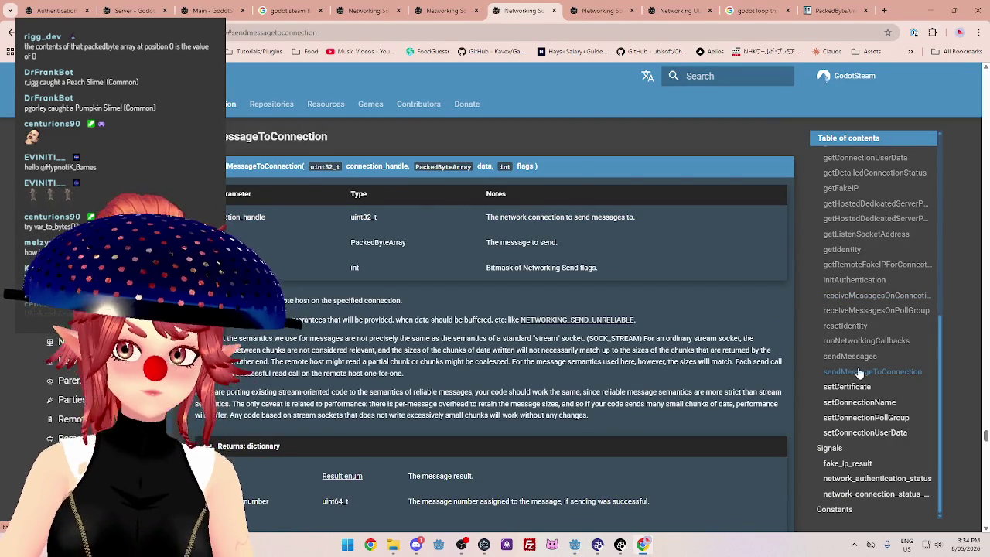
{"action": "left_click", "coordinate": [851, 357]}
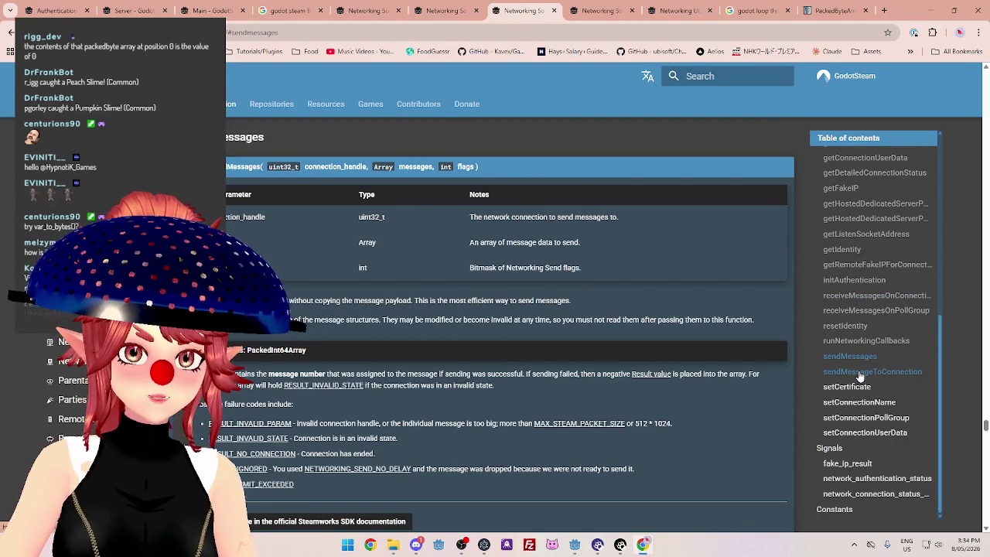
{"action": "left_click", "coordinate": [860, 373]}
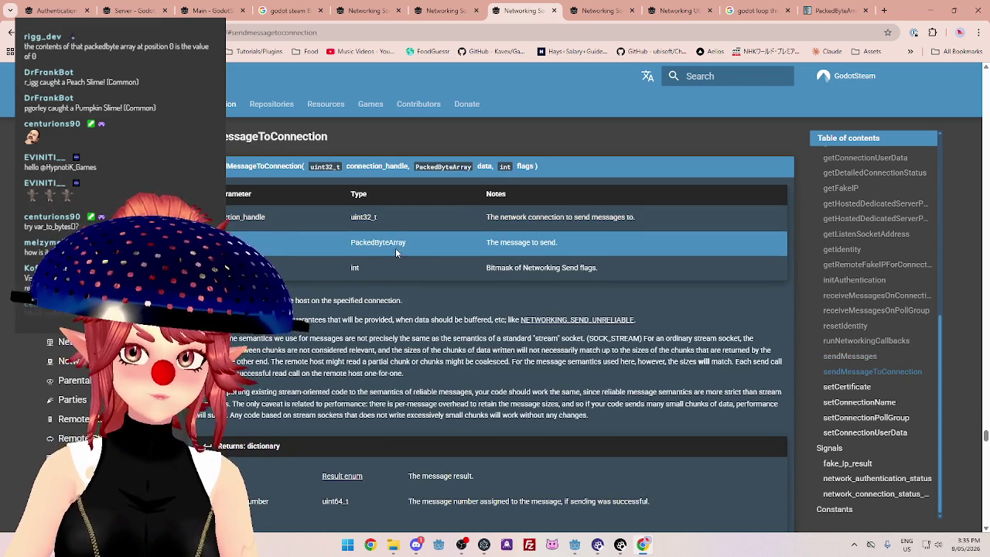
{"action": "scroll", "coordinate": [395, 248], "scroll_direction": "down", "scroll_amount": 1}
{"action": "double_click", "coordinate": [423, 194]}
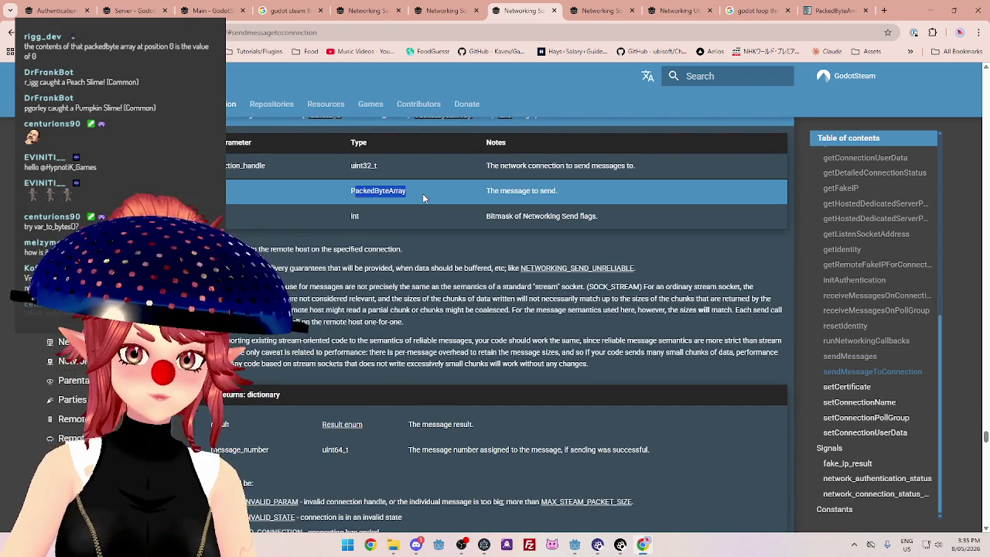
{"action": "left_click_drag", "start_coordinate": [267, 268], "coordinate": [373, 267]}
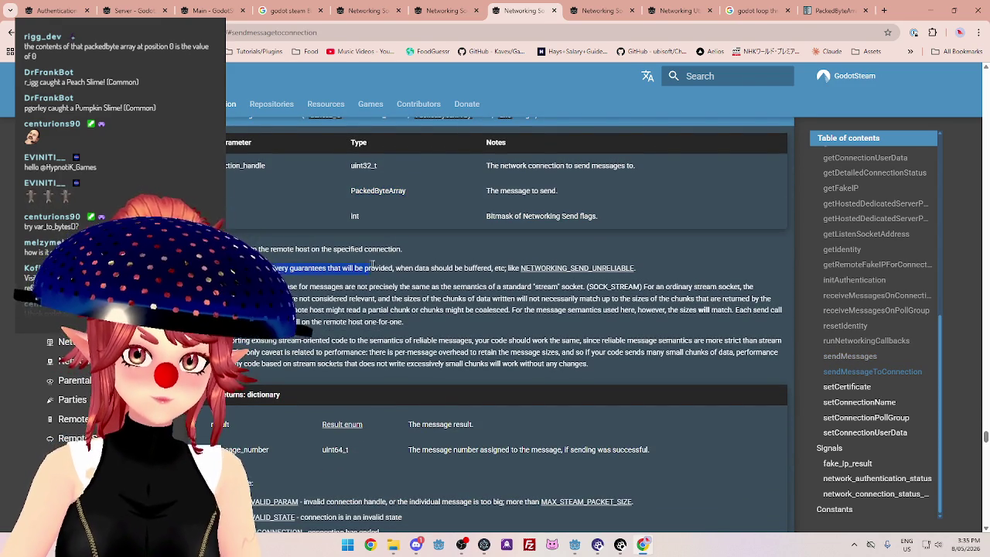
{"action": "left_click_drag", "start_coordinate": [267, 286], "coordinate": [576, 288]}
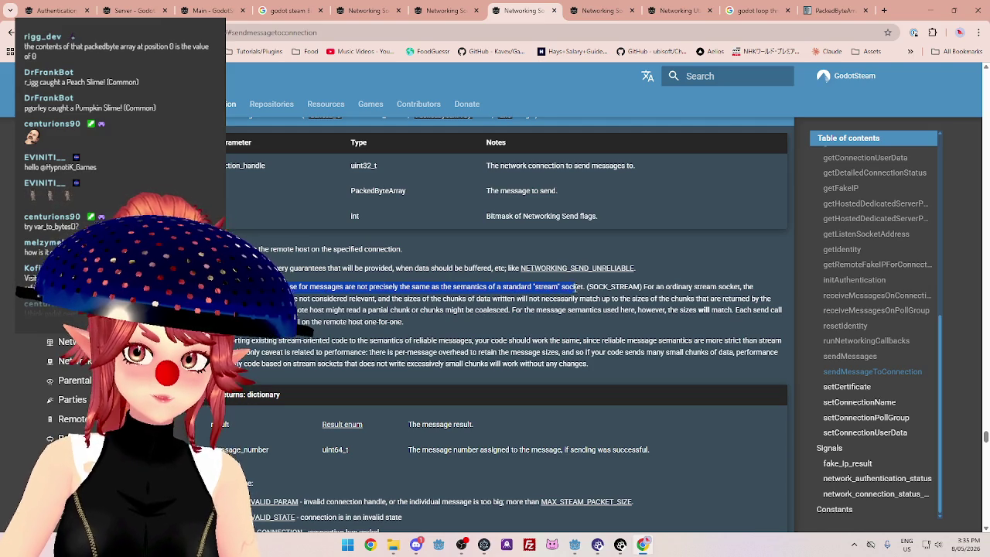
{"action": "left_click", "coordinate": [584, 288]}
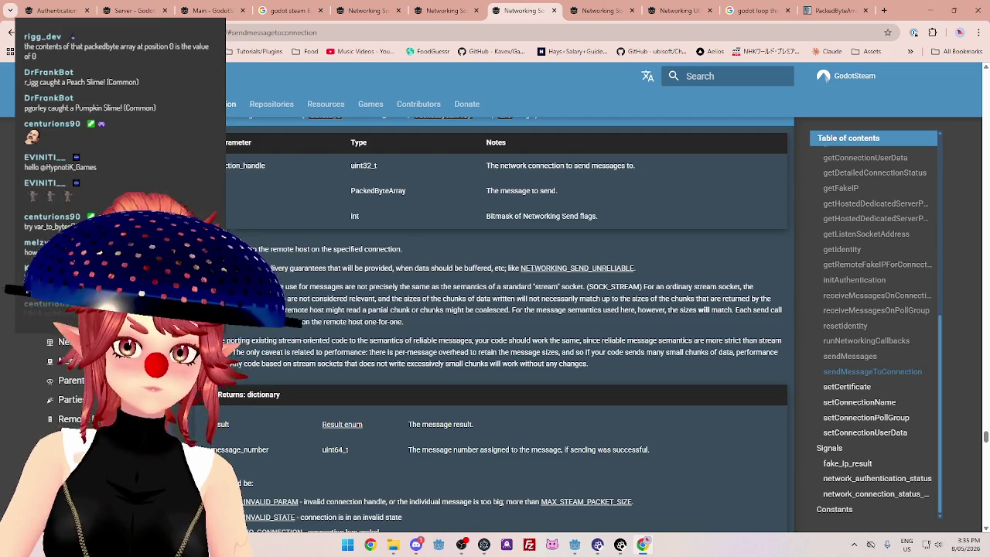
{"action": "scroll", "coordinate": [412, 407], "scroll_direction": "up", "scroll_amount": 3}
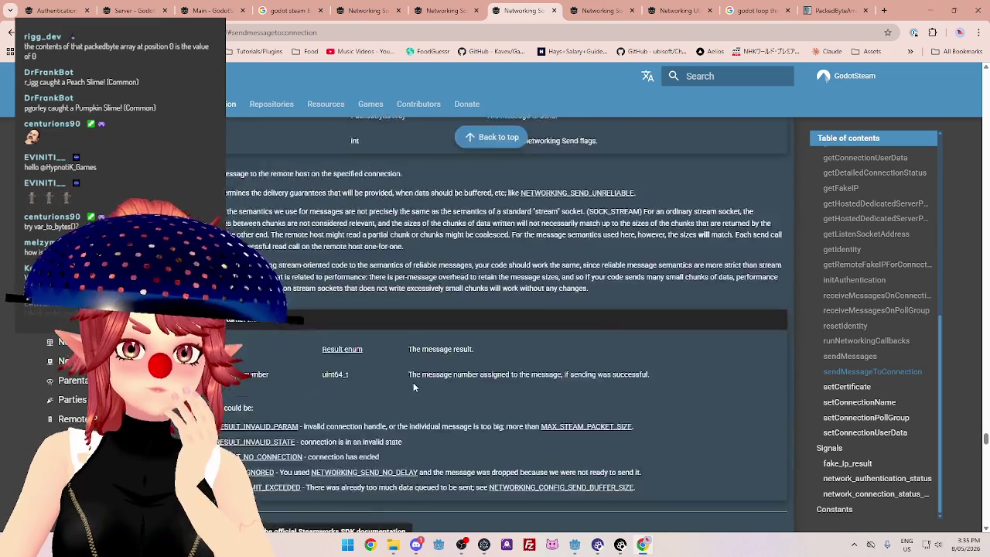
{"action": "left_click_drag", "start_coordinate": [351, 295], "coordinate": [429, 303]}
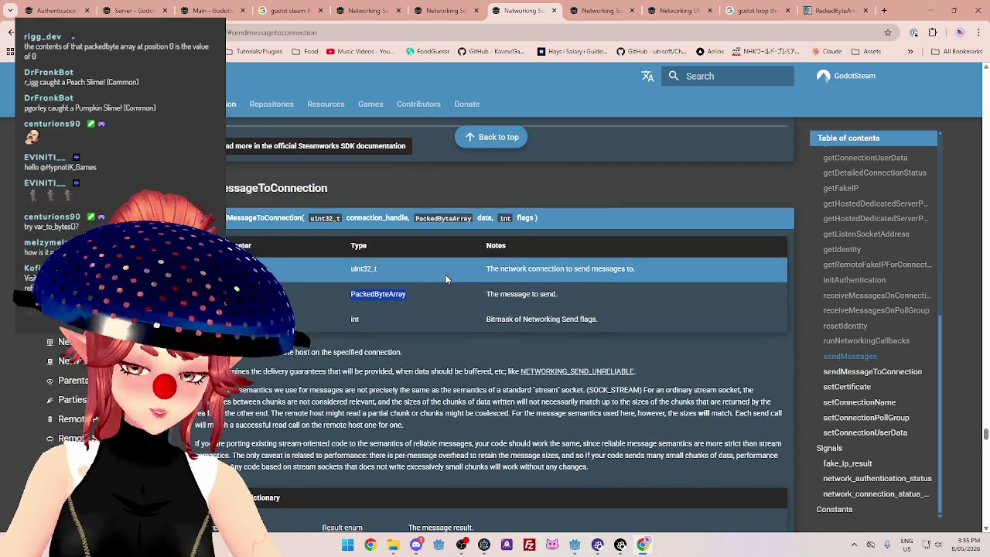
{"action": "left_click", "coordinate": [832, 11]}
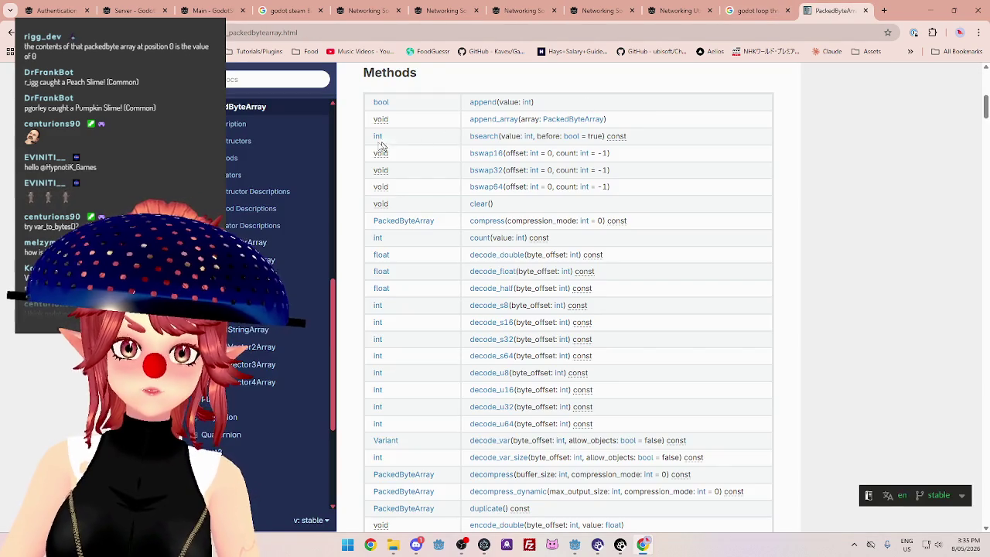
Read the empty and Array-based PackedByteArray constructor descriptions, then return to the client editor
{"action": "scroll", "coordinate": [639, 164], "scroll_direction": "up", "scroll_amount": 3}
{"action": "scroll", "coordinate": [526, 232], "scroll_direction": "up", "scroll_amount": 1}
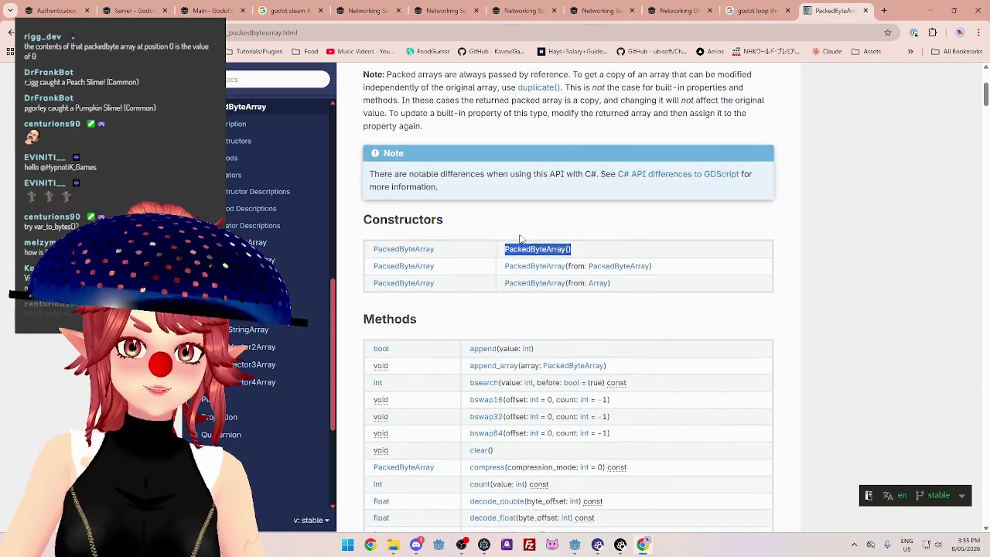
{"action": "left_click", "coordinate": [540, 313]}
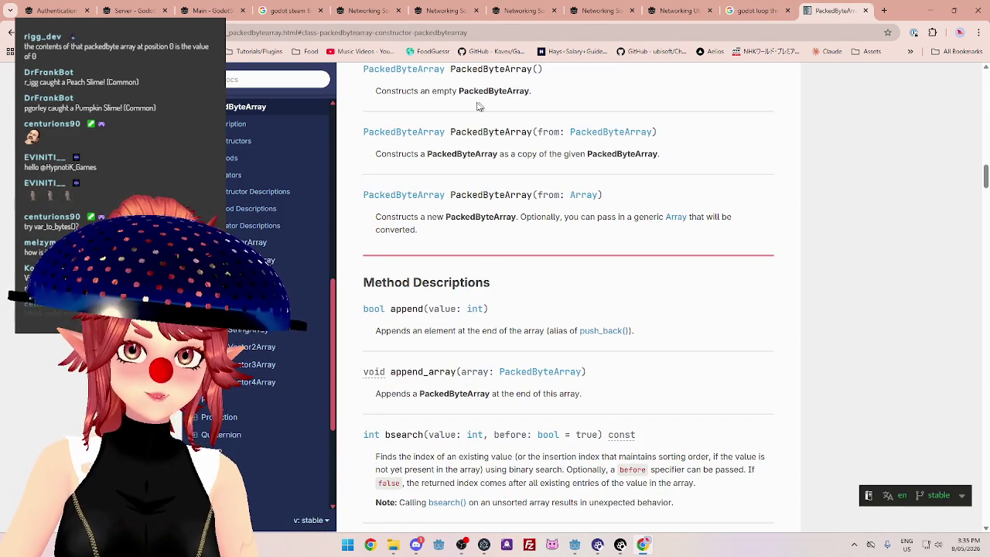
{"action": "left_click_drag", "start_coordinate": [382, 91], "coordinate": [536, 95]}
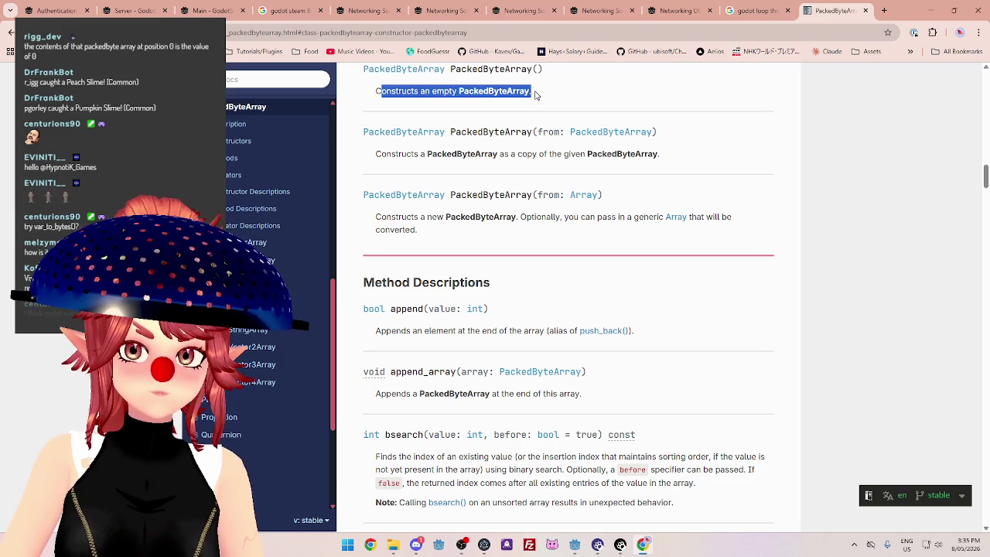
{"action": "left_click_drag", "start_coordinate": [462, 195], "coordinate": [560, 195]}
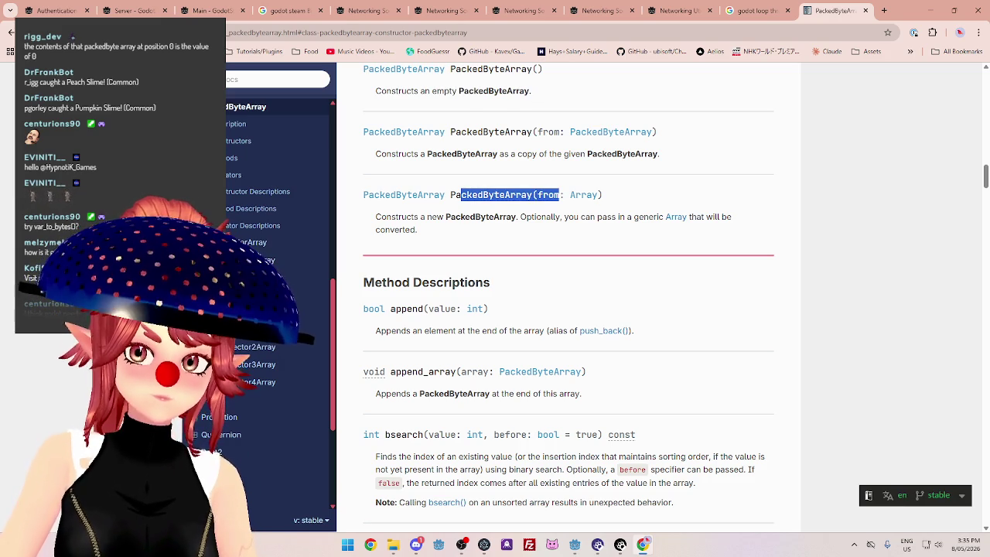
{"action": "mouse_move", "coordinate": [574, 545]}
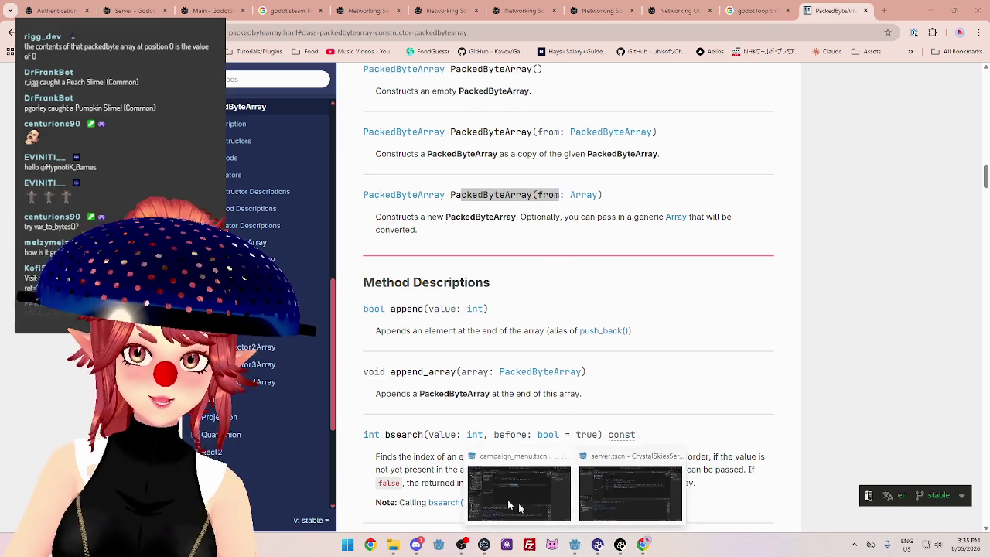
{"action": "left_click", "coordinate": [496, 497]}
Wrap the test message array on line 9 in PackedByteArray()
{"action": "left_click", "coordinate": [413, 183]}
{"action": "type", "text": "PackedByteArray(\"test message"}
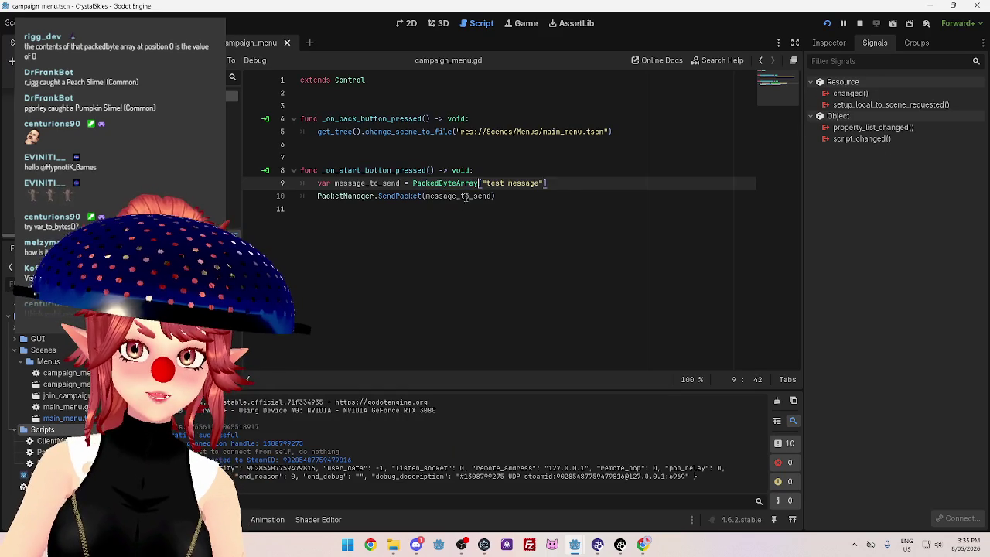
{"action": "type", "text": "("}
{"action": "type", "text": ")"}
{"action": "key", "text": "Delete"}
{"action": "left_click", "coordinate": [533, 245]}
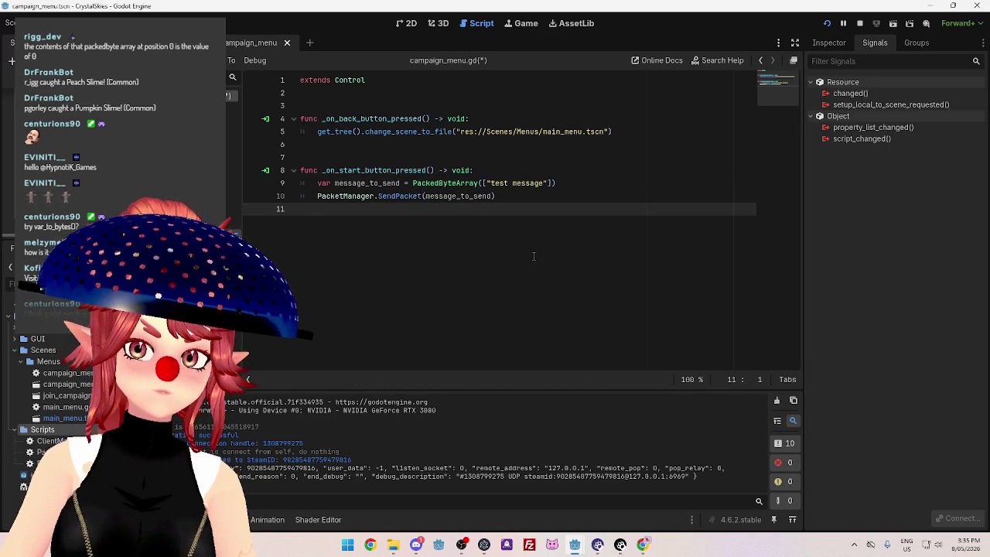
Stop the client game and launch the server project
{"action": "left_click", "coordinate": [858, 24]}
{"action": "mouse_move", "coordinate": [575, 548]}
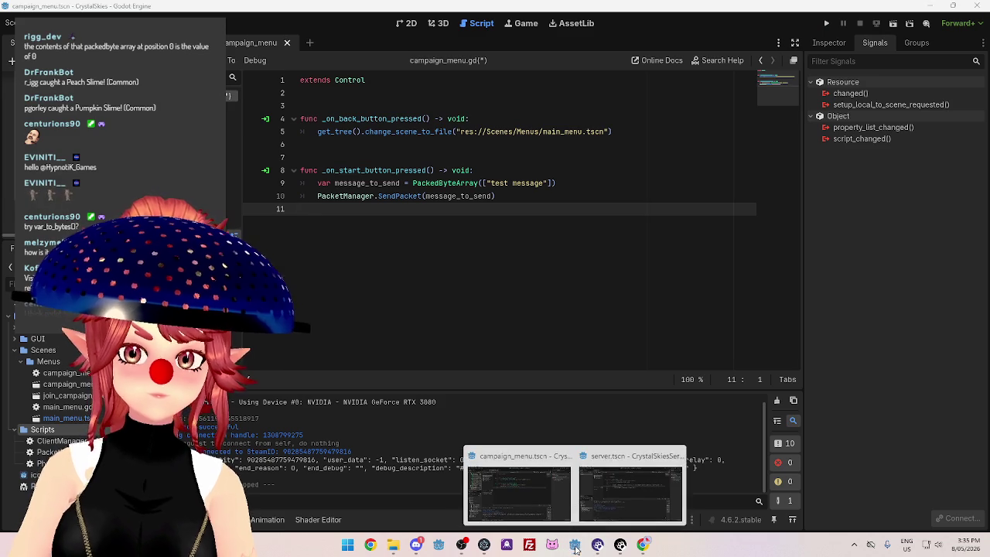
{"action": "left_click", "coordinate": [634, 492]}
{"action": "left_click", "coordinate": [687, 171]}
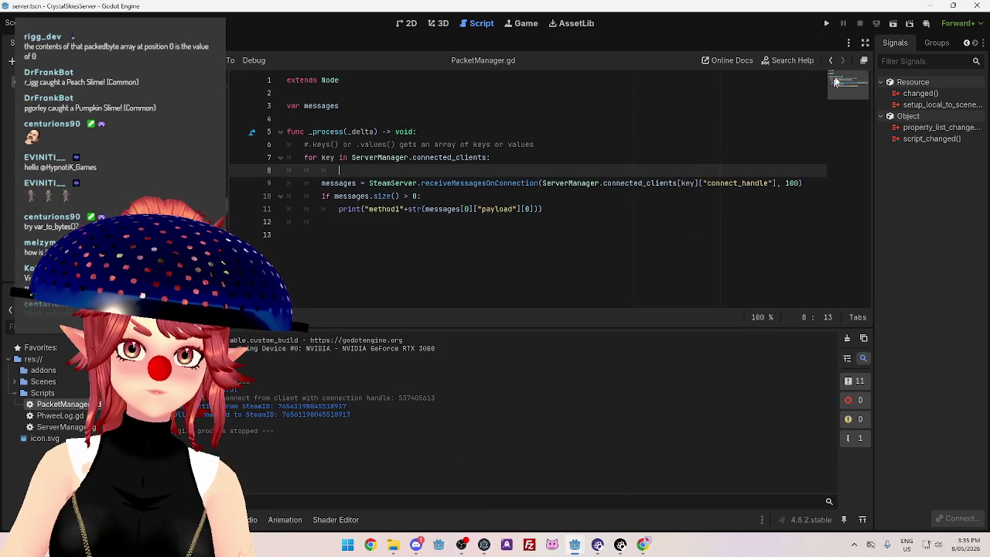
{"action": "left_click", "coordinate": [826, 25]}
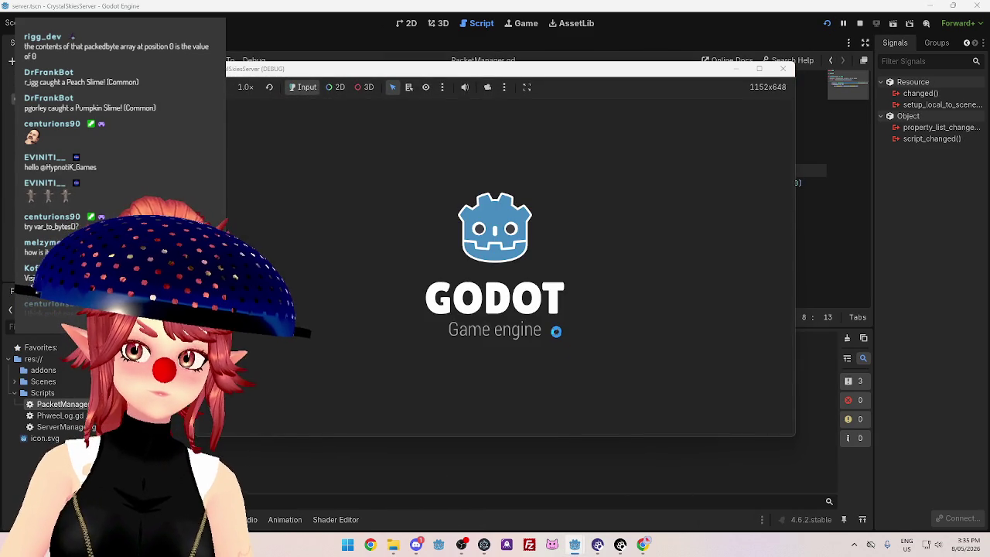
Run the client, open the survivor campaign screen, and return to the server's PacketManager.gd
{"action": "mouse_move", "coordinate": [576, 548]}
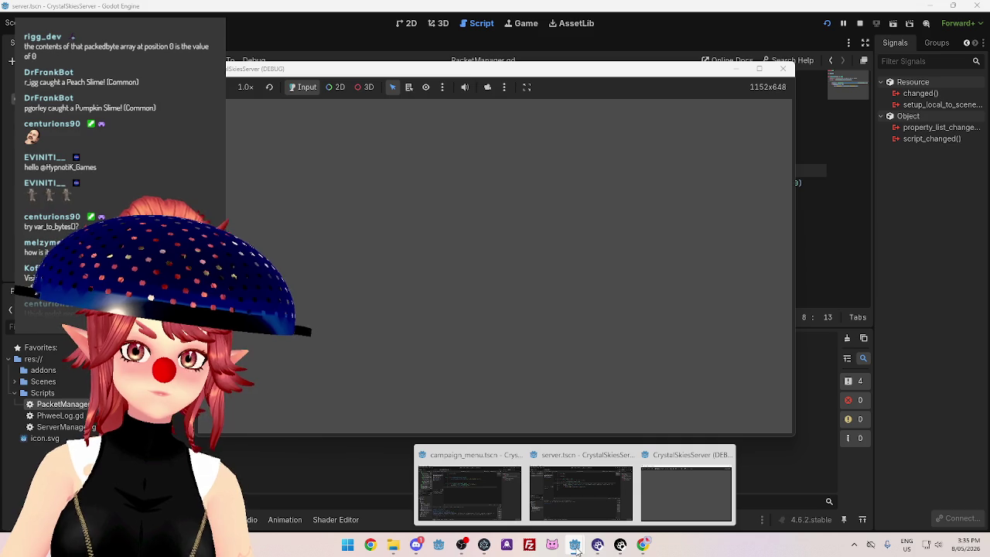
{"action": "left_click", "coordinate": [479, 486]}
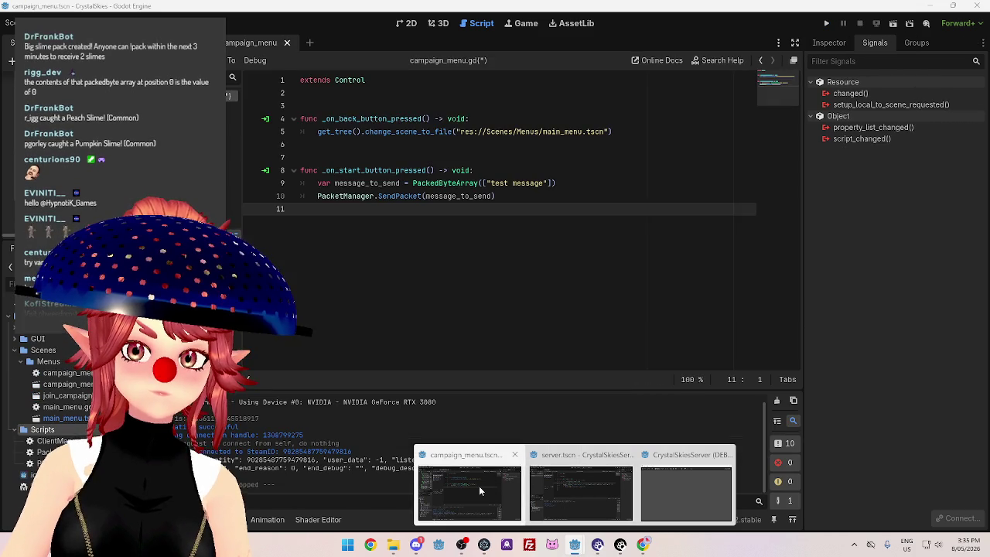
{"action": "left_click", "coordinate": [826, 23]}
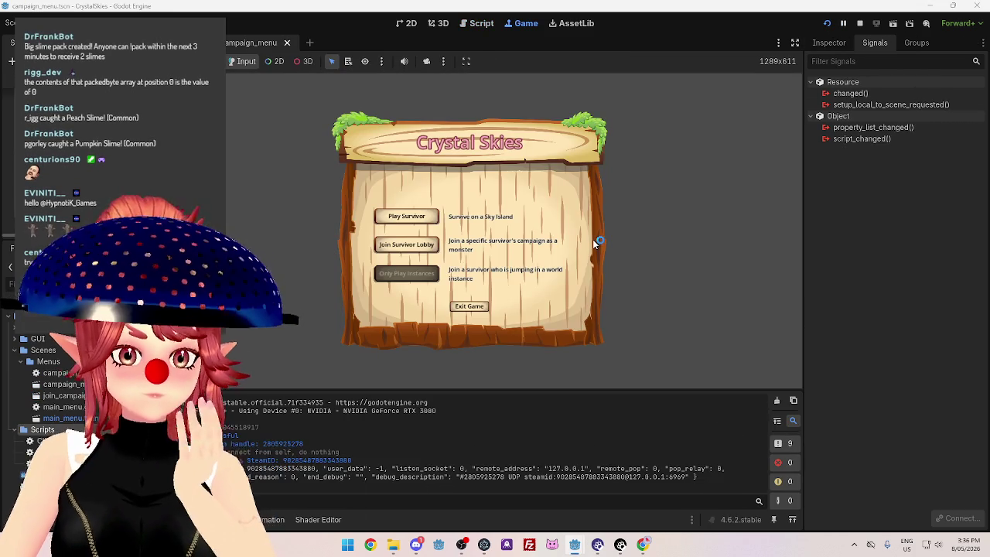
{"action": "left_click", "coordinate": [422, 226]}
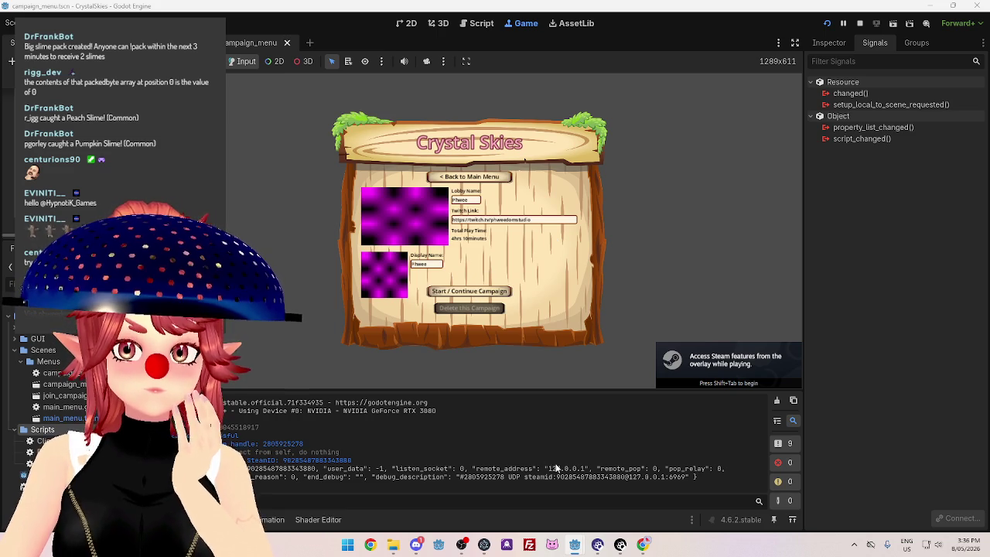
{"action": "mouse_move", "coordinate": [574, 544]}
{"action": "left_click", "coordinate": [600, 487]}
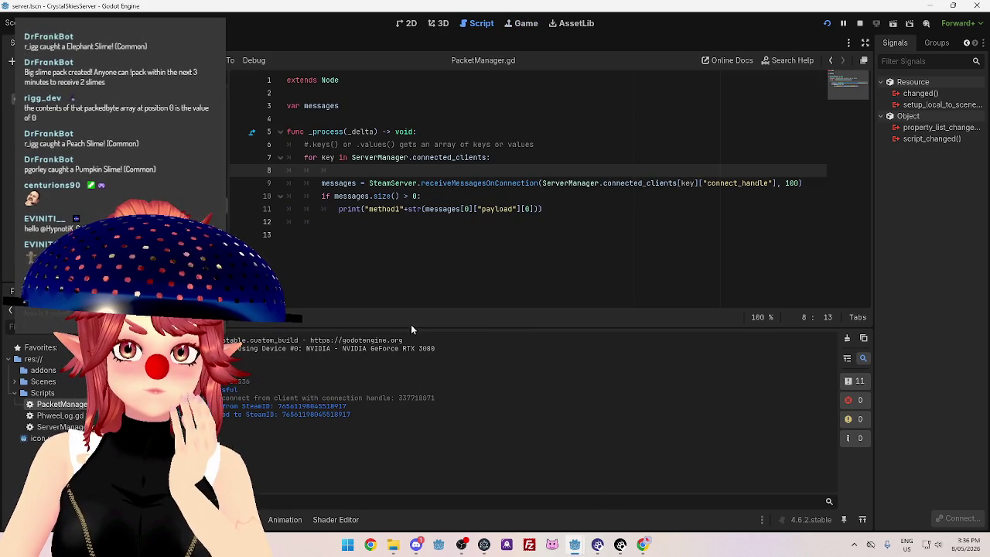
{"action": "left_click", "coordinate": [403, 209]}
Change the payload print label to "method1: " and stop the server
{"action": "type", "text": ":"}
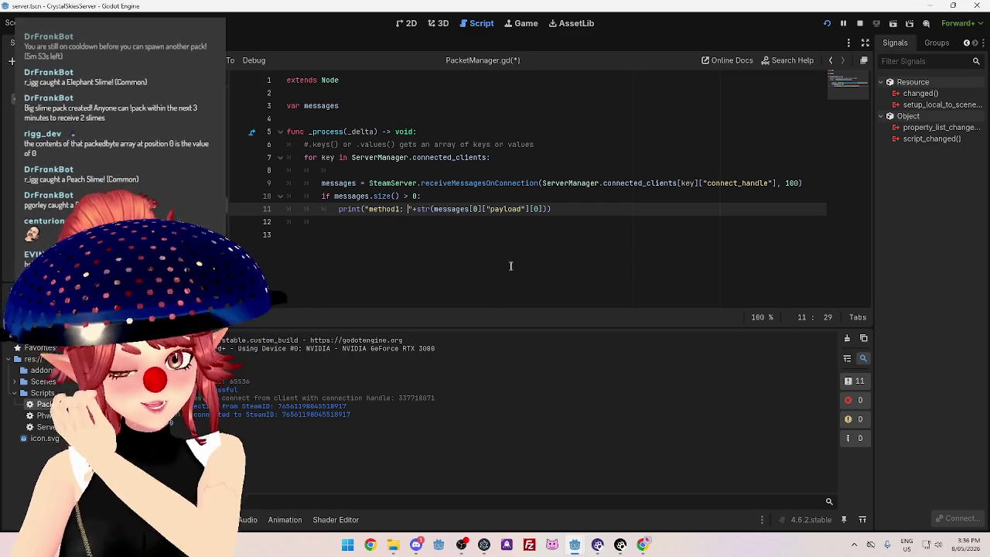
{"action": "left_click", "coordinate": [576, 214]}
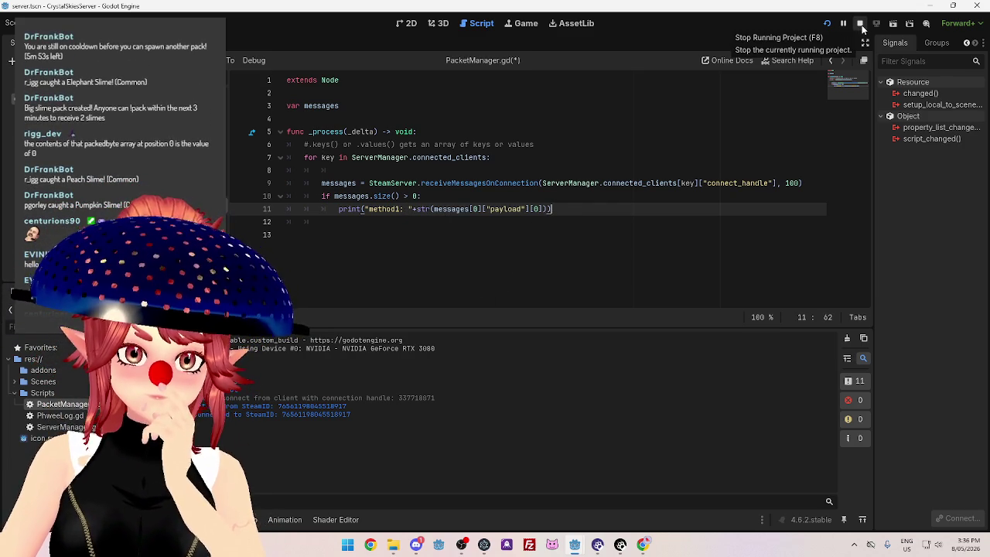
{"action": "left_click", "coordinate": [860, 24]}
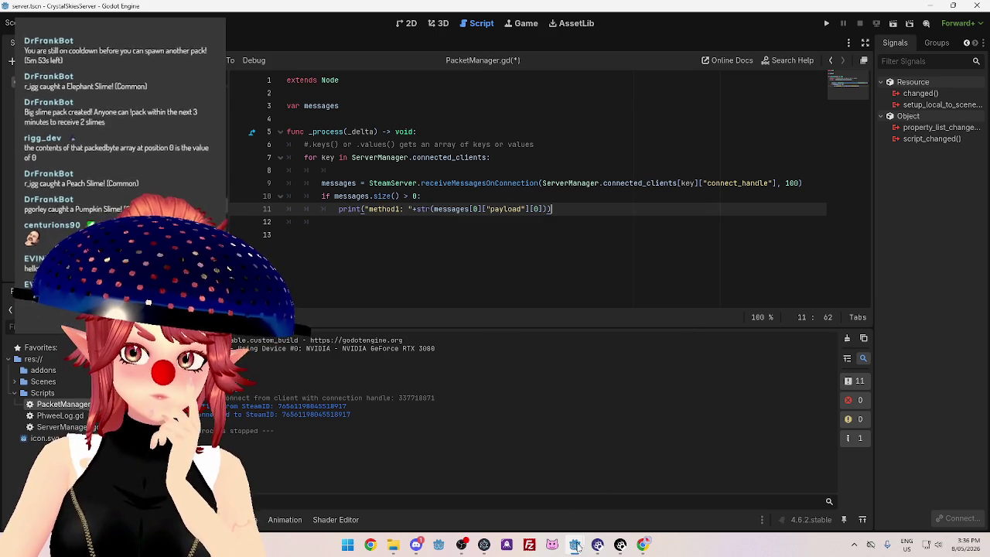
Switch to the client editor and show campaign_menu.gd
{"action": "mouse_move", "coordinate": [574, 544]}
{"action": "mouse_move", "coordinate": [531, 503]}
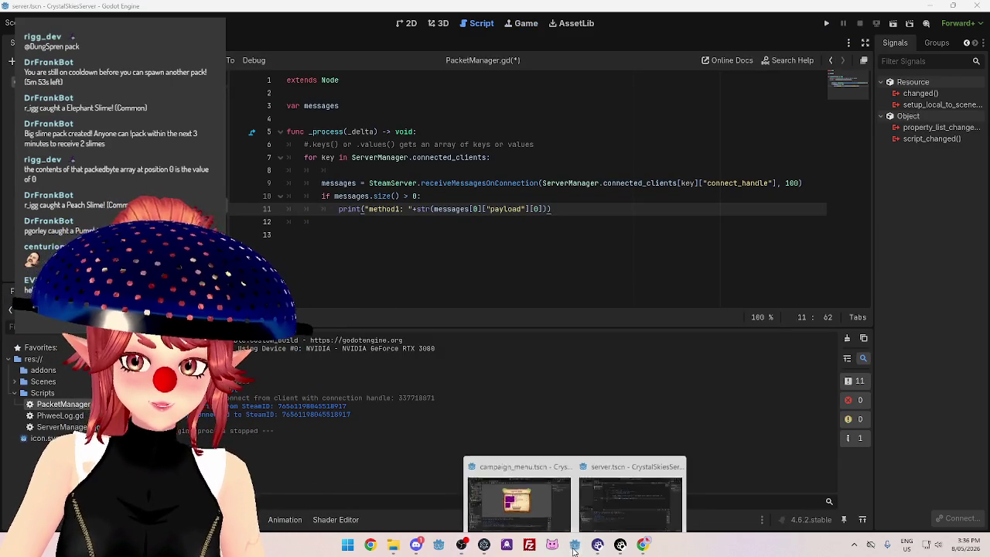
{"action": "left_click", "coordinate": [517, 487]}
{"action": "left_click", "coordinate": [477, 24]}
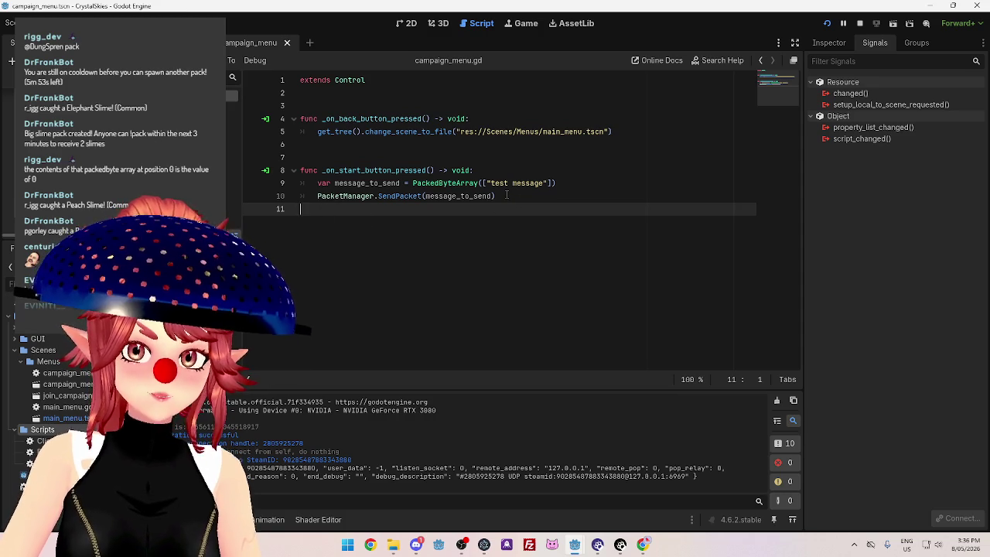
Compare line 9's PackedByteArray call with the docs' note on constructing from an Array
{"action": "mouse_move", "coordinate": [428, 183]}
{"action": "left_mouse_down"}
{"action": "mouse_move", "coordinate": [558, 186]}
{"action": "mouse_move", "coordinate": [625, 217]}
{"action": "left_mouse_up"}
{"action": "left_click", "coordinate": [643, 545]}
{"action": "left_click", "coordinate": [504, 225]}
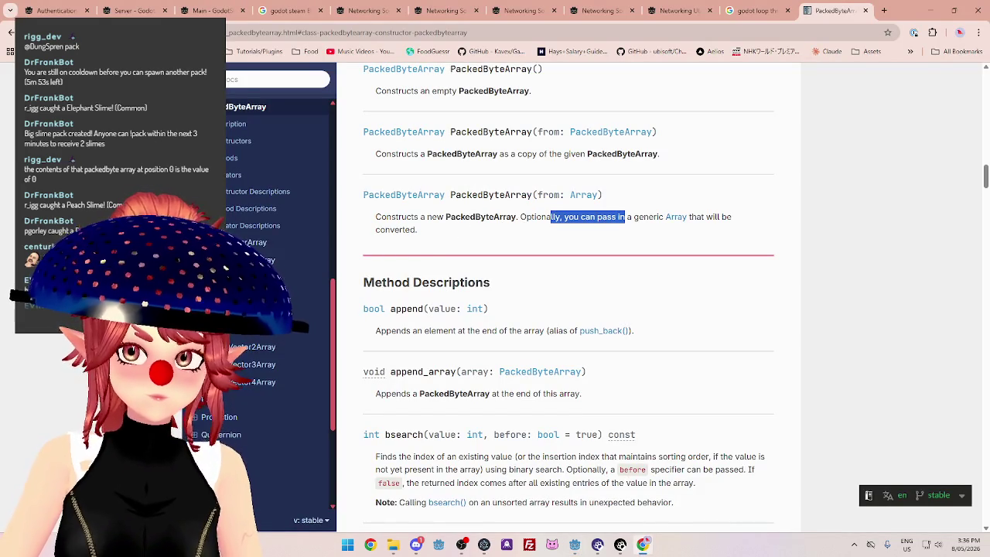
{"action": "left_click_drag", "start_coordinate": [396, 217], "coordinate": [493, 219]}
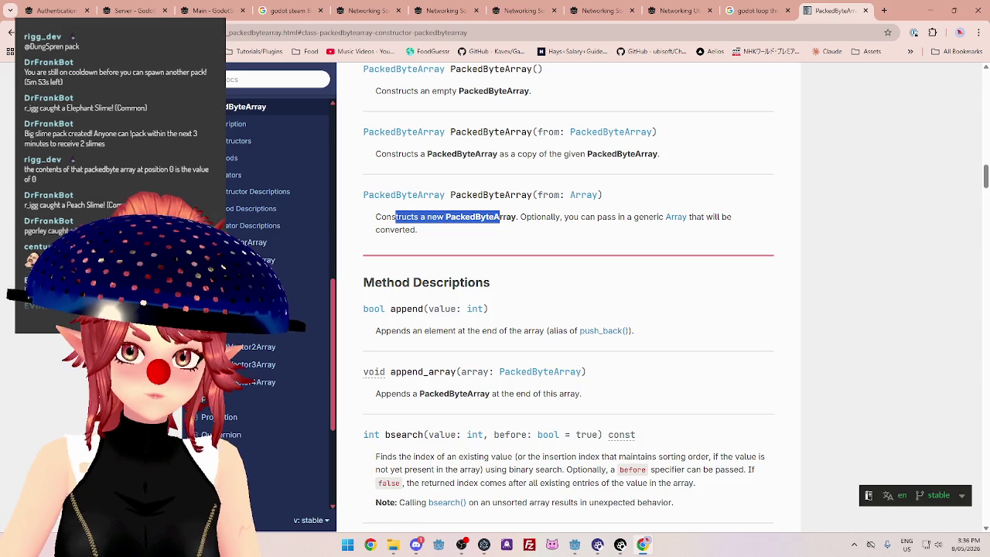
{"action": "scroll", "coordinate": [568, 309], "scroll_direction": "down", "scroll_amount": 1}
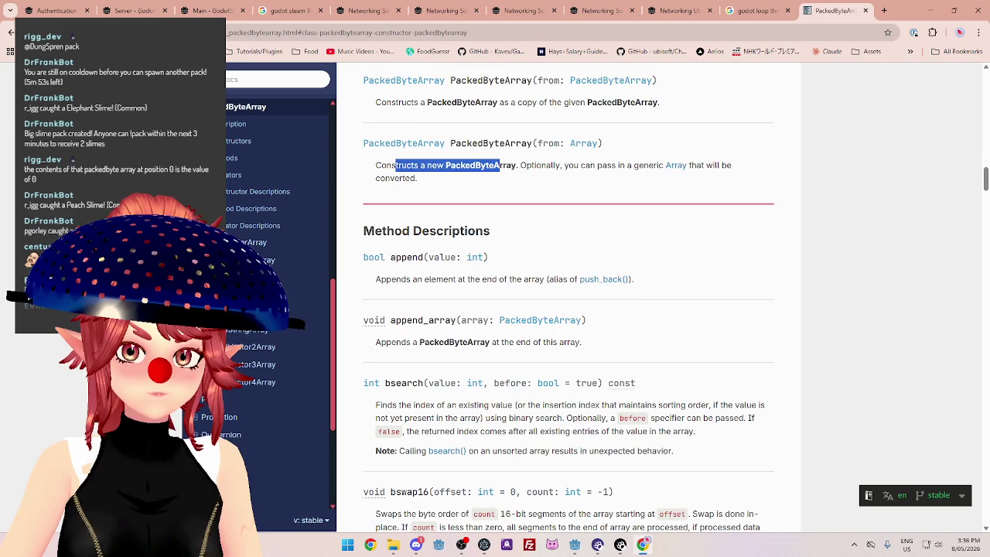
{"action": "scroll", "coordinate": [568, 302], "scroll_direction": "down", "scroll_amount": 8}
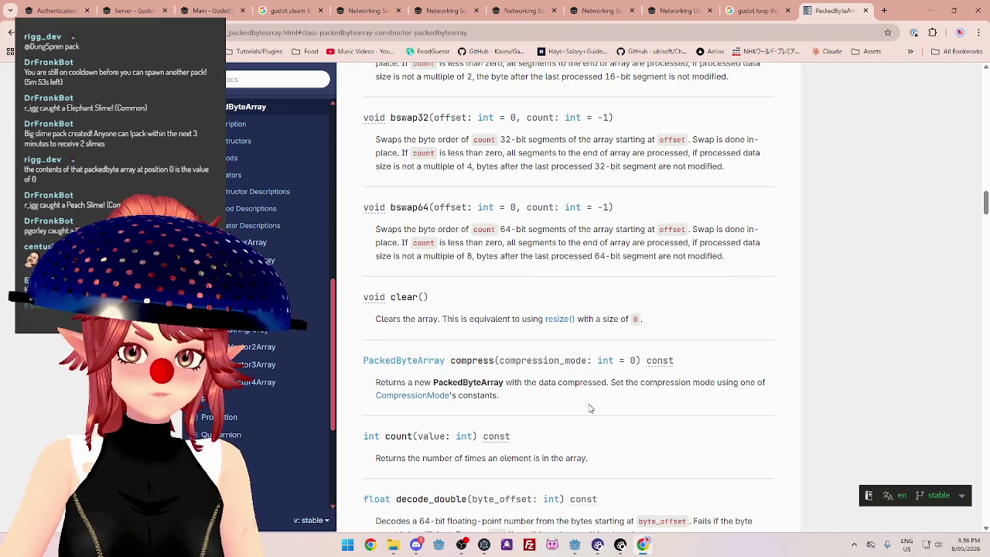
{"action": "scroll", "coordinate": [590, 407], "scroll_direction": "down", "scroll_amount": 4}
{"action": "scroll", "coordinate": [589, 407], "scroll_direction": "up", "scroll_amount": 5}
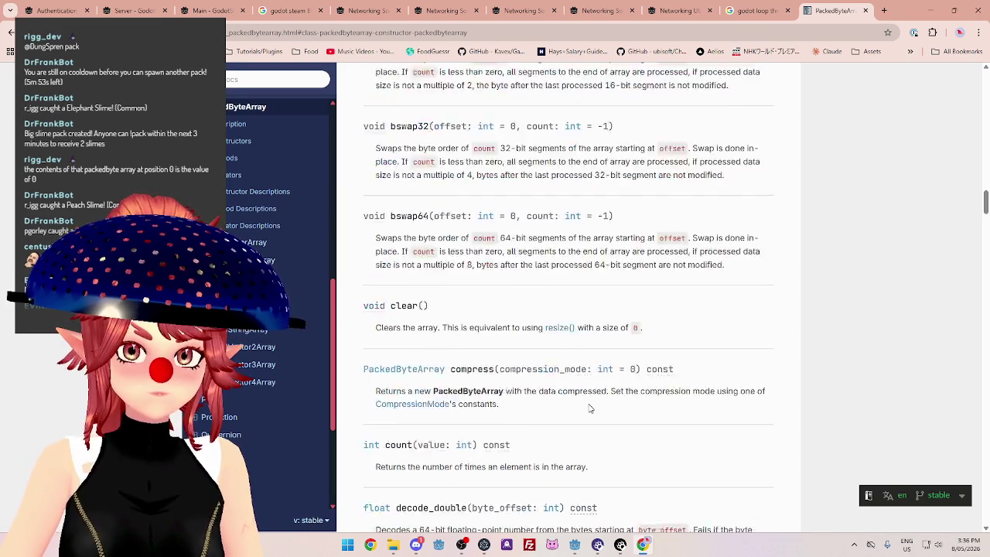
Check the server's receiveMessagesOnConnection call on line 9, then open the Networking Sockets tab
{"action": "mouse_move", "coordinate": [574, 544]}
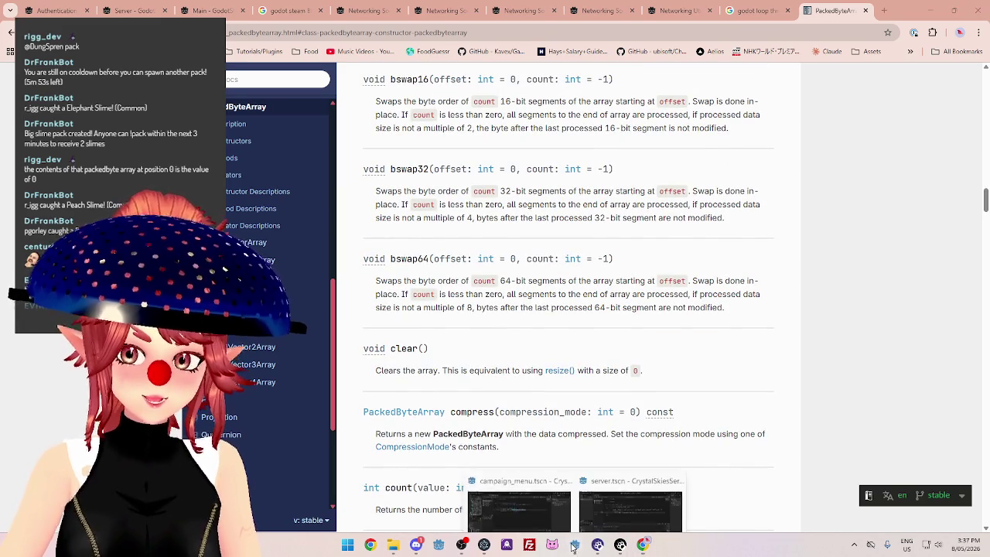
{"action": "left_click", "coordinate": [518, 483]}
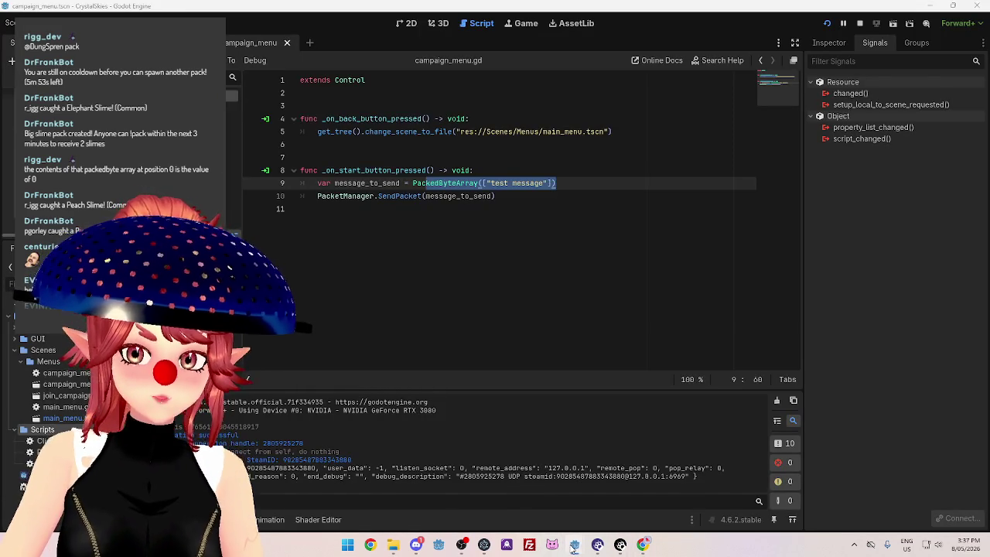
{"action": "left_click", "coordinate": [526, 484]}
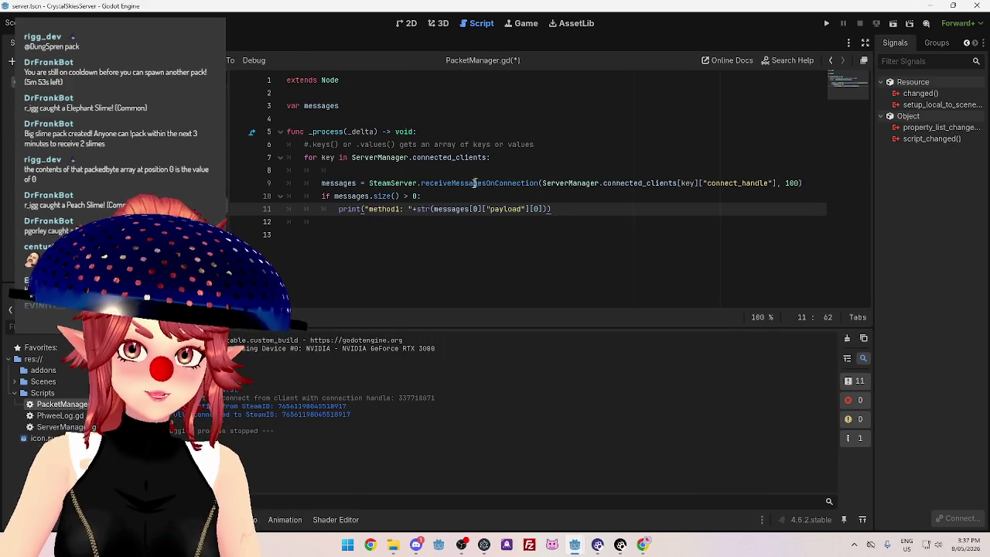
{"action": "left_click_drag", "start_coordinate": [422, 183], "coordinate": [493, 184]}
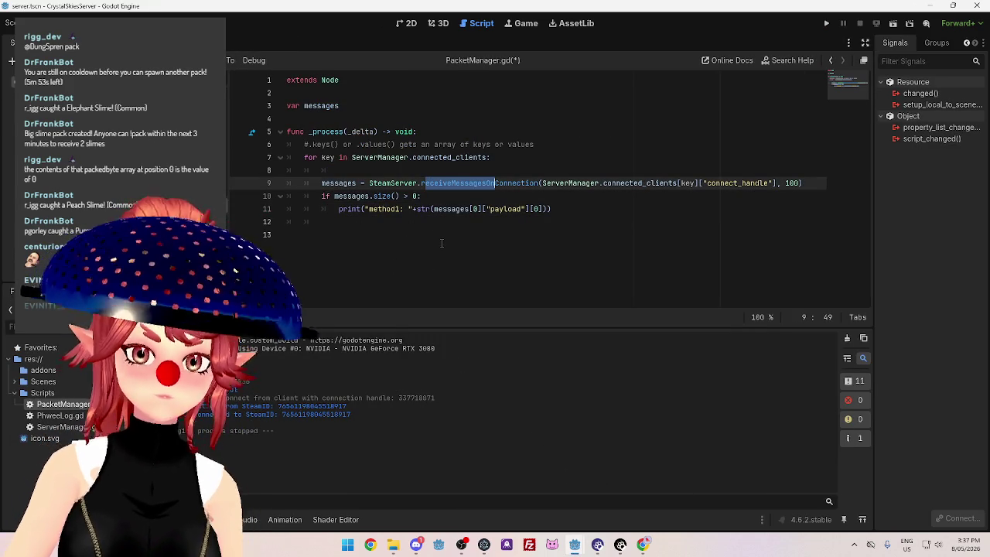
{"action": "left_click", "coordinate": [648, 550]}
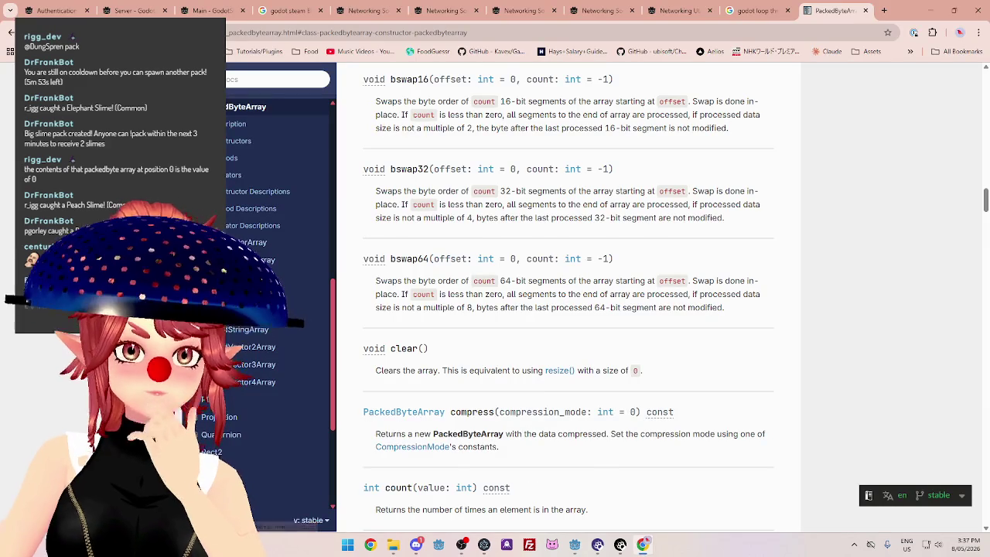
{"action": "left_click", "coordinate": [604, 7]}
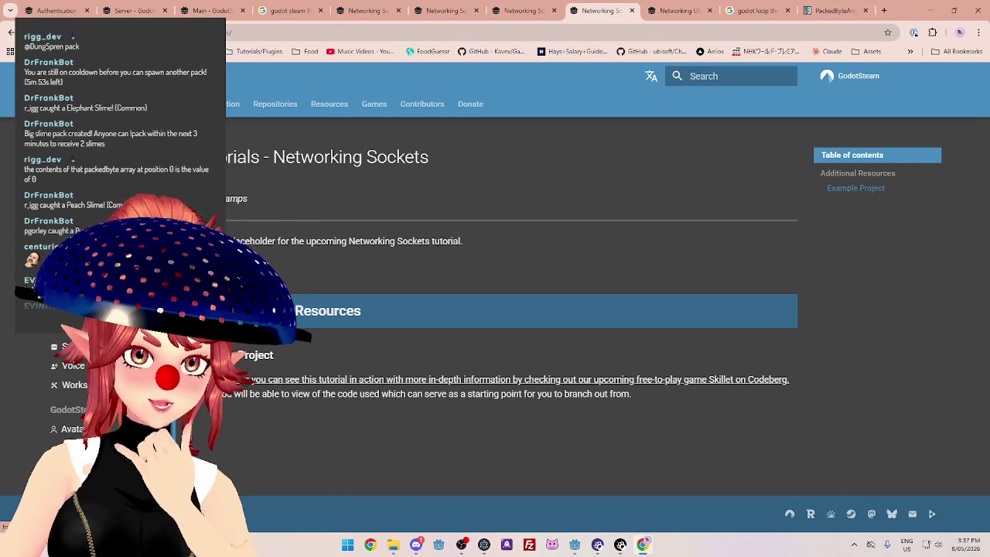
Go back to the Networking Messages tutorial and find the var2bytes conversion in Sending Messages
{"action": "key", "text": "alt+Left"}
{"action": "scroll", "coordinate": [396, 371], "scroll_direction": "down", "scroll_amount": 2}
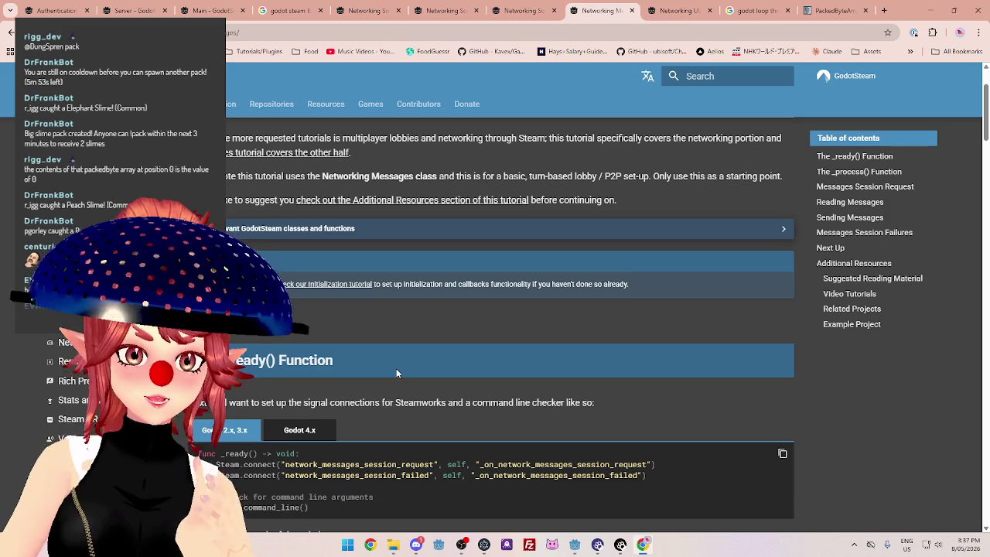
{"action": "scroll", "coordinate": [396, 374], "scroll_direction": "down", "scroll_amount": 4}
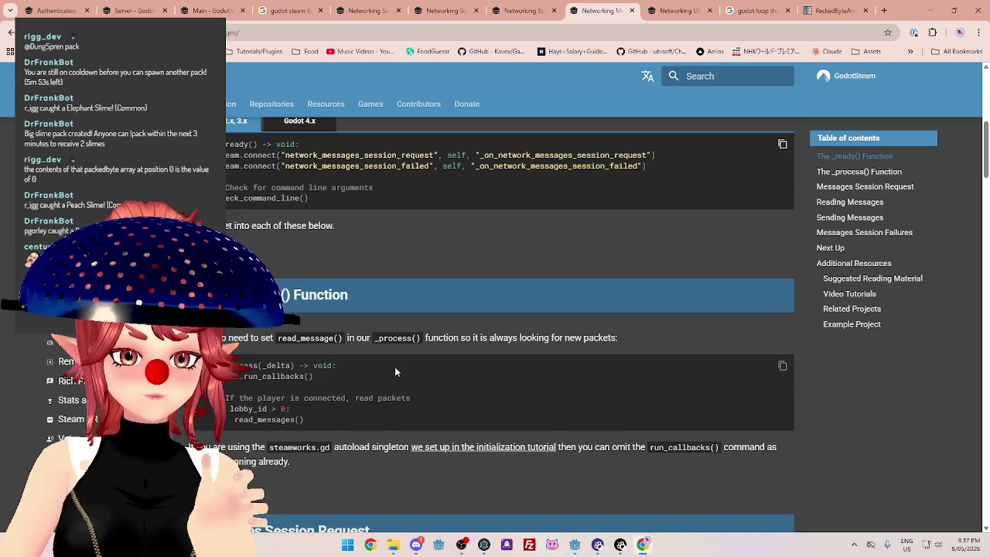
{"action": "scroll", "coordinate": [395, 367], "scroll_direction": "down", "scroll_amount": 3}
{"action": "scroll", "coordinate": [302, 268], "scroll_direction": "down", "scroll_amount": 8}
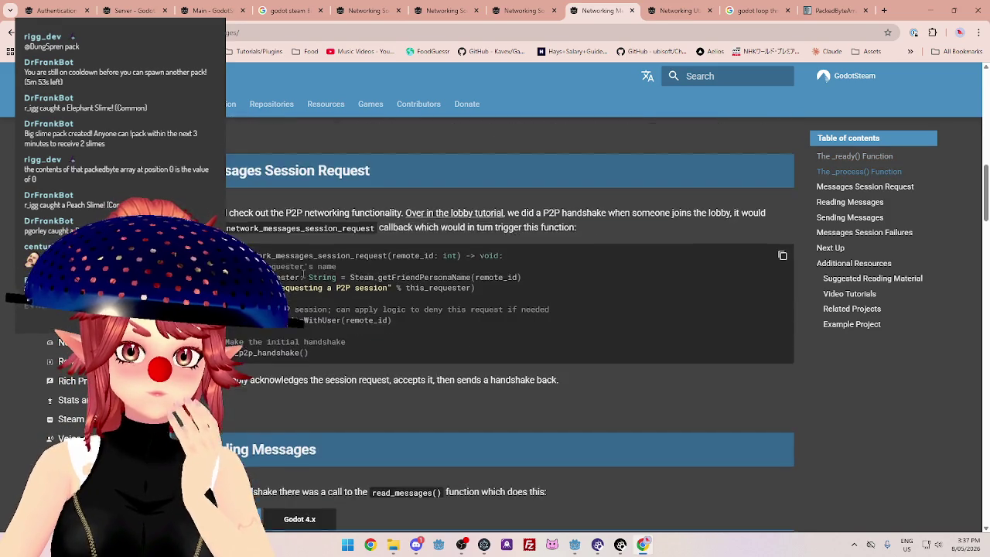
{"action": "scroll", "coordinate": [303, 277], "scroll_direction": "down", "scroll_amount": 5}
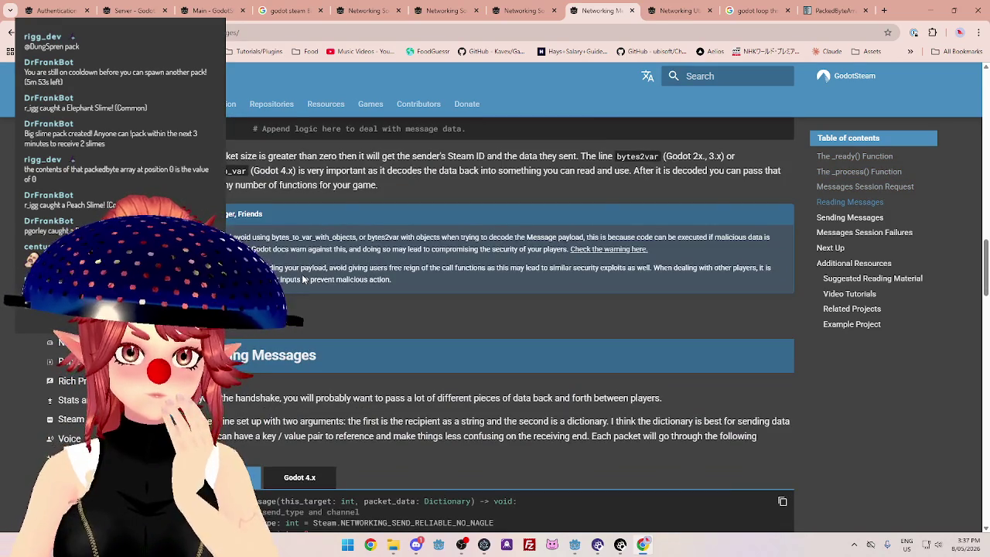
{"action": "scroll", "coordinate": [340, 221], "scroll_direction": "up", "scroll_amount": 1}
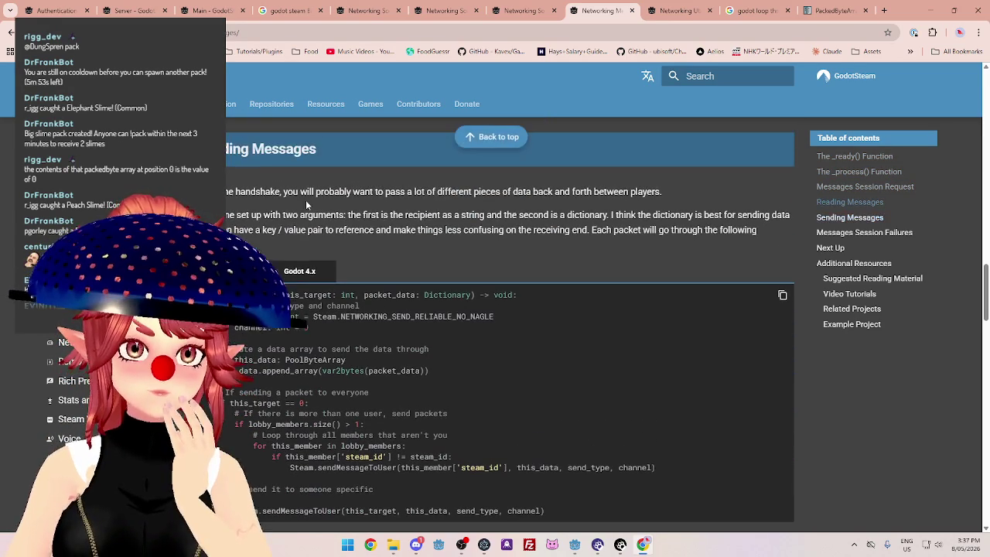
{"action": "scroll", "coordinate": [310, 254], "scroll_direction": "down", "scroll_amount": 1}
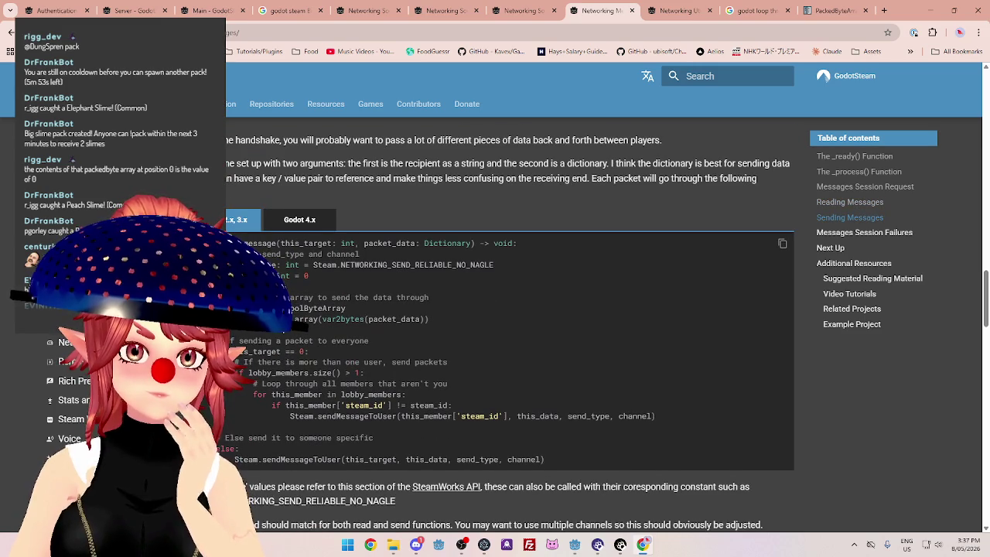
{"action": "mouse_move", "coordinate": [255, 298]}
{"action": "left_mouse_down"}
{"action": "mouse_move", "coordinate": [426, 299]}
{"action": "mouse_move", "coordinate": [291, 300]}
{"action": "left_mouse_up"}
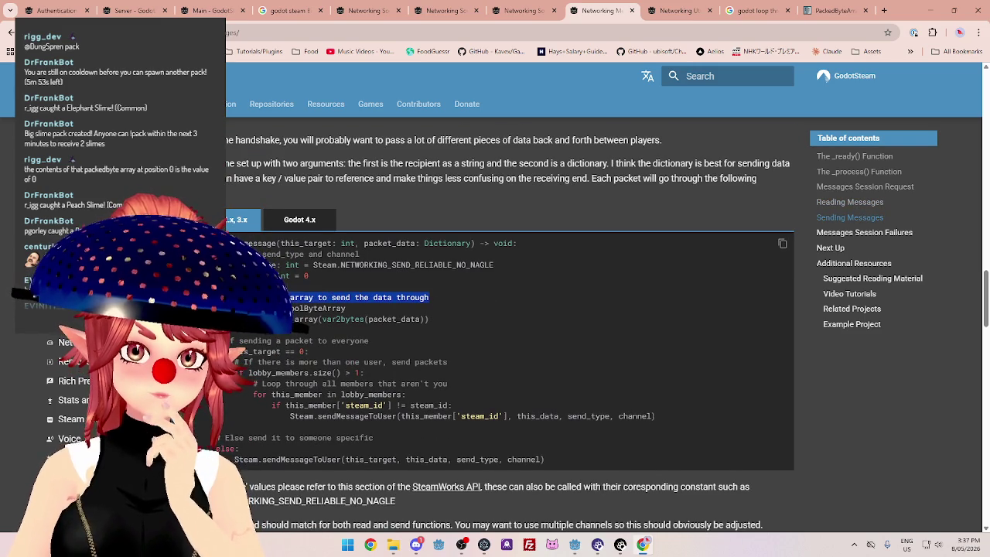
{"action": "left_click", "coordinate": [290, 300]}
{"action": "mouse_move", "coordinate": [288, 308]}
{"action": "left_mouse_down"}
{"action": "mouse_move", "coordinate": [346, 310]}
{"action": "mouse_move", "coordinate": [320, 319]}
{"action": "mouse_move", "coordinate": [417, 319]}
{"action": "left_mouse_up"}
{"action": "mouse_move", "coordinate": [325, 319]}
{"action": "left_mouse_down"}
{"action": "mouse_move", "coordinate": [375, 319]}
{"action": "mouse_move", "coordinate": [367, 311]}
{"action": "left_mouse_up"}
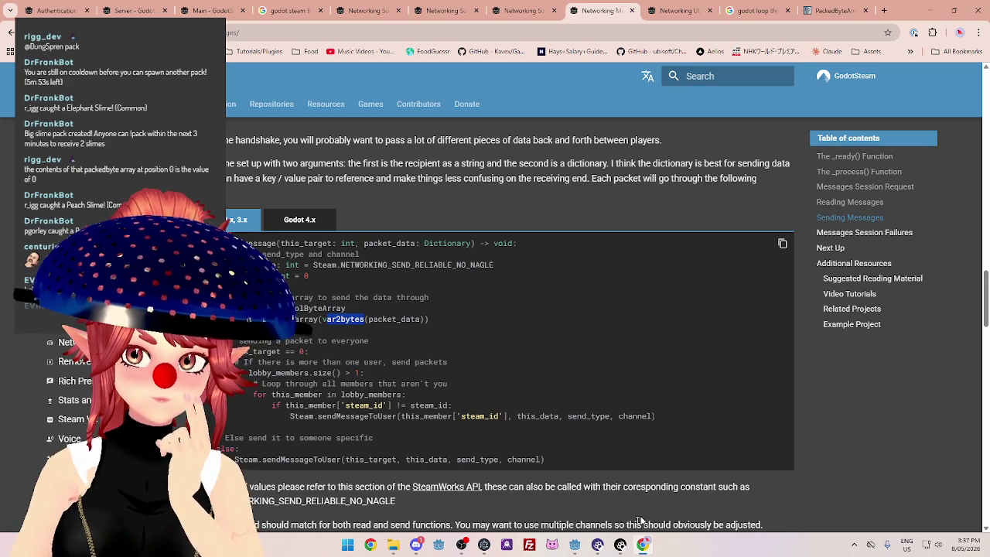
Compare campaign_menu.gd's PackedByteArray with the sample's packet_data argument and compress() example
{"action": "mouse_move", "coordinate": [575, 544]}
{"action": "left_click", "coordinate": [501, 508]}
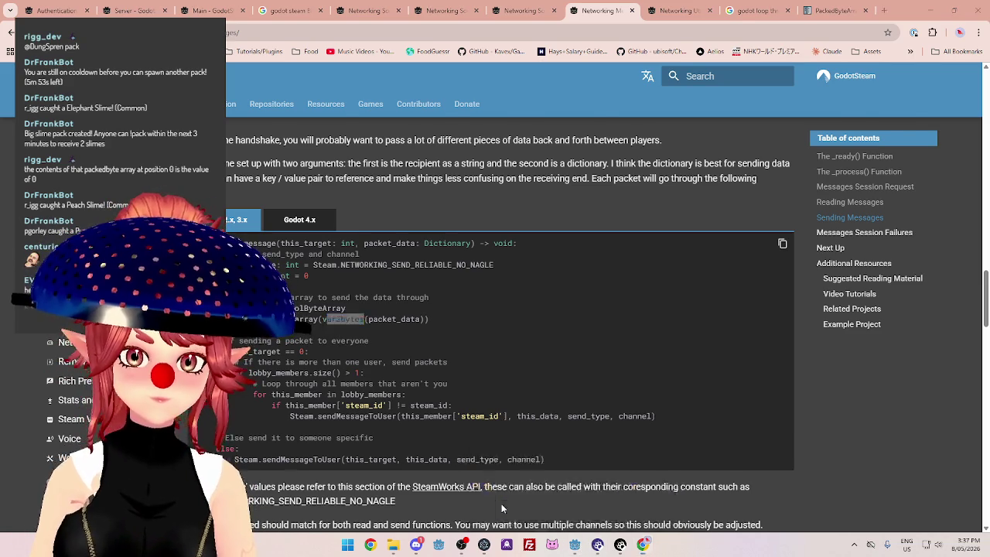
{"action": "double_click", "coordinate": [445, 183]}
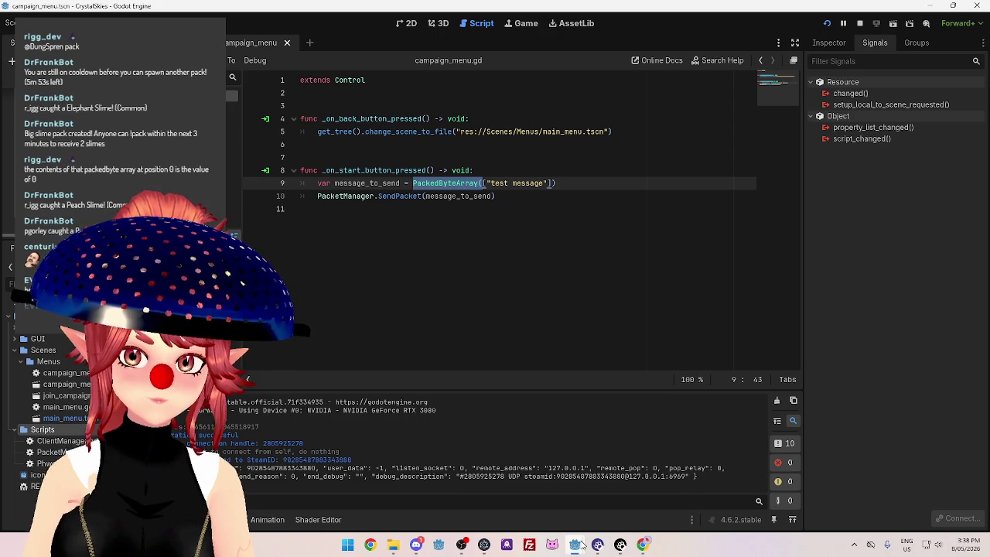
{"action": "left_click", "coordinate": [642, 544]}
{"action": "left_click_drag", "start_coordinate": [382, 319], "coordinate": [418, 320]}
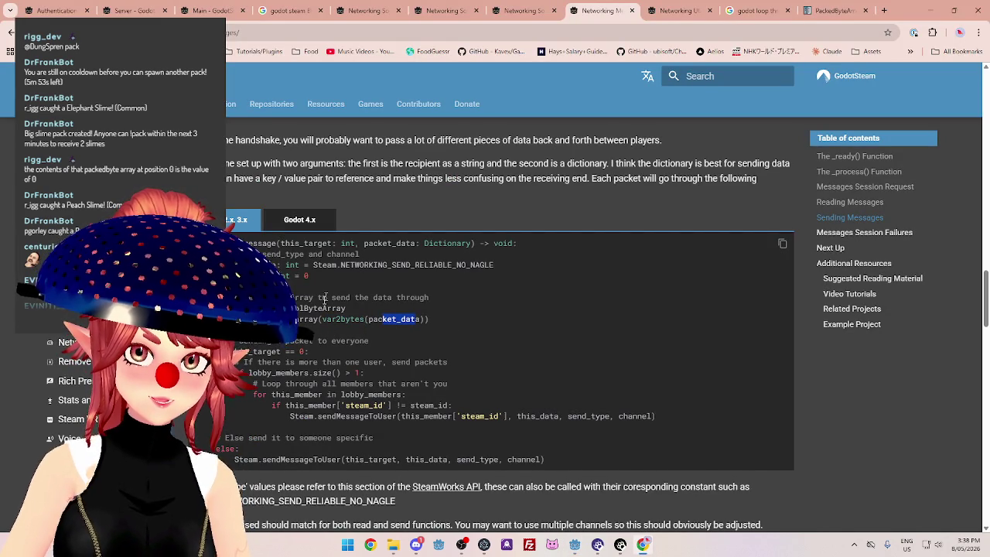
{"action": "left_click", "coordinate": [372, 319]}
{"action": "left_click_drag", "start_coordinate": [397, 320], "coordinate": [421, 324]}
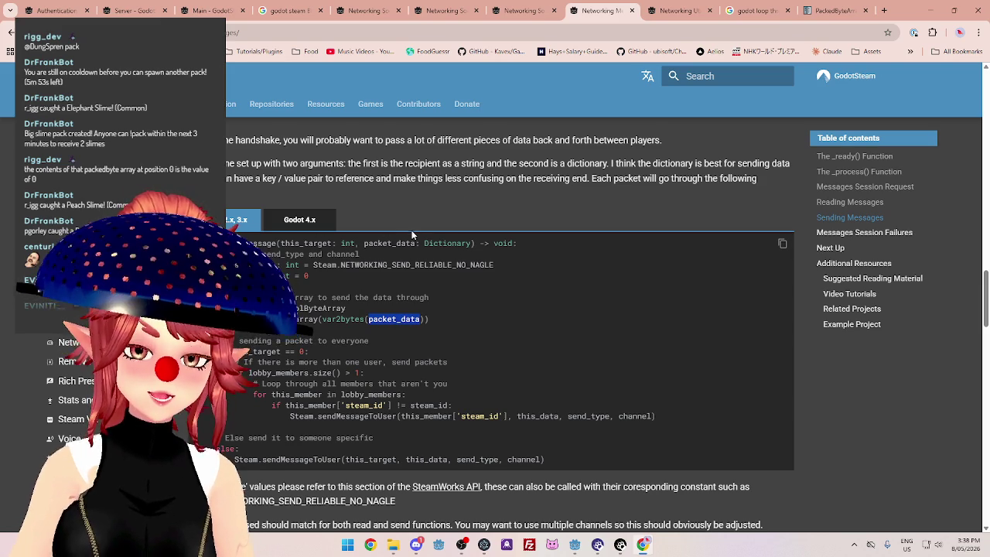
{"action": "scroll", "coordinate": [400, 292], "scroll_direction": "up", "scroll_amount": 3}
{"action": "scroll", "coordinate": [409, 355], "scroll_direction": "down", "scroll_amount": 5}
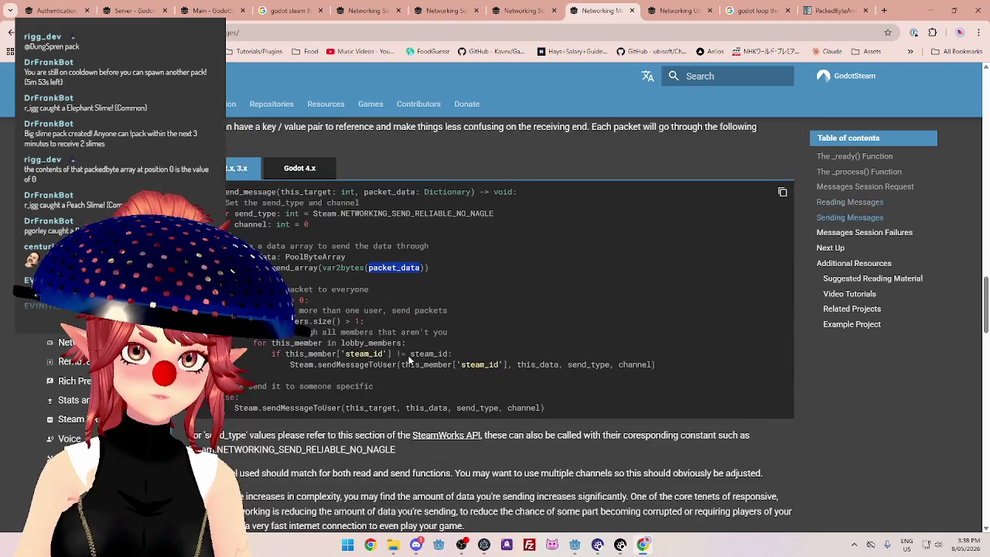
{"action": "scroll", "coordinate": [409, 359], "scroll_direction": "down", "scroll_amount": 2}
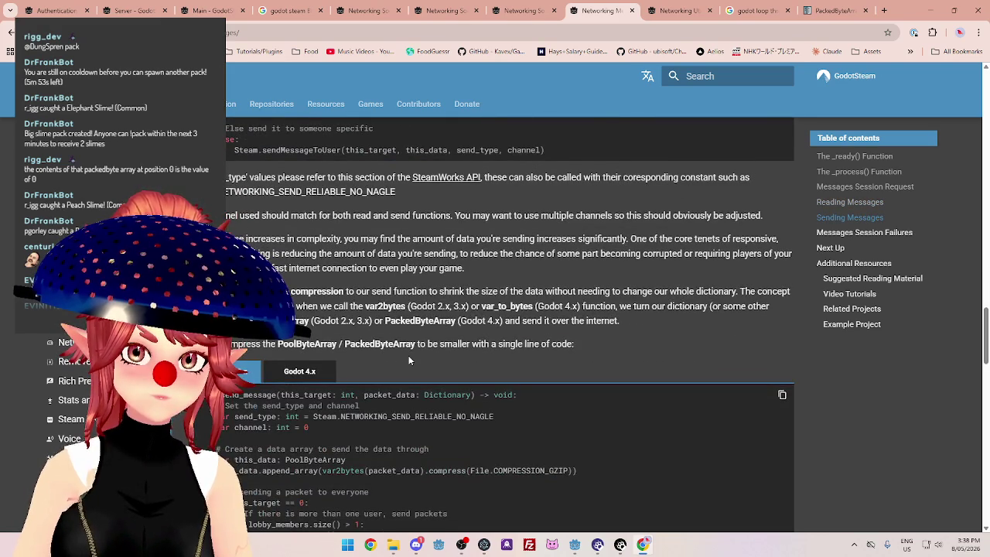
{"action": "scroll", "coordinate": [409, 360], "scroll_direction": "up", "scroll_amount": 3}
In campaign_menu.gd, replace the PackedByteArray call on line 9 with var_to_bytes and save
{"action": "mouse_move", "coordinate": [582, 546]}
{"action": "left_click", "coordinate": [518, 489]}
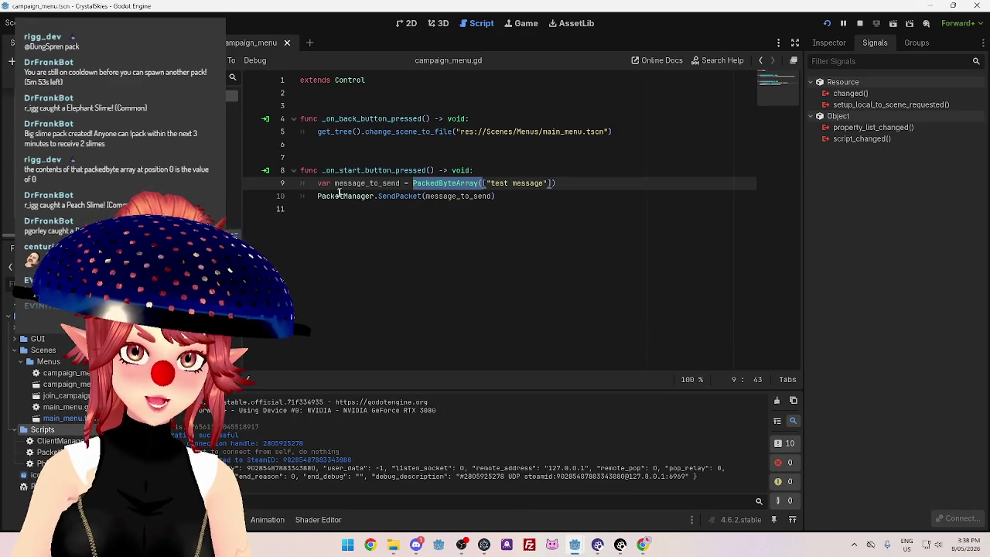
{"action": "left_click_drag", "start_coordinate": [413, 184], "coordinate": [478, 184]}
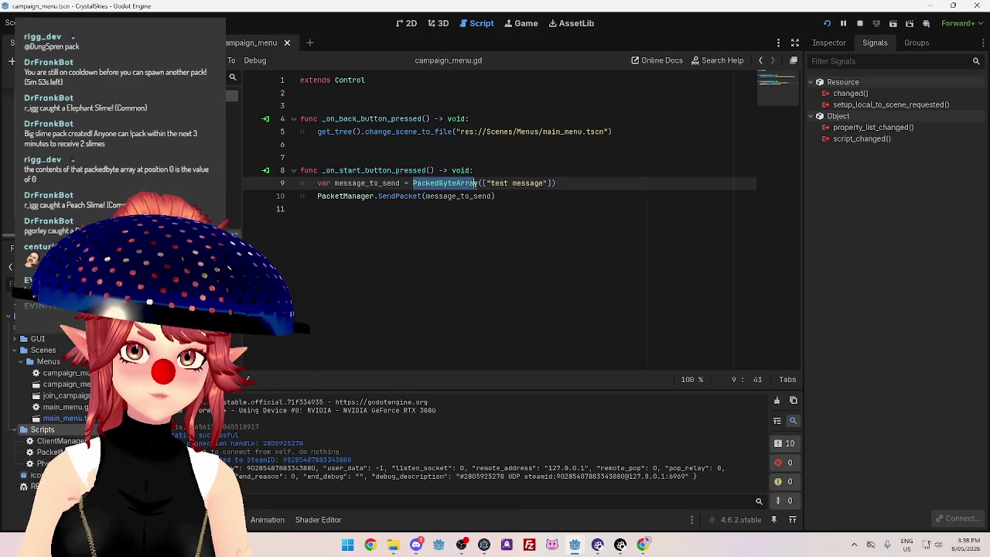
{"action": "type", "text": "var"}
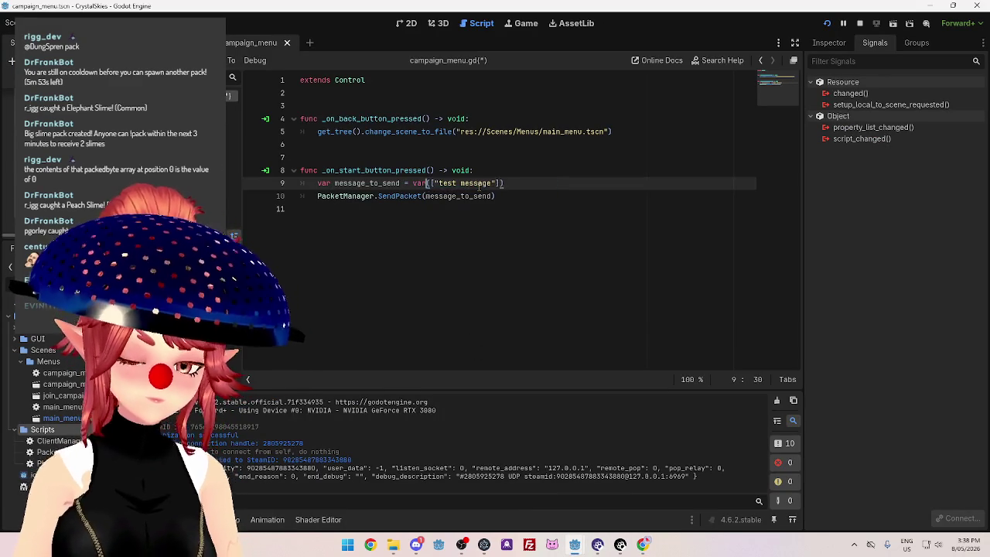
{"action": "type", "text": "_"}
{"action": "key", "text": "Return"}
{"action": "left_click_drag", "start_coordinate": [472, 184], "coordinate": [541, 183]}
{"action": "type", "text": "["}
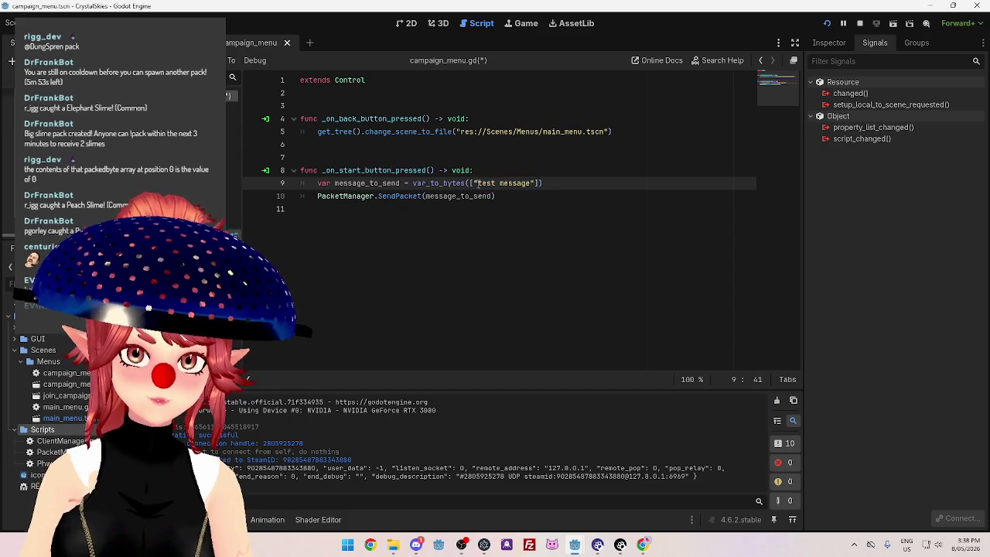
{"action": "type", "text": "\","}
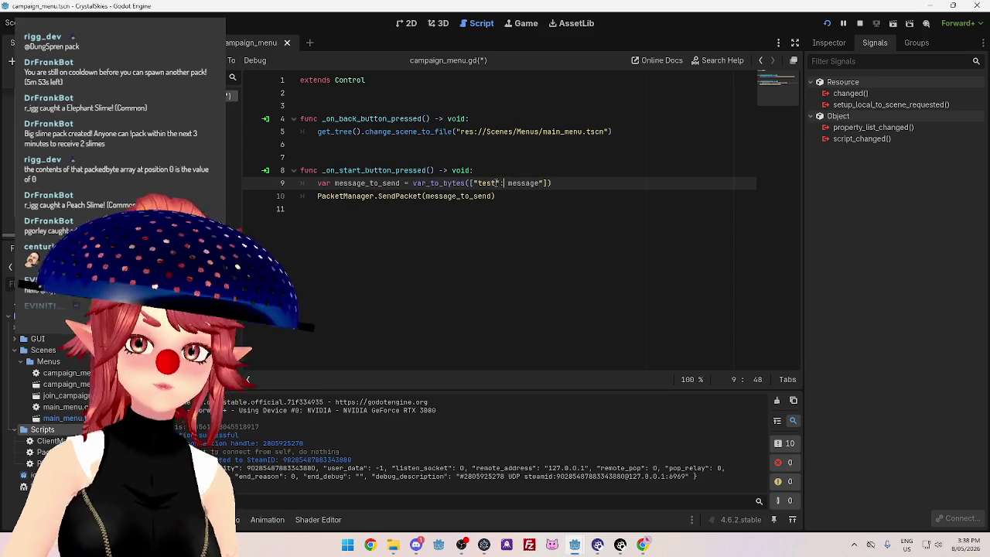
{"action": "type", "text": "\""}
{"action": "left_click", "coordinate": [553, 221]}
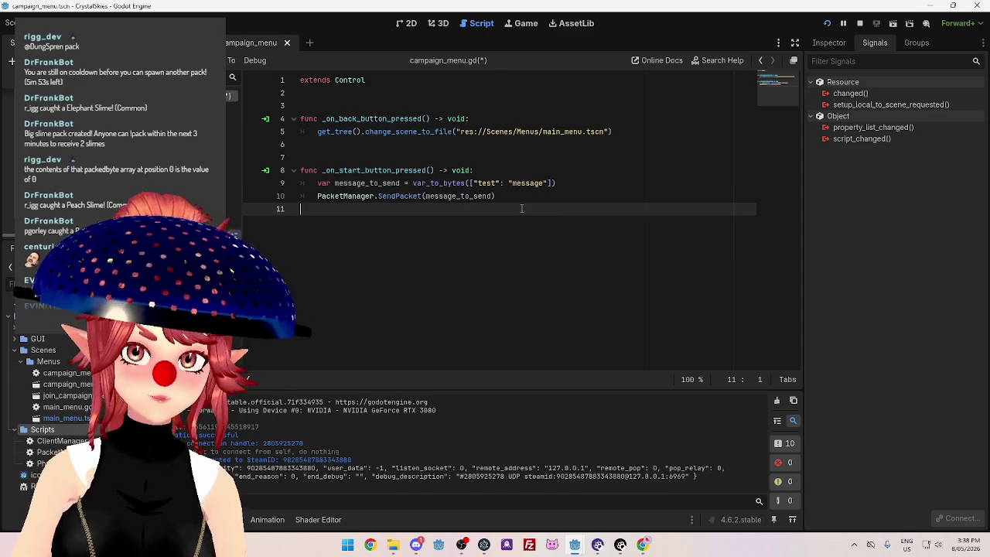
{"action": "key", "text": "ctrl+s"}
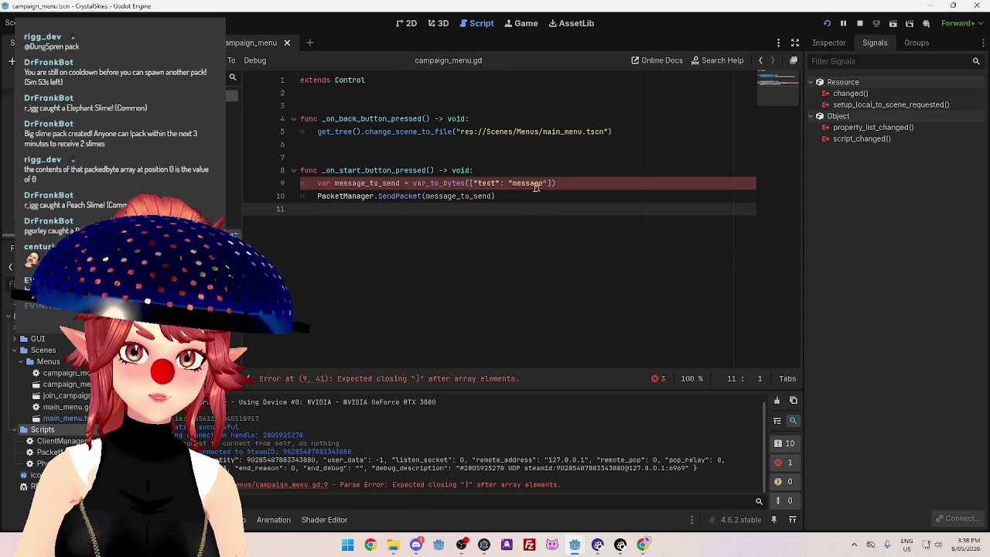
Swap the square brackets inside var_to_bytes( ) for dictionary curly braces
{"action": "left_click", "coordinate": [472, 183]}
{"action": "key", "text": "BackSpace"}
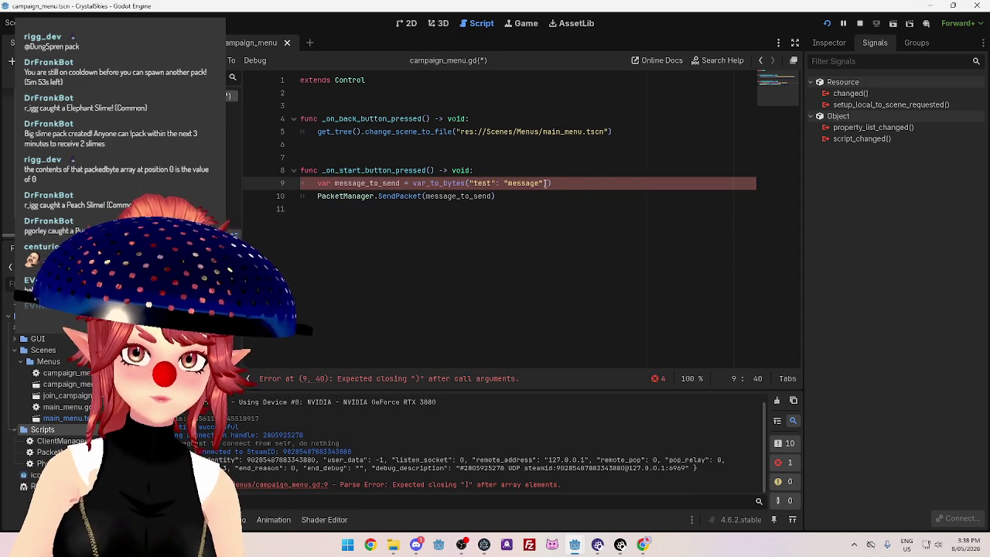
{"action": "key", "text": "Delete"}
{"action": "type", "text": ")"}
{"action": "left_click", "coordinate": [592, 175]}
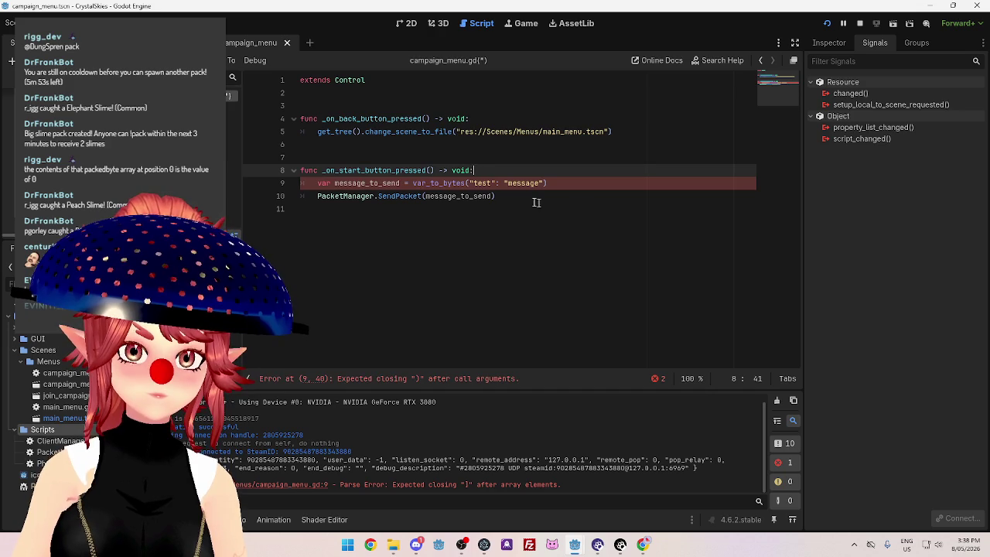
{"action": "left_click", "coordinate": [468, 183]}
{"action": "type", "text": "{"}
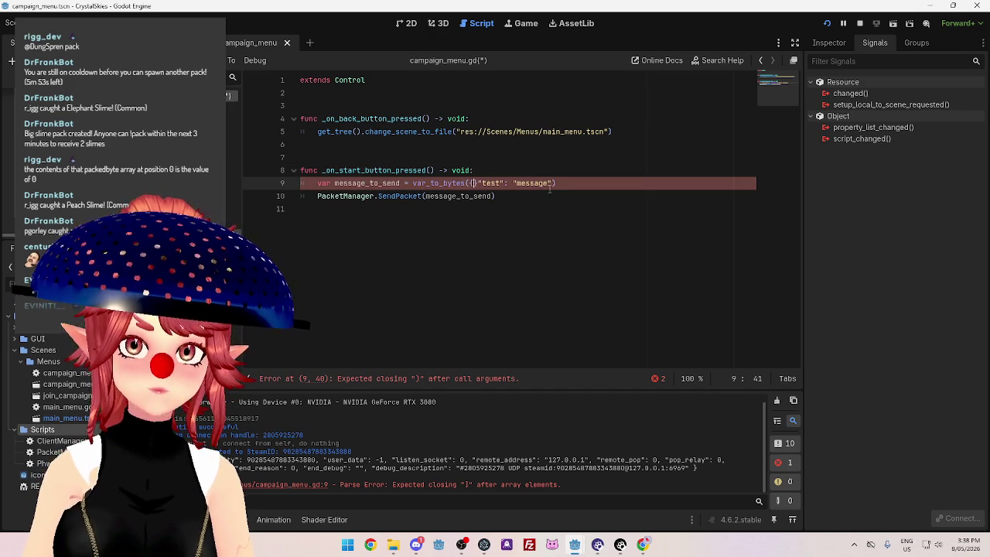
{"action": "key", "text": "Delete"}
{"action": "left_click", "coordinate": [548, 183]}
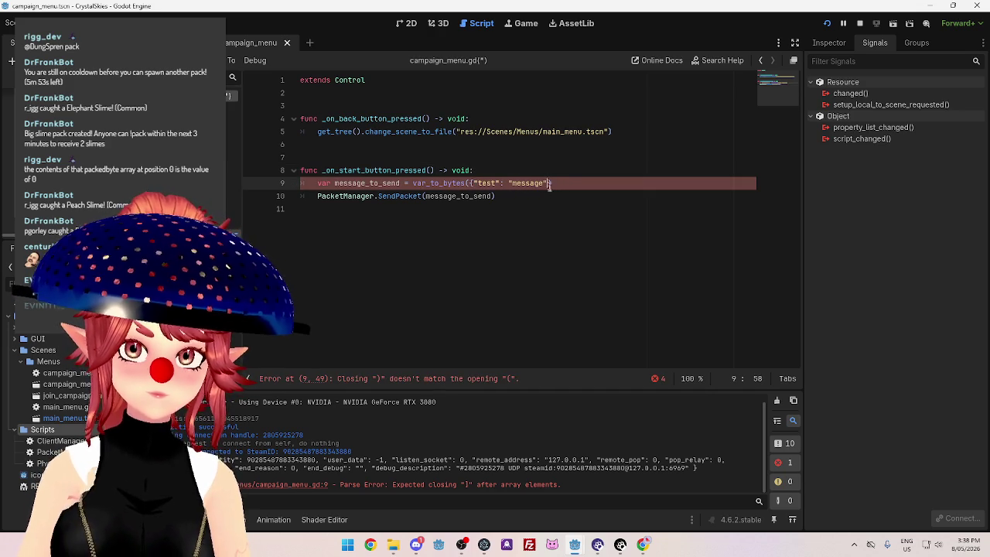
{"action": "type", "text": "}"}
Make the dictionary entry "data": "test message" on line 9 and save the script
{"action": "left_click", "coordinate": [495, 196]}
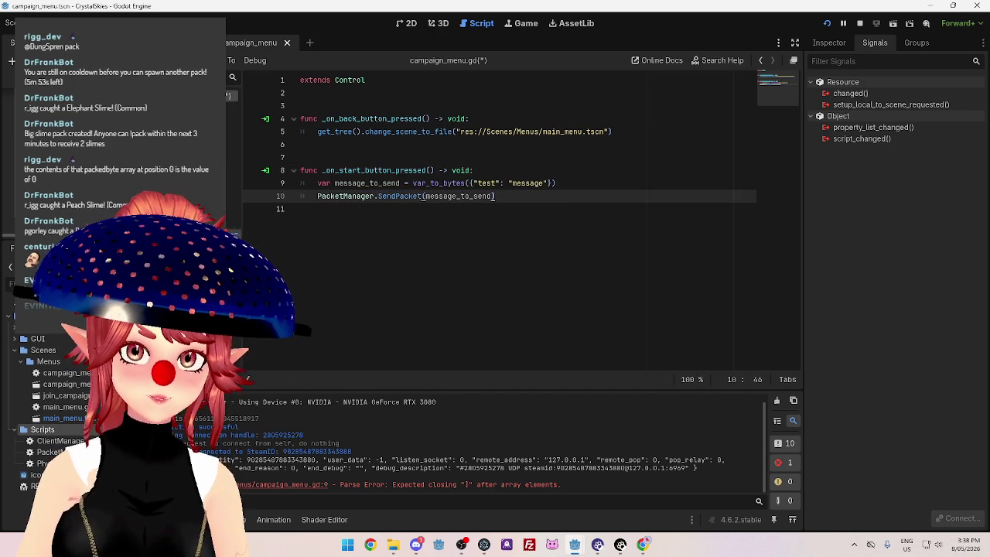
{"action": "left_click", "coordinate": [478, 183]}
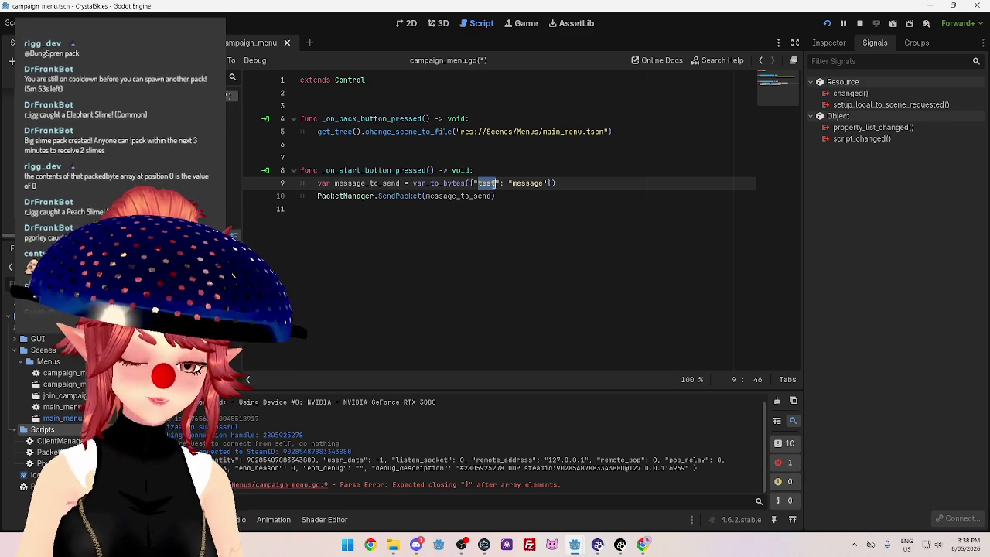
{"action": "type", "text": "data"}
{"action": "left_click", "coordinate": [511, 184]}
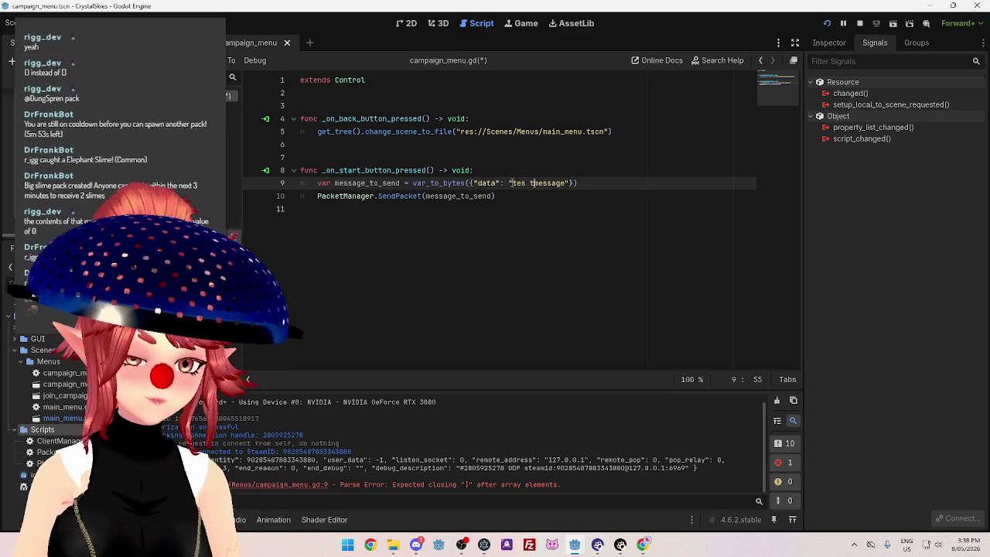
{"action": "type", "text": "tes"}
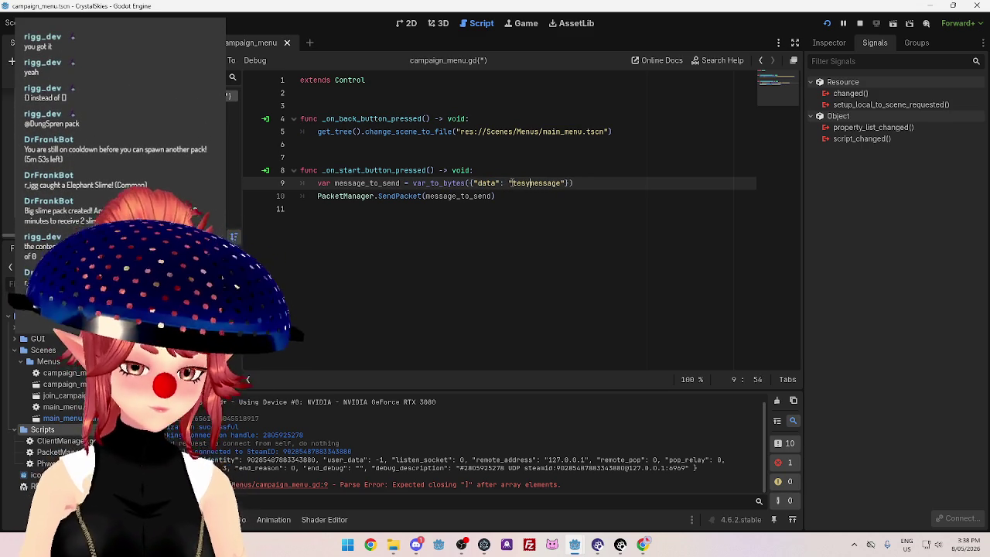
{"action": "left_click", "coordinate": [553, 215]}
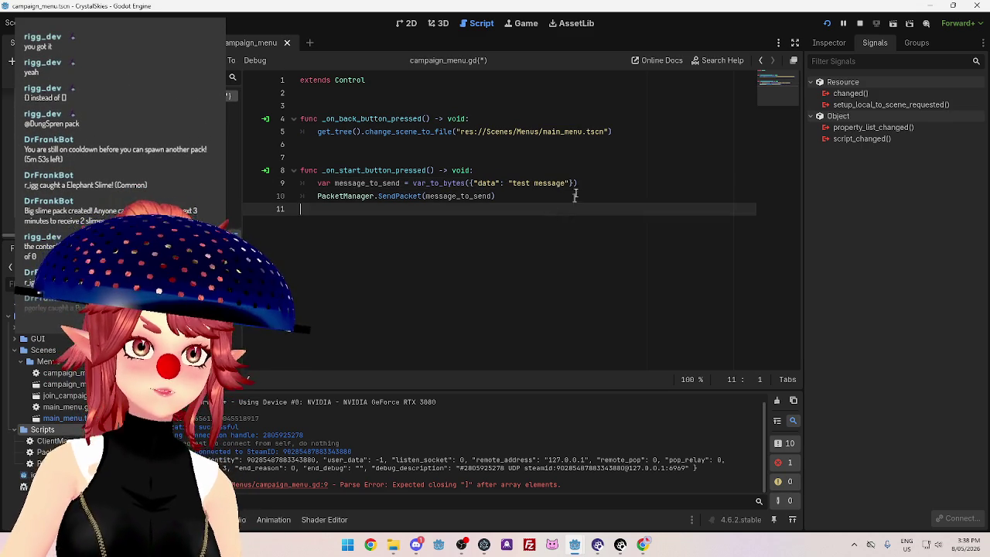
{"action": "left_click", "coordinate": [578, 145]}
{"action": "key", "text": "ctrl+s"}
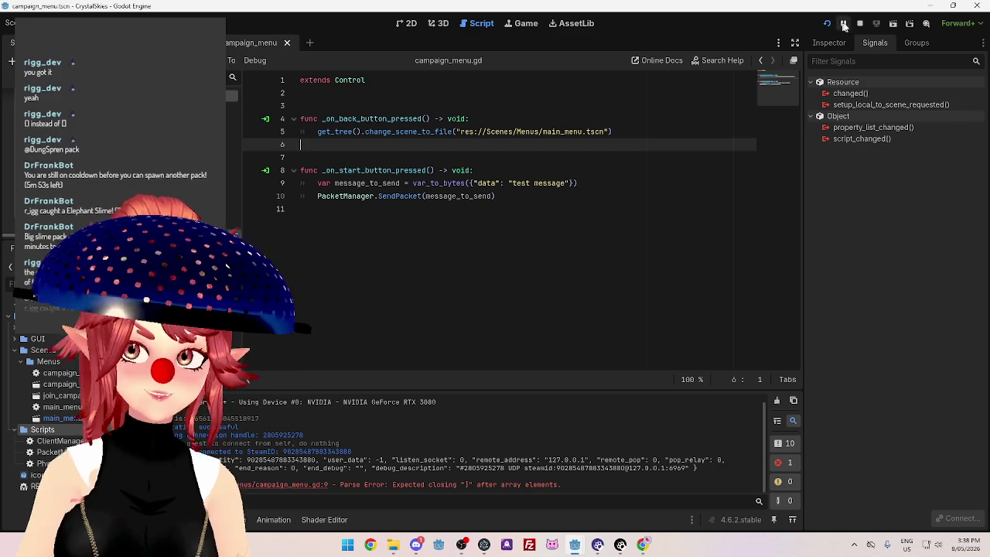
Stop the running game and launch the server project
{"action": "left_click", "coordinate": [858, 25]}
{"action": "mouse_move", "coordinate": [575, 545]}
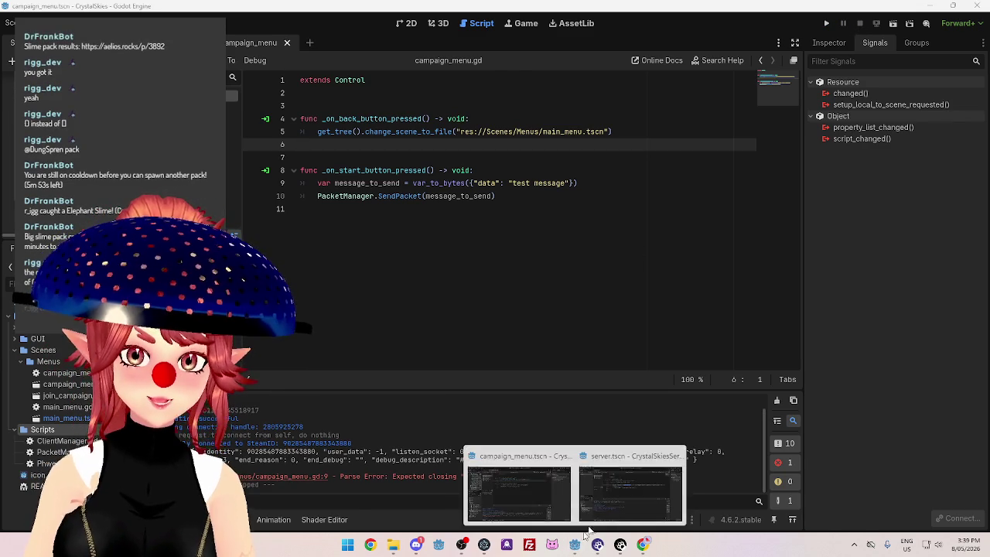
{"action": "left_click", "coordinate": [631, 503]}
{"action": "left_click", "coordinate": [826, 24]}
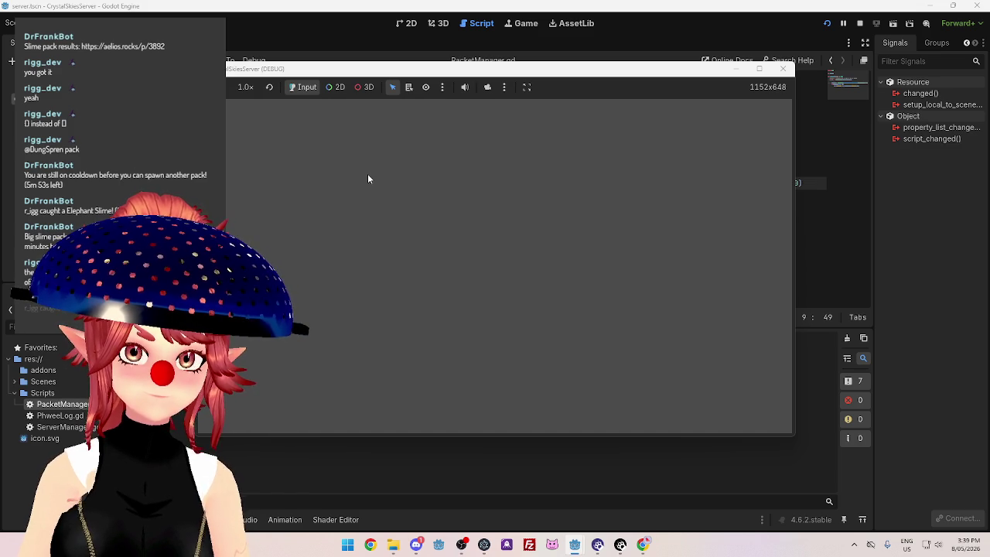
Run the client, choose Play Survivor, and return to the server's editor
{"action": "mouse_move", "coordinate": [575, 546]}
{"action": "left_click", "coordinate": [507, 500]}
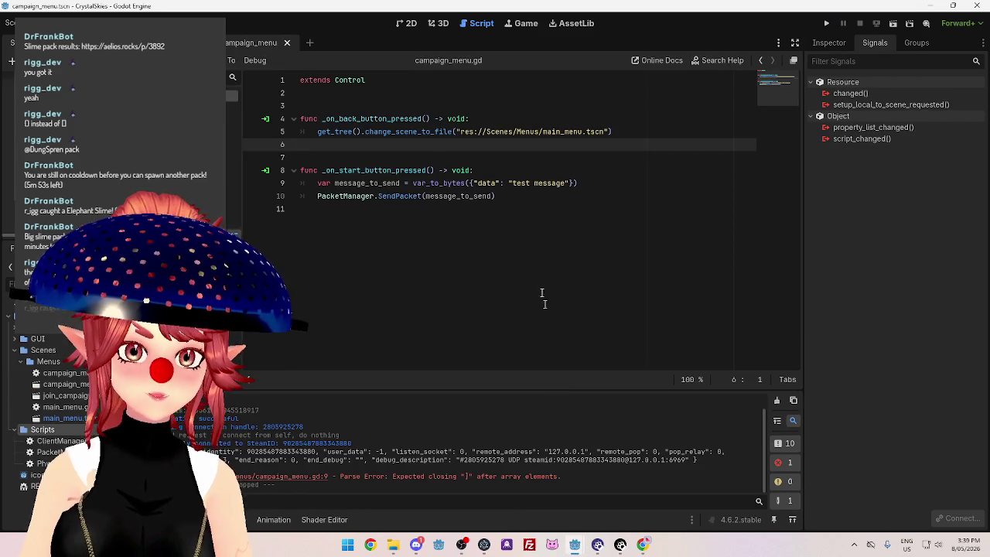
{"action": "left_click", "coordinate": [828, 24]}
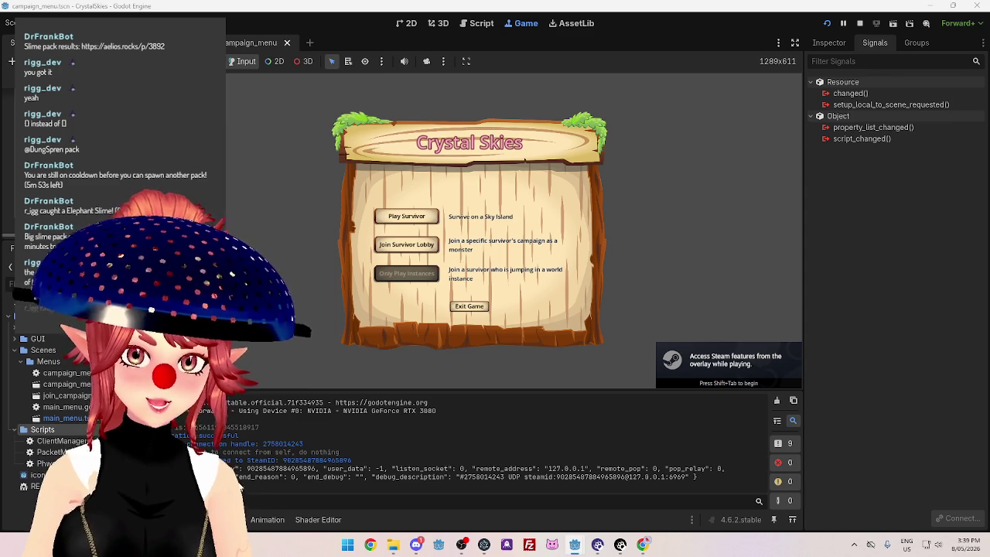
{"action": "left_click", "coordinate": [406, 217]}
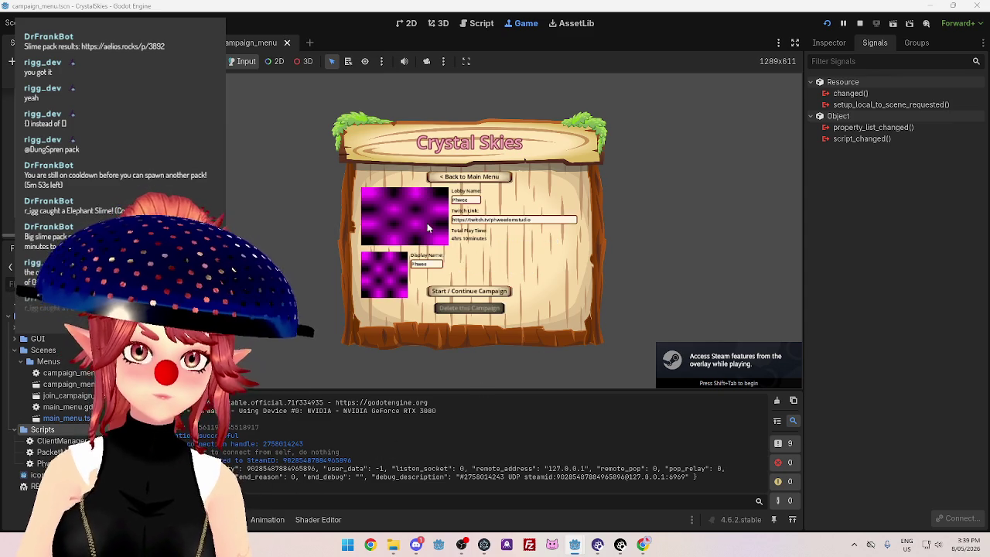
{"action": "mouse_move", "coordinate": [575, 545]}
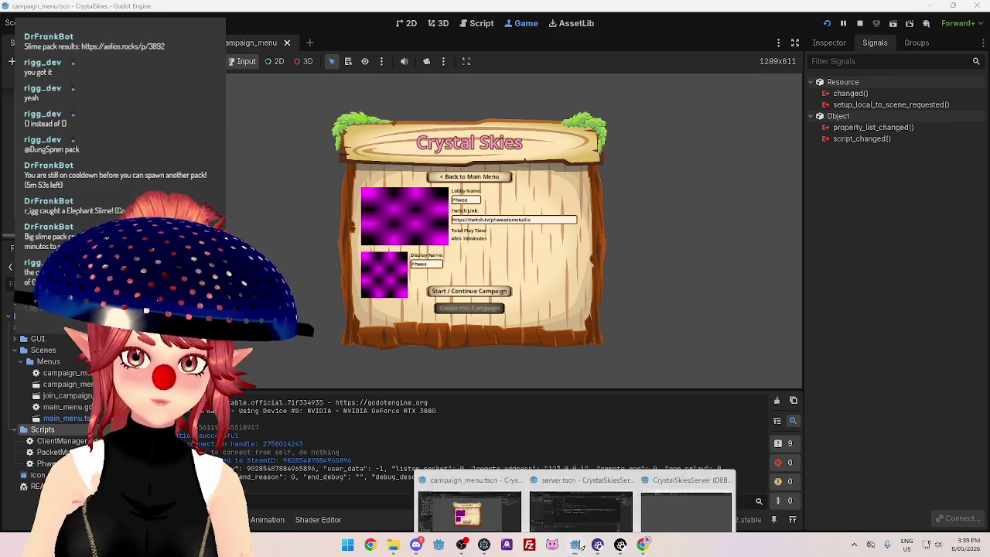
{"action": "left_click", "coordinate": [594, 488]}
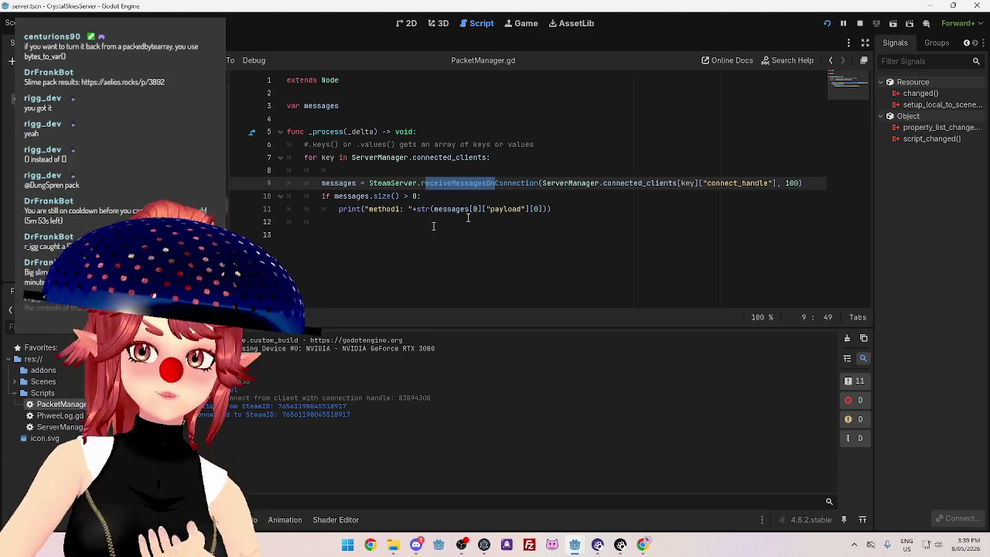
Stop the server, wrap the payload in bytes_to_var() in line 11's print, and save PacketManager.gd
{"action": "left_click", "coordinate": [858, 24]}
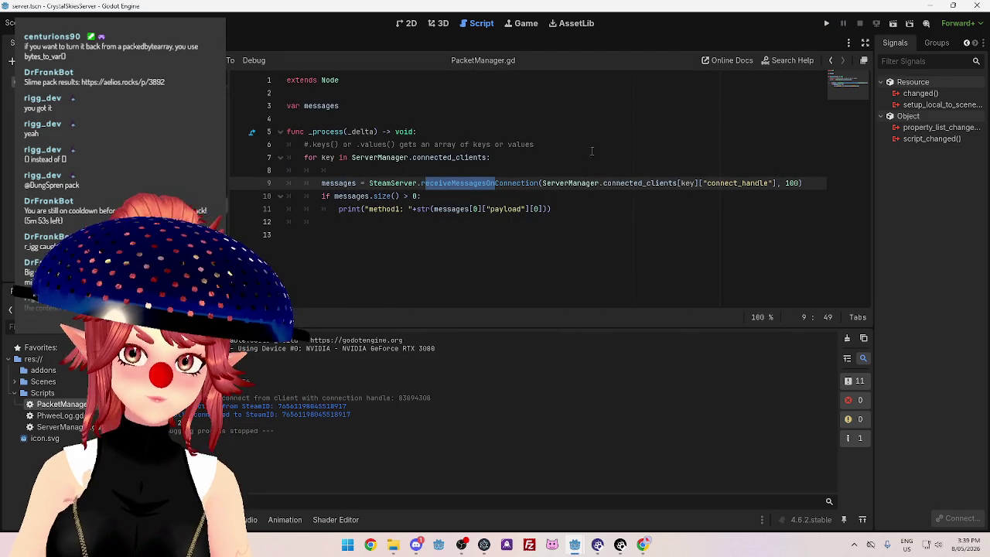
{"action": "left_click", "coordinate": [431, 209]}
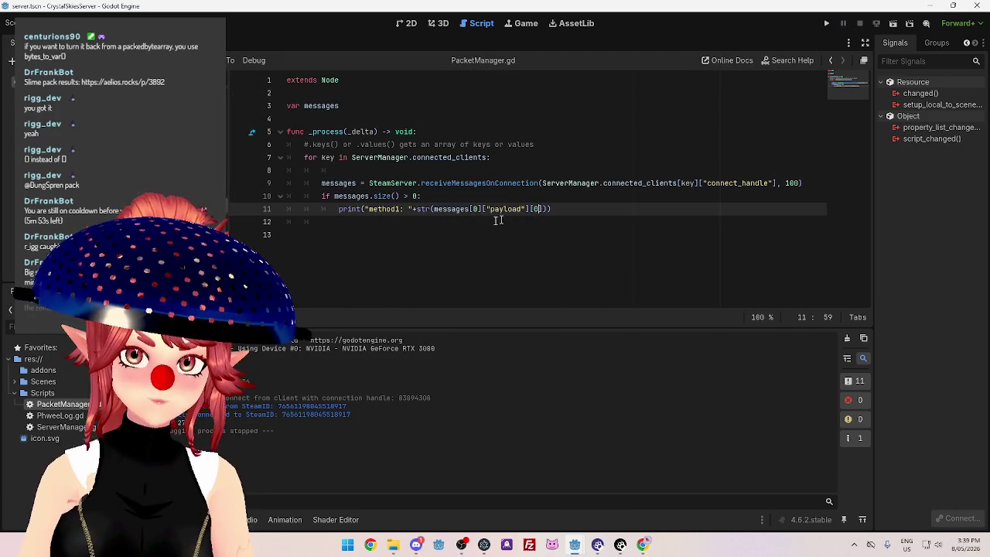
{"action": "left_click", "coordinate": [417, 209]}
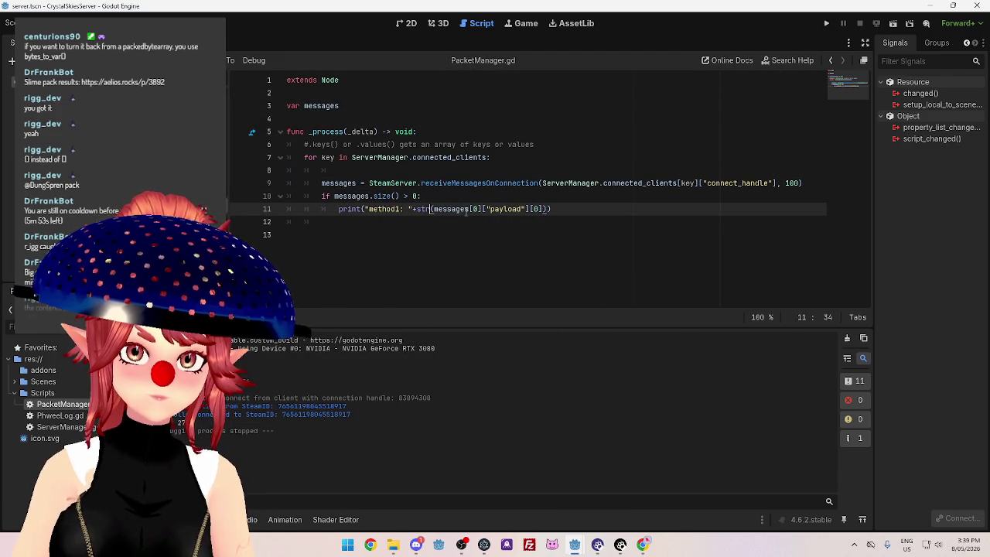
{"action": "left_click", "coordinate": [433, 209]}
{"action": "type", "text": "bytes"}
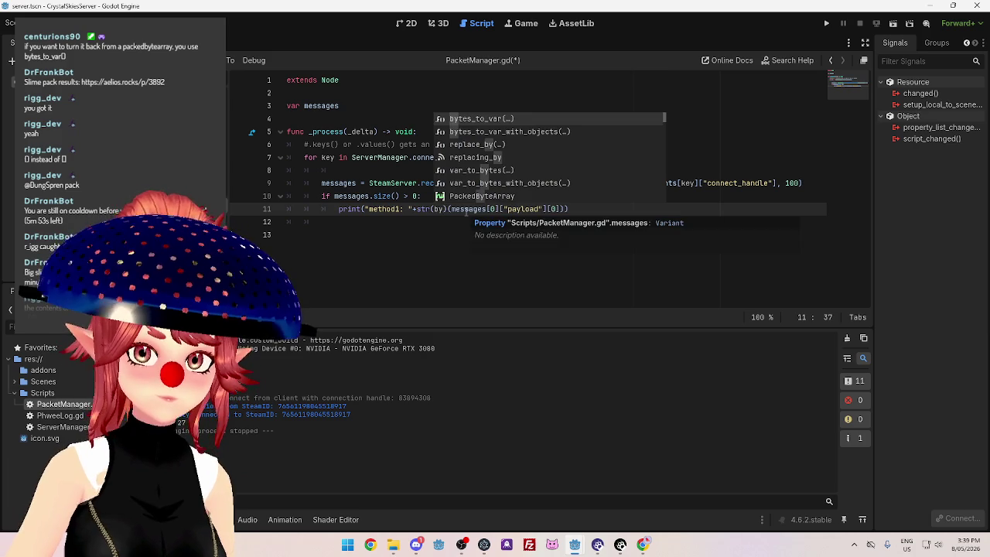
{"action": "key", "text": "Return"}
{"action": "key", "text": "Delete"}
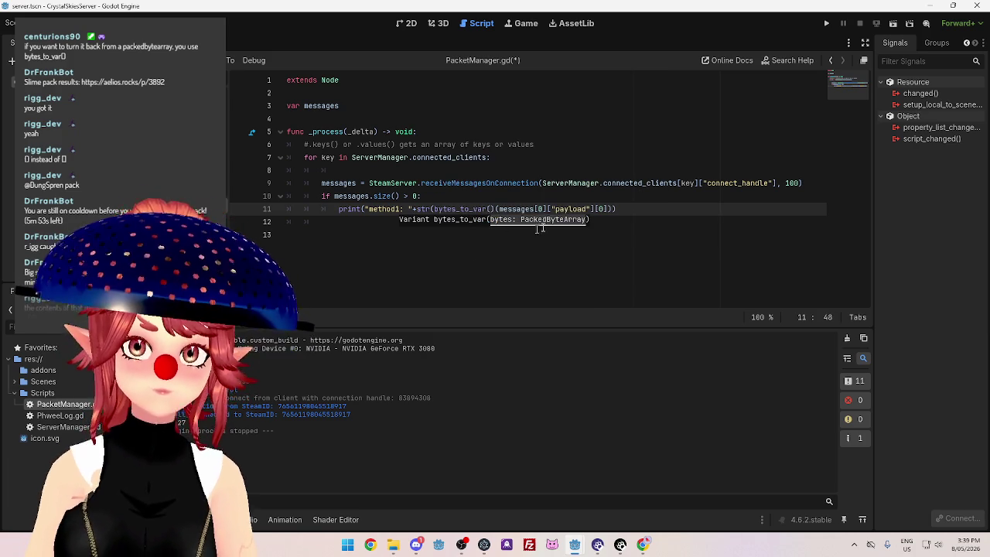
{"action": "left_click", "coordinate": [630, 216]}
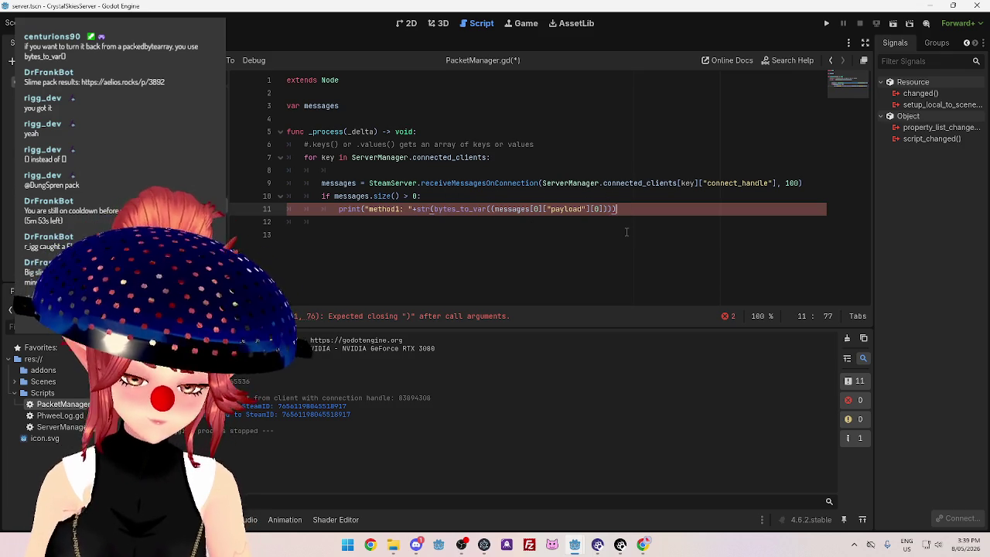
{"action": "key", "text": "ctrl+z"}
{"action": "left_click", "coordinate": [544, 233]}
{"action": "key", "text": "ctrl+s"}
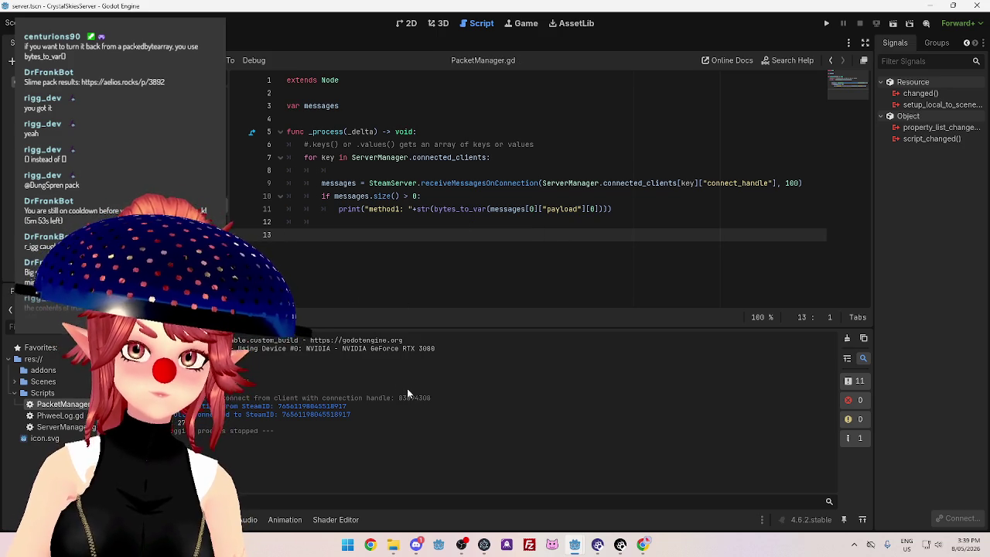
{"action": "left_click", "coordinate": [523, 506]}
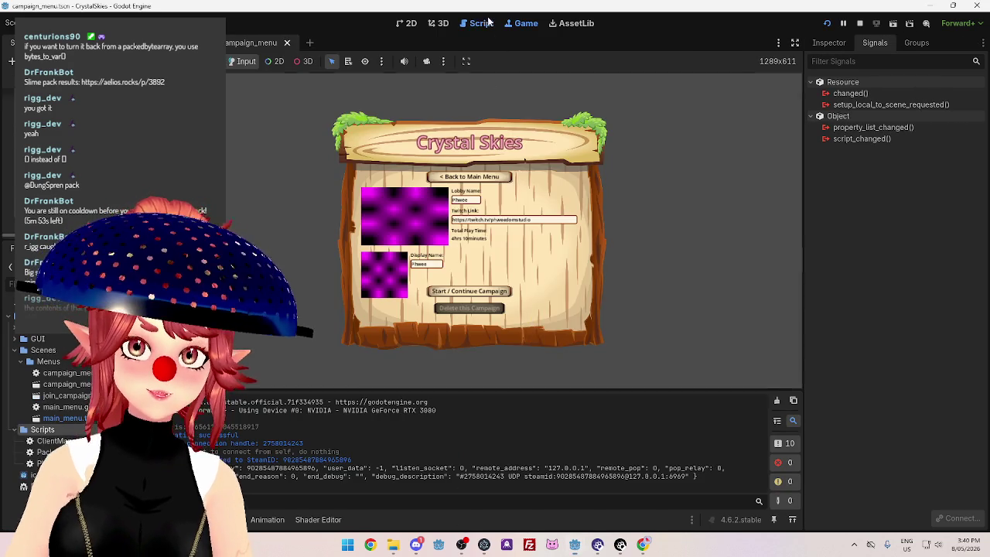
Comment out the connection print on line 60 of ClientManager.gd and save
{"action": "left_click", "coordinate": [232, 118]}
{"action": "left_click", "coordinate": [231, 130]}
{"action": "scroll", "coordinate": [393, 277], "scroll_direction": "down", "scroll_amount": 15}
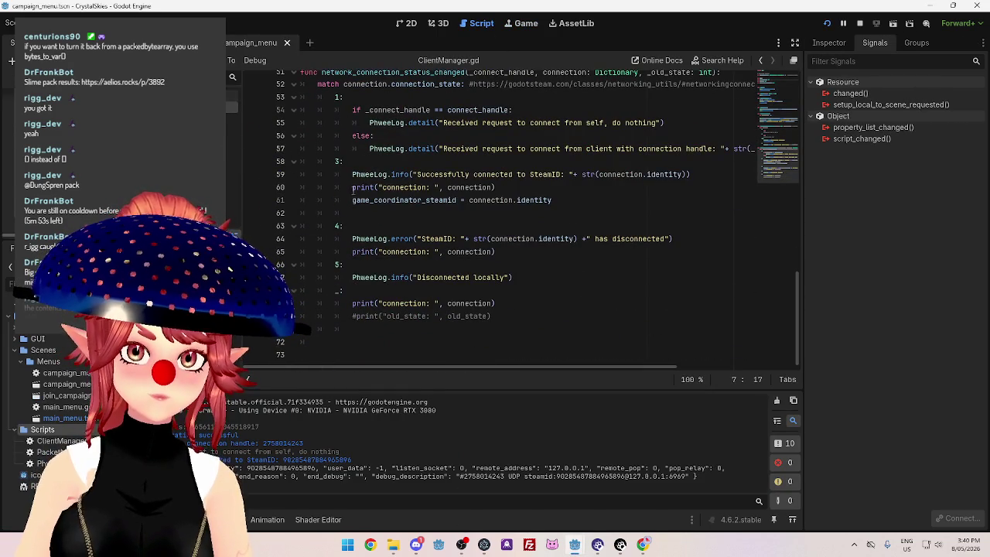
{"action": "left_click", "coordinate": [353, 187]}
{"action": "key", "text": "ctrl+k"}
{"action": "left_click", "coordinate": [402, 239]}
{"action": "key", "text": "ctrl+s"}
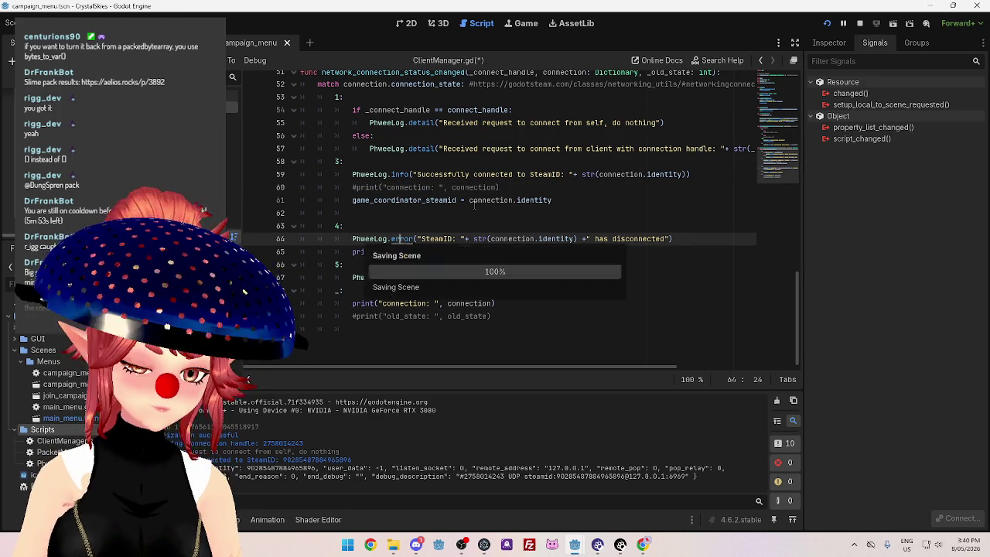
Stop the client, then run the server project followed by the client project
{"action": "left_click", "coordinate": [861, 24]}
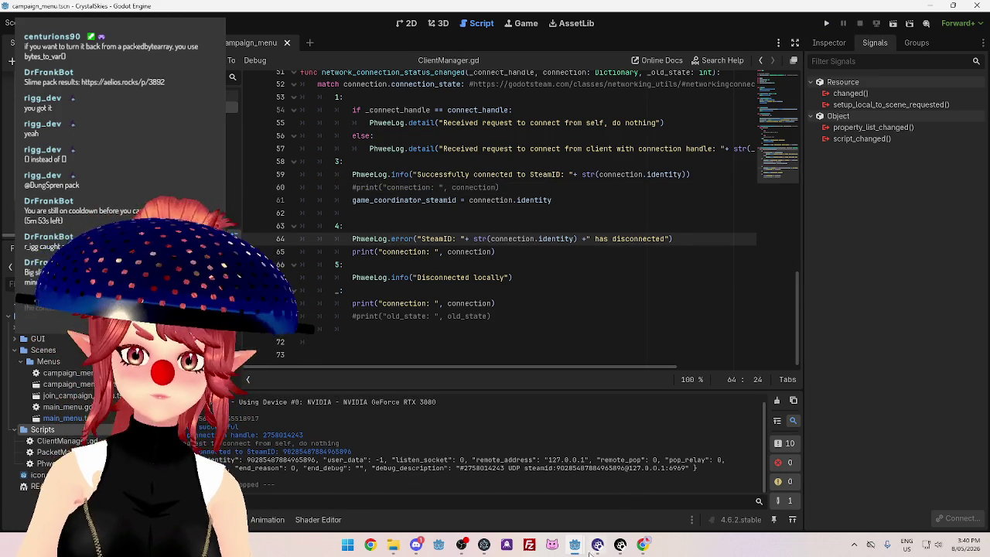
{"action": "mouse_move", "coordinate": [575, 545]}
{"action": "left_click", "coordinate": [603, 516]}
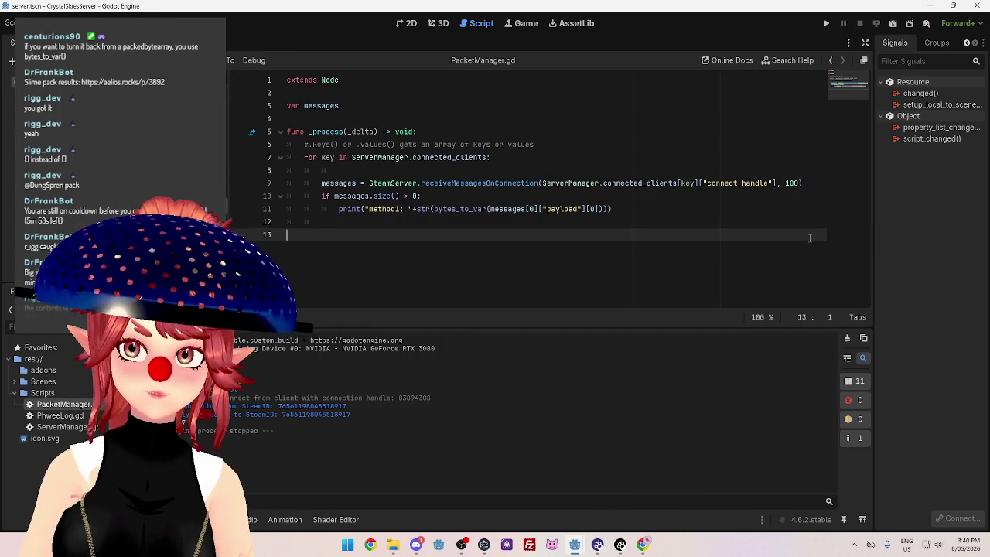
{"action": "left_click", "coordinate": [828, 24]}
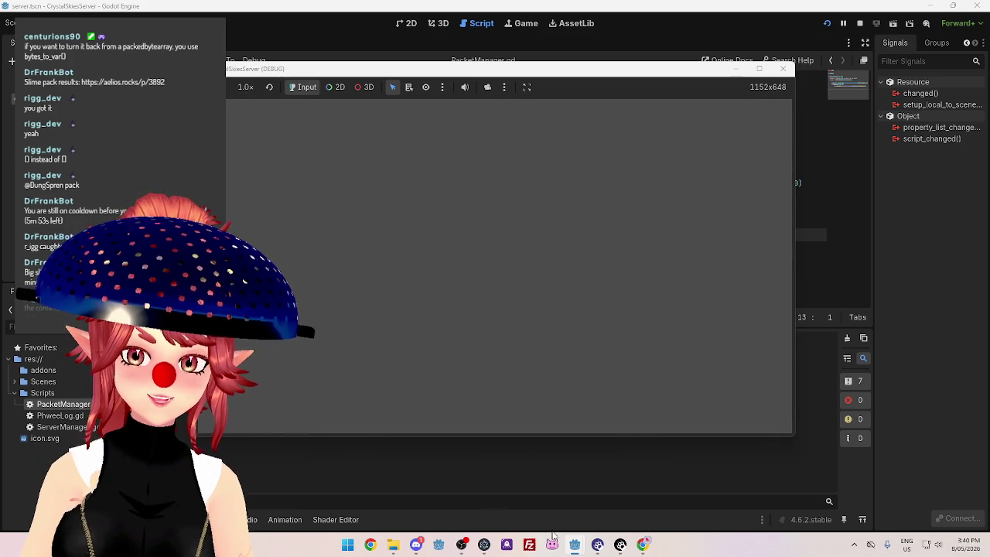
{"action": "mouse_move", "coordinate": [574, 544]}
{"action": "left_click", "coordinate": [466, 487]}
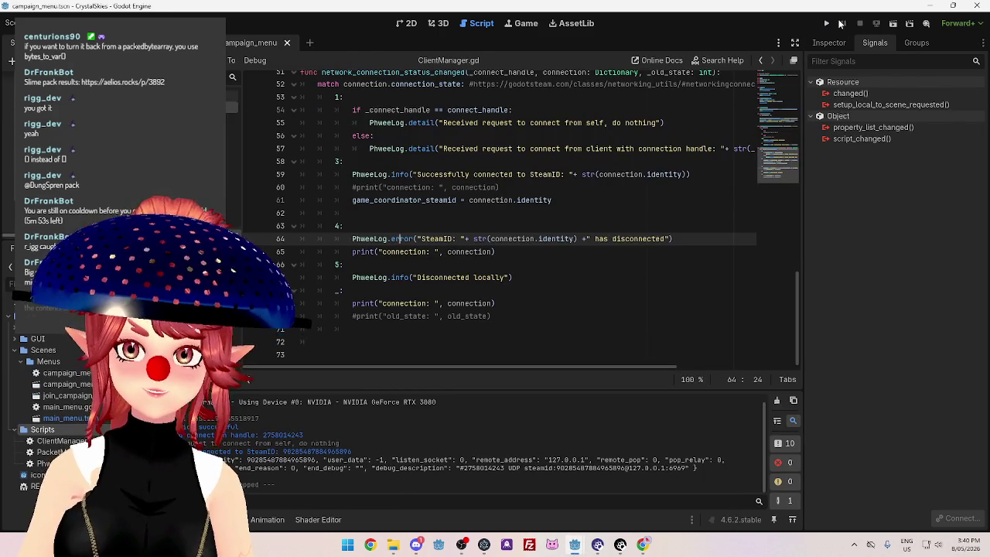
{"action": "left_click", "coordinate": [840, 24]}
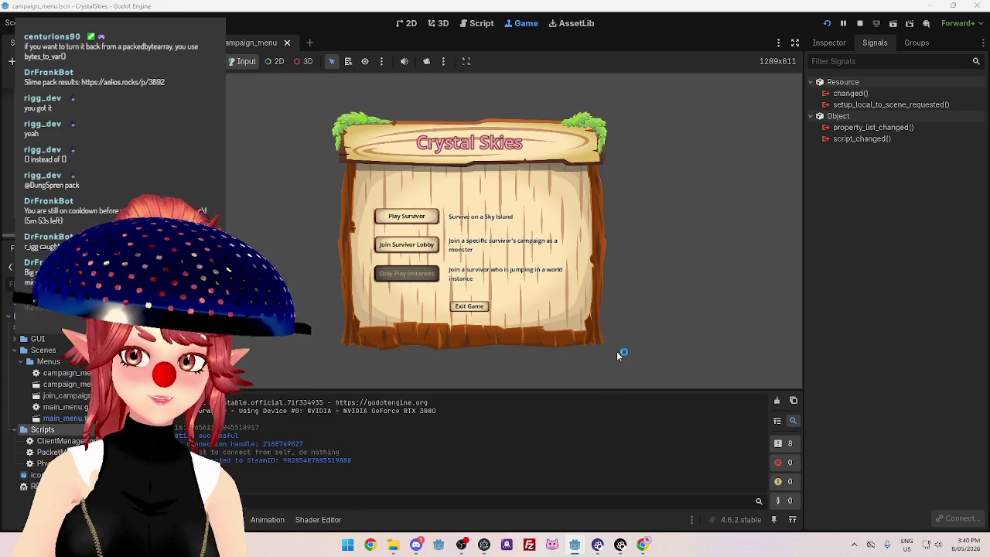
Choose Play Survivor in the client and read the server's debugger error on line 11
{"action": "left_click", "coordinate": [407, 224]}
{"action": "mouse_move", "coordinate": [588, 533]}
{"action": "left_click", "coordinate": [584, 485]}
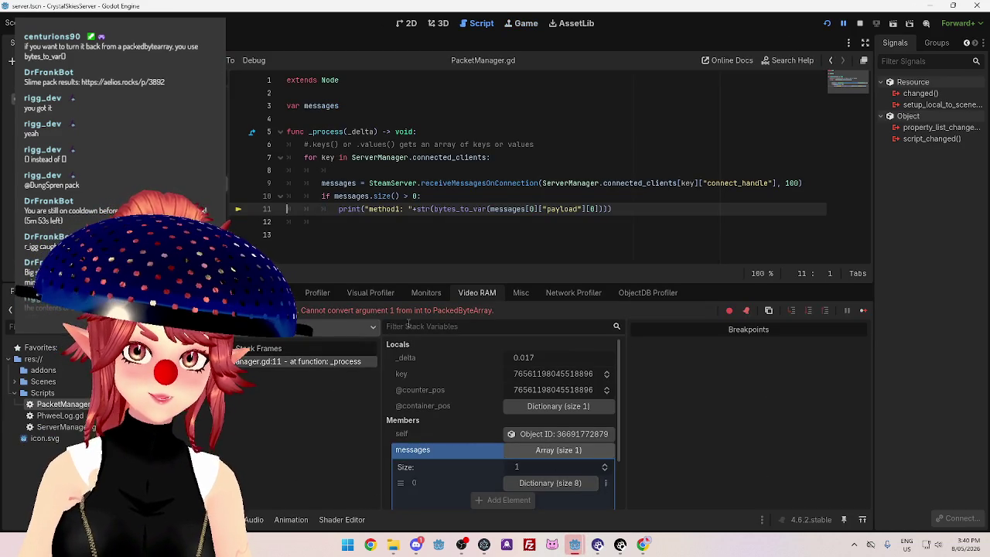
{"action": "mouse_move", "coordinate": [323, 315]}
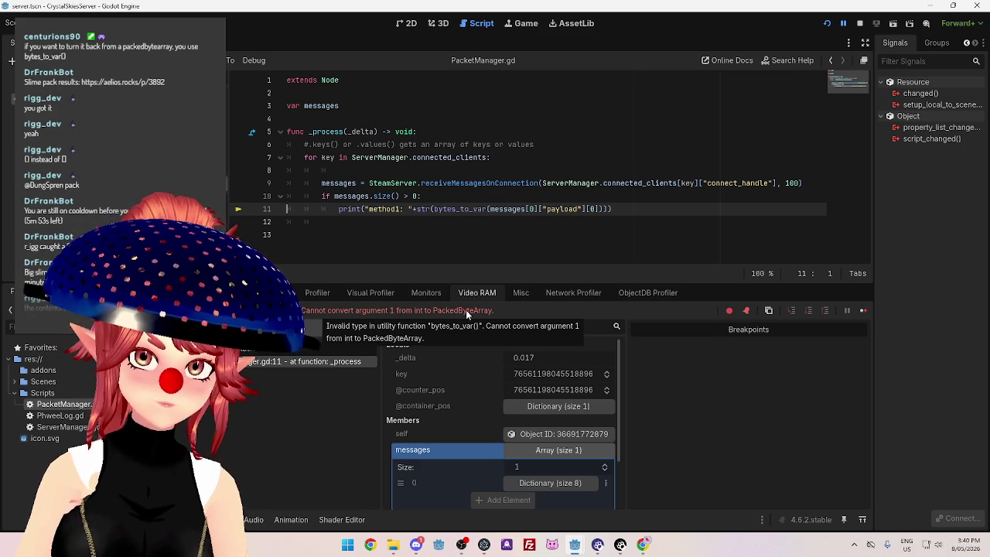
{"action": "mouse_move", "coordinate": [499, 209]}
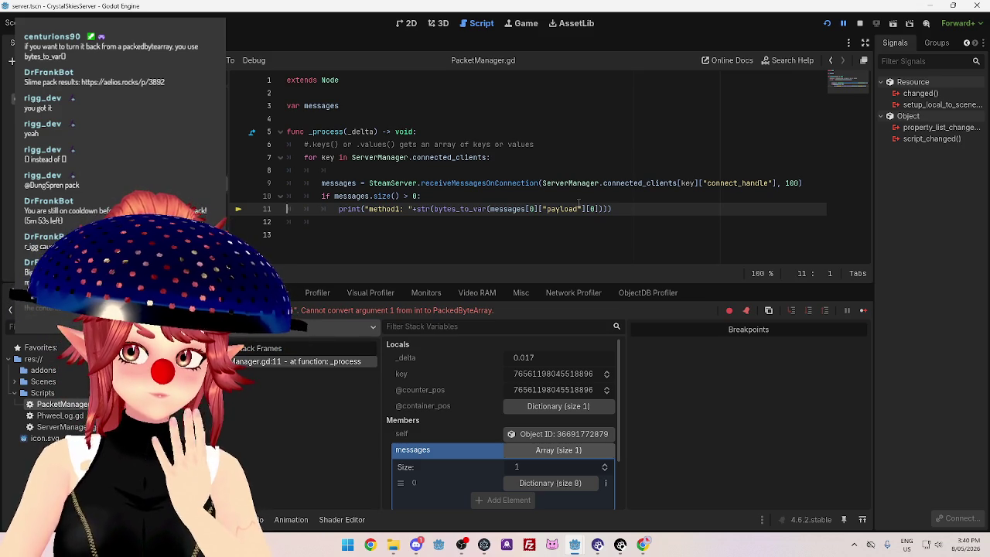
Expand messages[0] and its payload in Stack Variables to see the 40-byte PackedByteArray
{"action": "scroll", "coordinate": [510, 439], "scroll_direction": "down", "scroll_amount": 2}
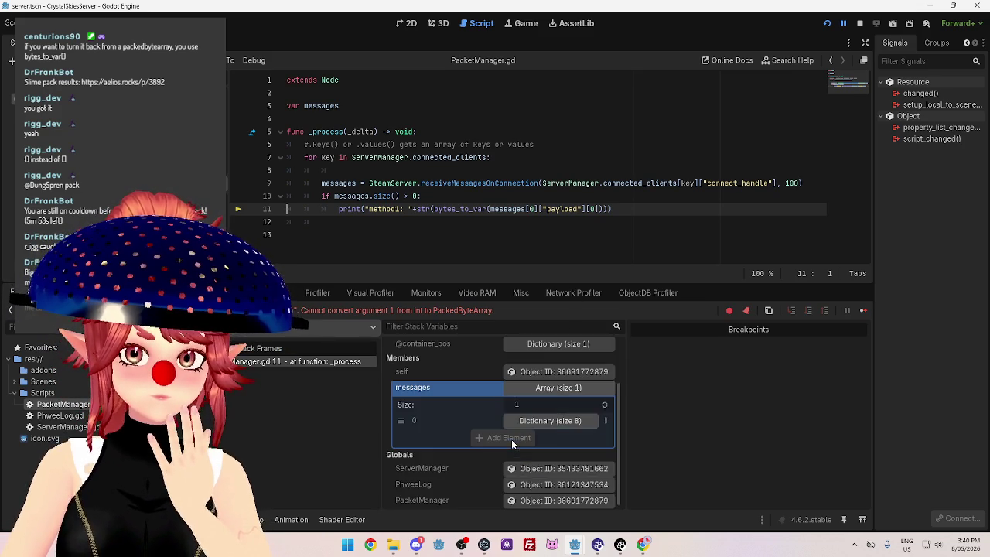
{"action": "left_click", "coordinate": [536, 421]}
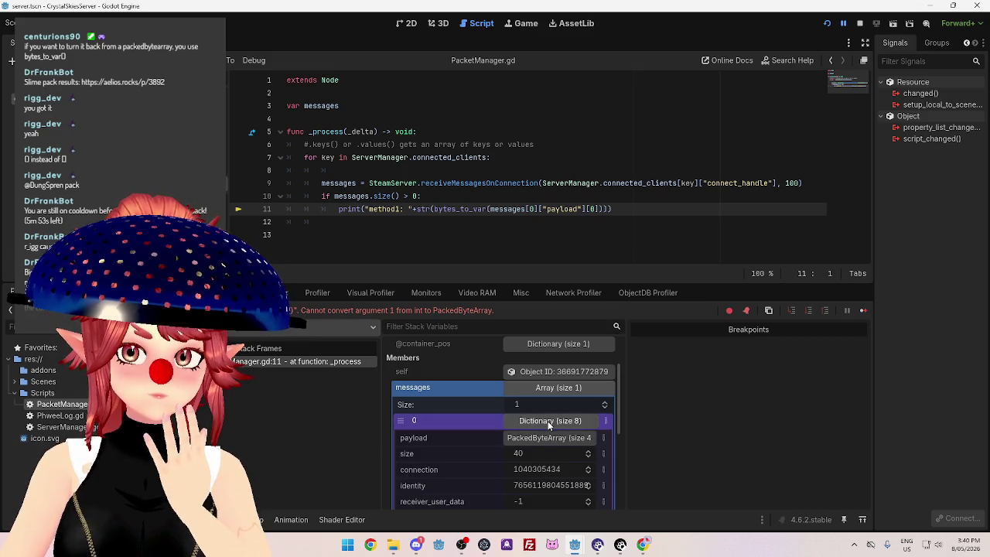
{"action": "left_click", "coordinate": [550, 438]}
{"action": "scroll", "coordinate": [477, 423], "scroll_direction": "down", "scroll_amount": 2}
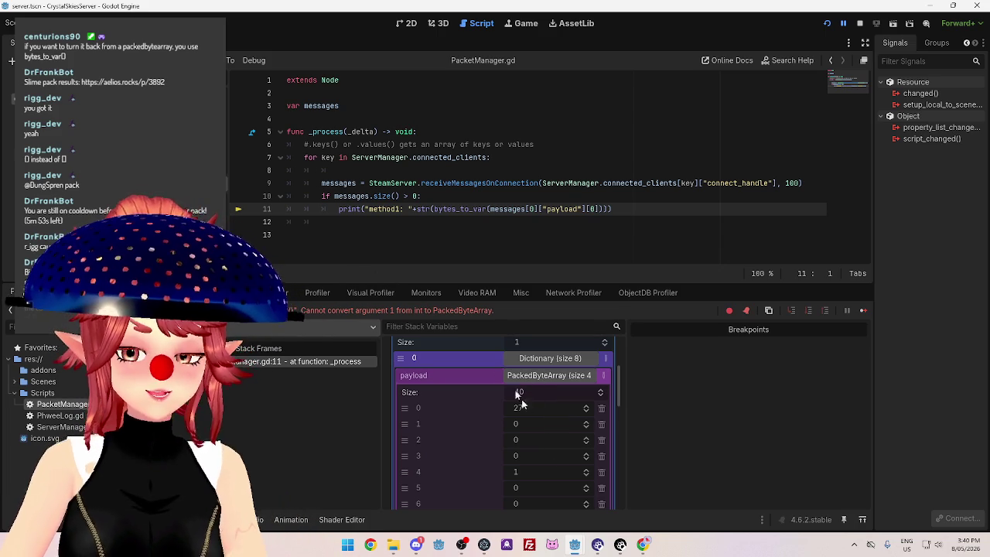
{"action": "left_click", "coordinate": [643, 544]}
Find receiveMessagesOnConnection in the Networking Sockets docs and read its returned dictionary keys
{"action": "left_click", "coordinate": [673, 10]}
{"action": "left_click", "coordinate": [598, 10]}
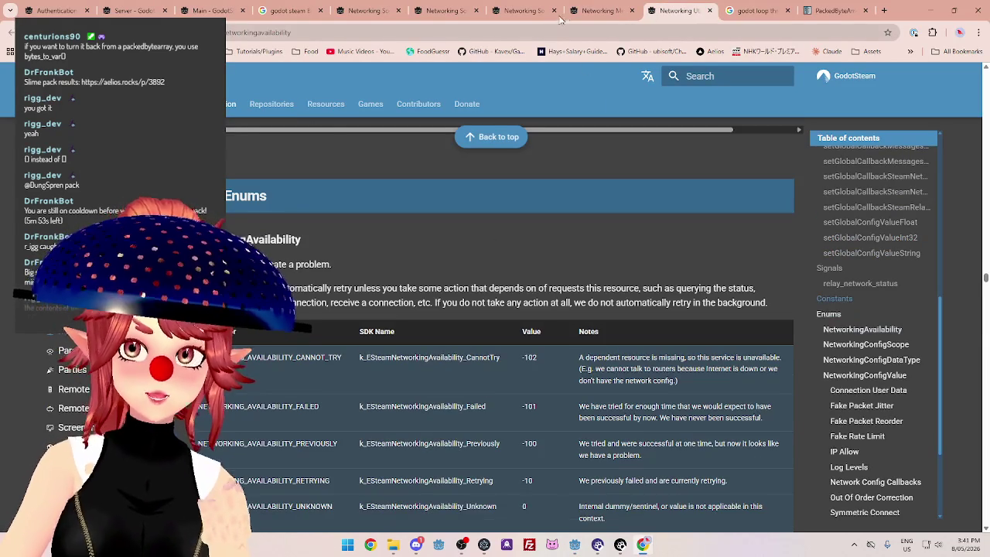
{"action": "left_click", "coordinate": [522, 10]}
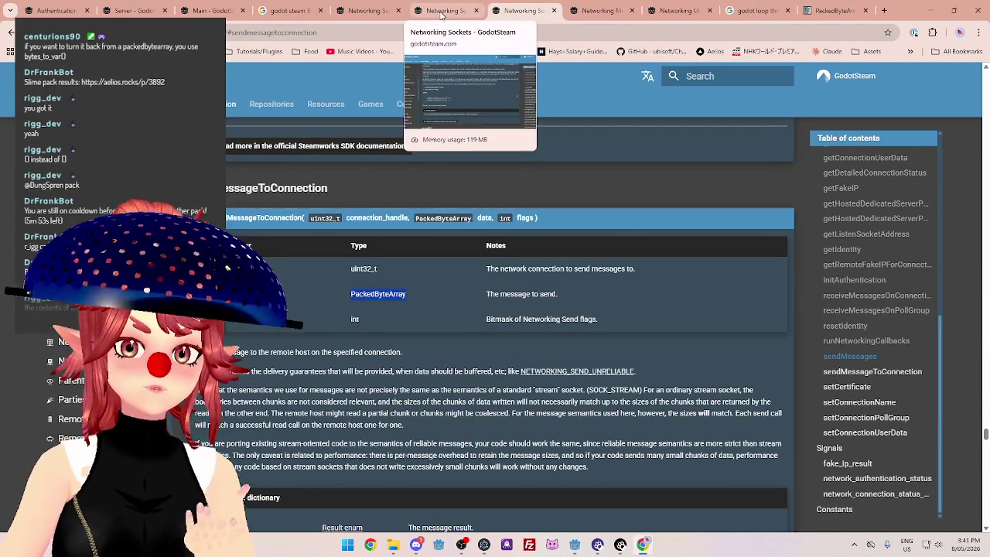
{"action": "left_click", "coordinate": [441, 10]}
{"action": "key", "text": "ctrl+Tab"}
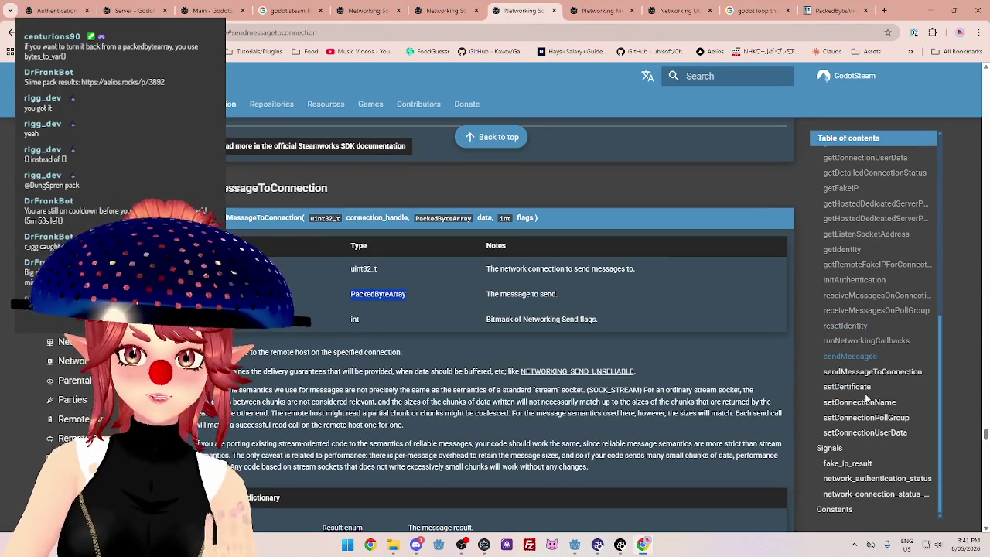
{"action": "left_click", "coordinate": [860, 297]}
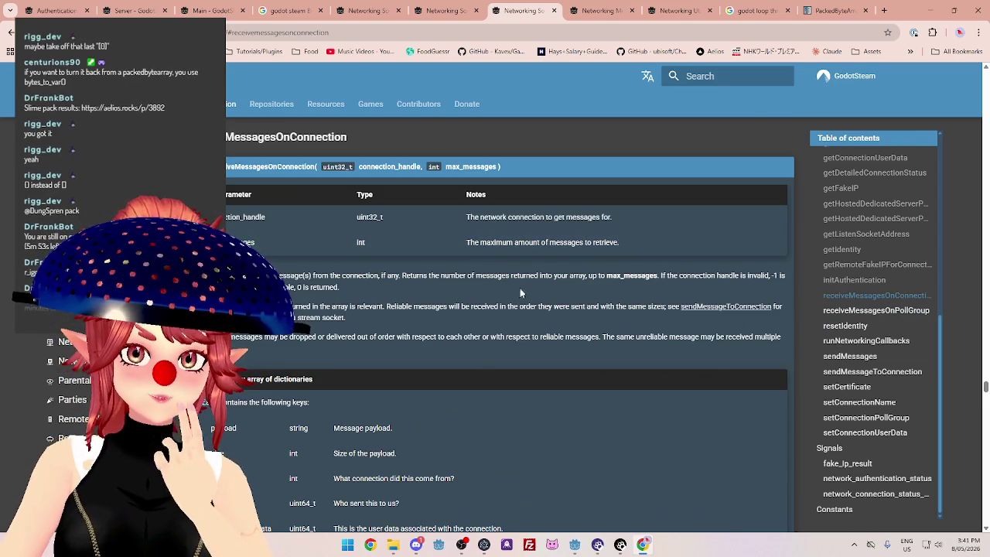
{"action": "scroll", "coordinate": [516, 389], "scroll_direction": "down", "scroll_amount": 1}
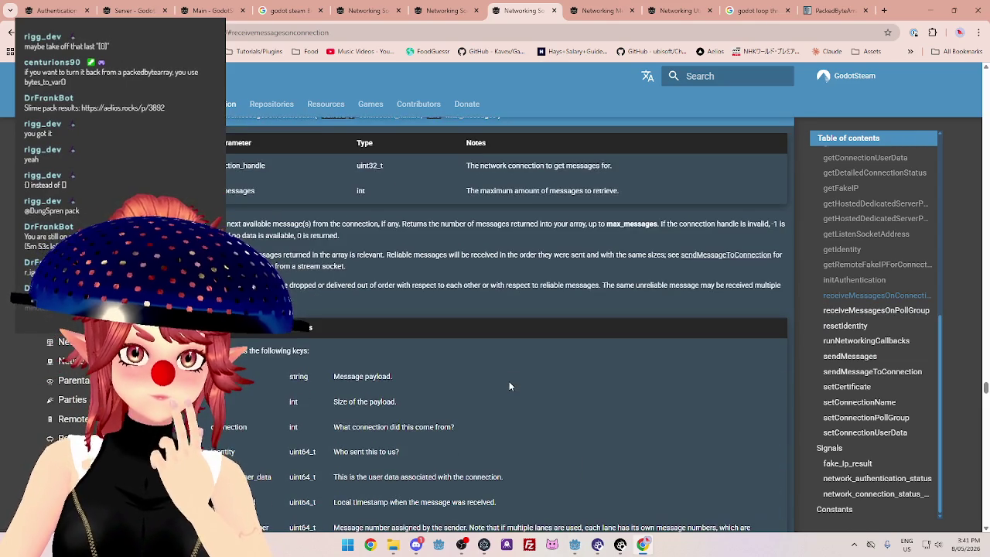
{"action": "scroll", "coordinate": [510, 373], "scroll_direction": "down", "scroll_amount": 2}
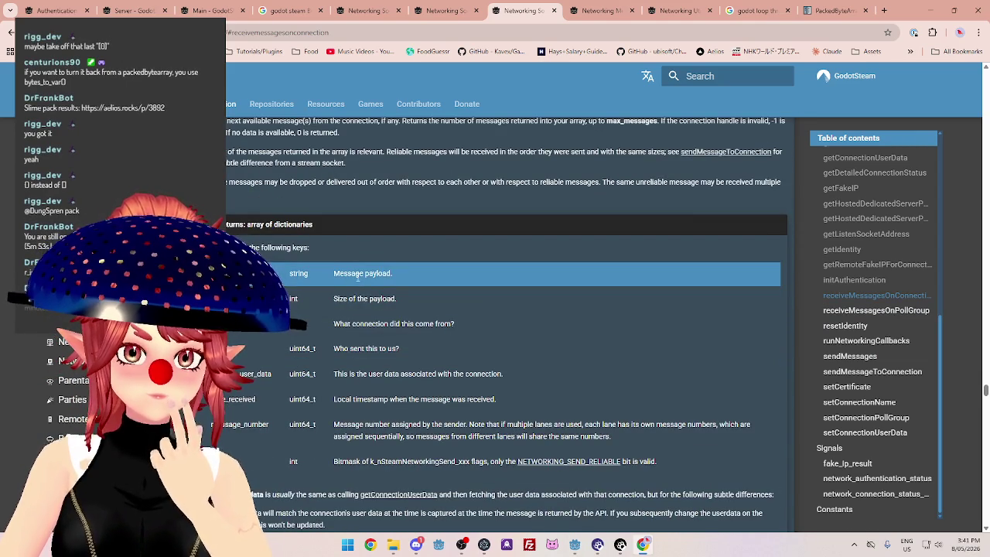
{"action": "scroll", "coordinate": [445, 384], "scroll_direction": "down", "scroll_amount": 5}
{"action": "mouse_move", "coordinate": [575, 545]}
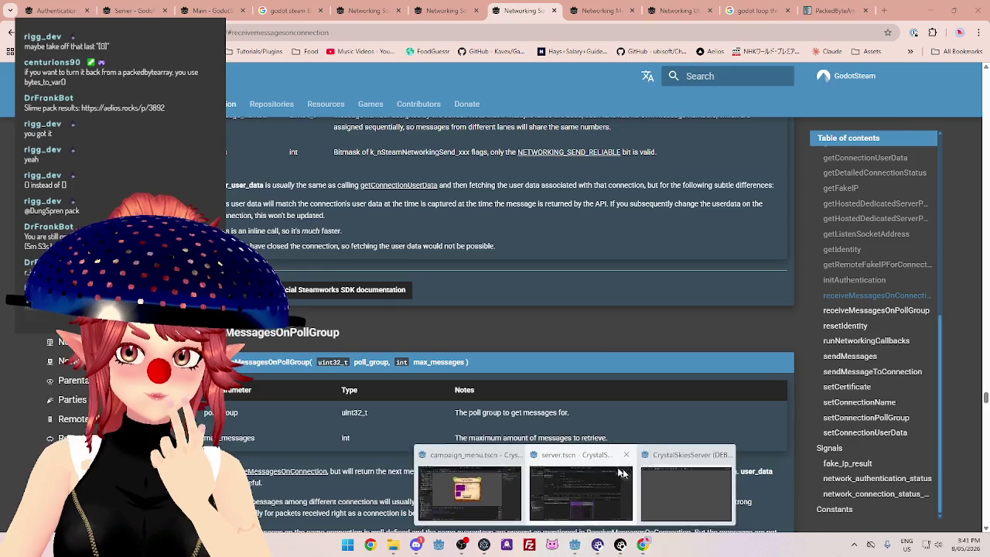
{"action": "left_click", "coordinate": [620, 473]}
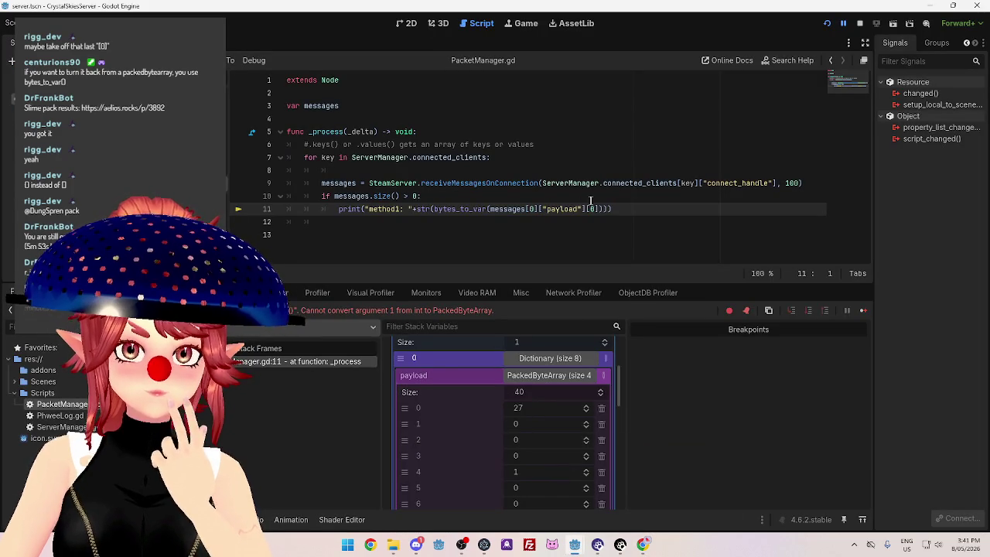
Re-check the payload's 40 bytes in the debugger and delete the trailing [0] on line 11
{"action": "left_click_drag", "start_coordinate": [586, 209], "coordinate": [599, 209]}
{"action": "scroll", "coordinate": [510, 397], "scroll_direction": "down", "scroll_amount": 1}
{"action": "scroll", "coordinate": [511, 398], "scroll_direction": "up", "scroll_amount": 3}
{"action": "left_click", "coordinate": [533, 416]}
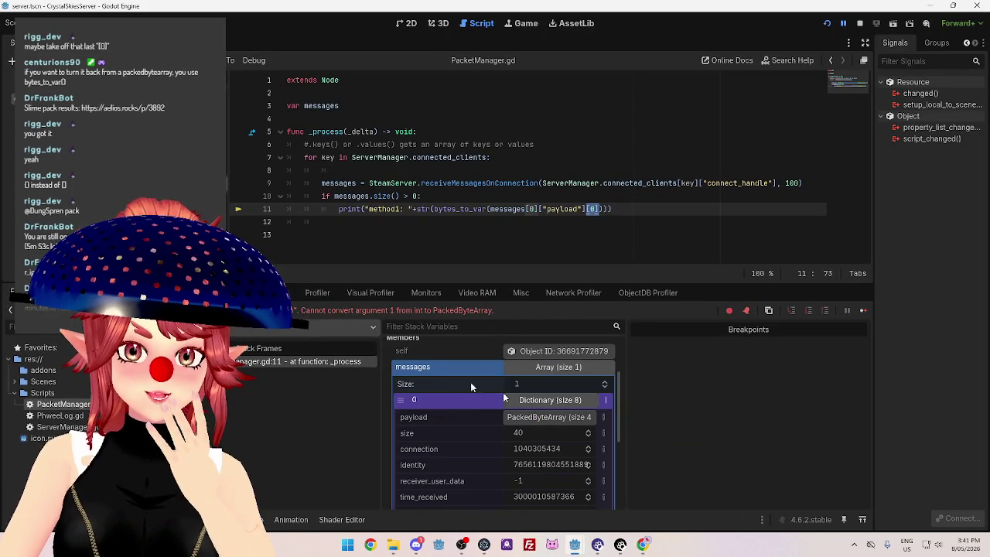
{"action": "left_click", "coordinate": [545, 400]}
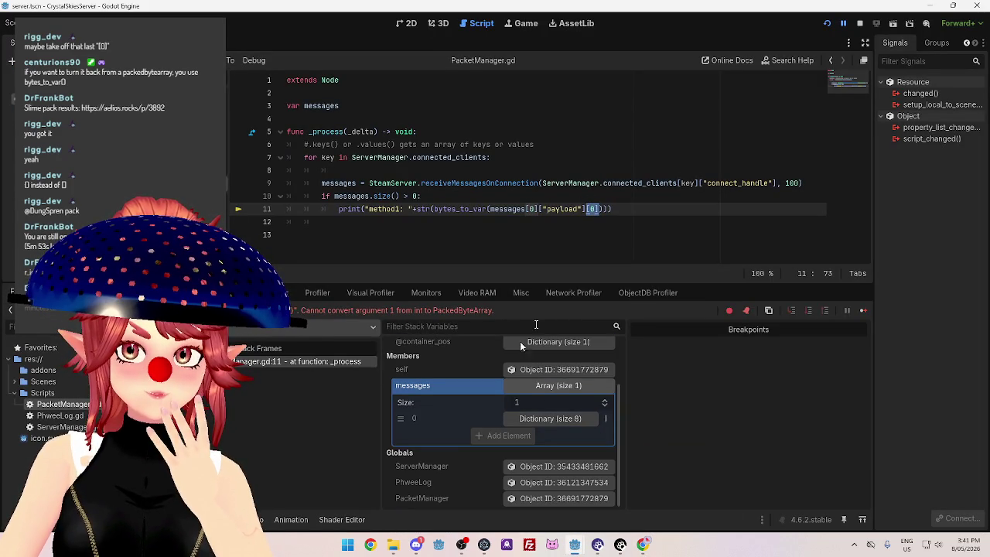
{"action": "left_click", "coordinate": [532, 420]}
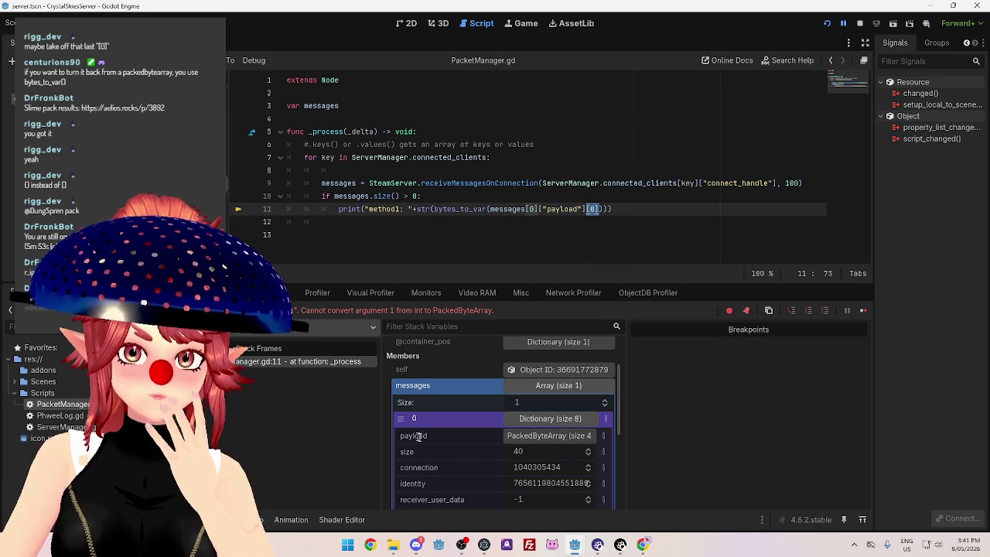
{"action": "left_click", "coordinate": [532, 438]}
{"action": "scroll", "coordinate": [464, 439], "scroll_direction": "down", "scroll_amount": 1}
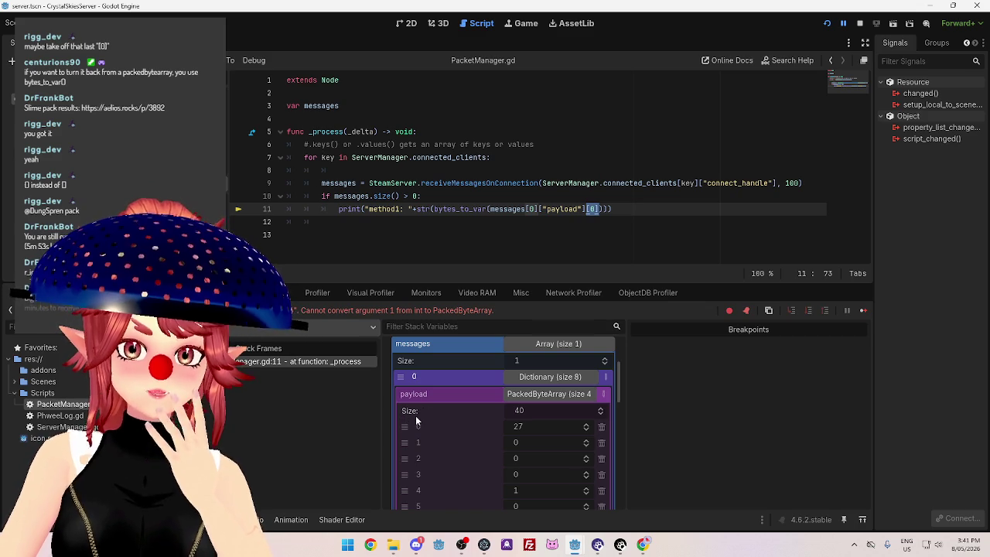
{"action": "scroll", "coordinate": [544, 445], "scroll_direction": "down", "scroll_amount": 8}
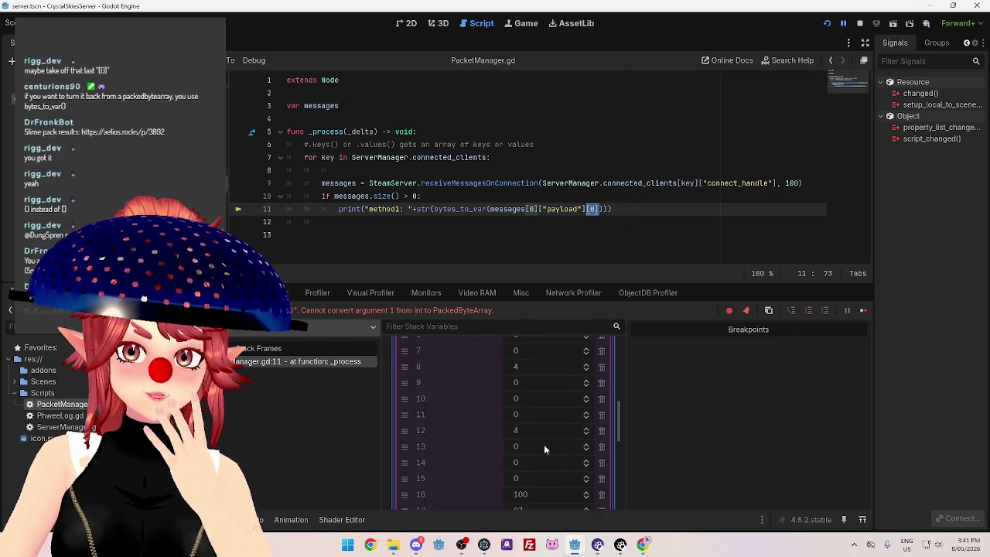
{"action": "scroll", "coordinate": [544, 452], "scroll_direction": "up", "scroll_amount": 1}
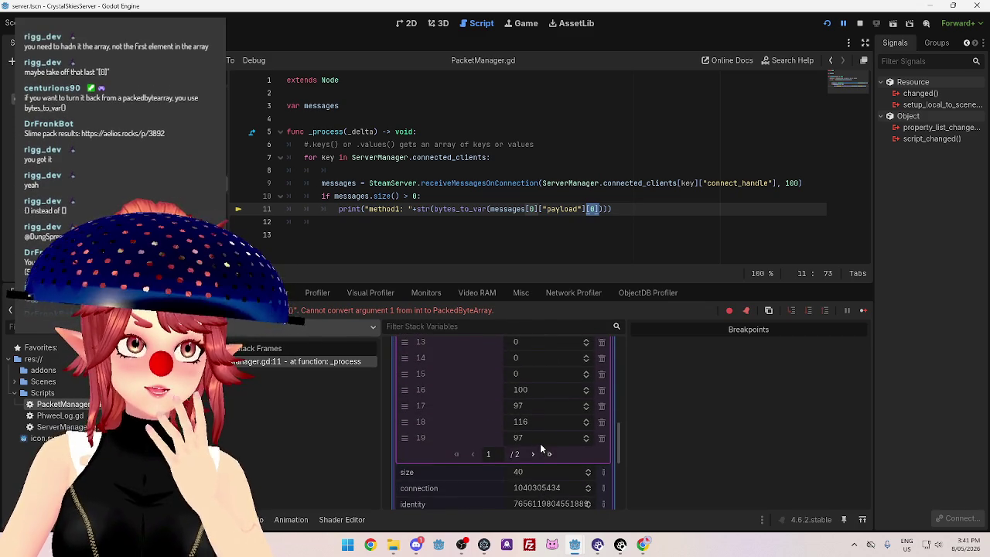
{"action": "scroll", "coordinate": [540, 443], "scroll_direction": "up", "scroll_amount": 8}
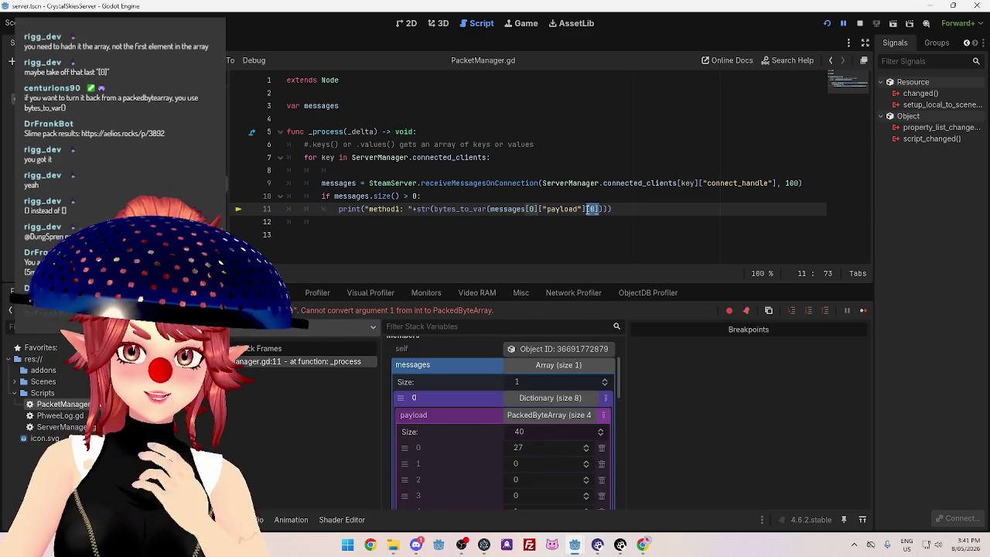
{"action": "key", "text": "Left"}
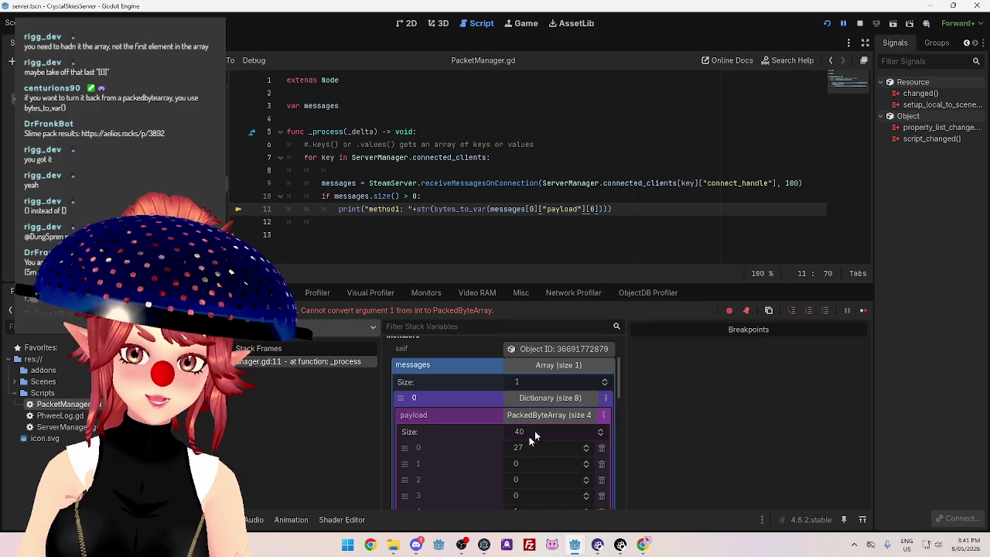
{"action": "key", "text": "Delete"}
{"action": "key", "text": "Delete"}
{"action": "key", "text": "Delete"}
Restart the server project with the fix, then relaunch the client game
{"action": "left_click", "coordinate": [612, 222]}
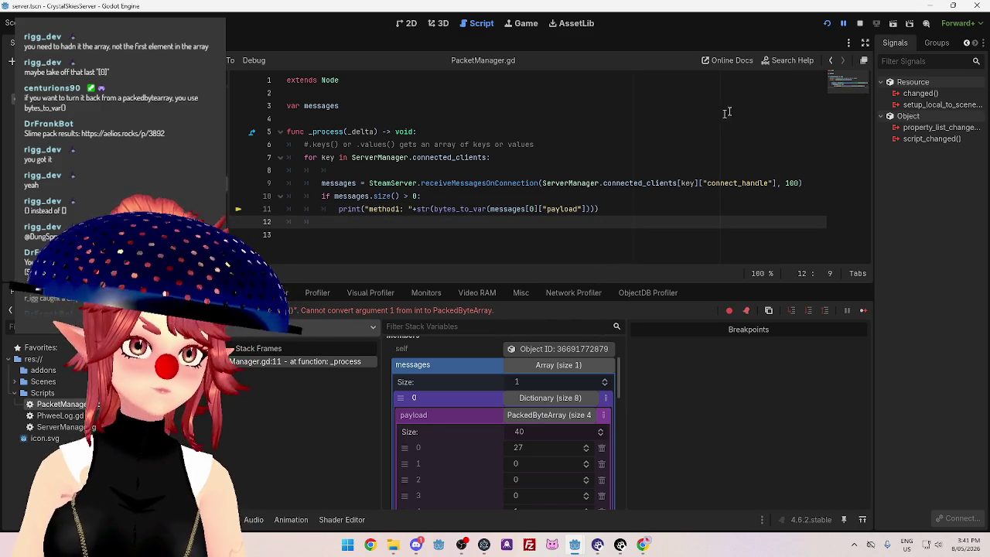
{"action": "left_click", "coordinate": [859, 23]}
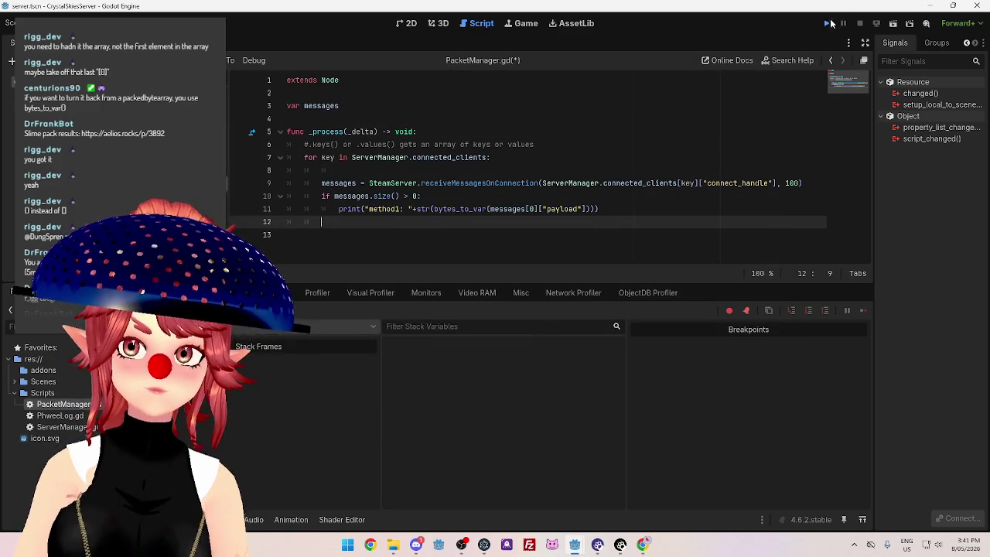
{"action": "left_click", "coordinate": [830, 24]}
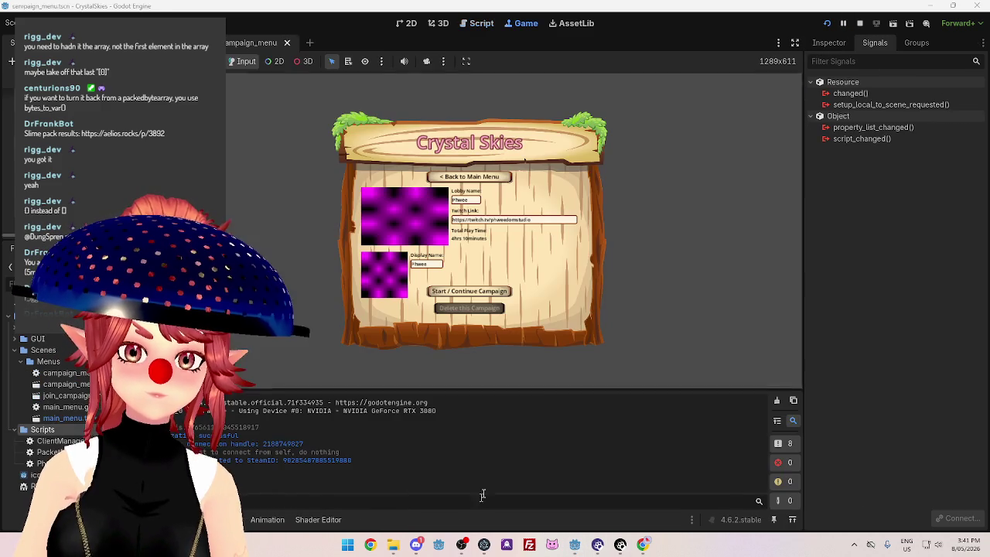
{"action": "left_click", "coordinate": [859, 23]}
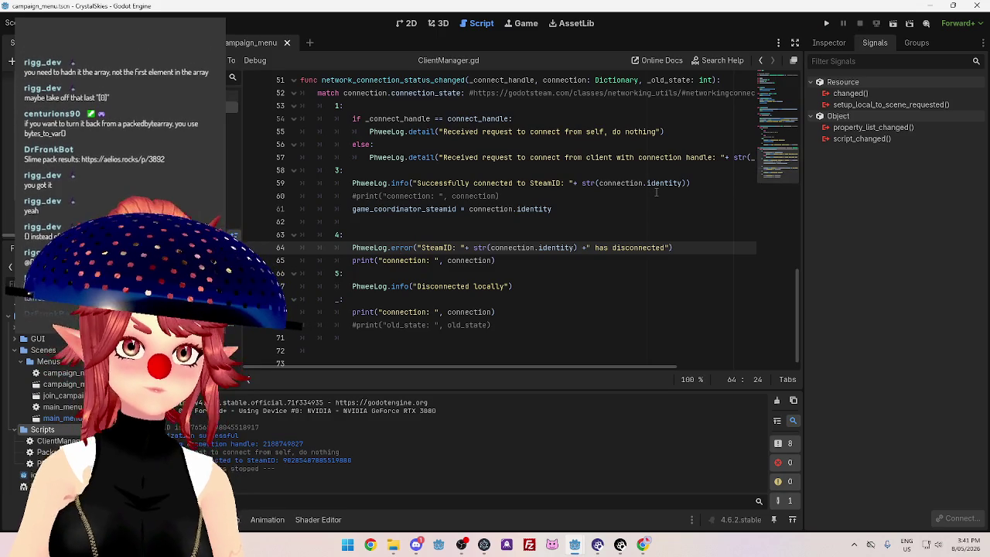
{"action": "left_click", "coordinate": [827, 24]}
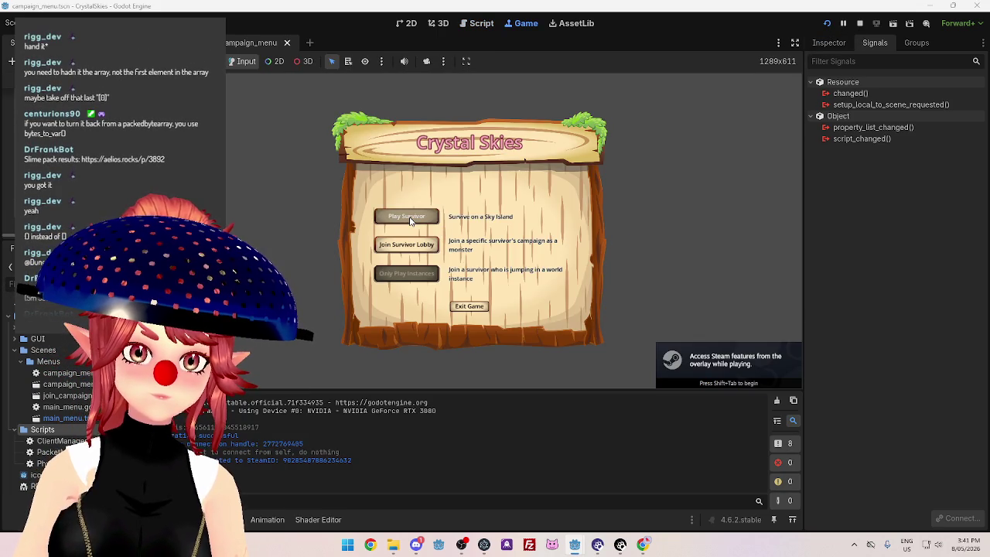
Start Play Survivor, confirm the server prints method1: { "data": "test message" }, and stop it
{"action": "left_click", "coordinate": [407, 217]}
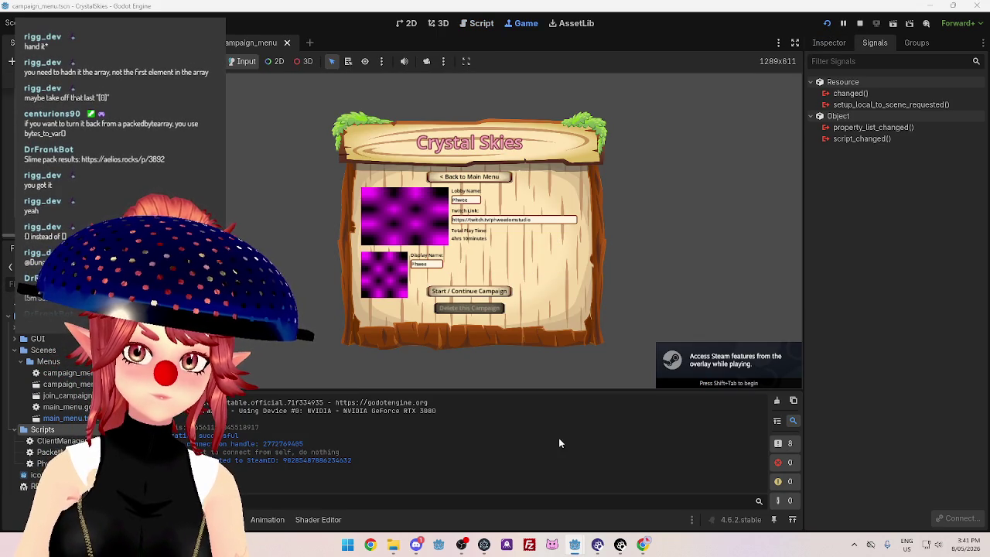
{"action": "mouse_move", "coordinate": [577, 549]}
{"action": "left_click", "coordinate": [585, 496]}
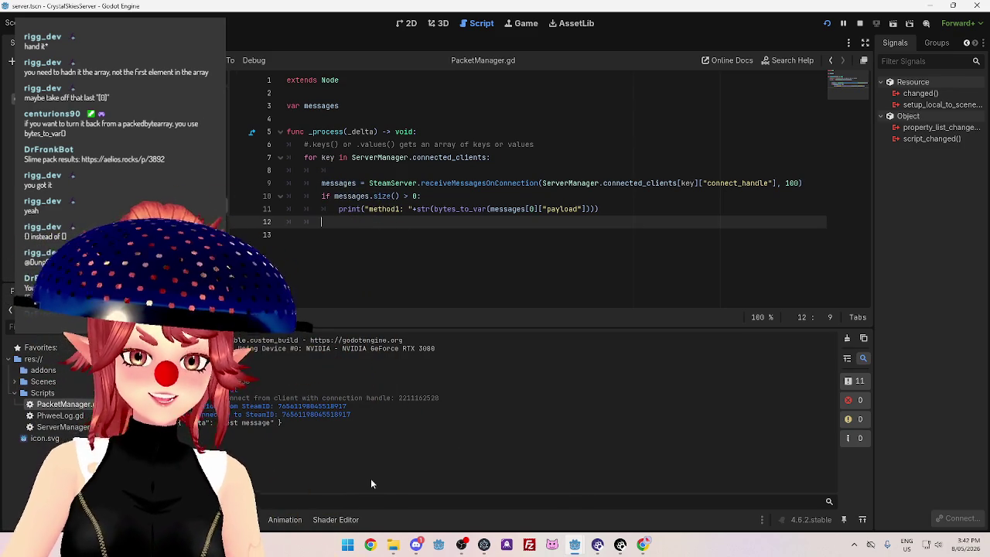
{"action": "left_click_drag", "start_coordinate": [227, 263], "coordinate": [338, 263]}
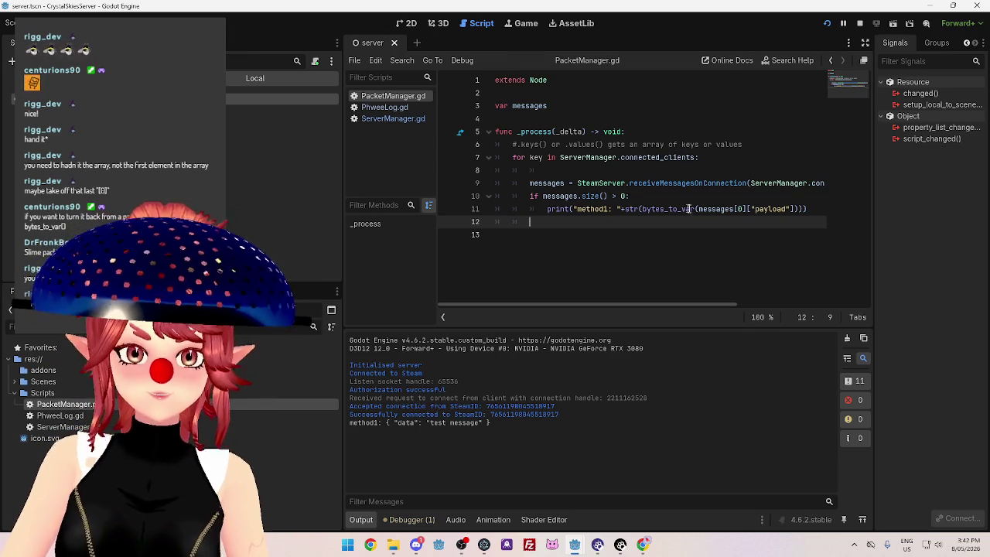
{"action": "key", "text": "F8"}
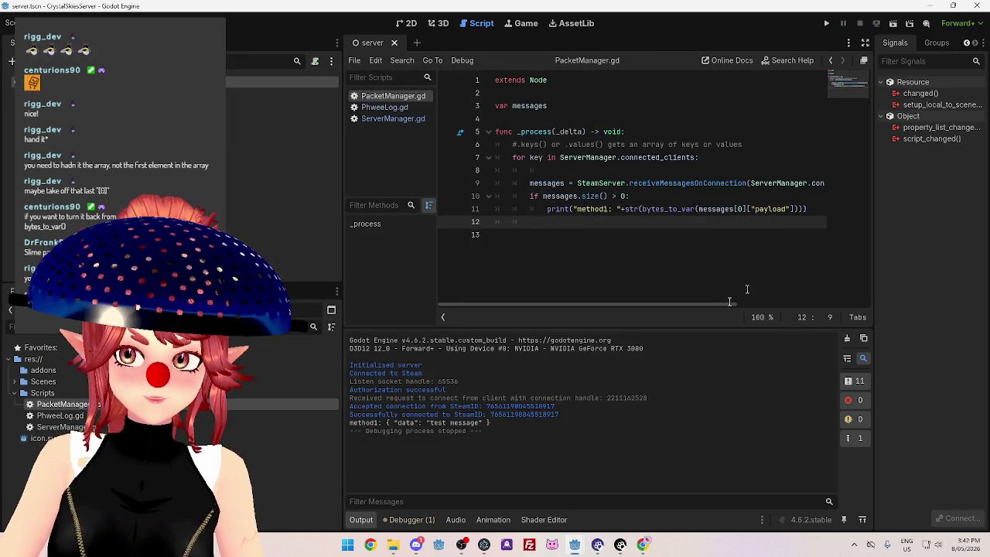
Stop the client game and close both Godot editors
{"action": "mouse_move", "coordinate": [576, 545]}
{"action": "left_click", "coordinate": [495, 497]}
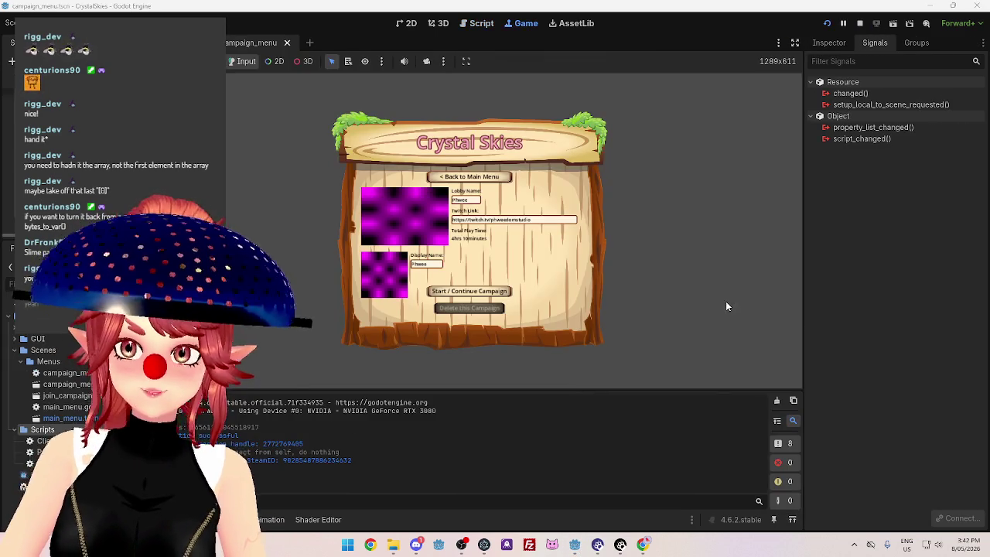
{"action": "left_click", "coordinate": [859, 24]}
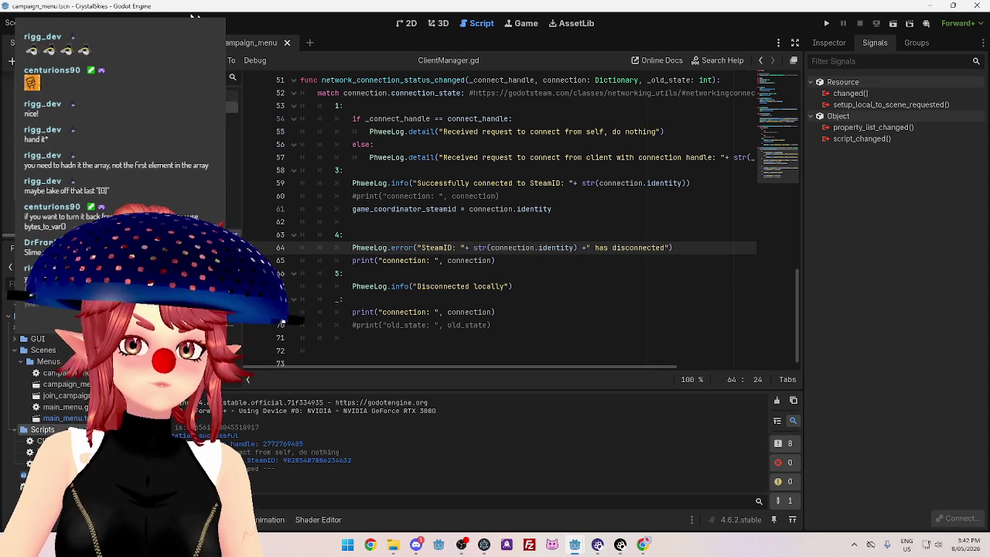
{"action": "mouse_move", "coordinate": [576, 544]}
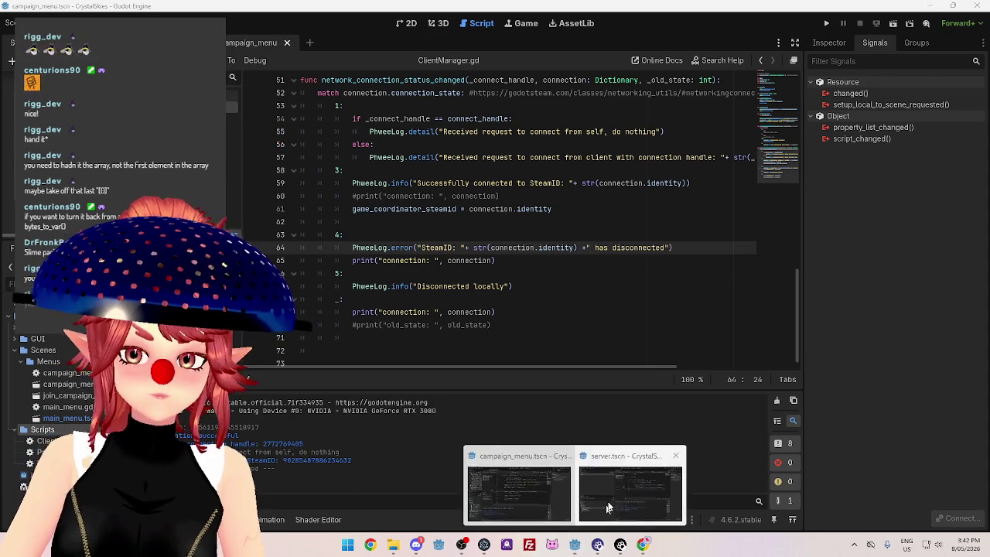
{"action": "left_click", "coordinate": [519, 495]}
{"action": "left_click_drag", "start_coordinate": [344, 148], "coordinate": [242, 145]}
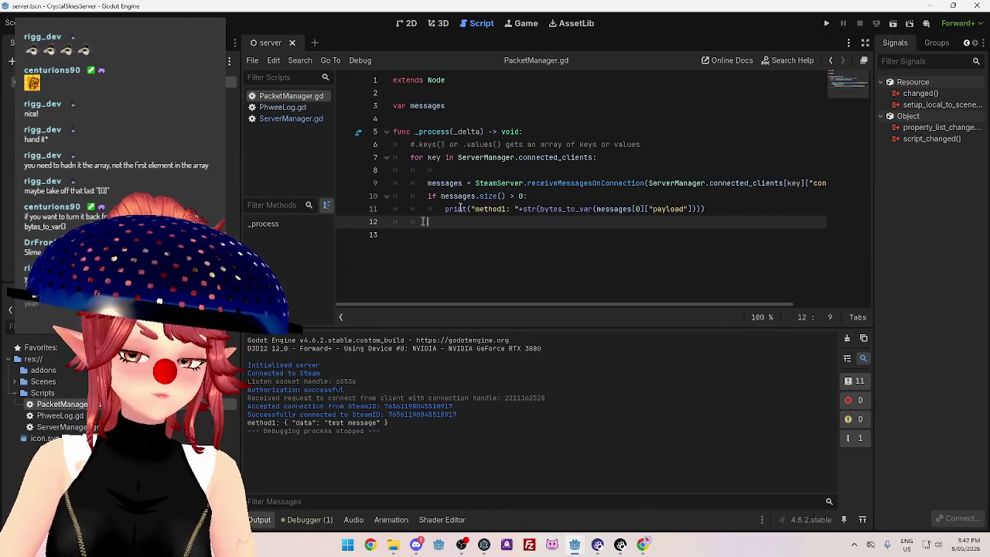
{"action": "left_click", "coordinate": [981, 7]}
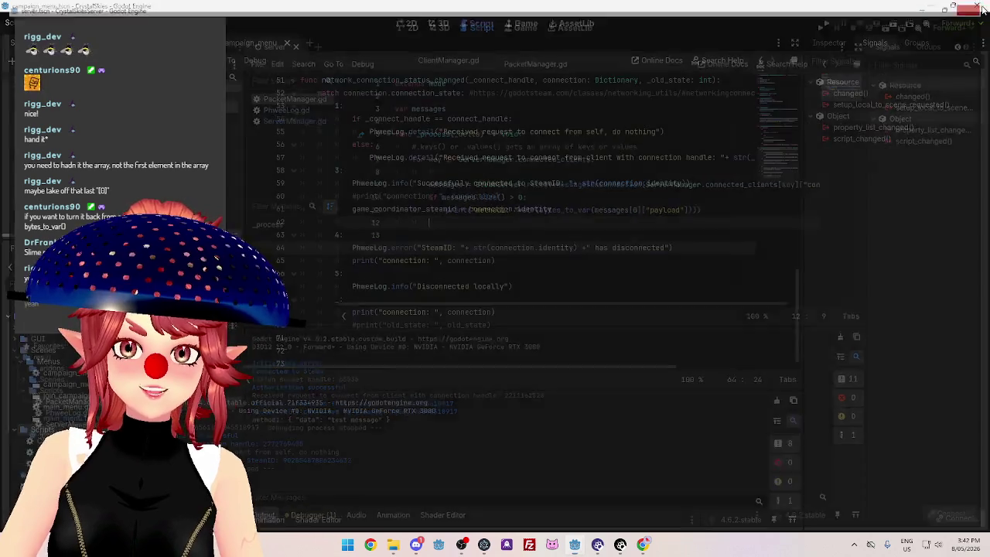
{"action": "key", "text": "alt+Tab"}
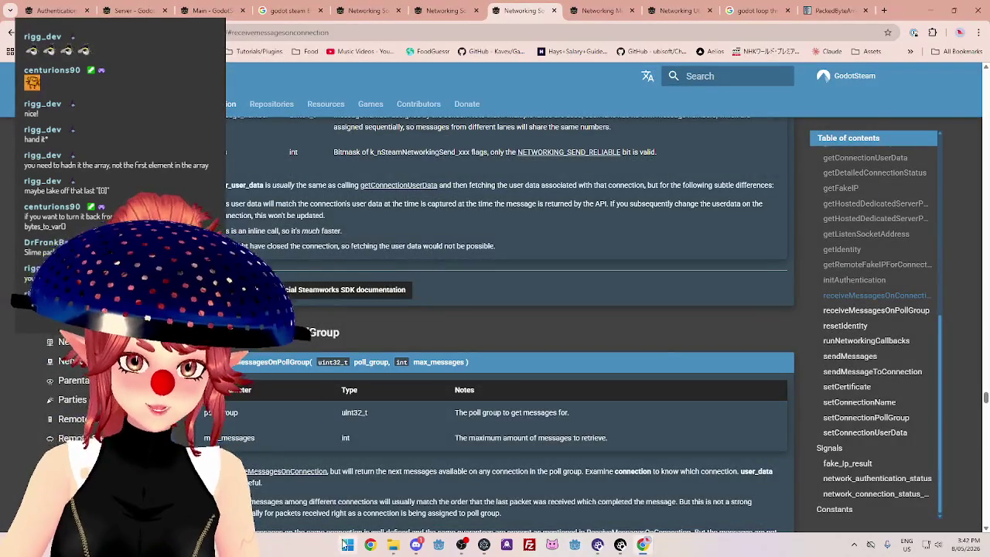
Search Windows for 'git' and launch GitHub Desktop
{"action": "left_click", "coordinate": [348, 545]}
{"action": "type", "text": "git"}
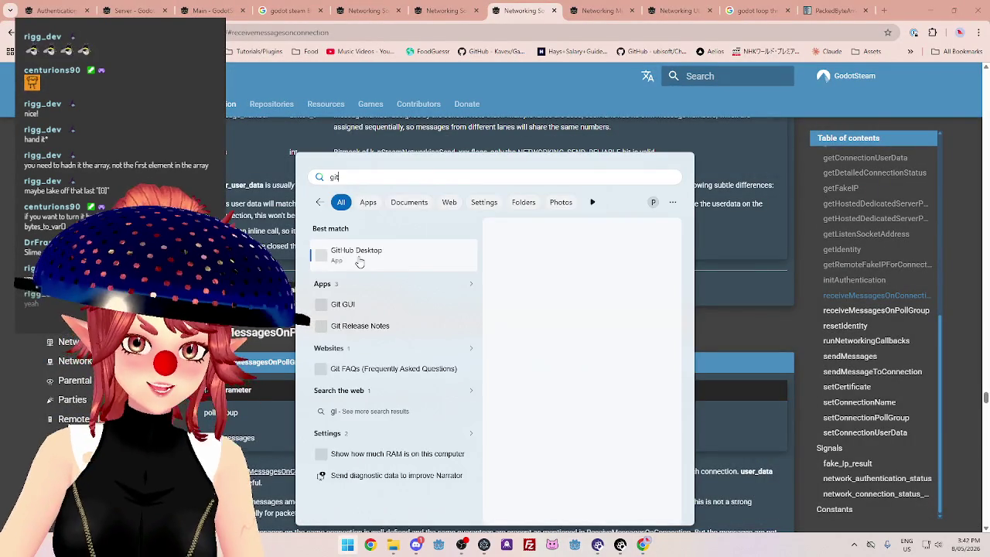
{"action": "left_click", "coordinate": [360, 258]}
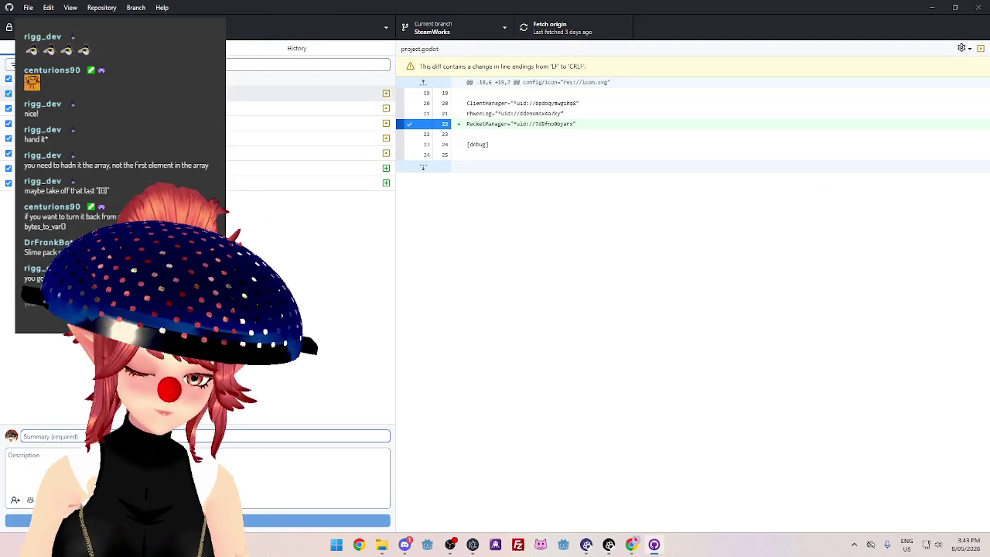
Commit the changes as 'sends test messsage' to SteamWorks and push to origin
{"action": "type", "text": "sends test message"}
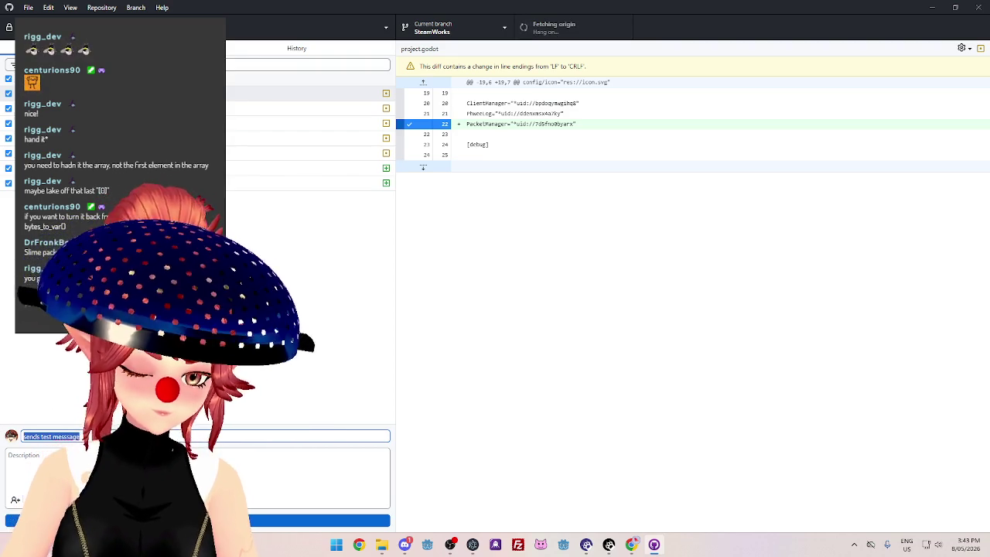
{"action": "key", "text": "ctrl+Return"}
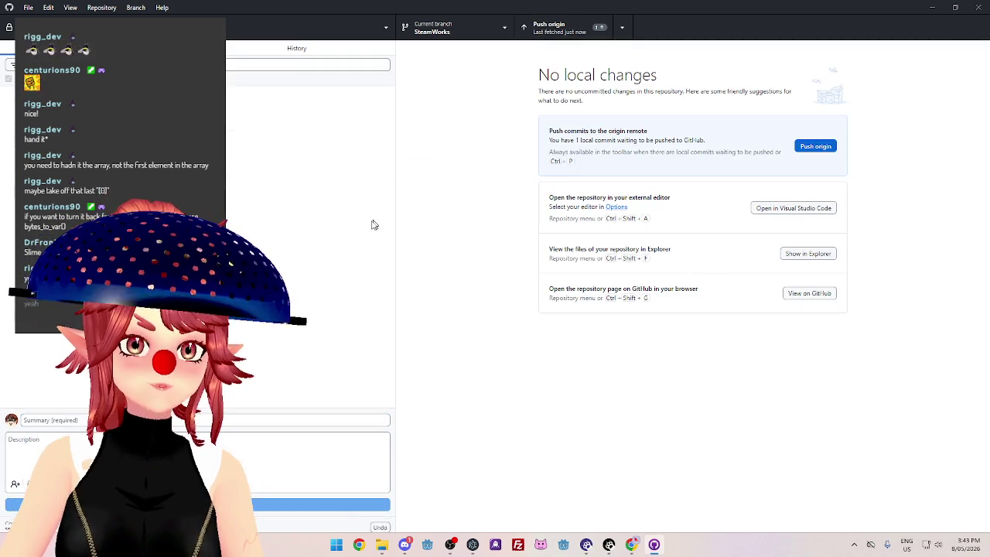
{"action": "left_click", "coordinate": [555, 32]}
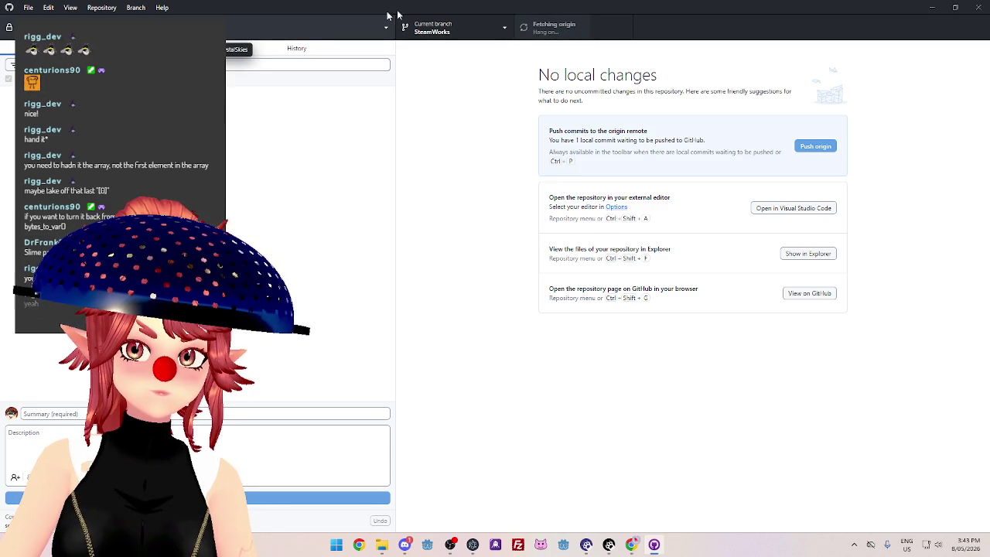
{"action": "left_click", "coordinate": [305, 28]}
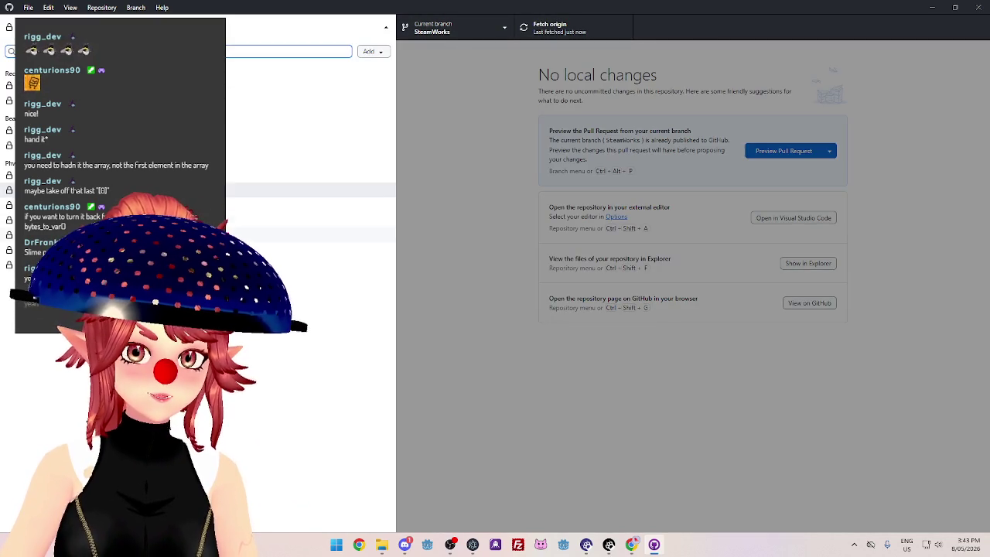
Commit the server repository's changes as 'sends test messsage', push them, then switch to the client repository
{"action": "left_click", "coordinate": [309, 190]}
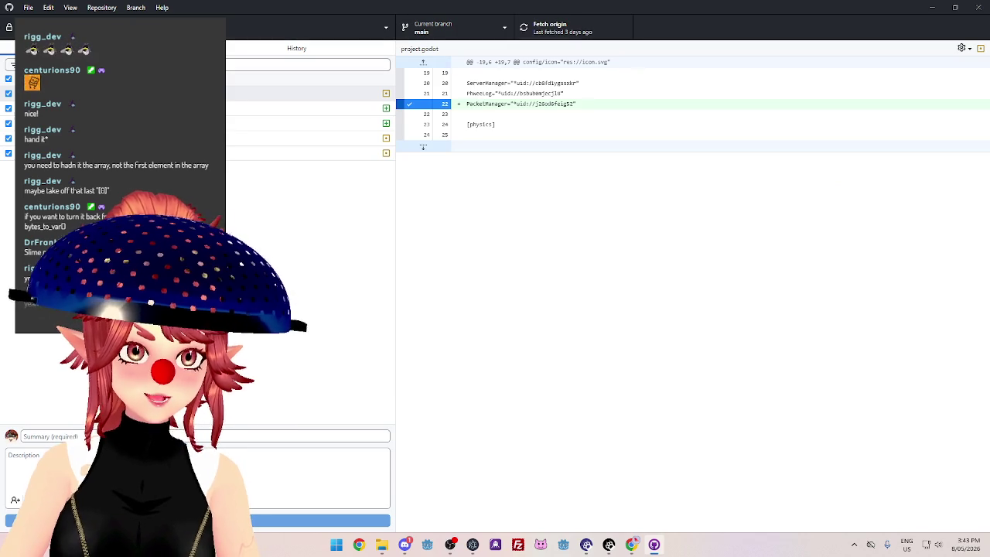
{"action": "left_click", "coordinate": [310, 437]}
{"action": "type", "text": "sends test messsage"}
{"action": "key", "text": "ctrl+Return"}
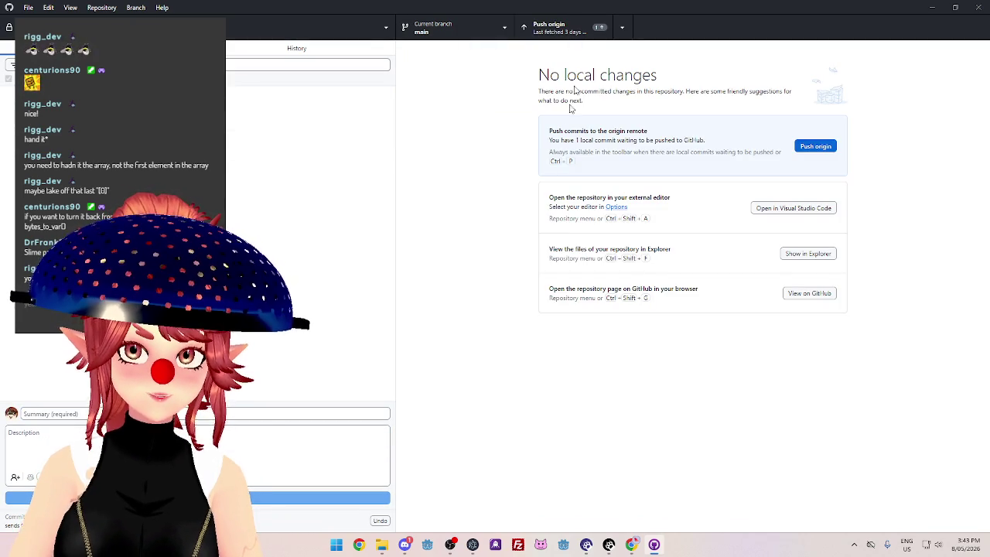
{"action": "key", "text": "ctrl+p"}
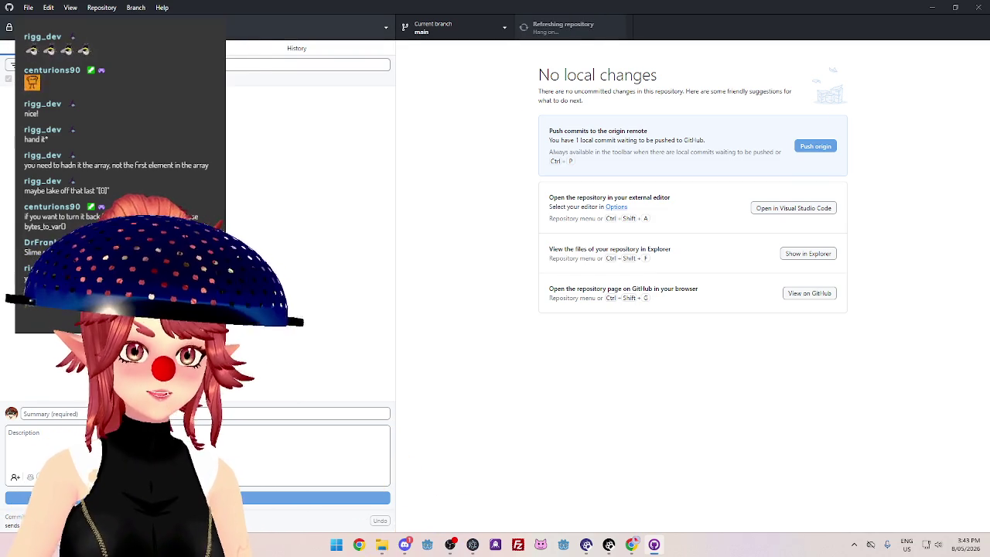
{"action": "key", "text": "ctrl+t"}
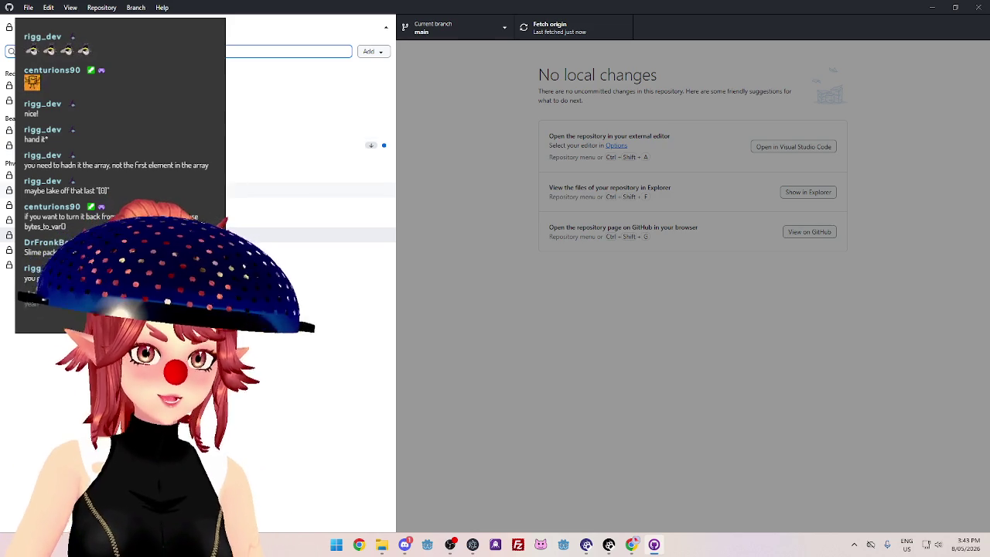
{"action": "left_click", "coordinate": [155, 190]}
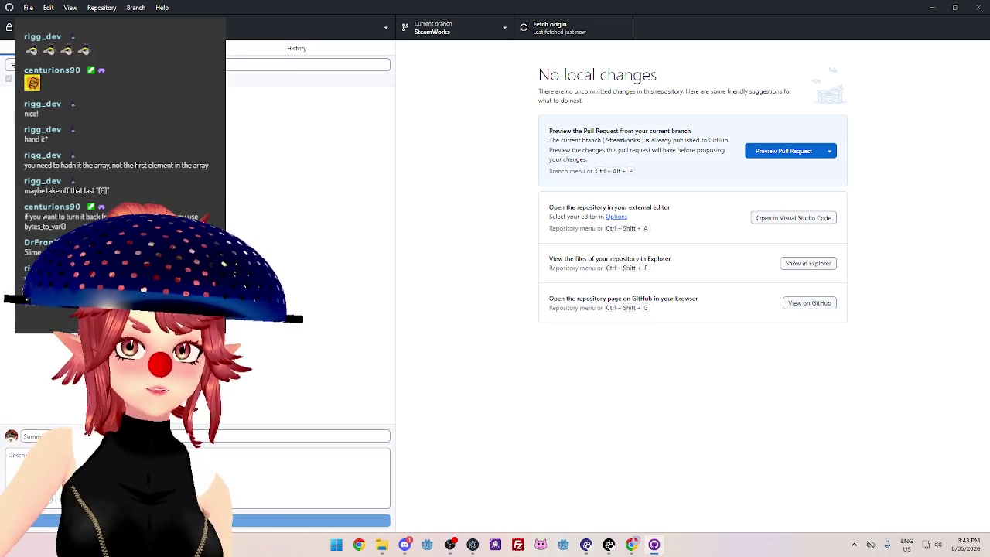
Switch the client repository to main and back to SteamWorks, then view its commit history
{"action": "left_click", "coordinate": [507, 30]}
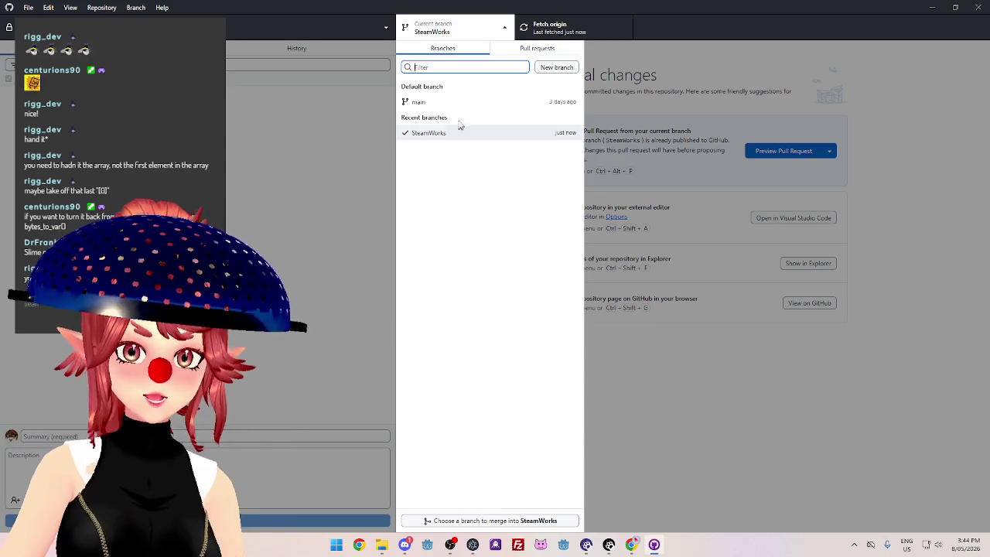
{"action": "left_click", "coordinate": [460, 106]}
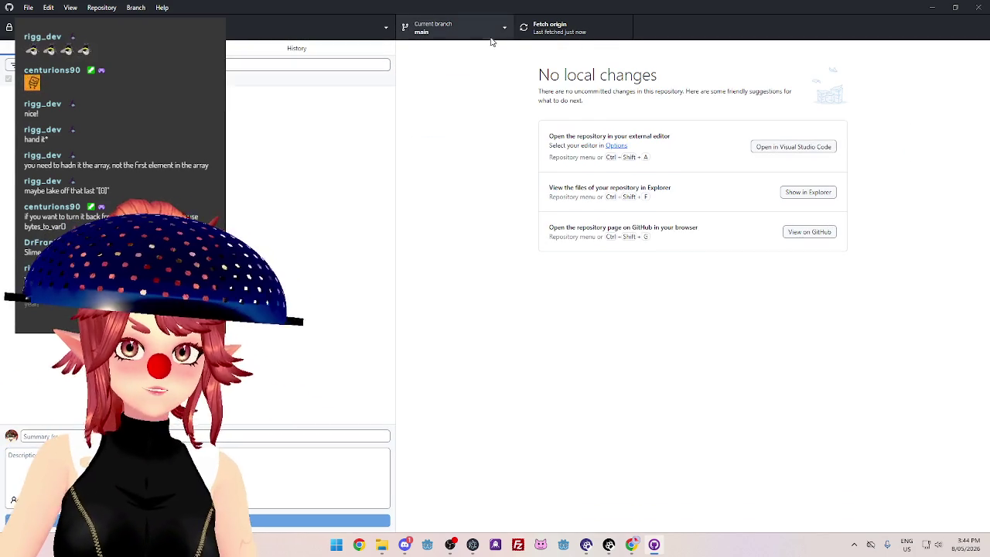
{"action": "left_click", "coordinate": [489, 39]}
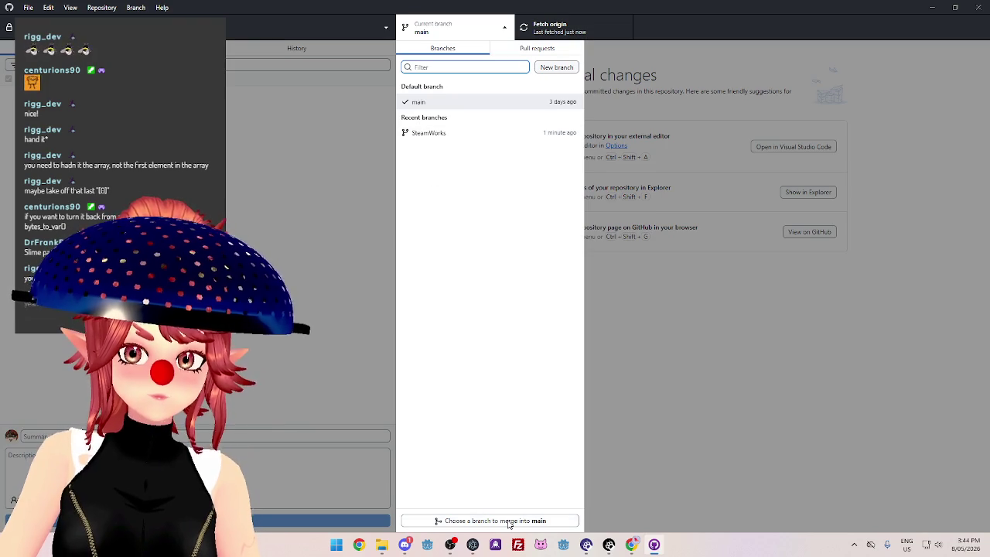
{"action": "left_click", "coordinate": [455, 134]}
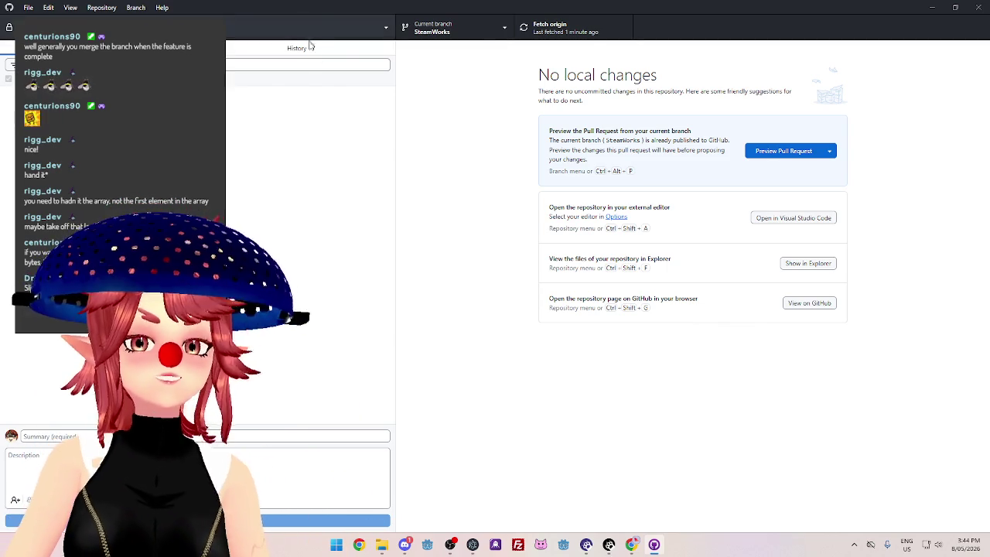
{"action": "left_click", "coordinate": [338, 52]}
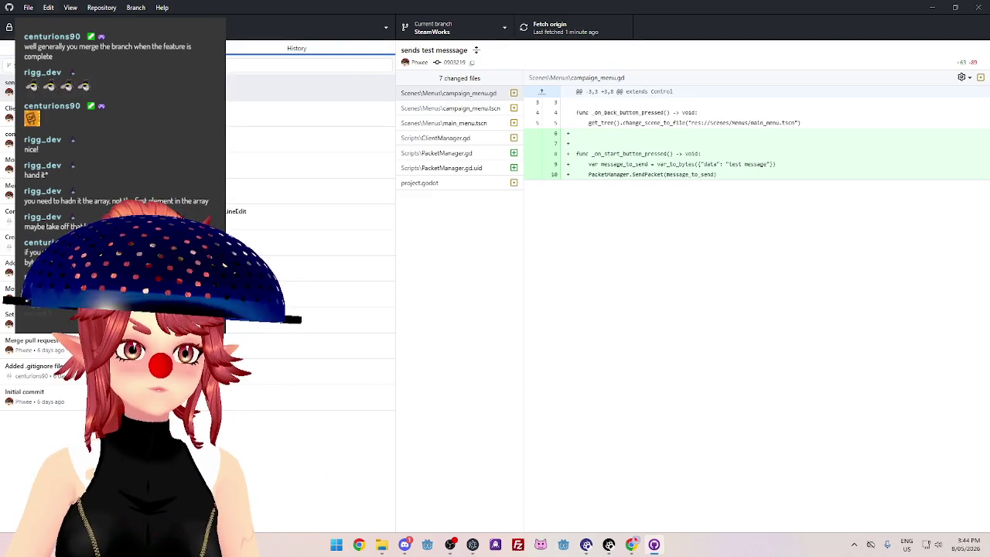